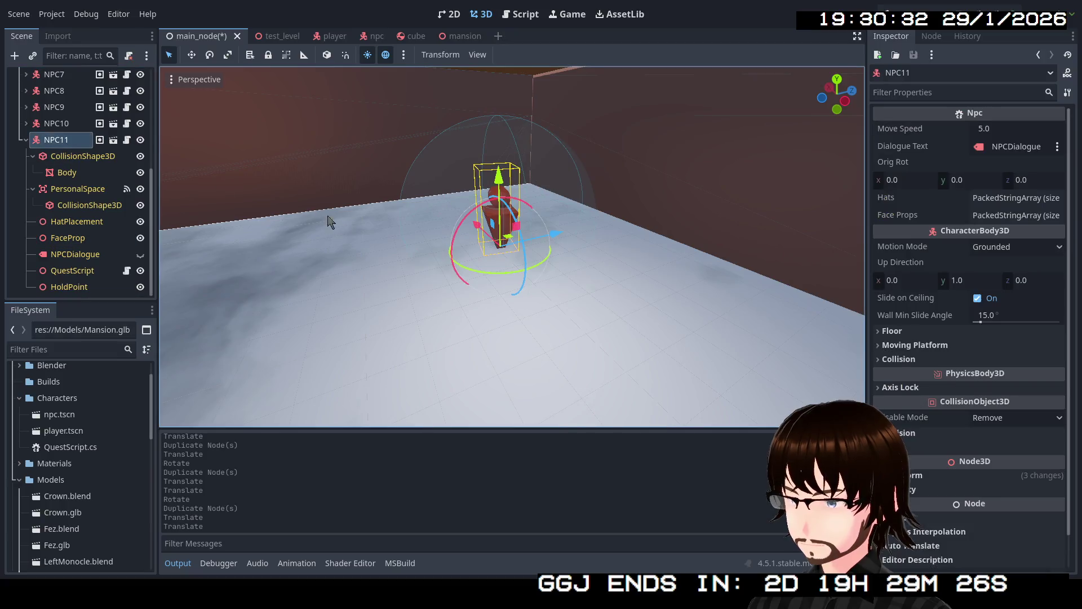
# - Turn NPC11 about its vertical axis and collapse its children in the scene tree
pyautogui.moveTo(486, 267); pyautogui.dragTo(549, 273)
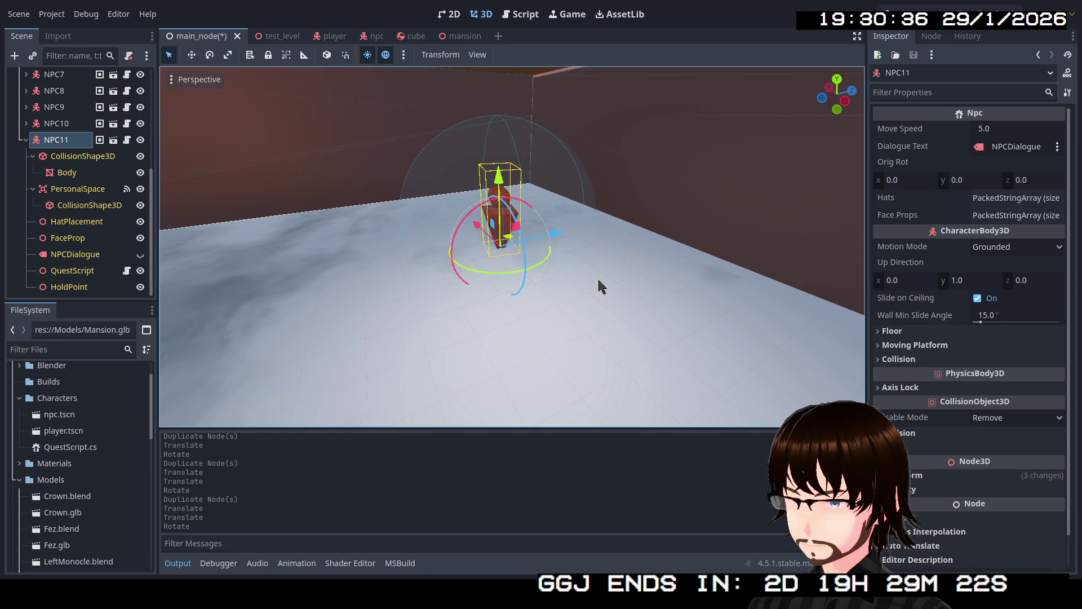
pyautogui.click(545, 295)
pyautogui.scroll(3, 514, 301)
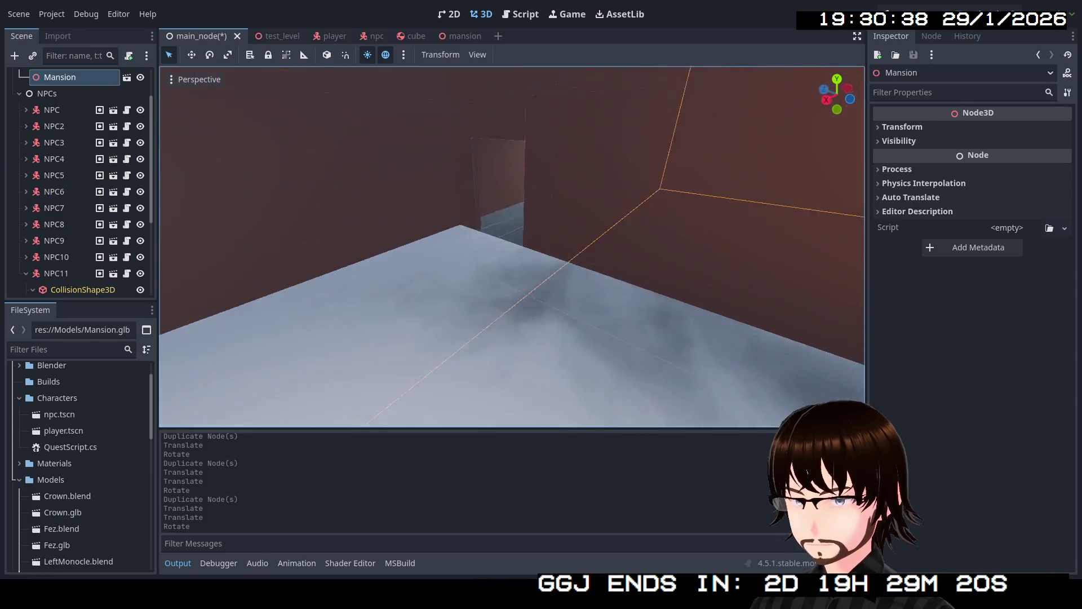
pyautogui.scroll(-5, 512, 247)
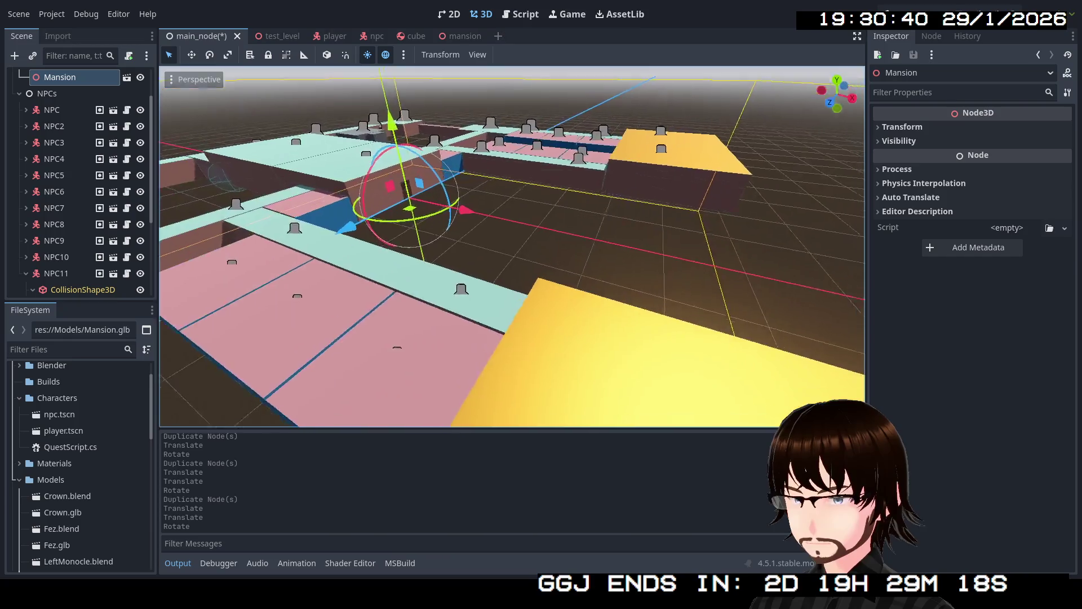
pyautogui.scroll(5, 512, 247)
pyautogui.scroll(-4, 512, 247)
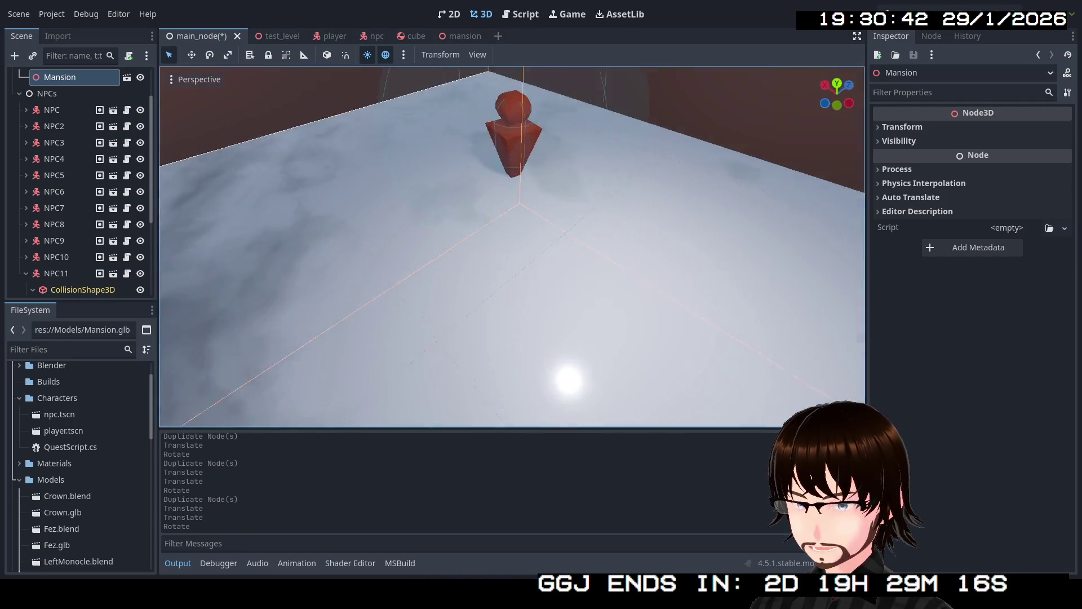
pyautogui.scroll(-3, 512, 247)
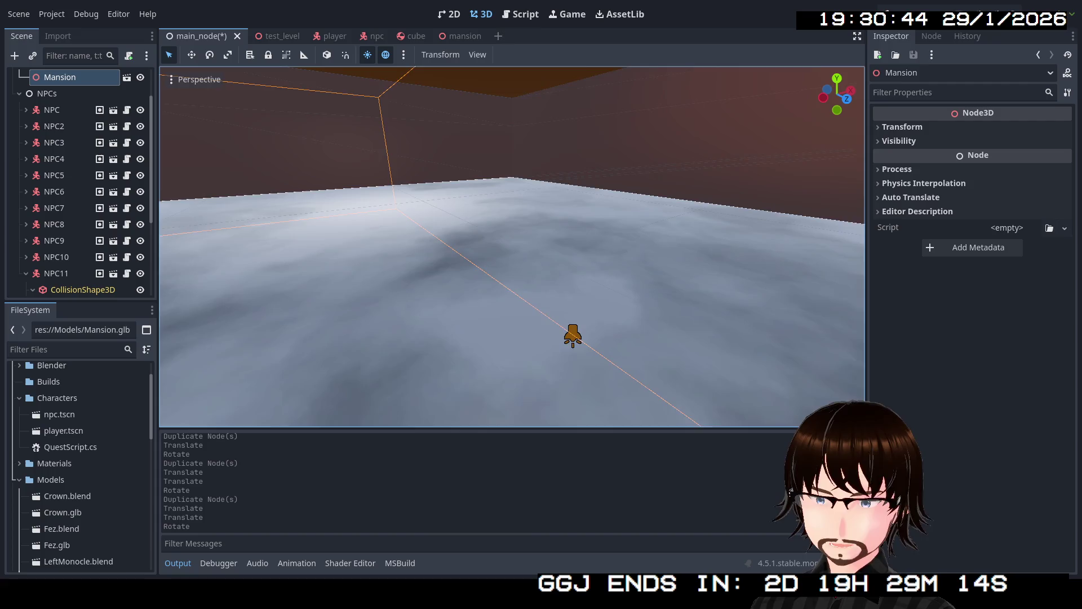
pyautogui.scroll(5, 512, 247)
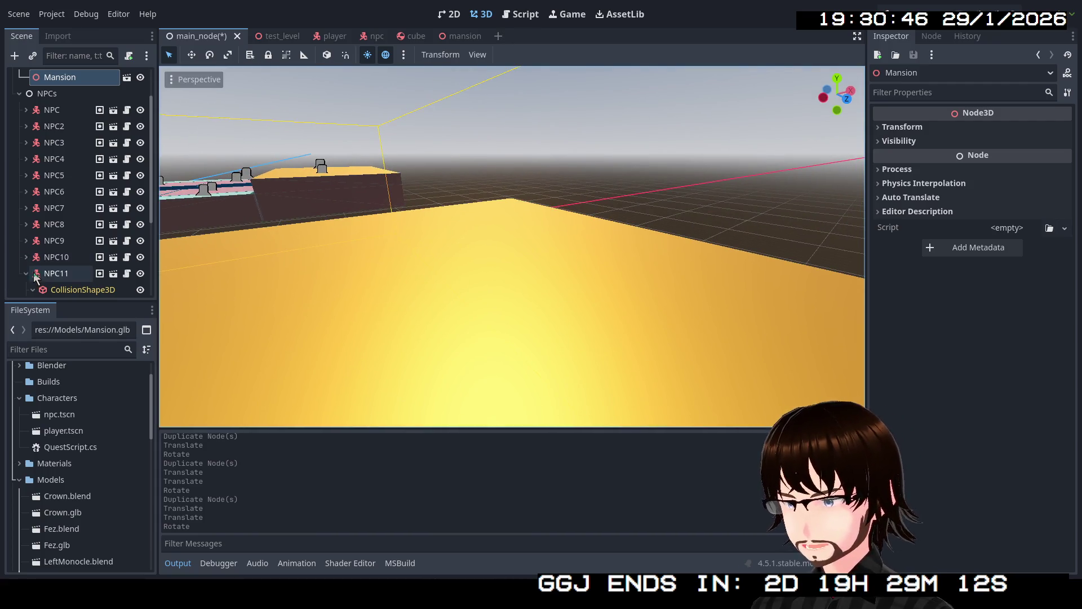
pyautogui.click(26, 273)
# - Fly the view out over the mansion walls and down, then reselect NPC11
pyautogui.press('f')
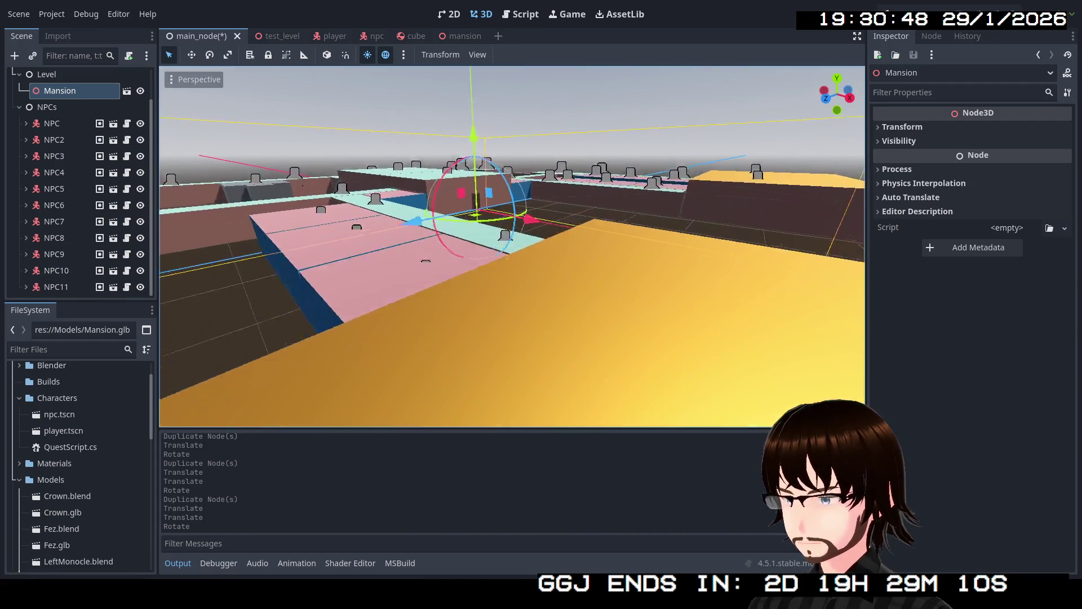
pyautogui.press('w')
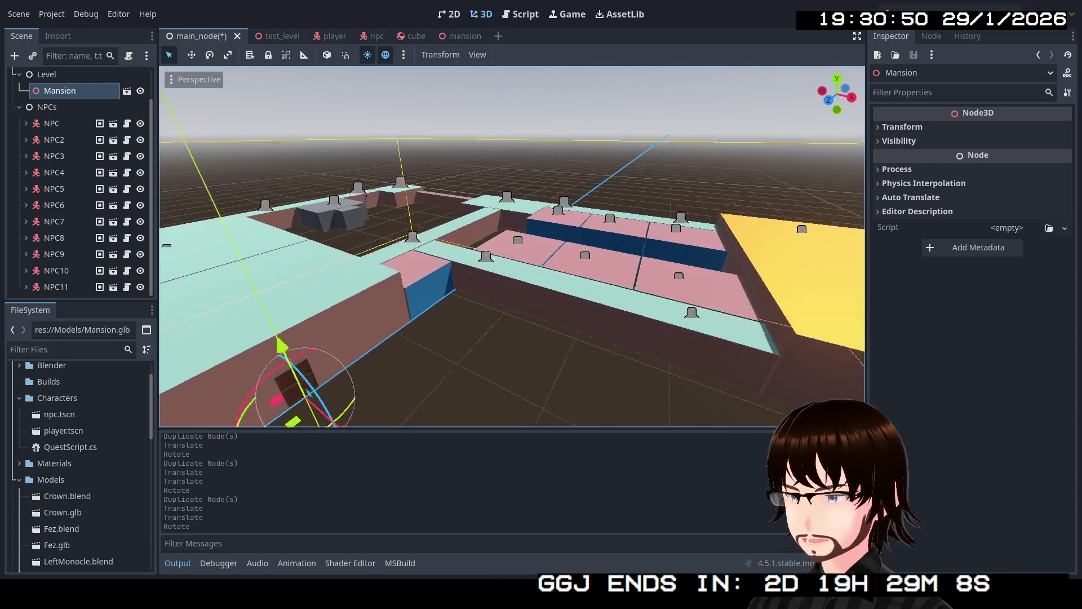
pyautogui.press('w')
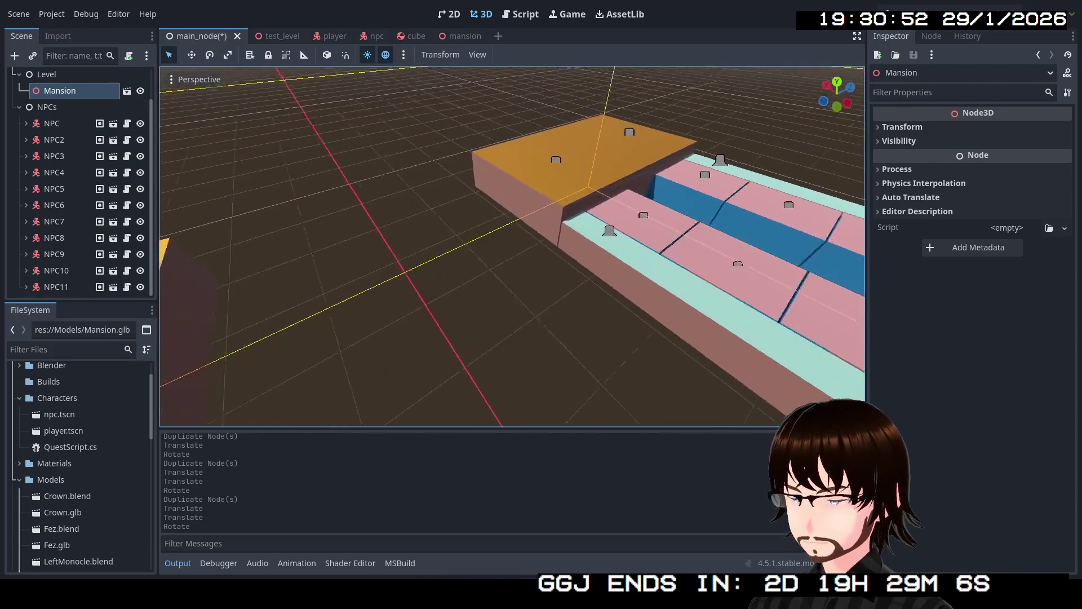
pyautogui.click(56, 287)
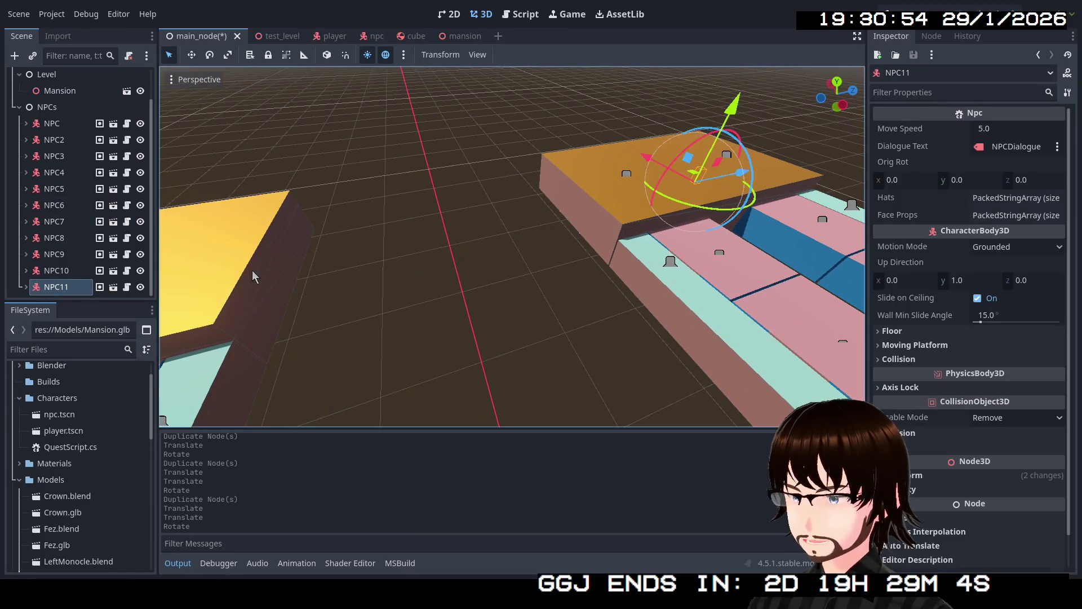
pyautogui.press('w')
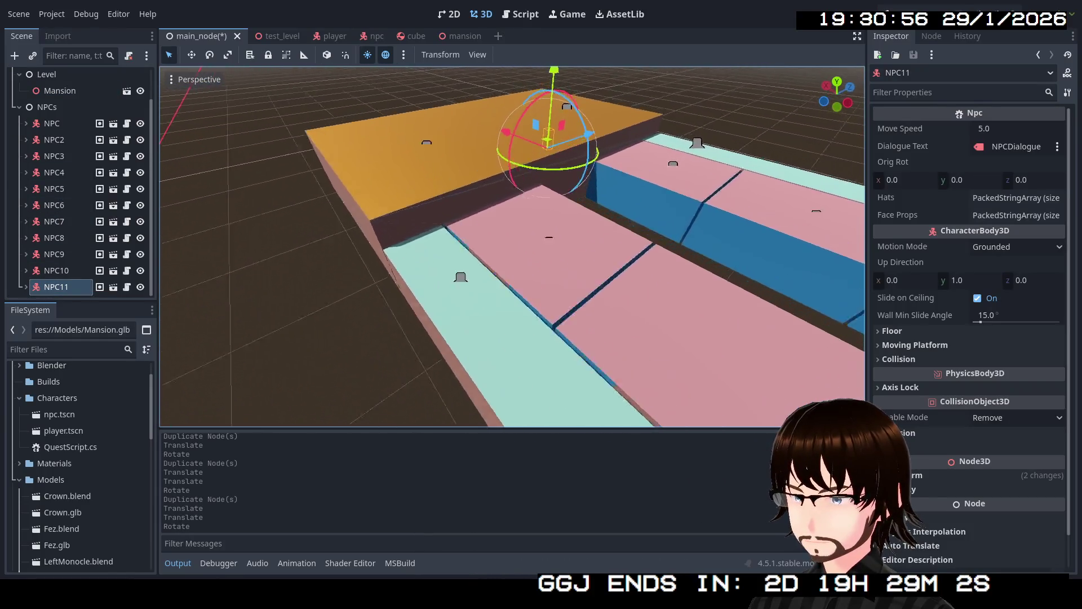
# - Move the new NPC12 off the orange block and across the floor toward the pink rooms
pyautogui.press('s')
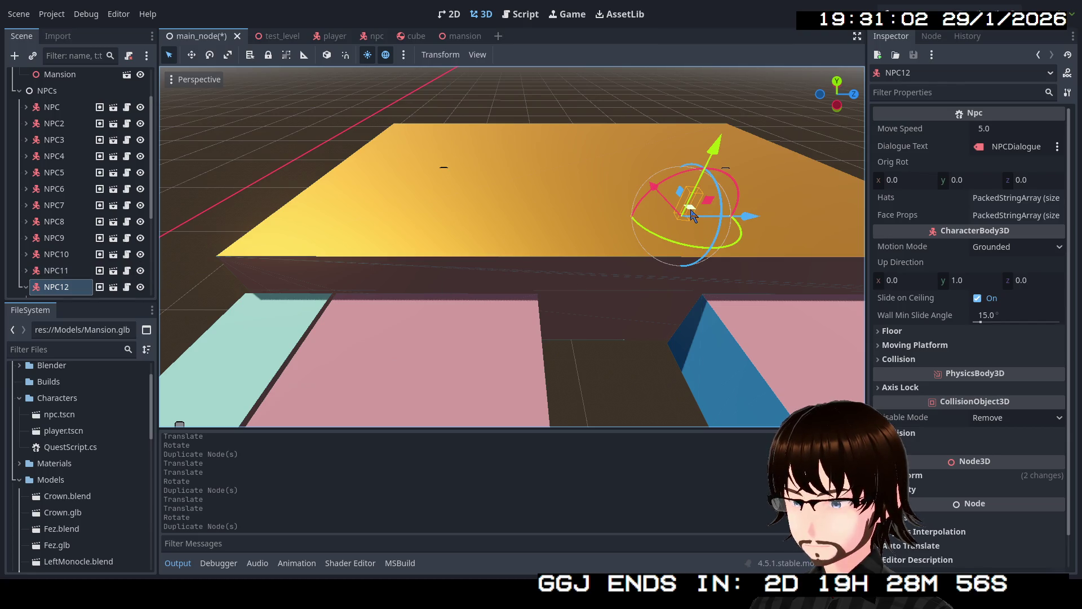
pyautogui.moveTo(692, 215); pyautogui.dragTo(295, 213)
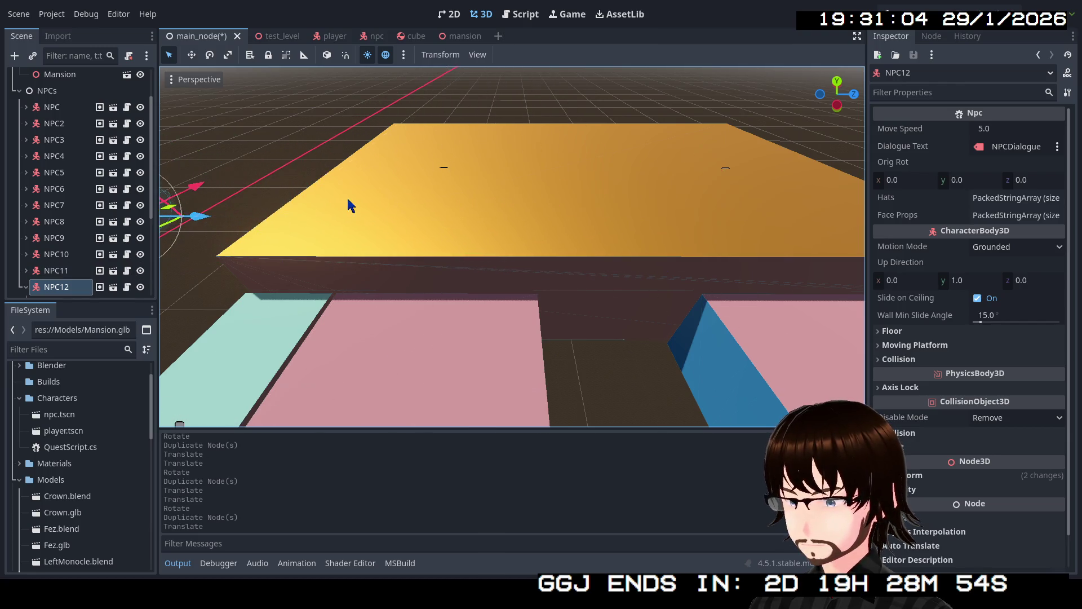
pyautogui.press('s')
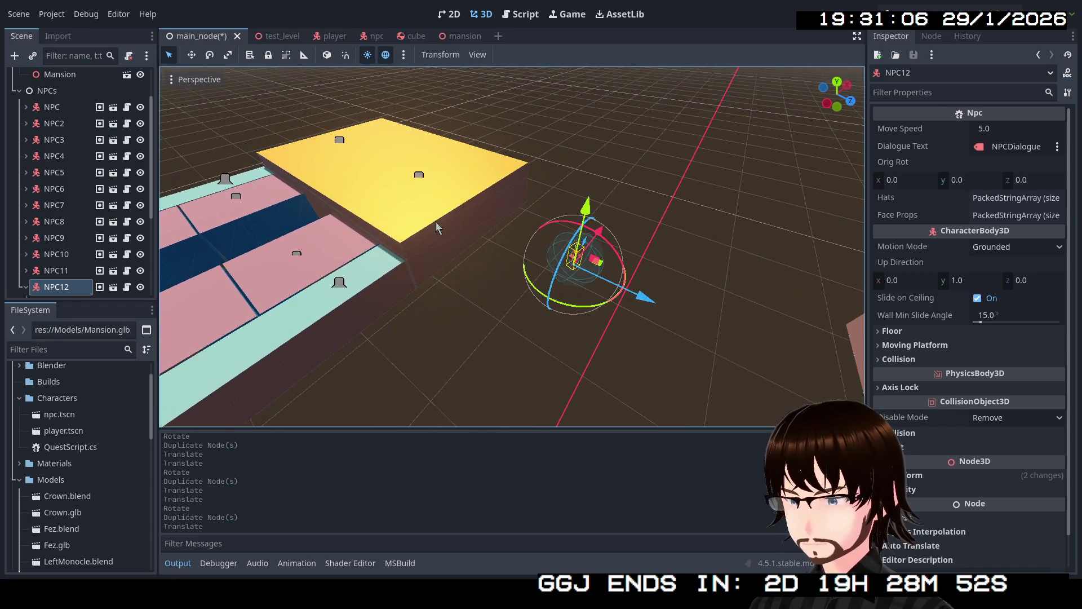
pyautogui.moveTo(604, 269)
pyautogui.mouseDown()
pyautogui.moveTo(605, 169)
pyautogui.moveTo(723, 269)
pyautogui.mouseUp()
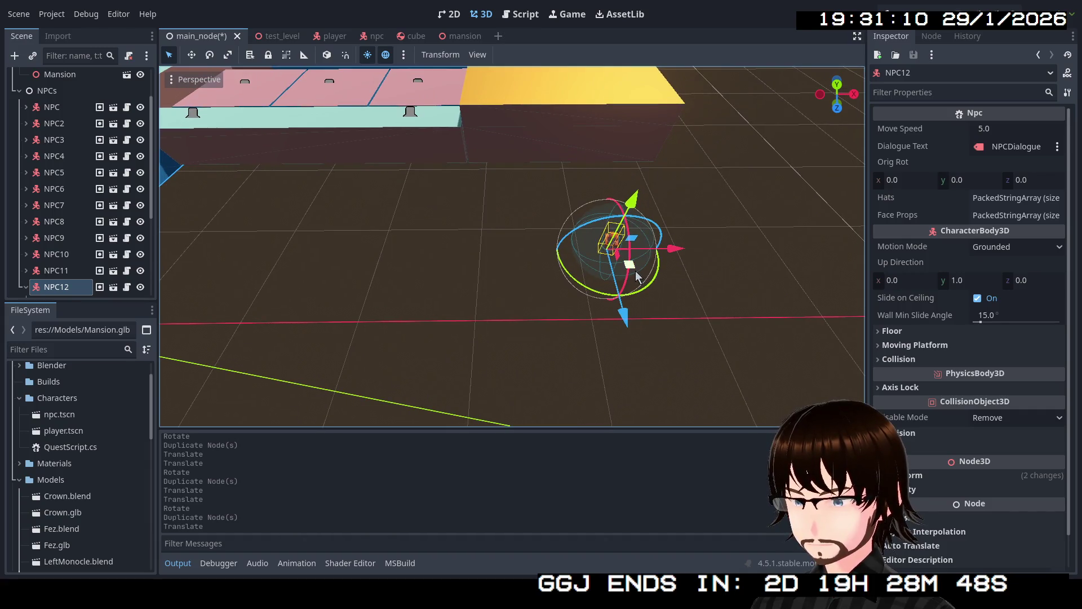
pyautogui.moveTo(639, 277); pyautogui.dragTo(429, 127)
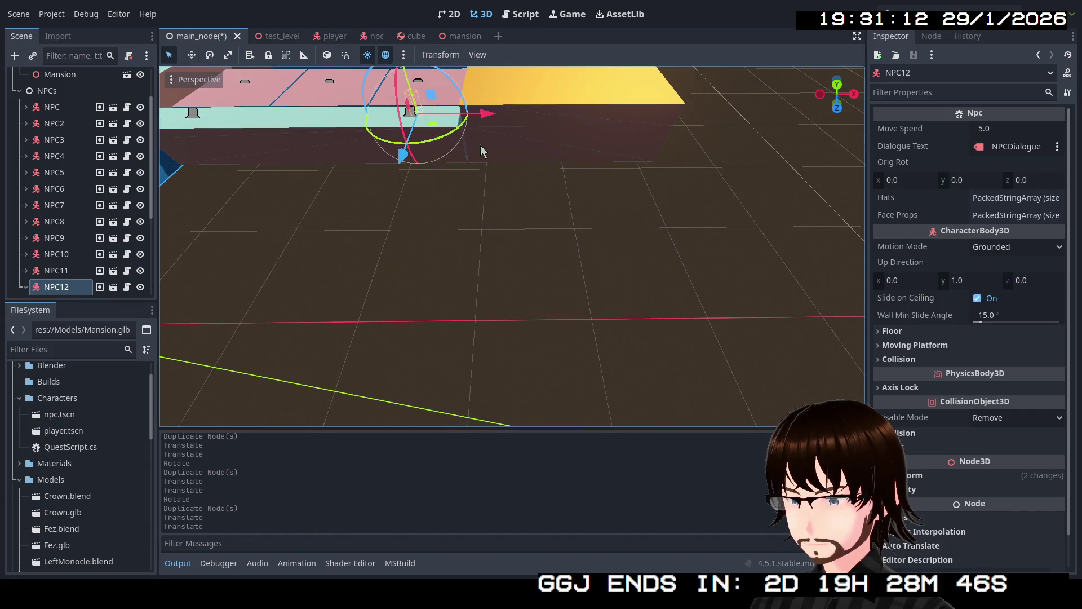
pyautogui.press('w')
pyautogui.scroll(5, 481, 152)
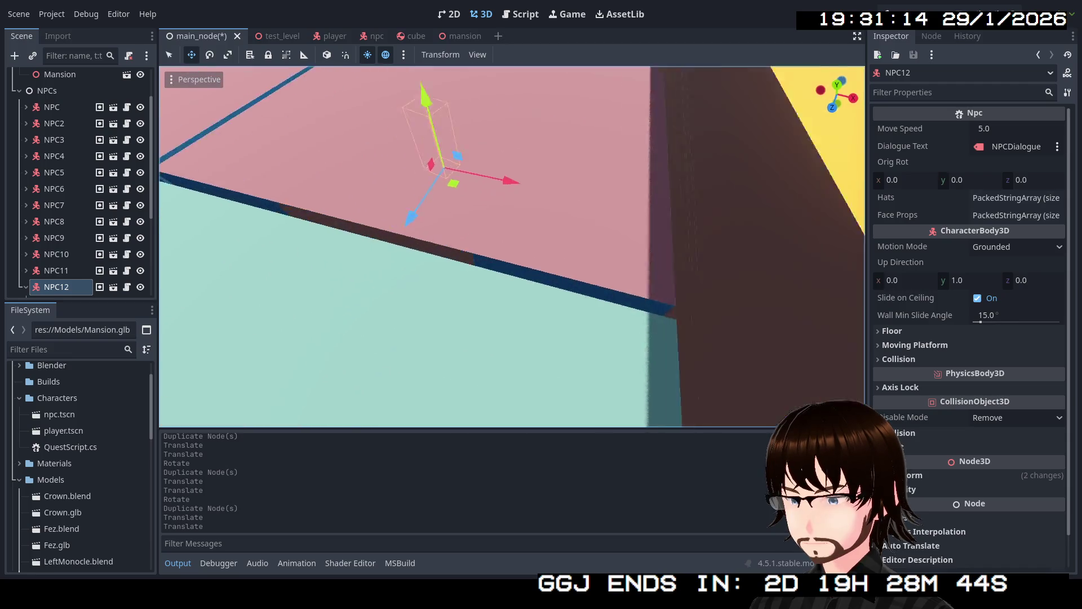
pyautogui.scroll(-5, 515, 161)
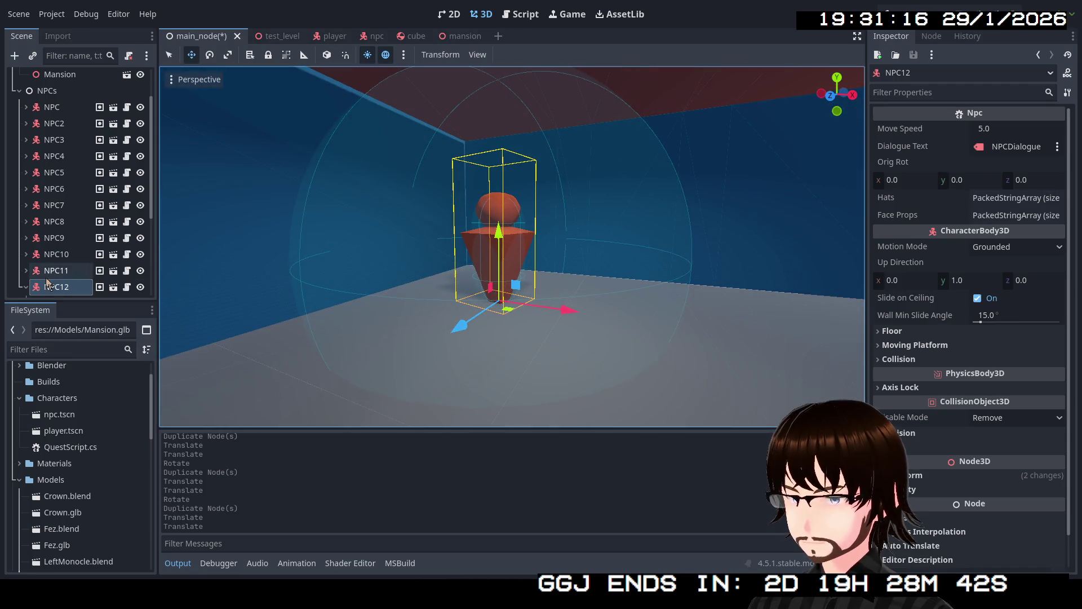
# - Inspect NPC12's FaceProp from above, reselect NPC12 and enable rotating as well as moving
pyautogui.click(26, 287)
pyautogui.click(74, 244)
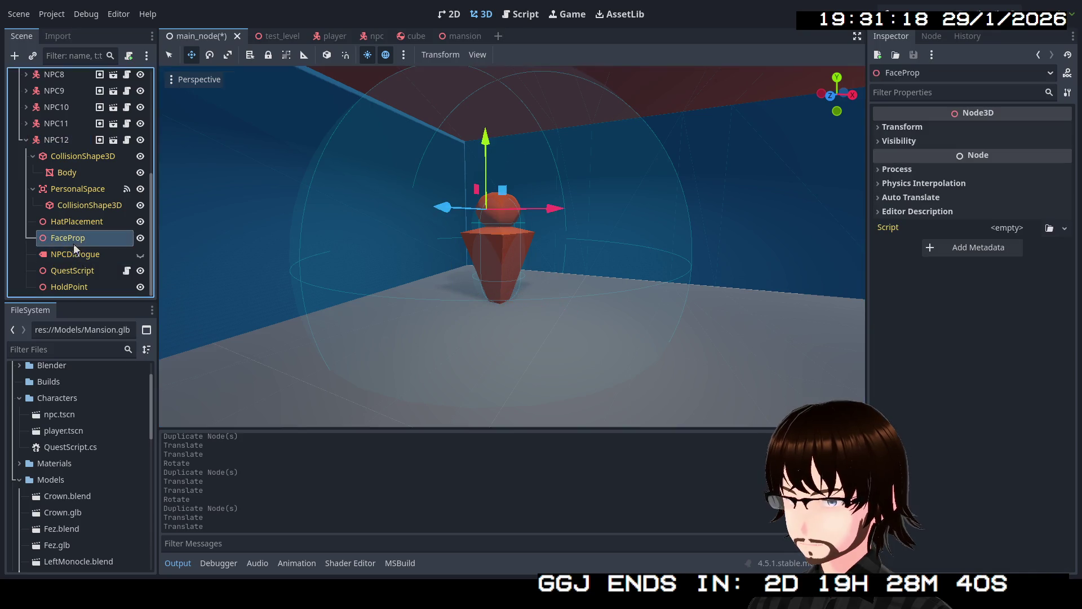
pyautogui.moveTo(474, 254)
pyautogui.mouseDown()
pyautogui.moveTo(592, 212)
pyautogui.moveTo(436, 284)
pyautogui.mouseUp()
pyautogui.click(67, 140)
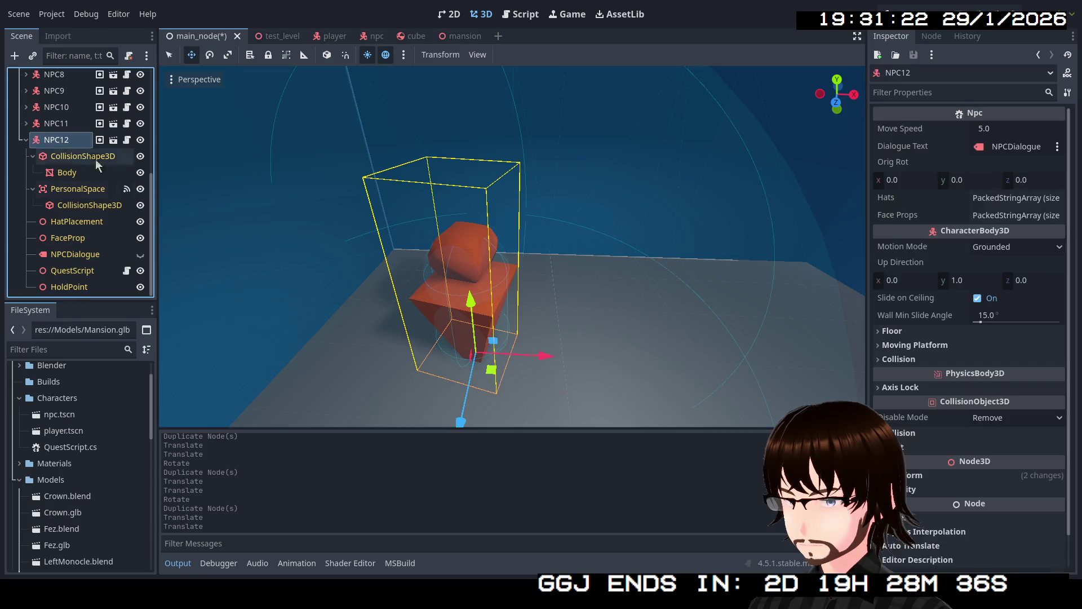
pyautogui.click(170, 55)
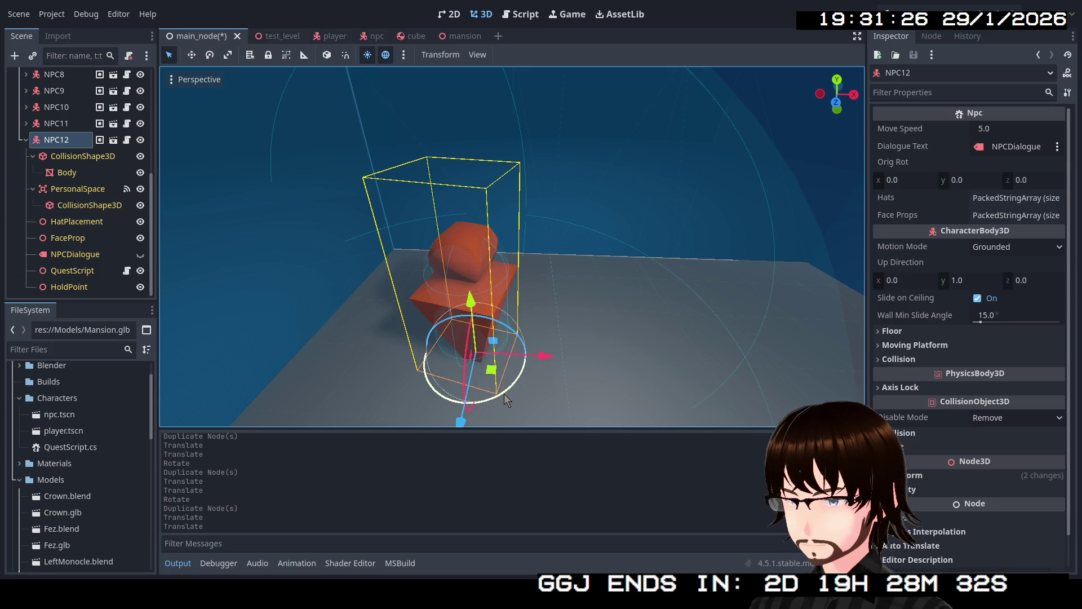
# - Turn NPC12 about its vertical axis and nudge it slightly along the floor
pyautogui.moveTo(501, 394); pyautogui.dragTo(462, 401)
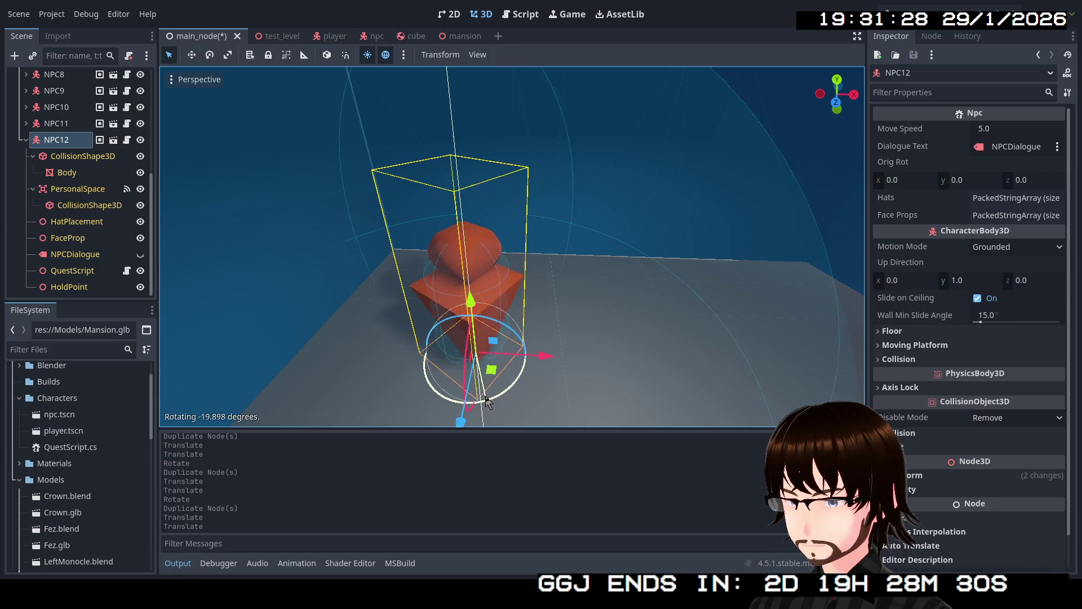
pyautogui.moveTo(558, 415); pyautogui.dragTo(558, 386)
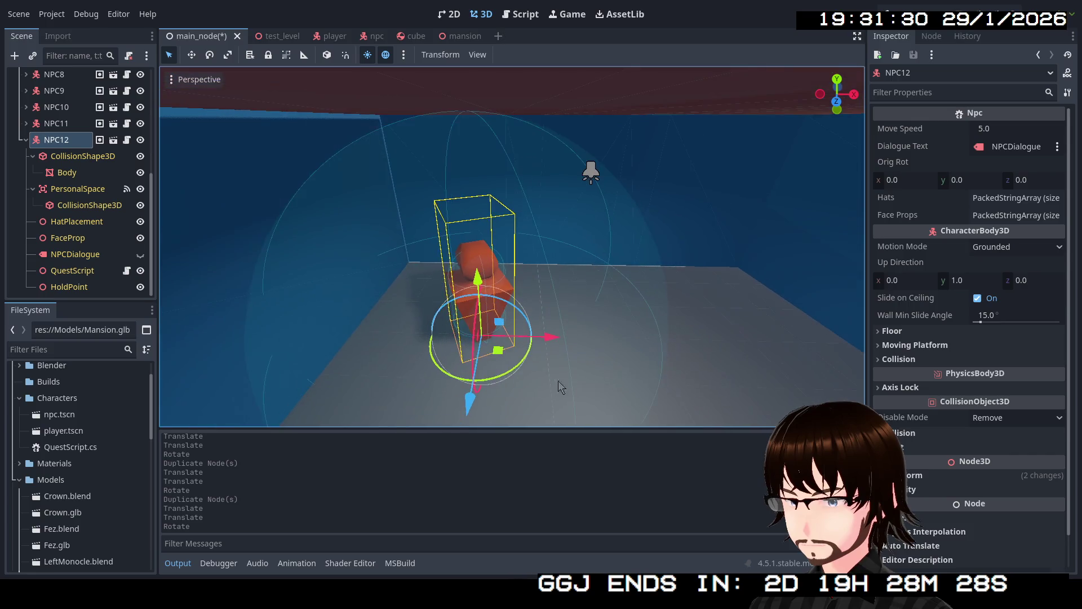
pyautogui.moveTo(496, 353); pyautogui.dragTo(491, 377)
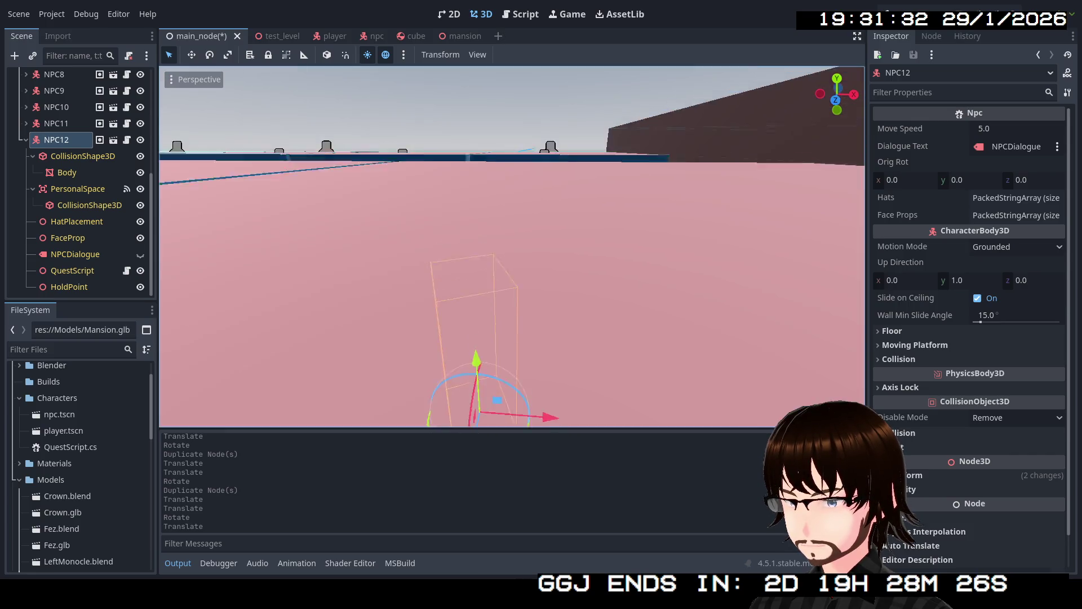
pyautogui.moveTo(512, 254); pyautogui.dragTo(525, 321)
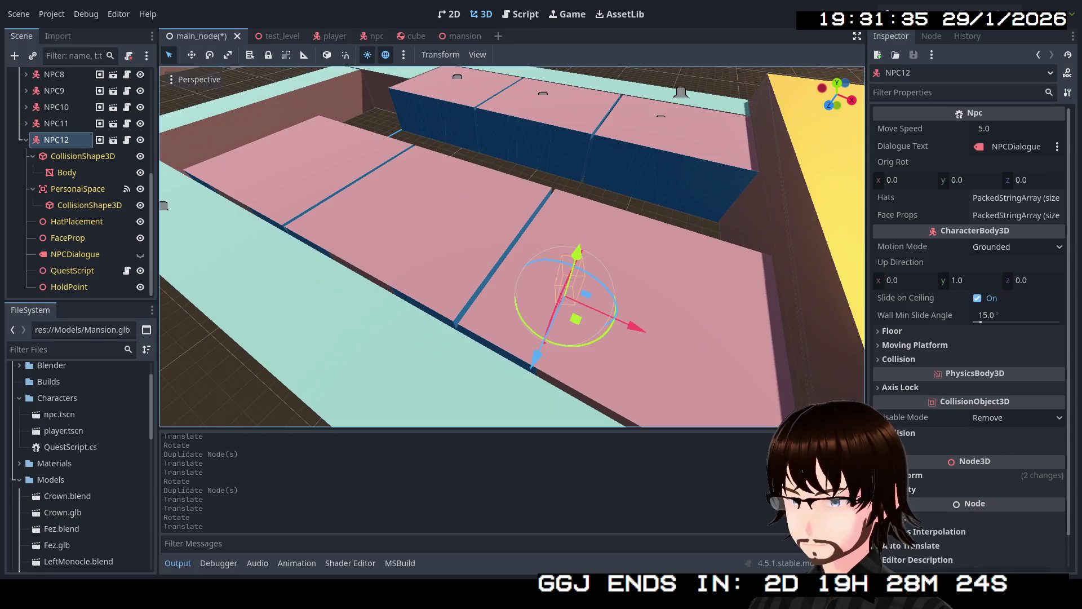
# - Place NPC13 on the upper-left pink floor tile and duplicate it into NPC14
pyautogui.click(23, 141)
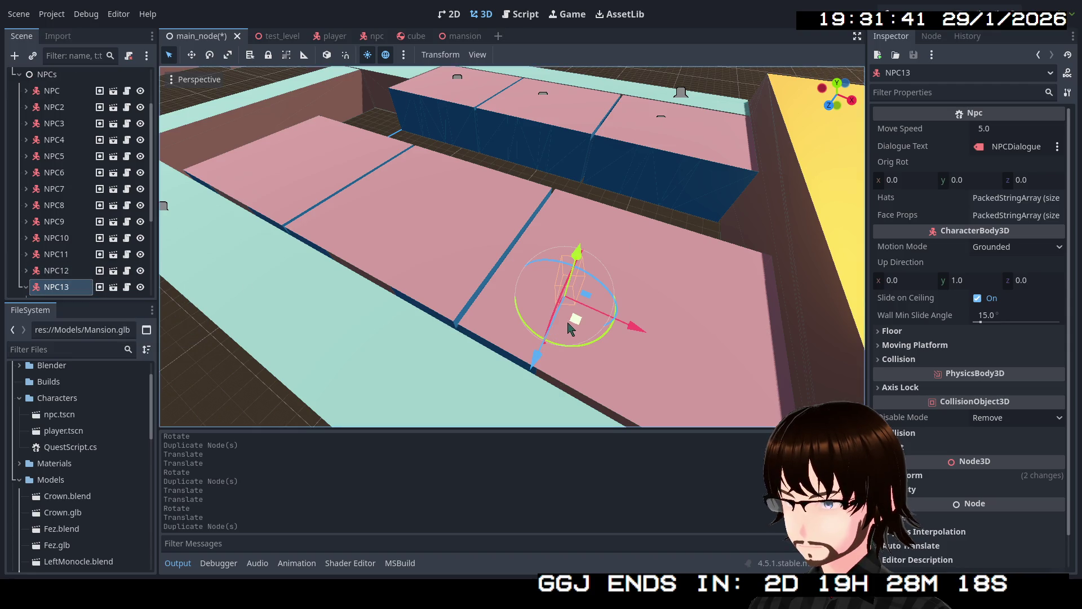
pyautogui.moveTo(576, 326); pyautogui.dragTo(302, 231)
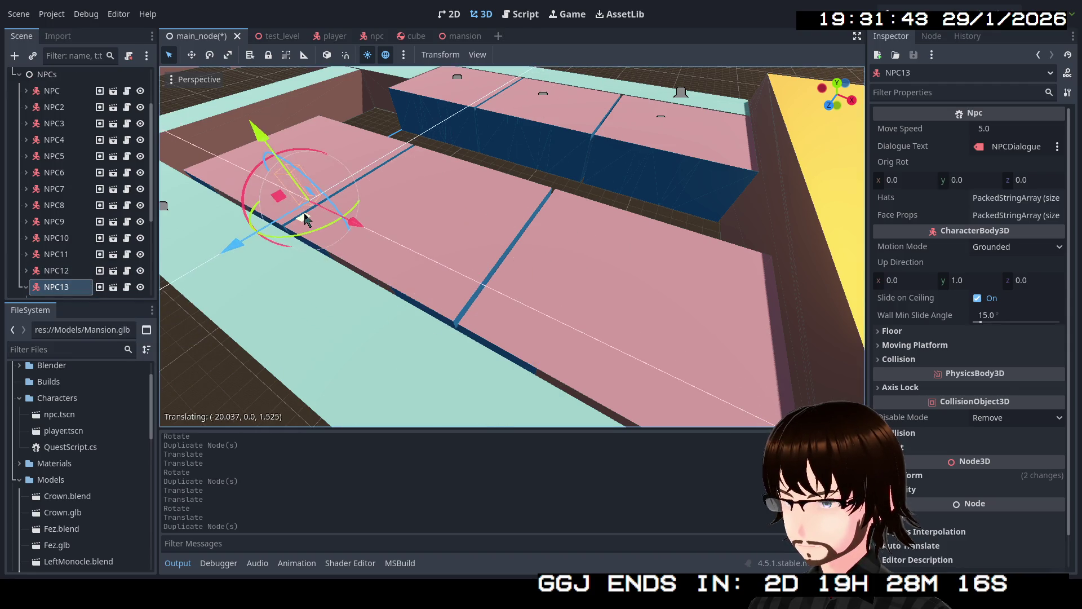
pyautogui.hotkey('ctrl', 'd')
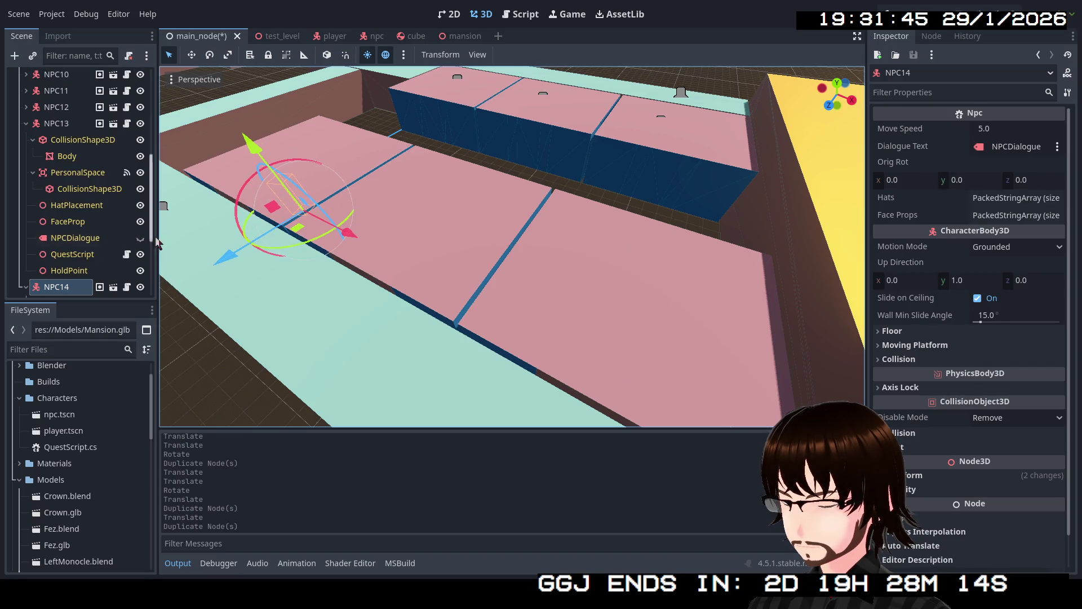
pyautogui.click(25, 125)
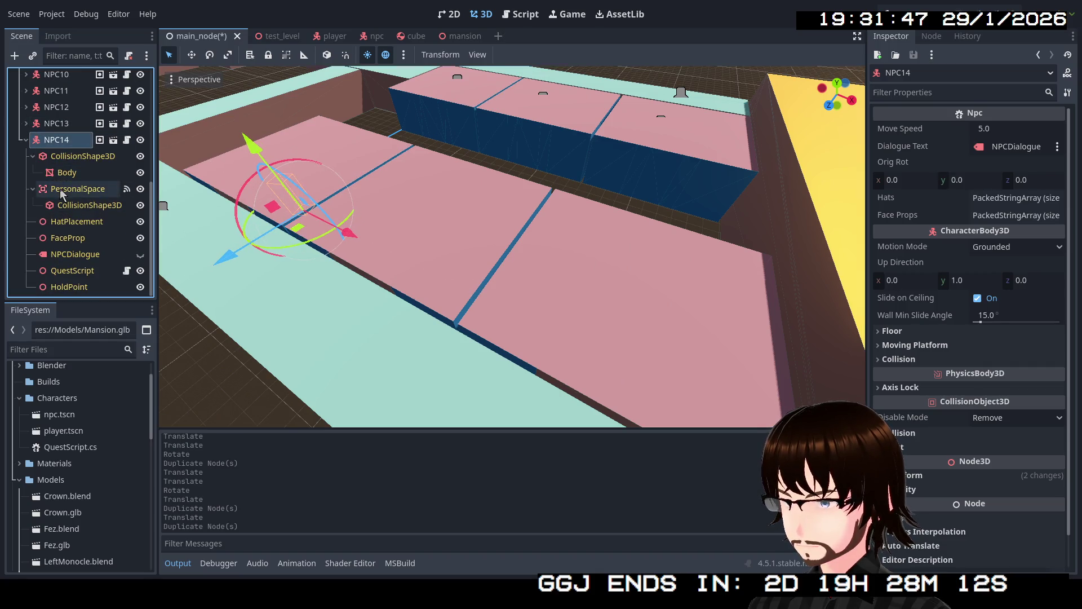
# - Move NPC14 to a new spot and turn it roughly half a circle
pyautogui.press('f')
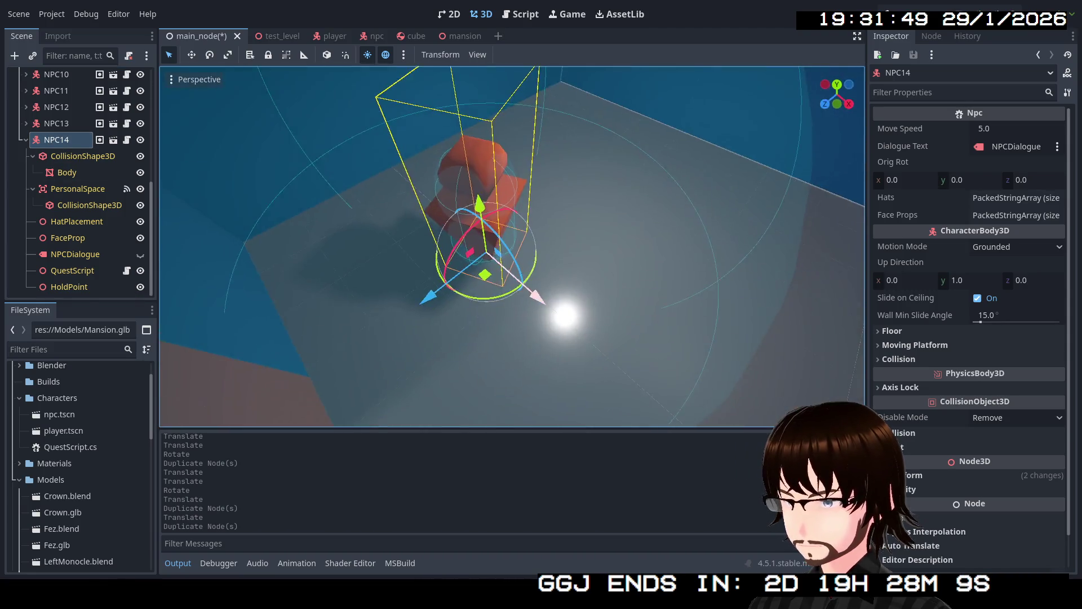
pyautogui.moveTo(507, 268)
pyautogui.mouseDown()
pyautogui.moveTo(446, 269)
pyautogui.moveTo(514, 247)
pyautogui.mouseUp()
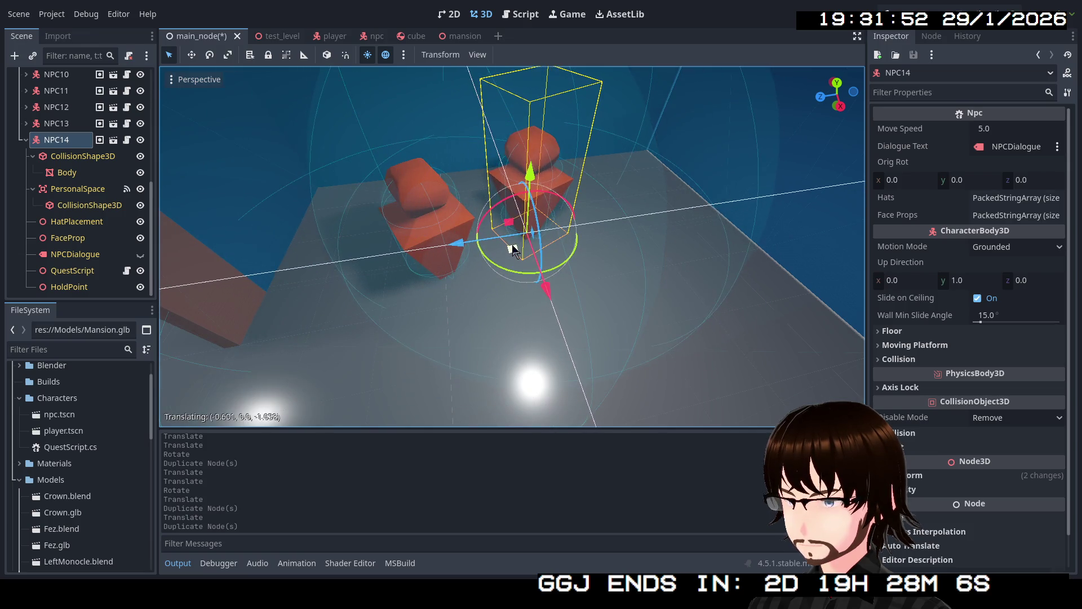
pyautogui.click(513, 247)
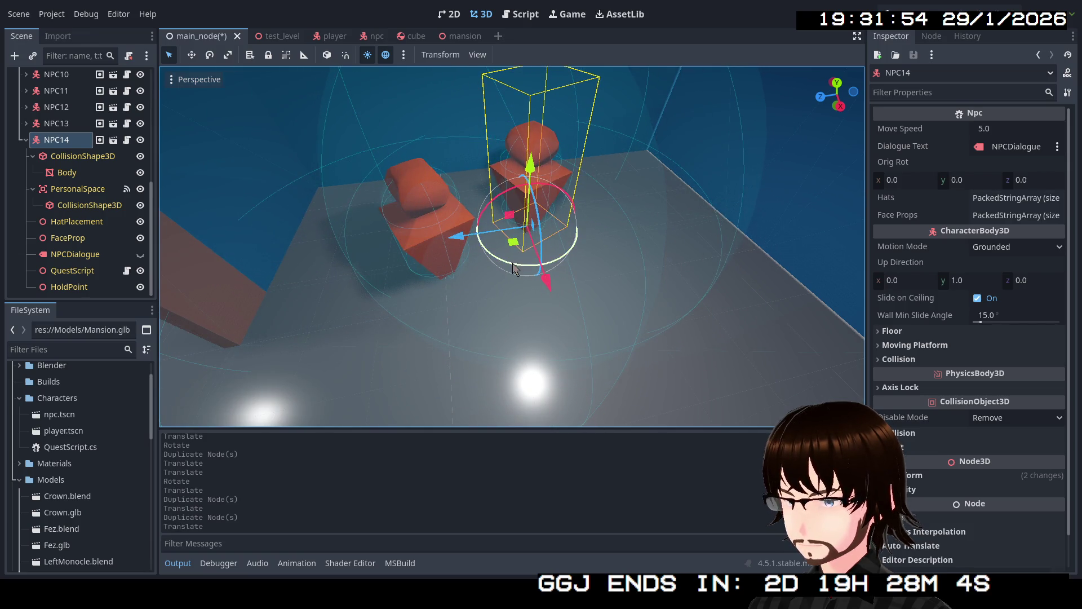
pyautogui.press('r')
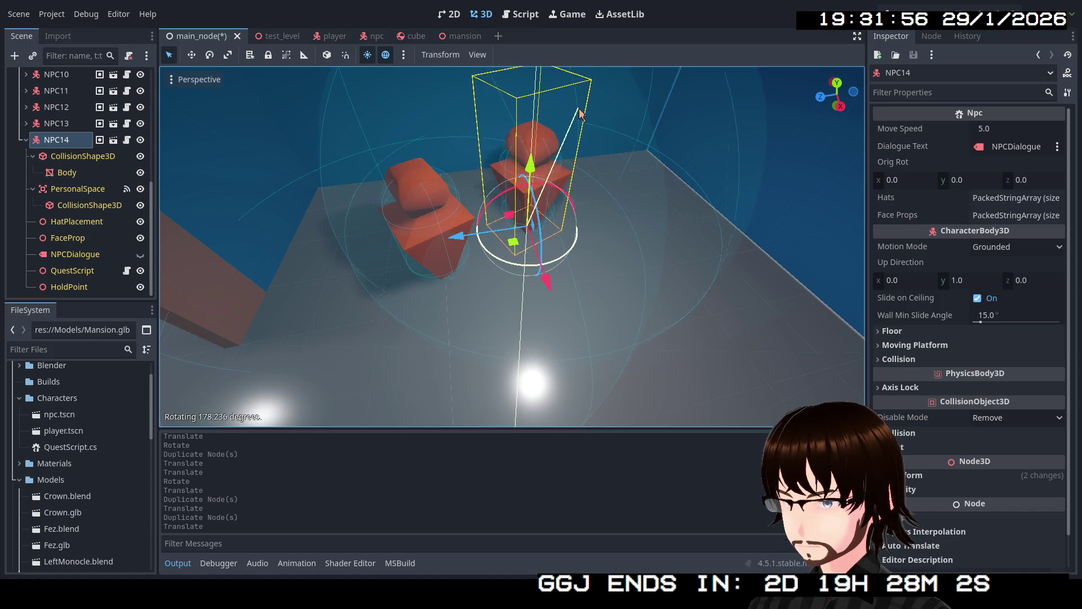
# - Raise the view over NPC14 and collapse its children in the scene tree
pyautogui.rightClick(402, 354)
pyautogui.press('e')
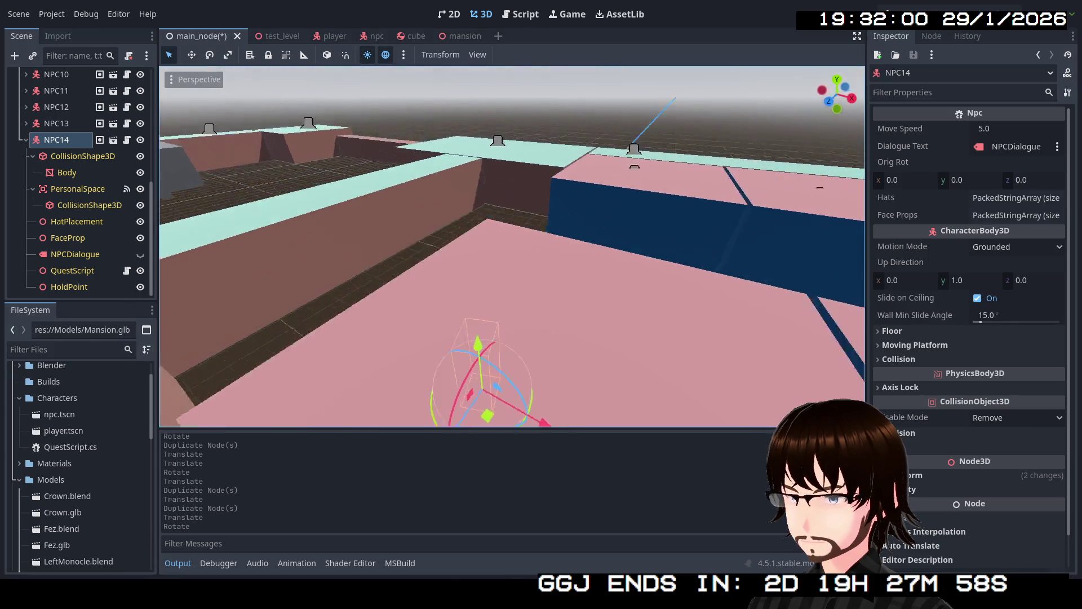
pyautogui.press('e')
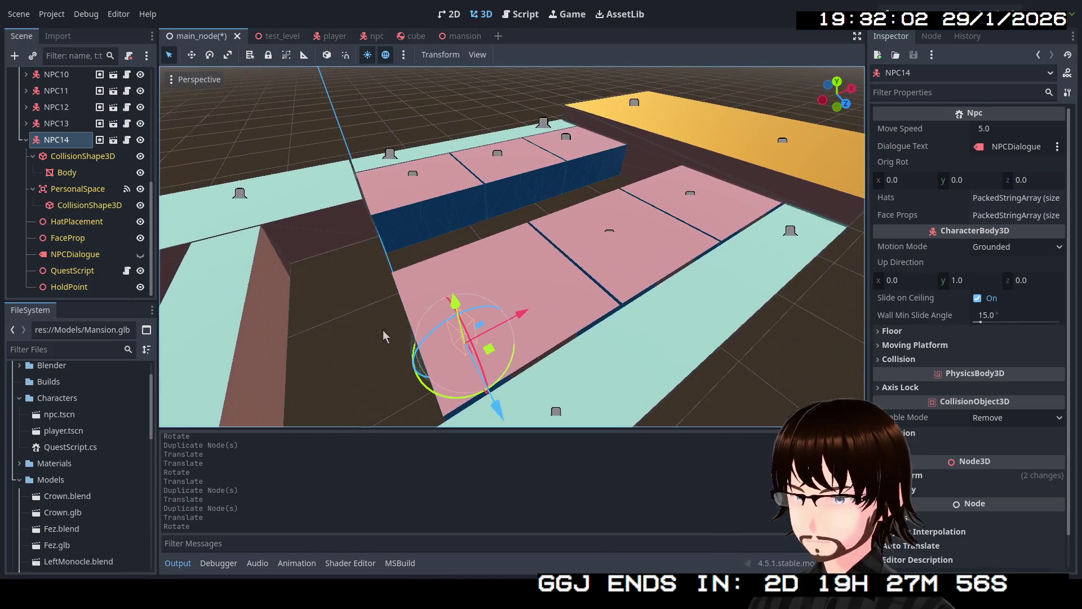
pyautogui.click(26, 141)
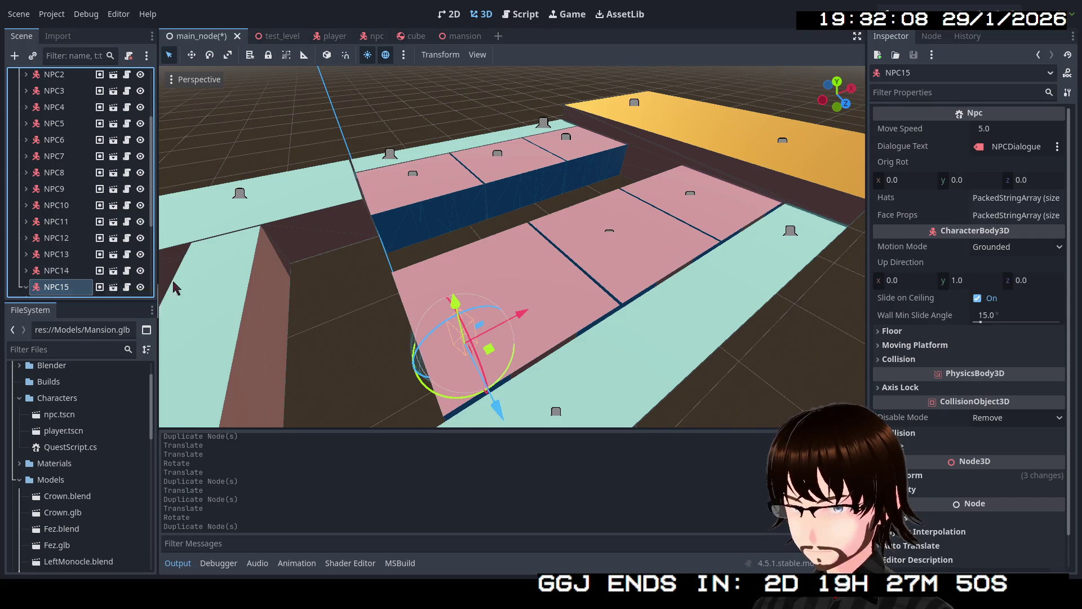
# - Circle the view around NPC15, starting and cancelling a move of it
pyautogui.moveTo(545, 326)
pyautogui.mouseDown()
pyautogui.moveTo(548, 355)
pyautogui.moveTo(436, 221)
pyautogui.mouseUp()
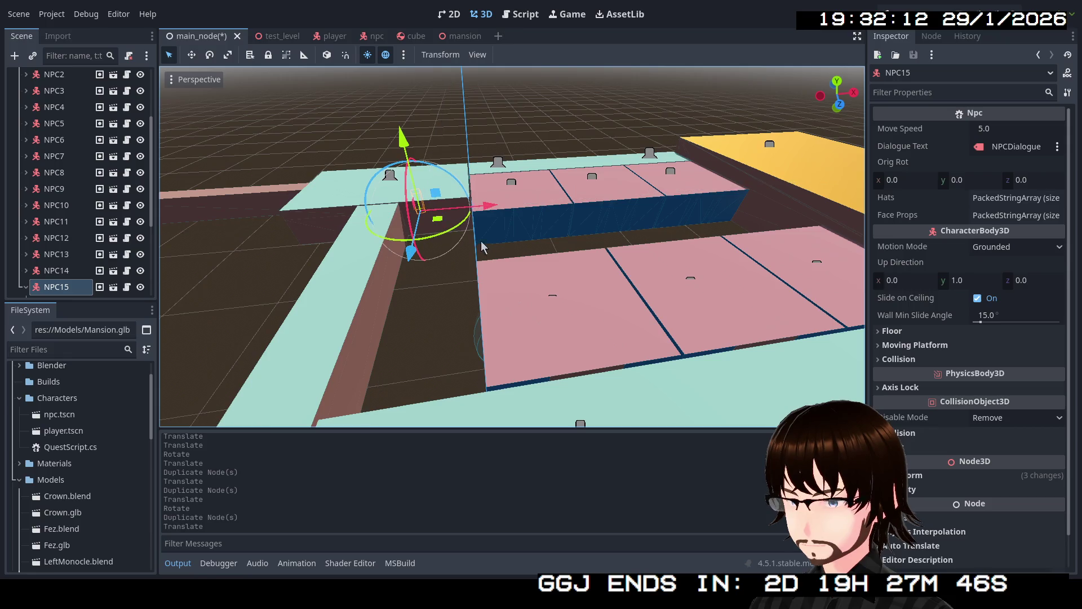
pyautogui.press('w')
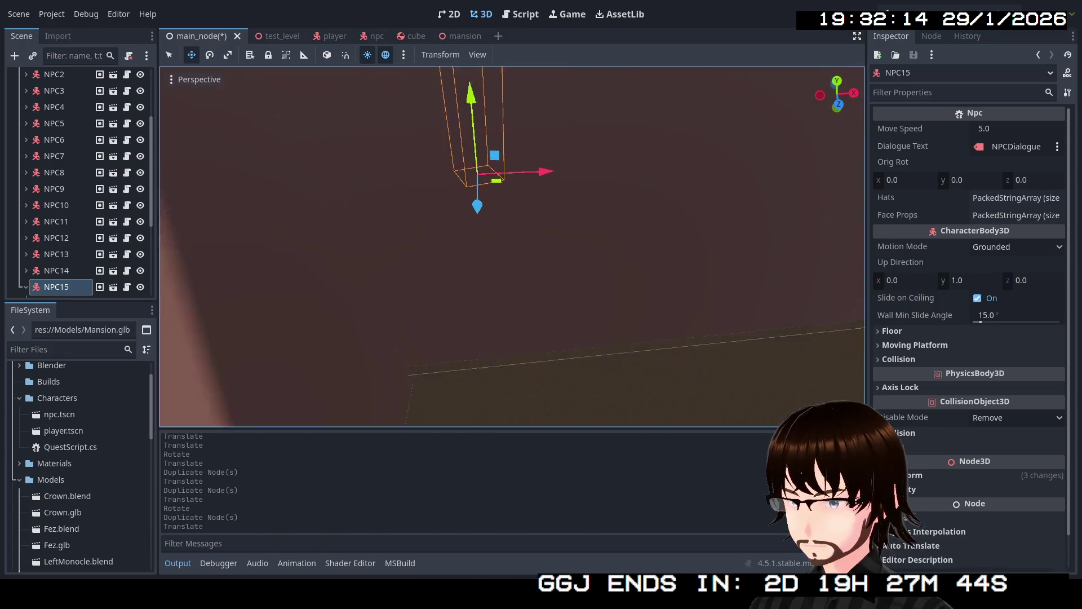
pyautogui.press('s')
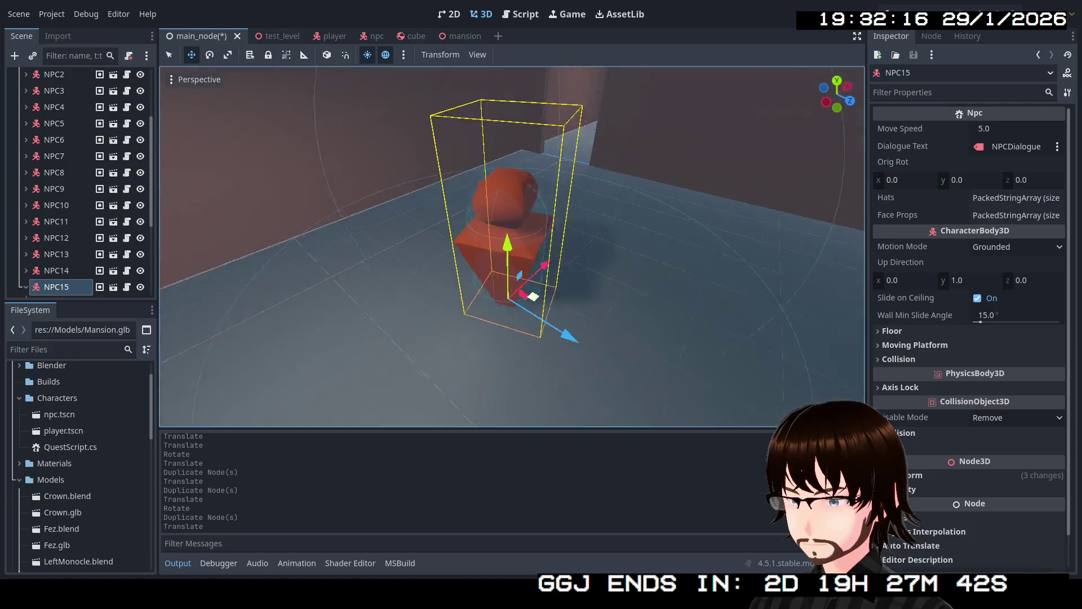
pyautogui.press('a')
pyautogui.press('g')
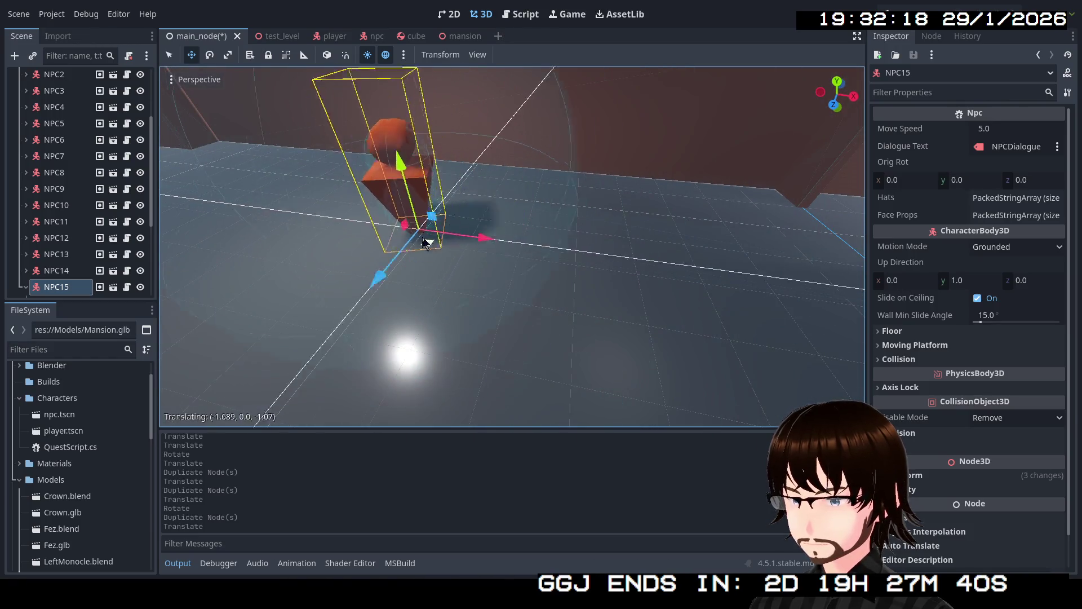
pyautogui.press('Escape')
pyautogui.press('s')
pyautogui.press('d')
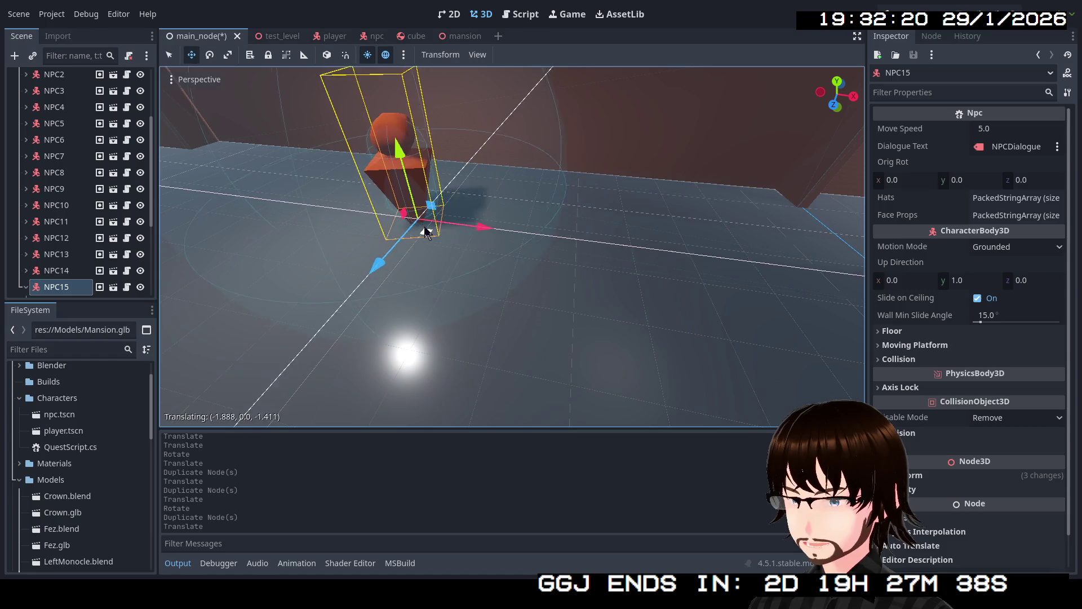
# - Centre the view on NPC15's FaceProp child, then collapse NPC15 again
pyautogui.click(25, 287)
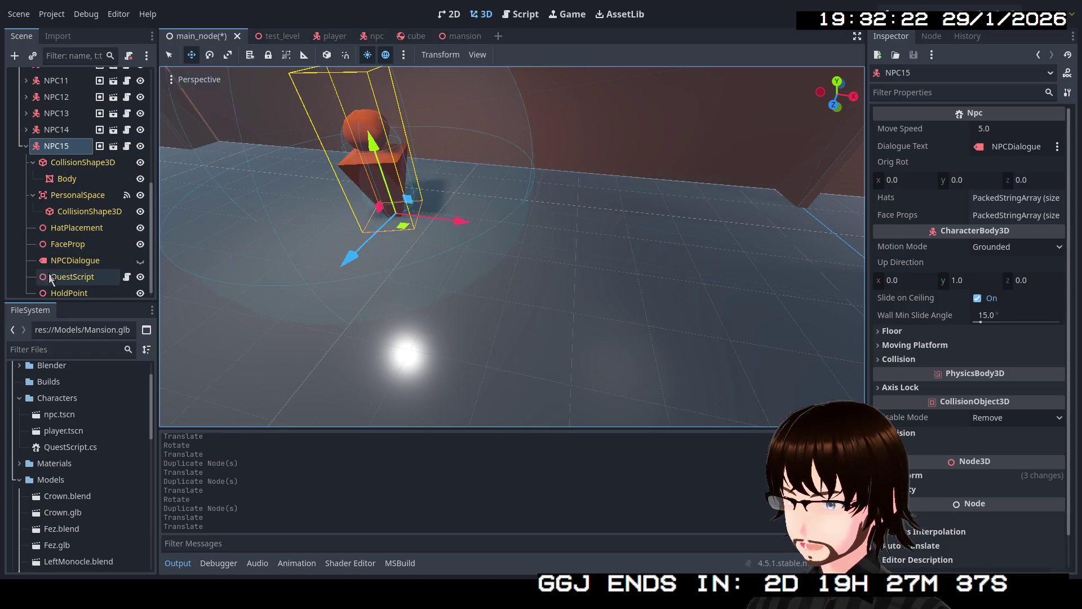
pyautogui.click(73, 242)
pyautogui.press('f')
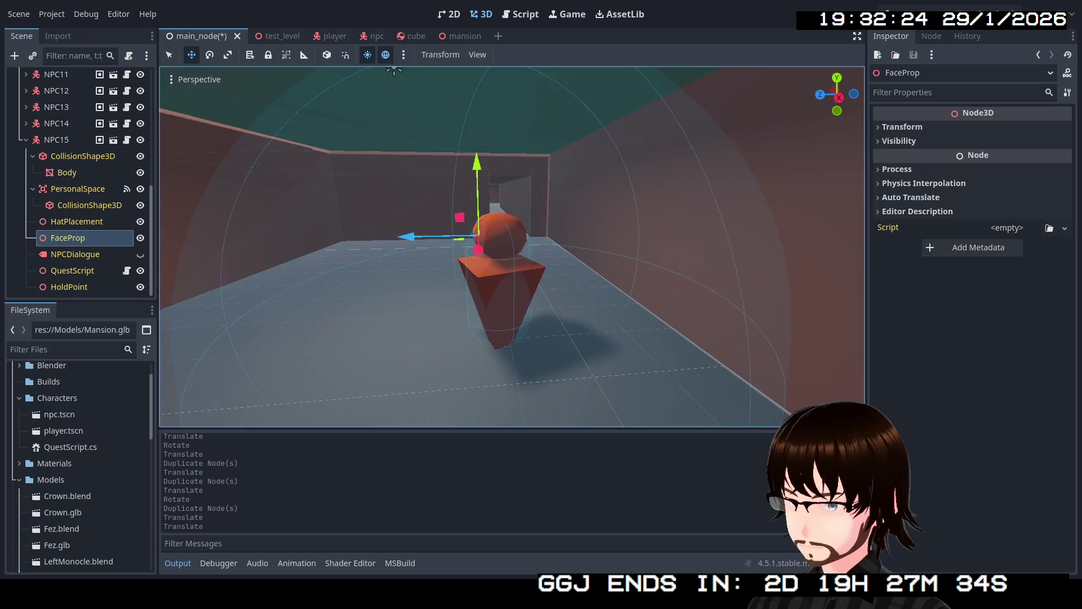
pyautogui.press('d')
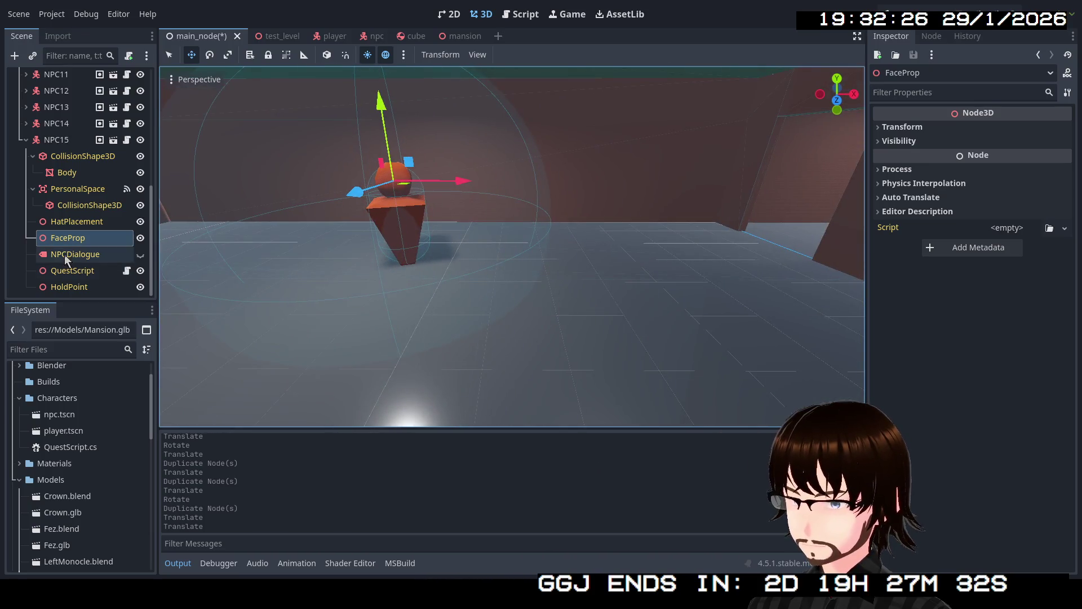
pyautogui.click(28, 141)
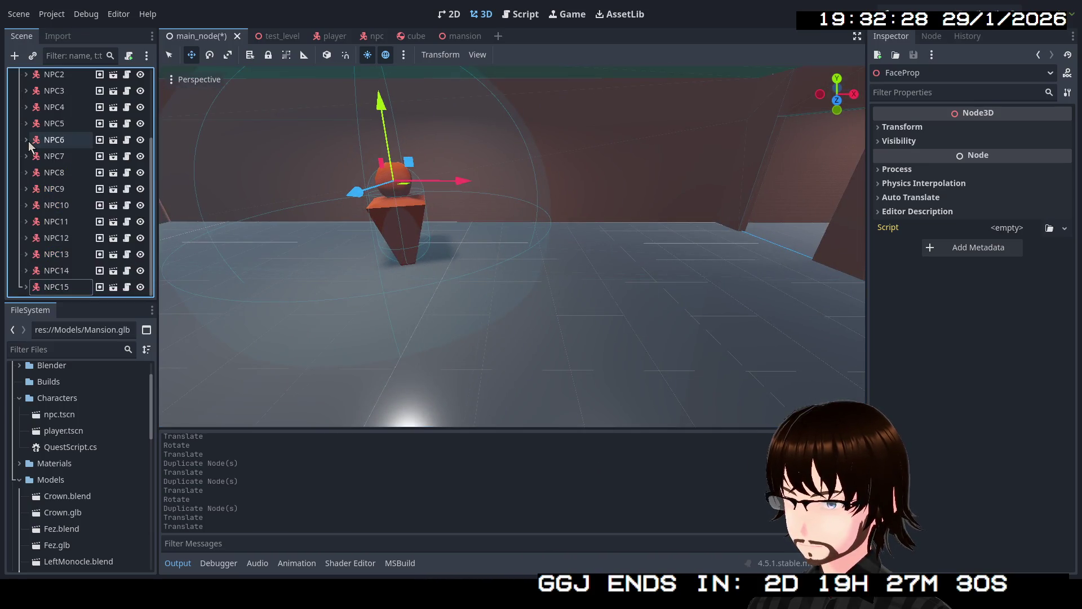
pyautogui.moveTo(526, 341); pyautogui.dragTo(411, 169)
# - Fly over the rooftops and pink corridor to inspect, then select NPC15 and duplicate it into NPC16
pyautogui.press('e')
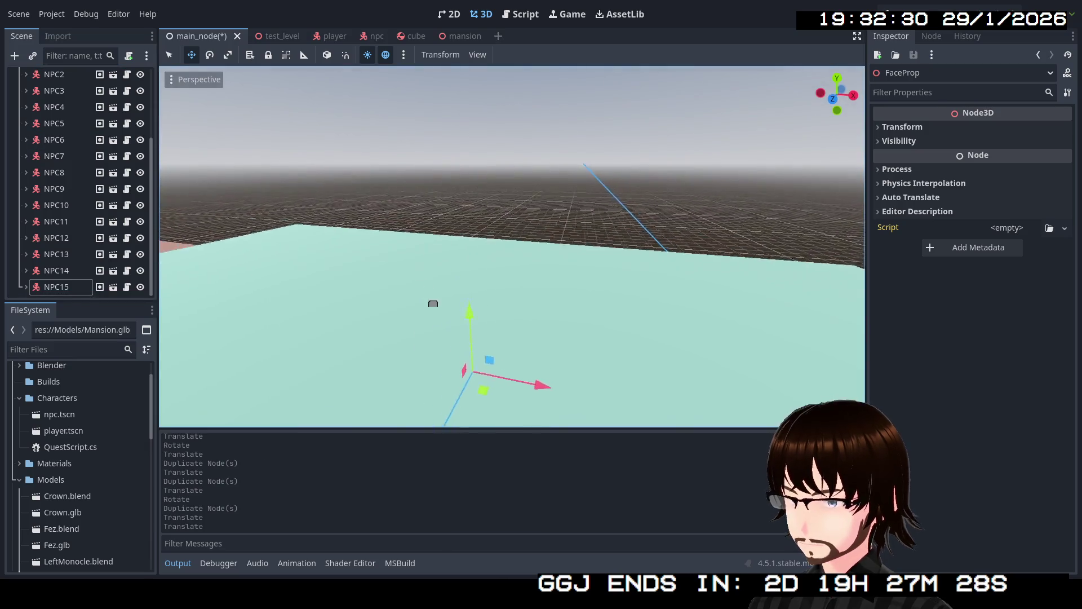
pyautogui.press('s')
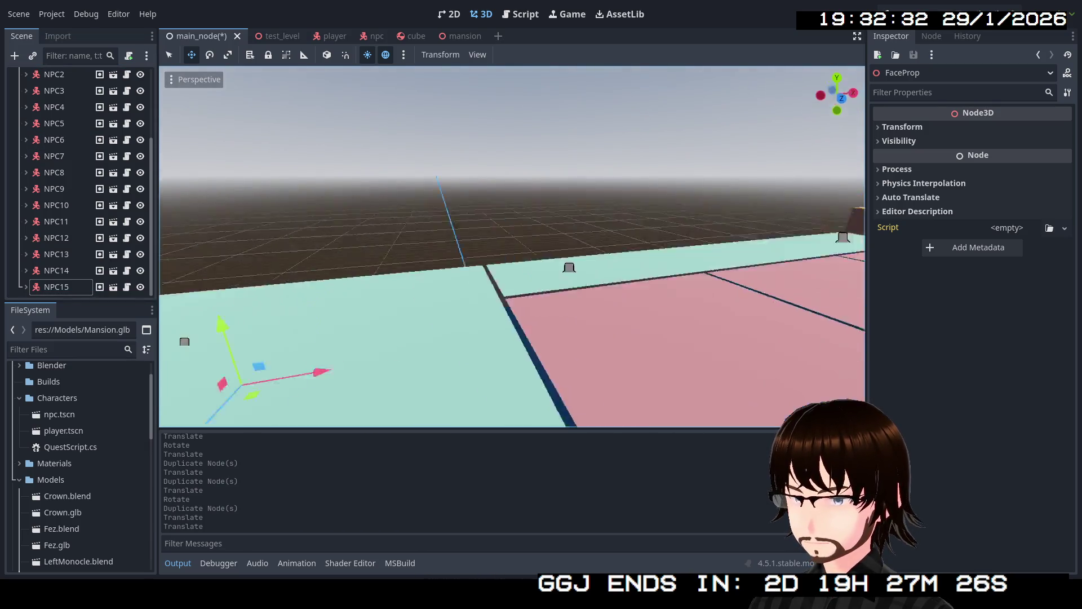
pyautogui.press('w')
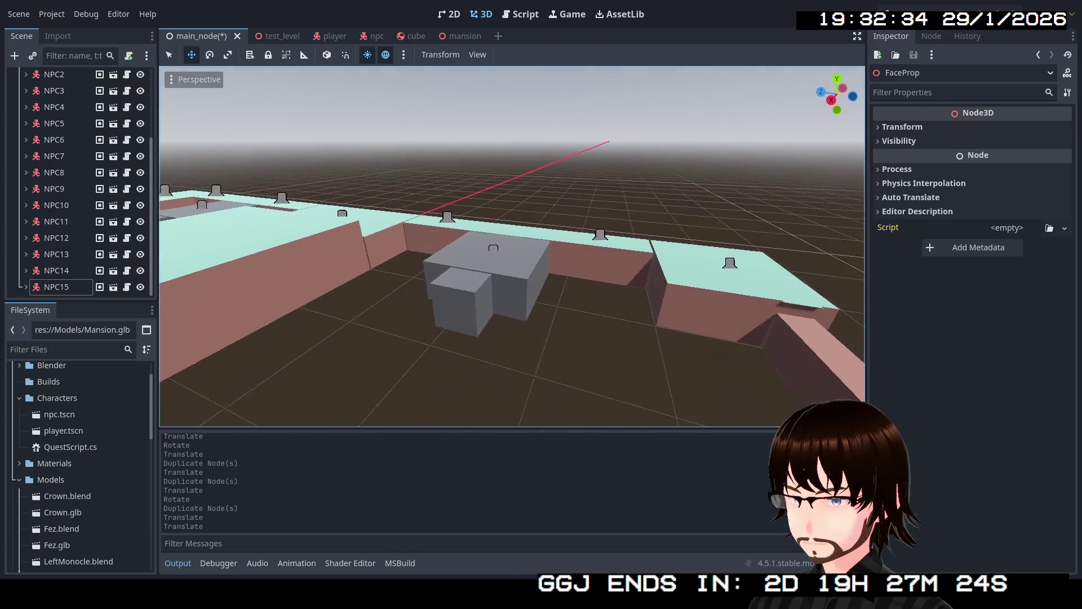
pyautogui.press('s')
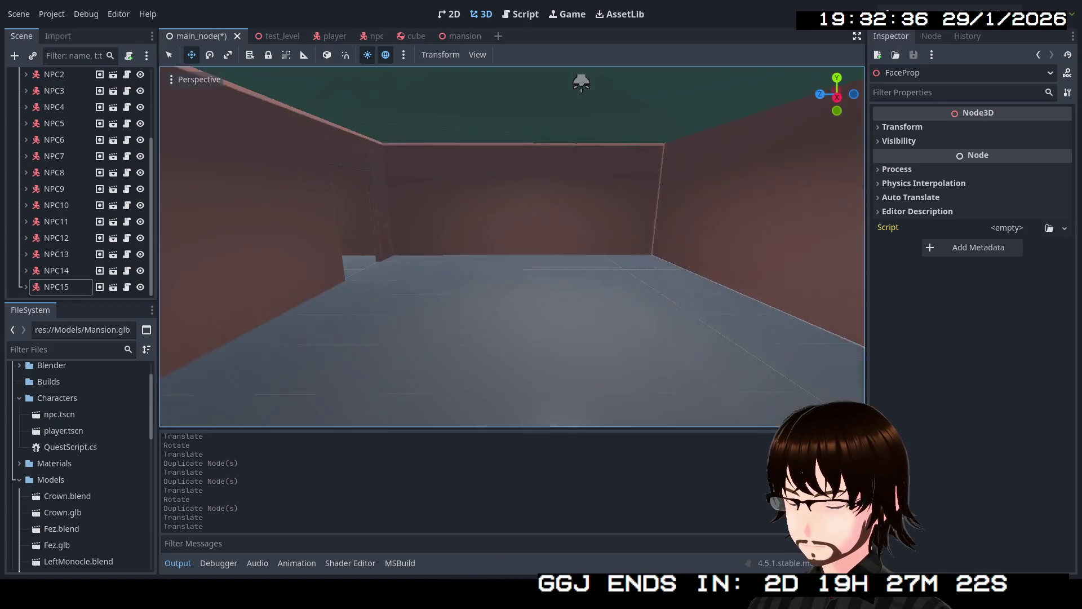
pyautogui.press('w')
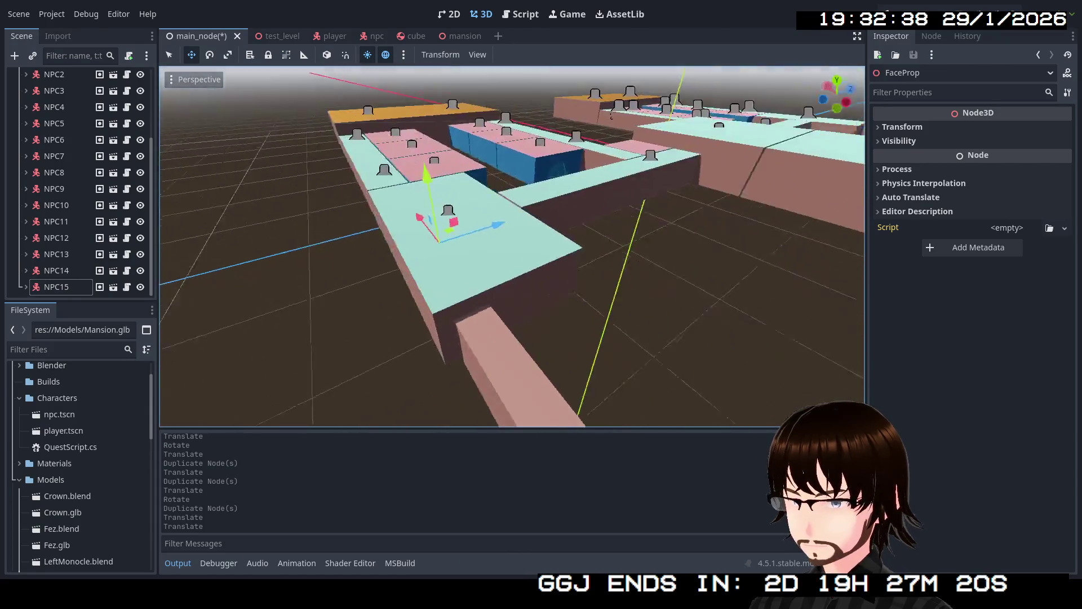
pyautogui.press('s')
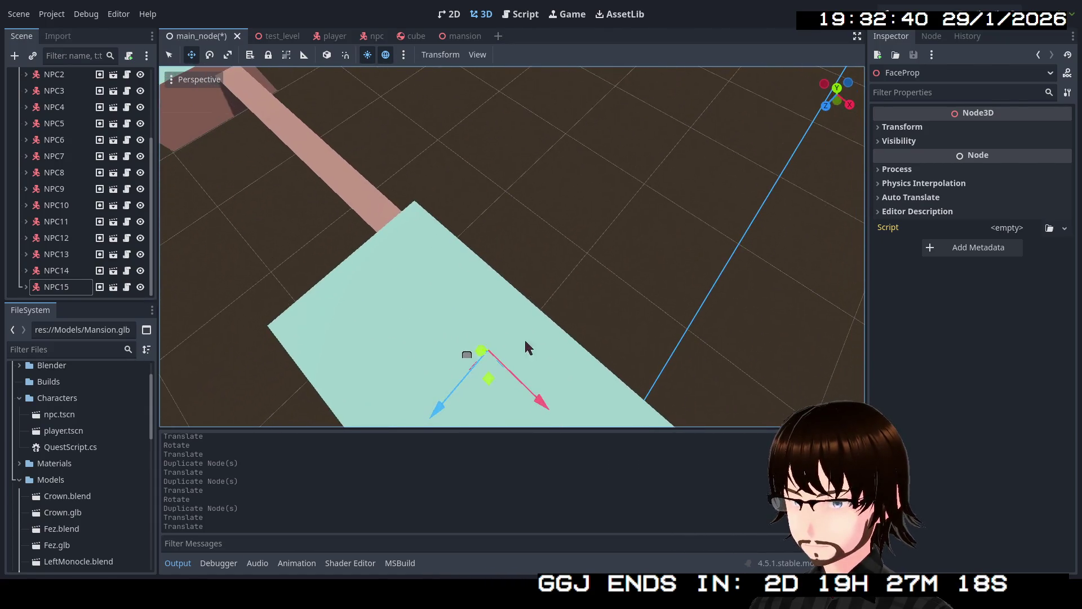
pyautogui.click(52, 287)
pyautogui.press('q')
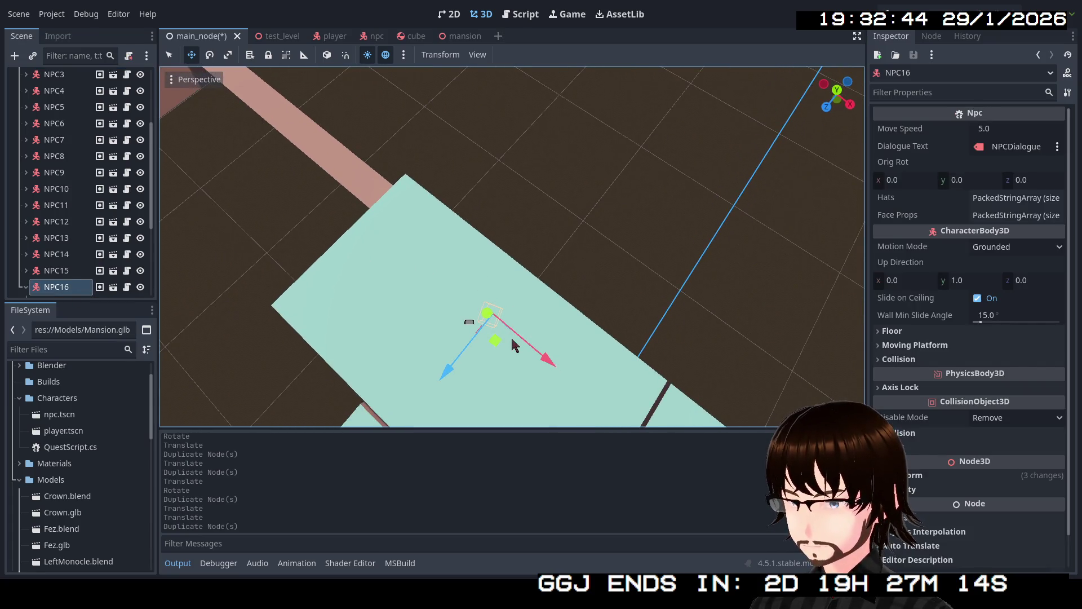
# - Move NPC16 across the floor into the room's corner and duplicate it into NPC17
pyautogui.moveTo(420, 294); pyautogui.dragTo(277, 165)
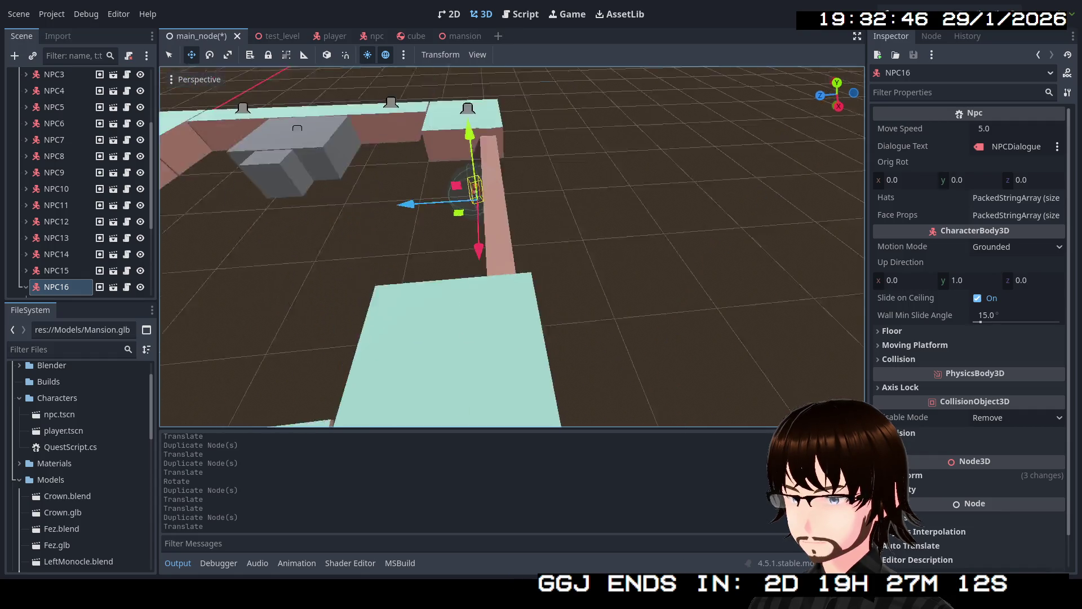
pyautogui.moveTo(524, 289); pyautogui.dragTo(457, 129)
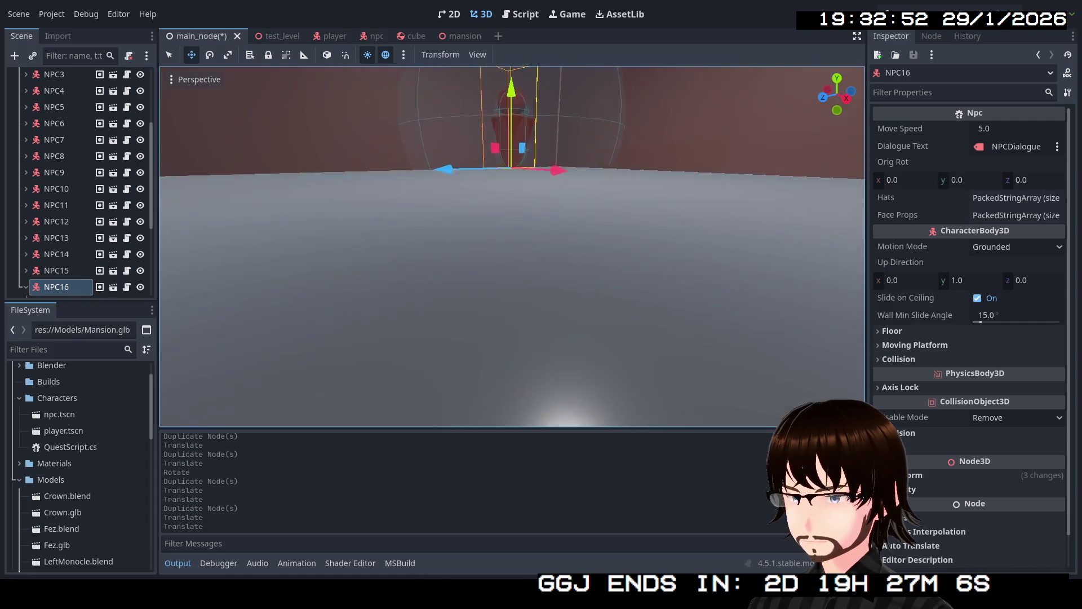
pyautogui.moveTo(490, 153); pyautogui.dragTo(491, 153)
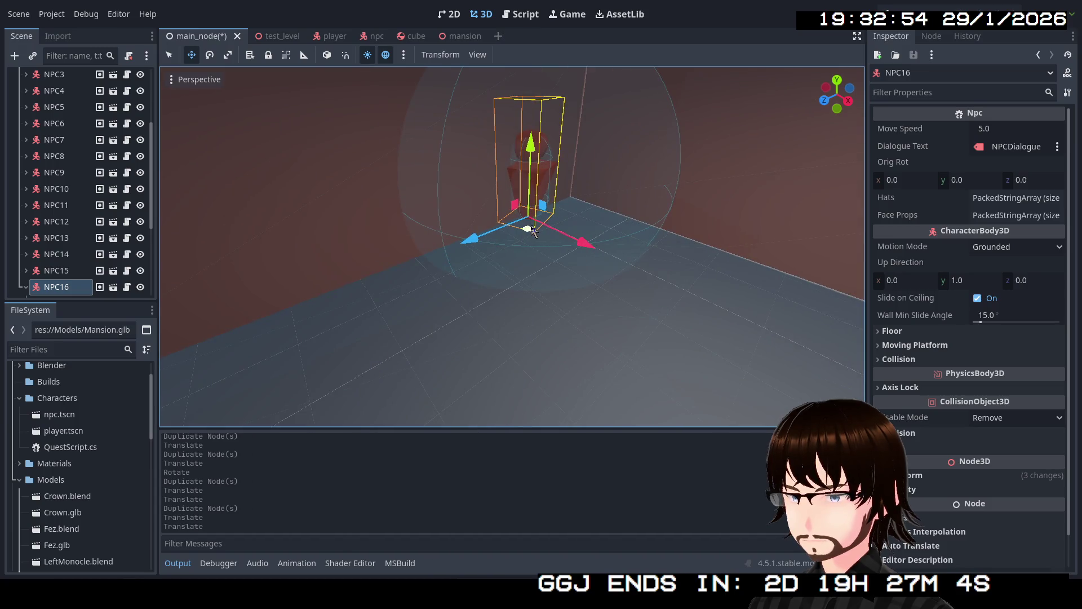
pyautogui.moveTo(532, 230)
pyautogui.mouseDown()
pyautogui.moveTo(582, 254)
pyautogui.moveTo(248, 311)
pyautogui.mouseUp()
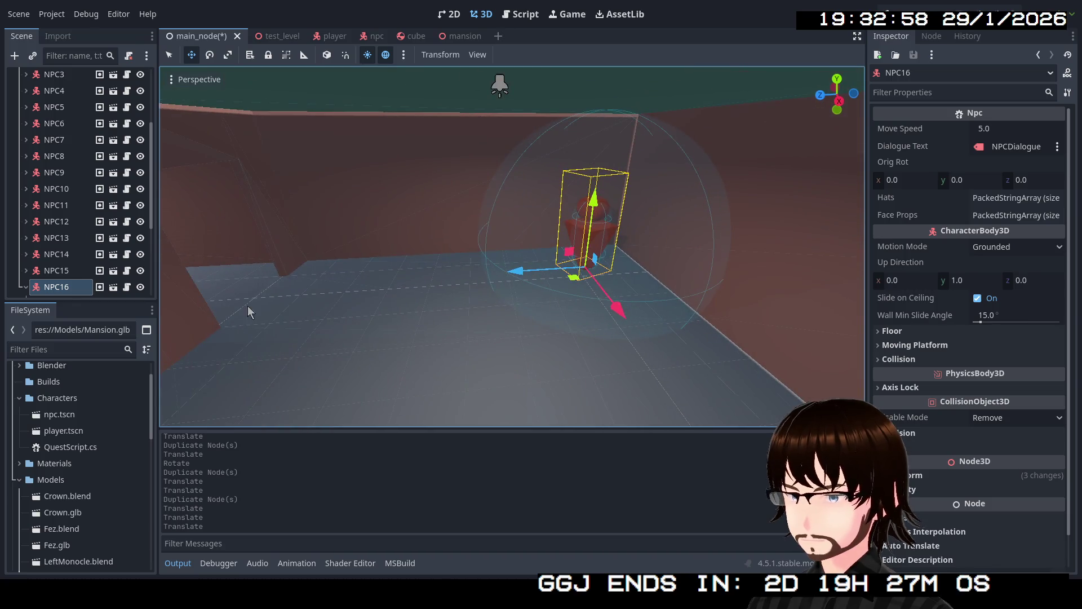
pyautogui.hotkey('ctrl', 'd')
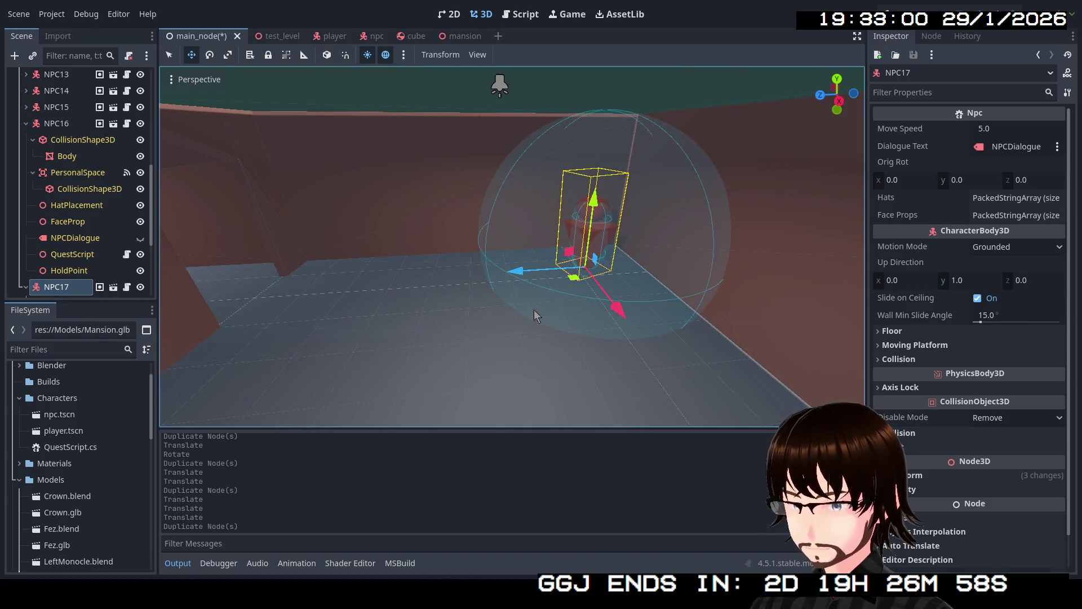
# - Move NPC17 across the floor, turn it to a new facing, collapse NPC16 and NPC17, and duplicate into NPC18
pyautogui.moveTo(572, 282); pyautogui.dragTo(477, 291)
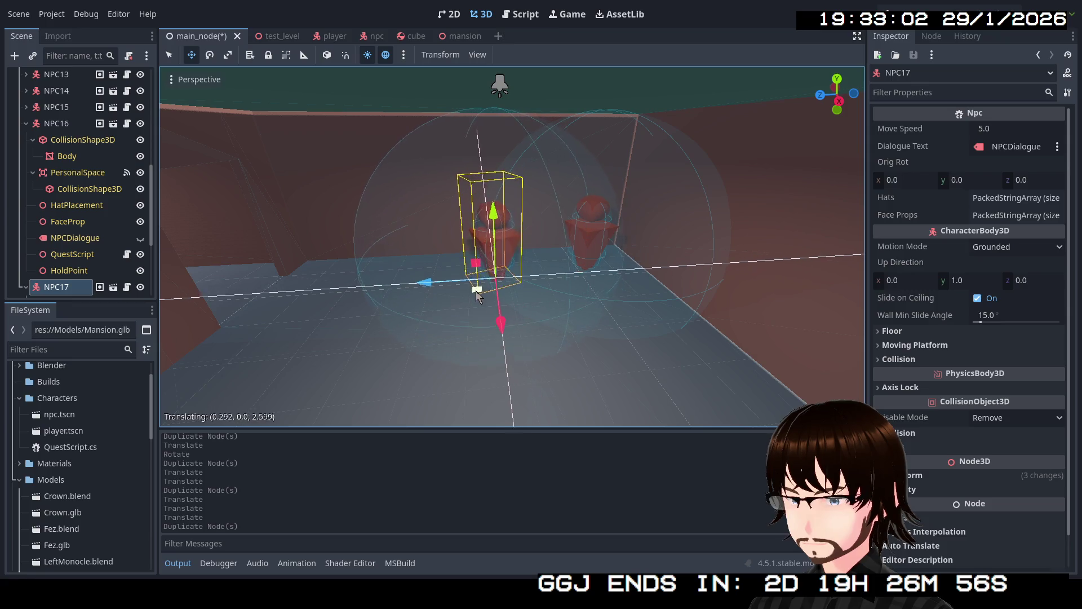
pyautogui.click(170, 55)
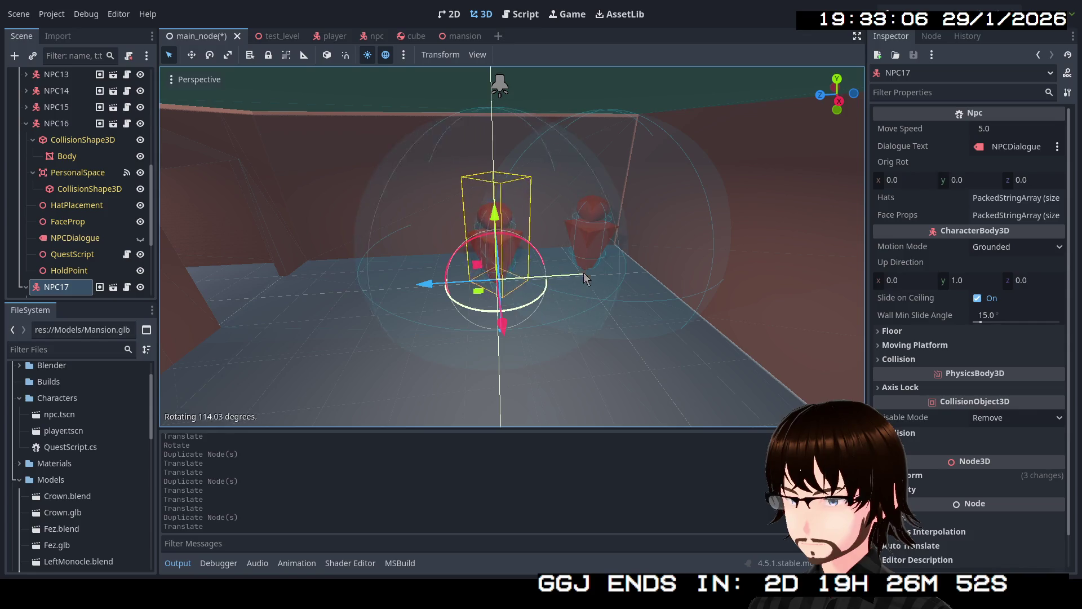
pyautogui.moveTo(584, 272); pyautogui.dragTo(582, 247)
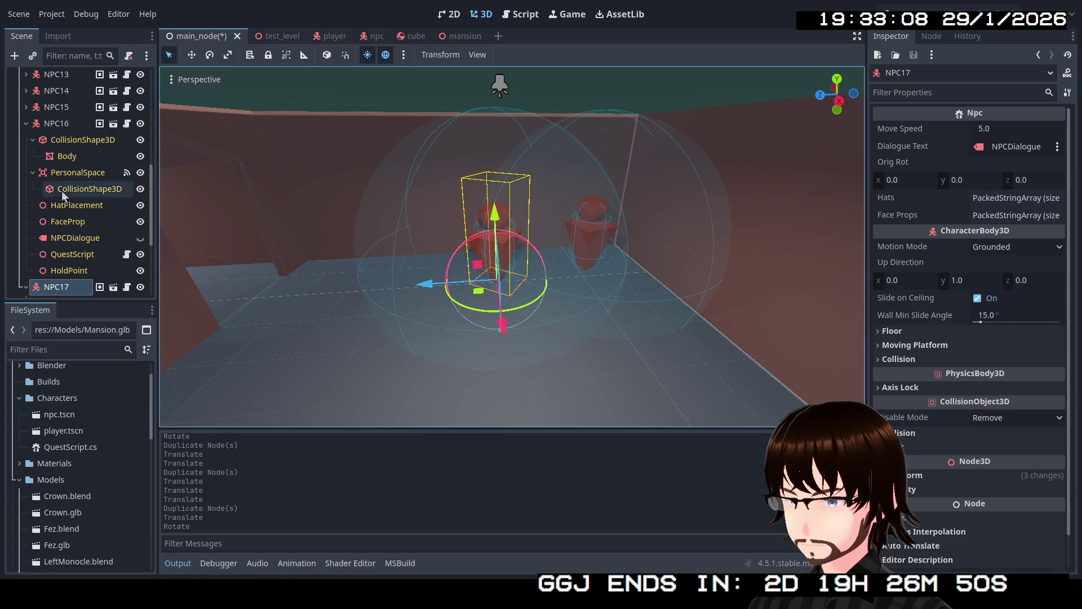
pyautogui.click(26, 124)
pyautogui.click(26, 139)
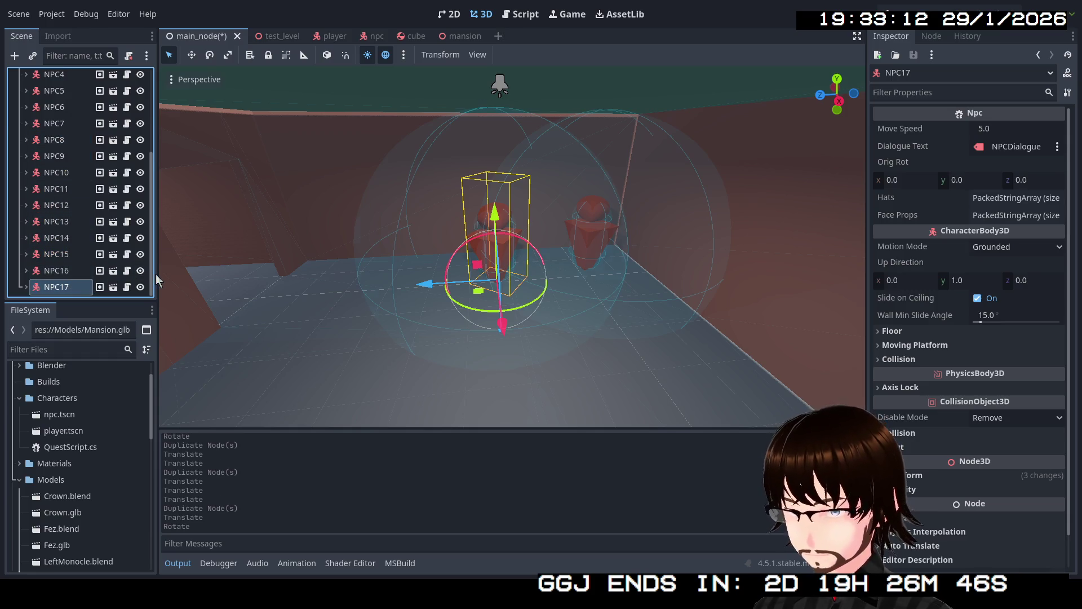
pyautogui.hotkey('ctrl', 'd')
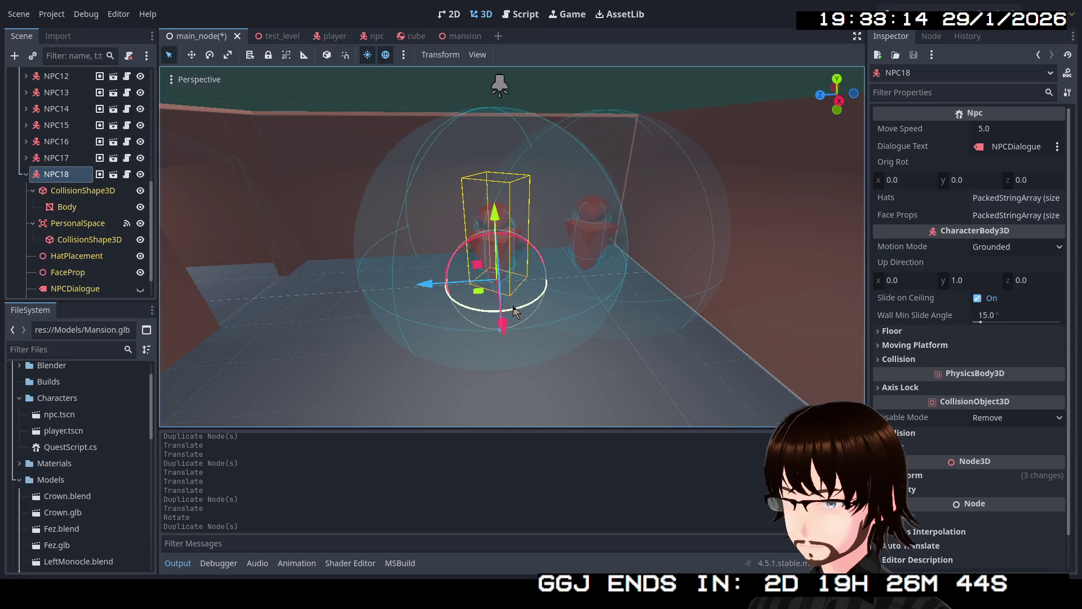
# - Move NPC18 to a new spot, commit its new rotation and centre the view on its FaceProp
pyautogui.moveTo(477, 291); pyautogui.dragTo(606, 321)
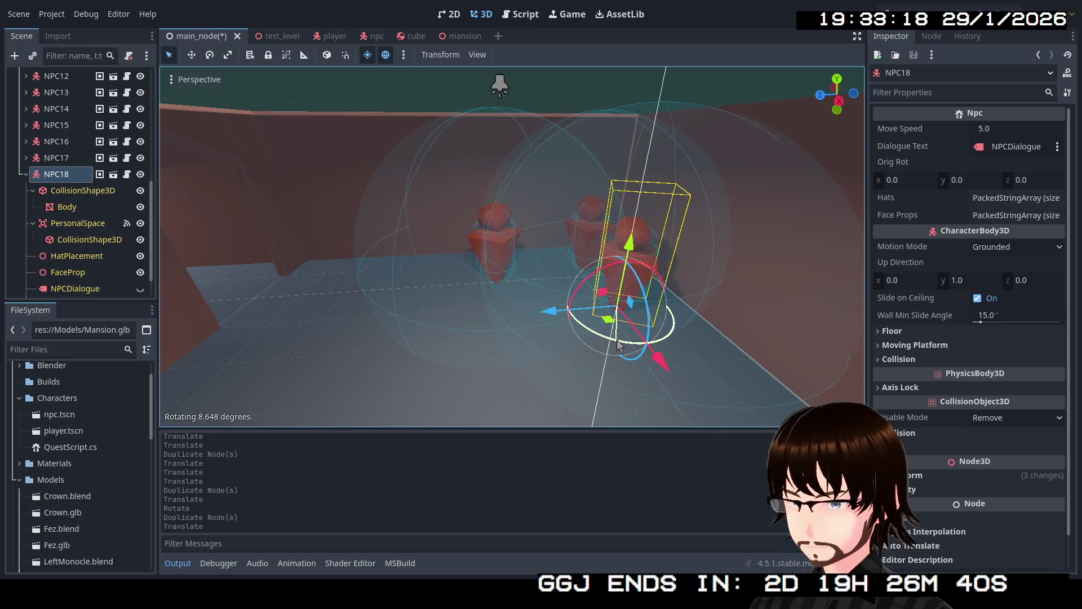
pyautogui.click(755, 273)
pyautogui.scroll(-2, 100, 227)
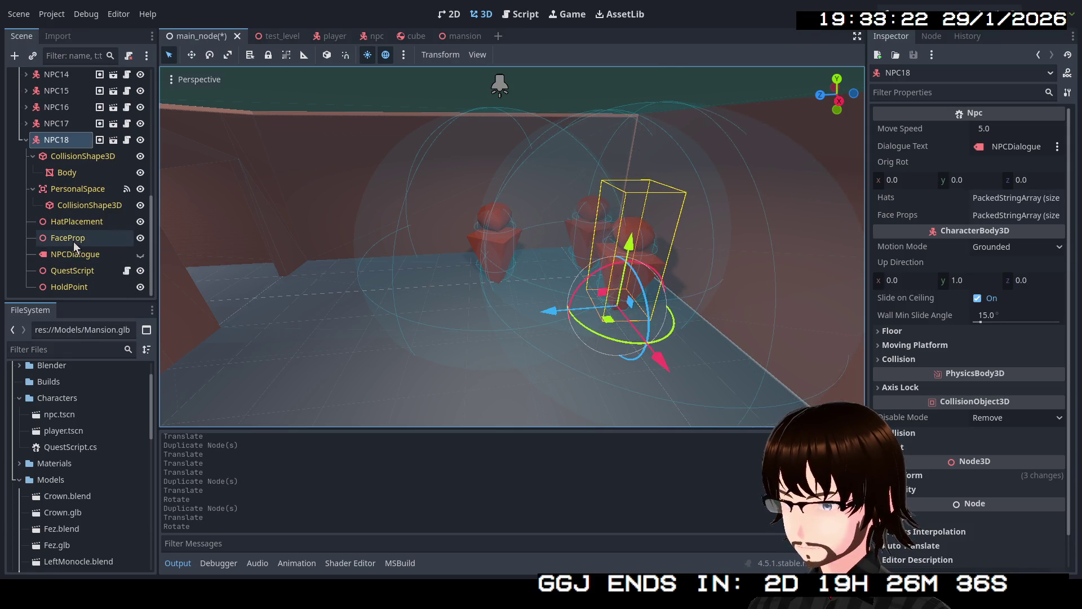
pyautogui.click(73, 240)
pyautogui.press('f')
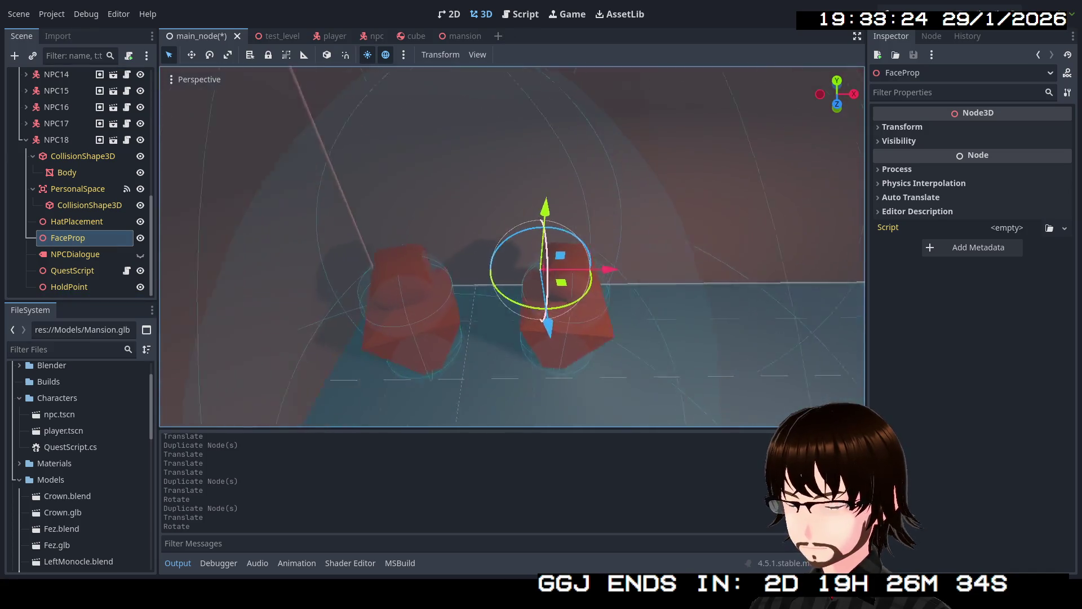
# - Check NPC18 from other angles, reselect it and nudge it into its final position
pyautogui.moveTo(541, 254); pyautogui.dragTo(608, 280)
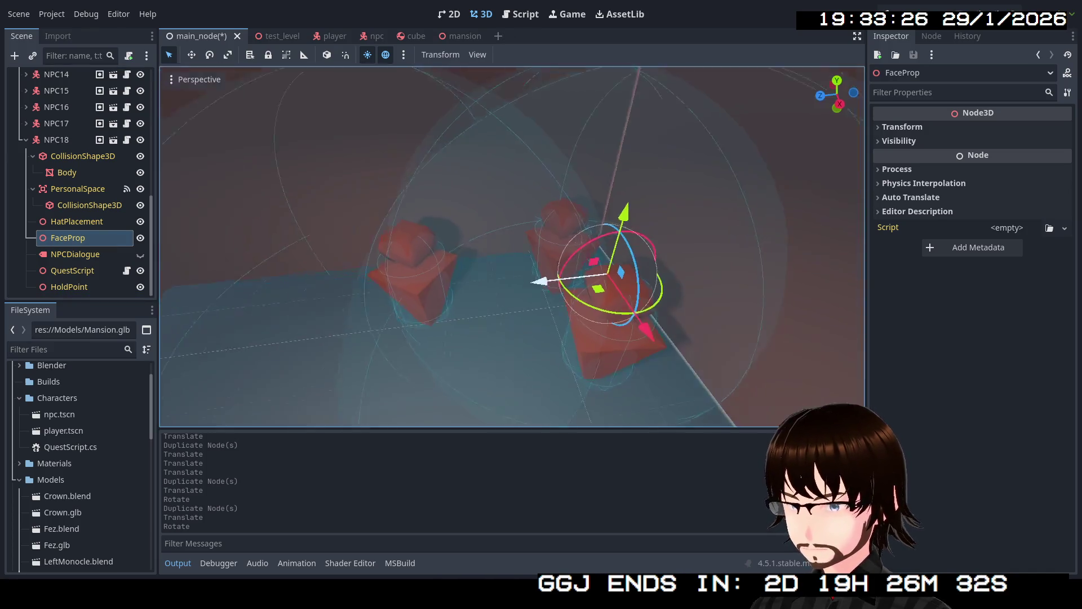
pyautogui.moveTo(542, 279); pyautogui.dragTo(508, 271)
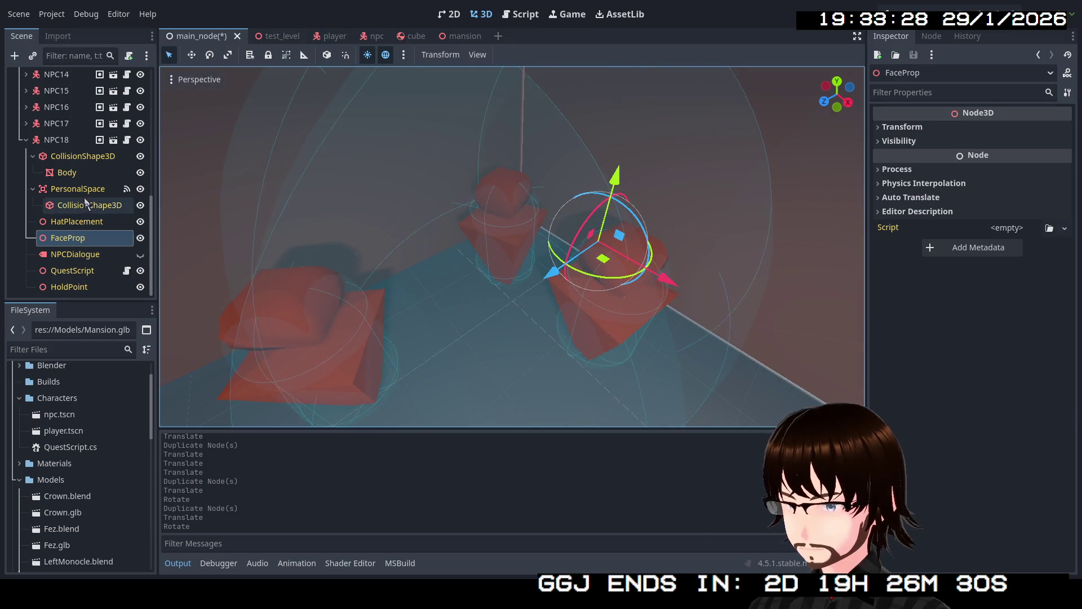
pyautogui.click(56, 141)
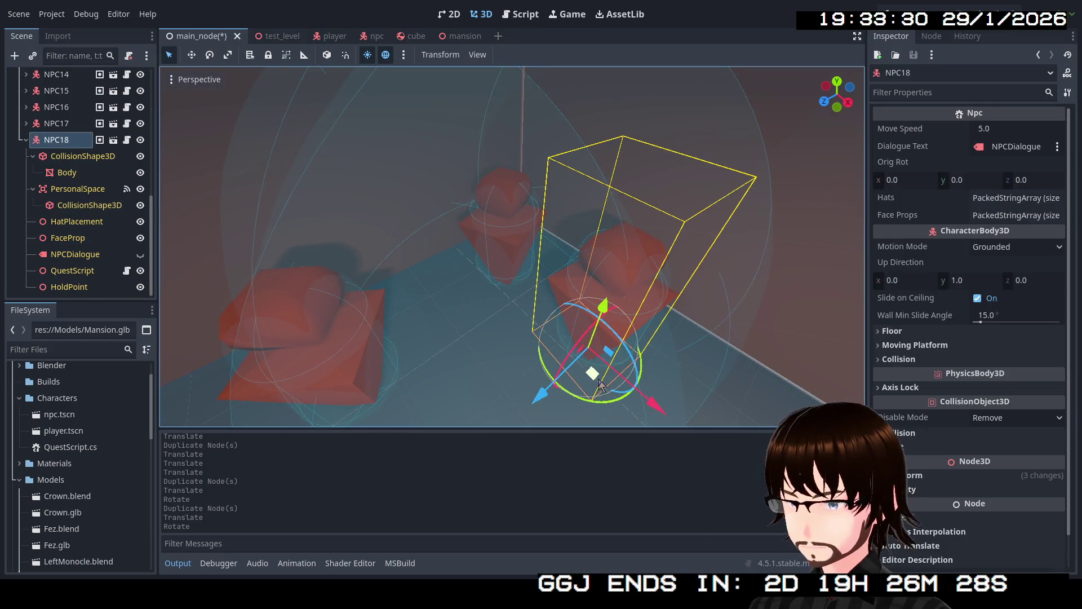
pyautogui.moveTo(597, 381); pyautogui.dragTo(674, 425)
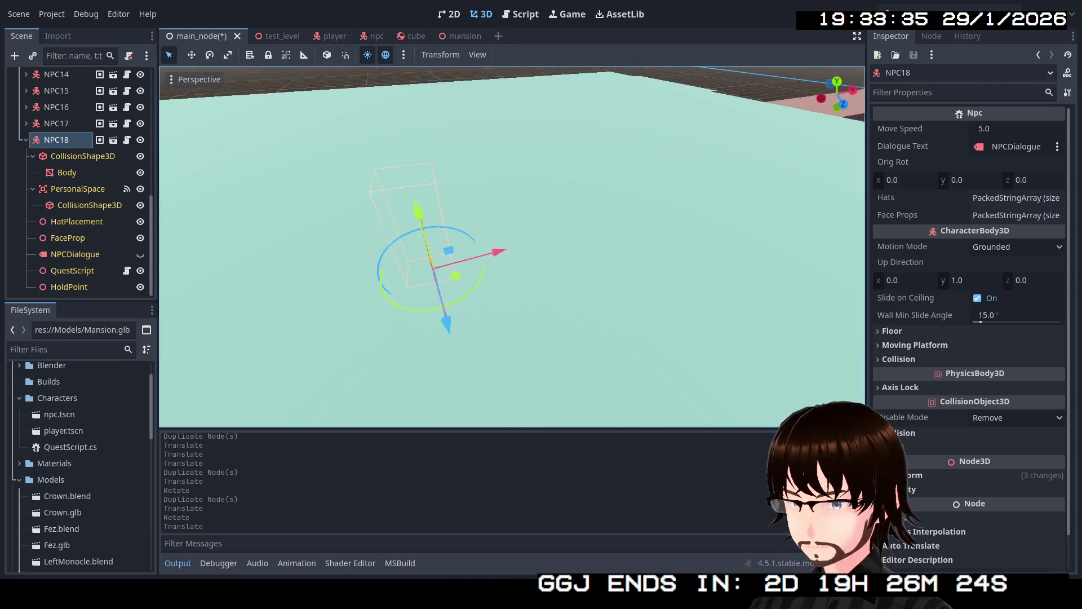
# - Fly around the level for a wide look, then save the scene and run the game with F5
pyautogui.press('s')
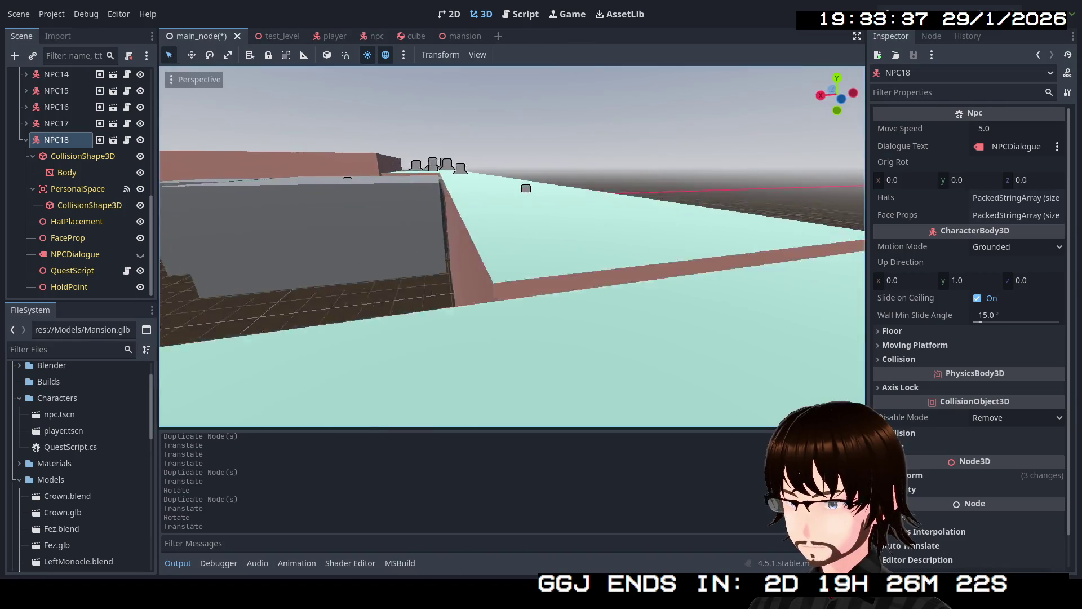
pyautogui.press('w')
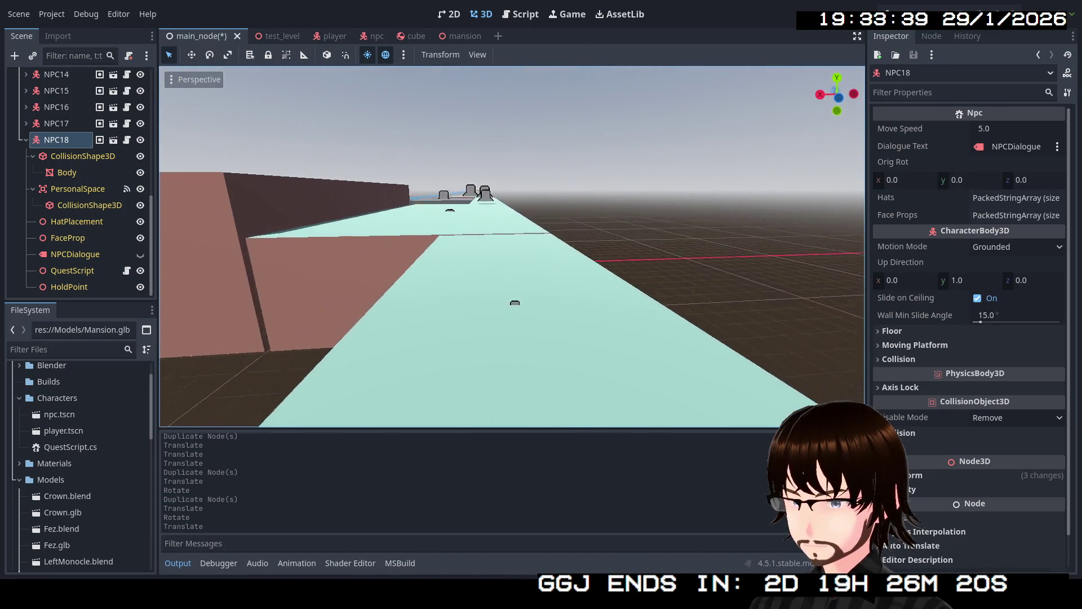
pyautogui.press('s')
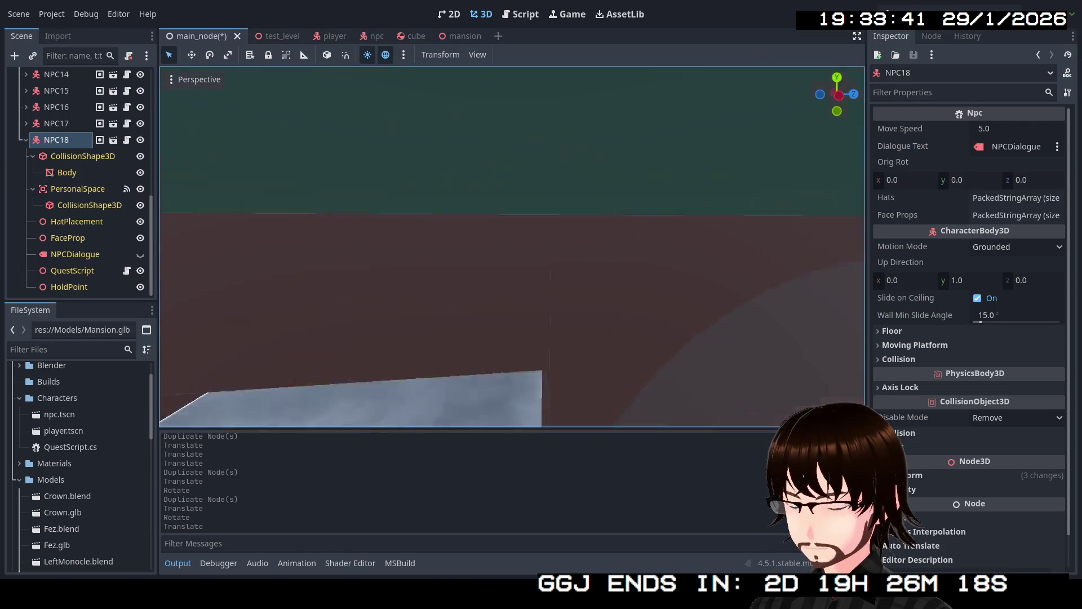
pyautogui.press('w')
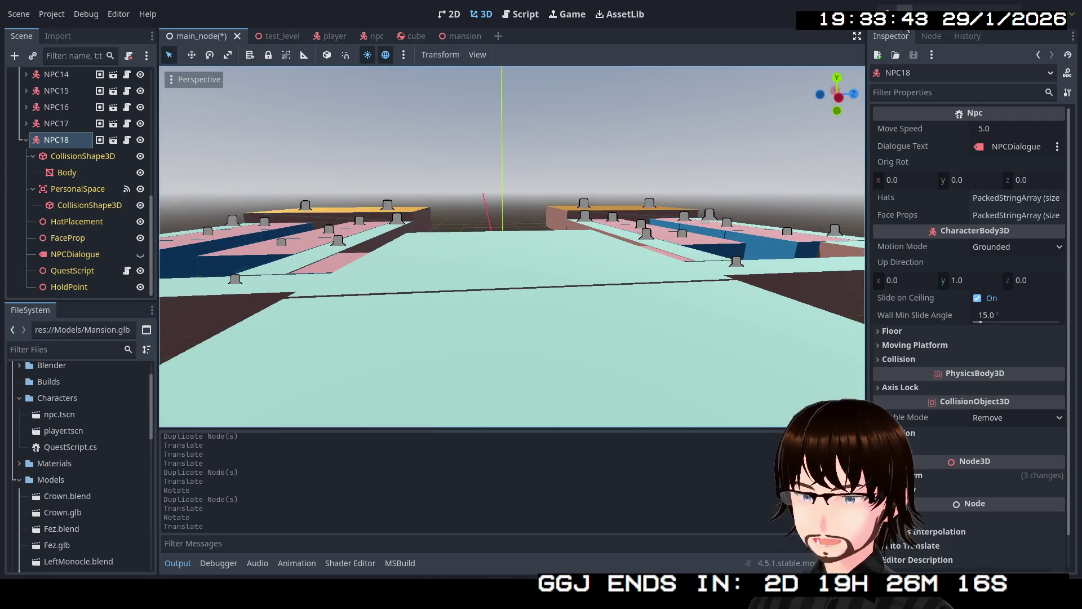
pyautogui.press('F5')
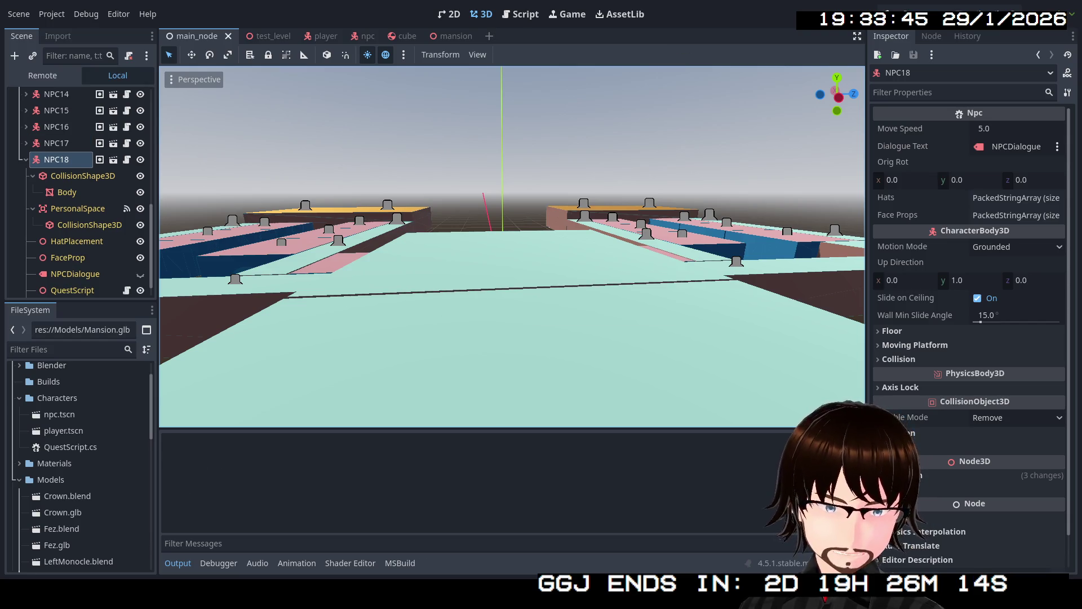
# - Walk the player to the purple, green and red NPCs to hear their greetings, then down the long corridor
pyautogui.press('w')
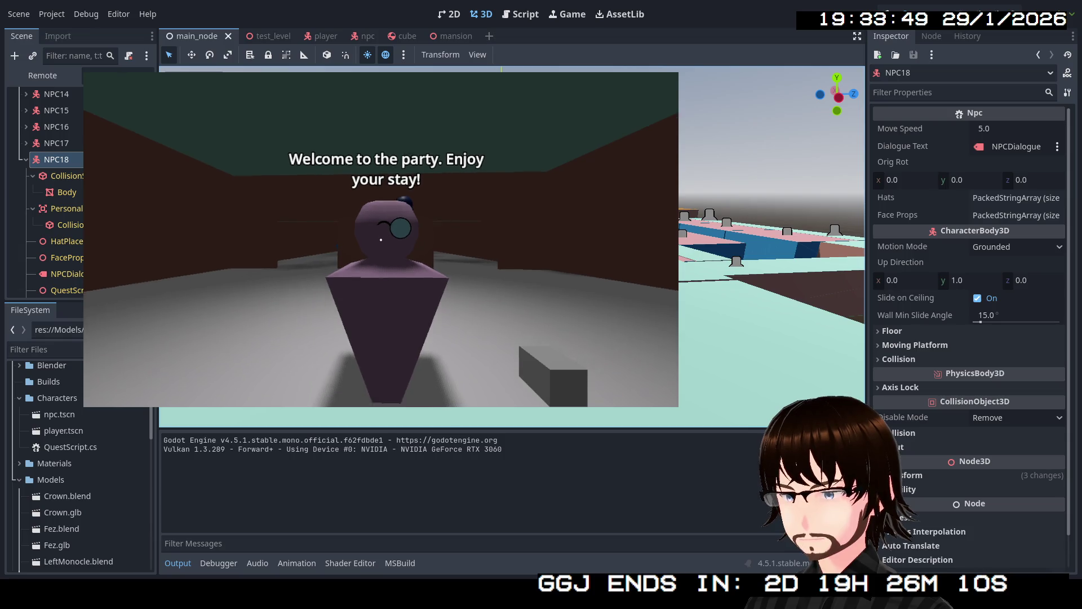
pyautogui.press('w')
pyautogui.press('w')
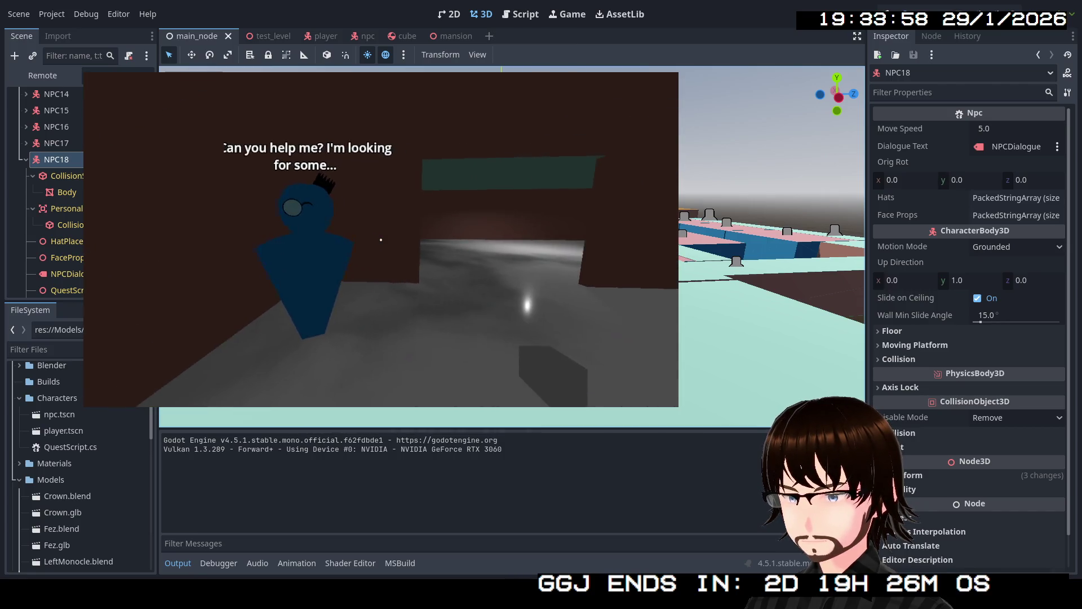
pyautogui.press('w')
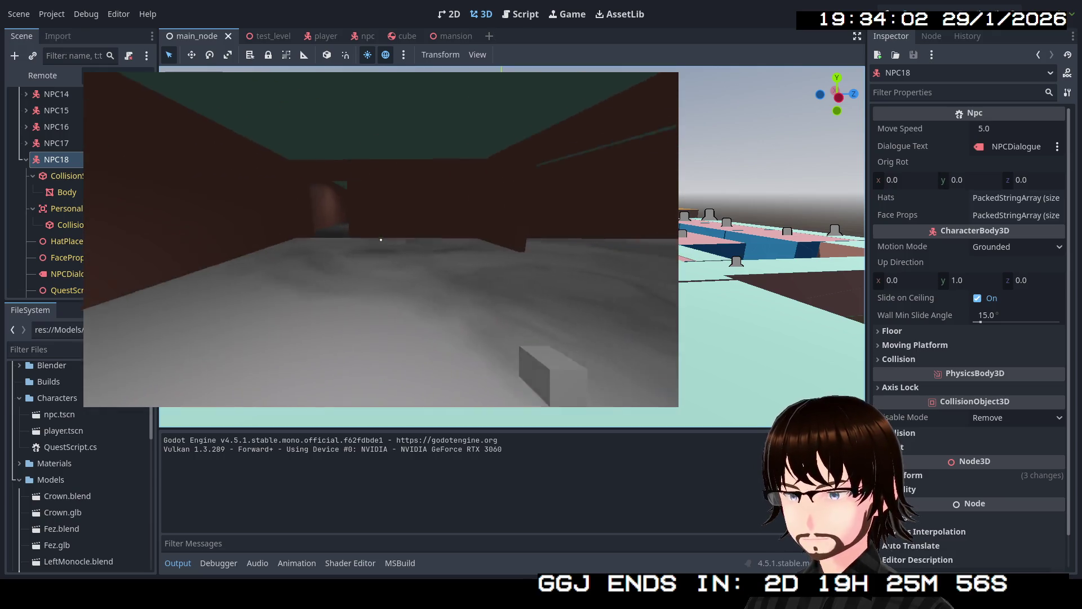
pyautogui.press('w')
pyautogui.press('w')
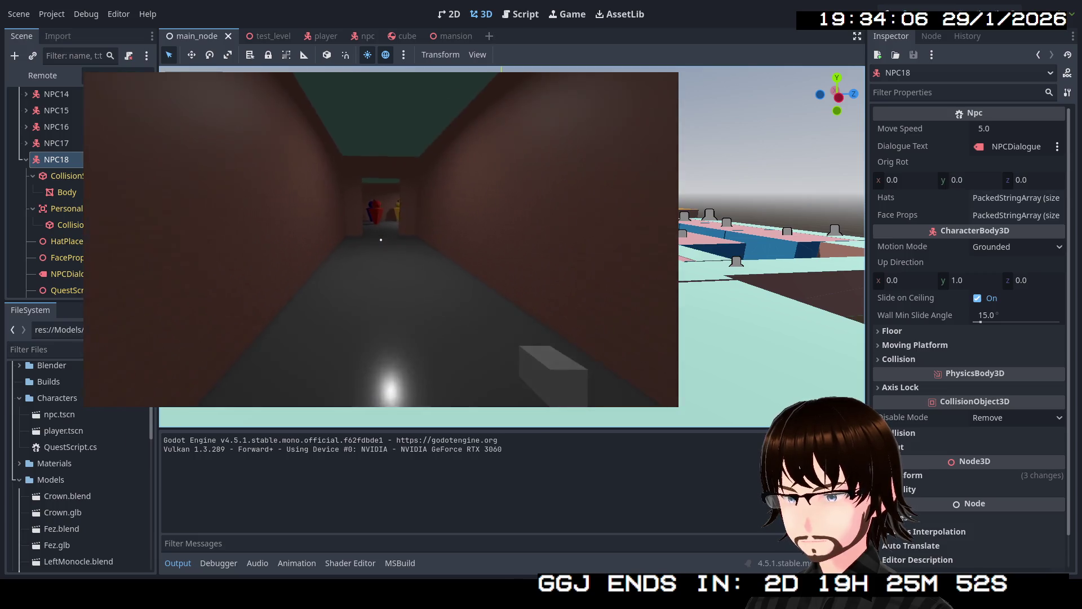
pyautogui.press('w')
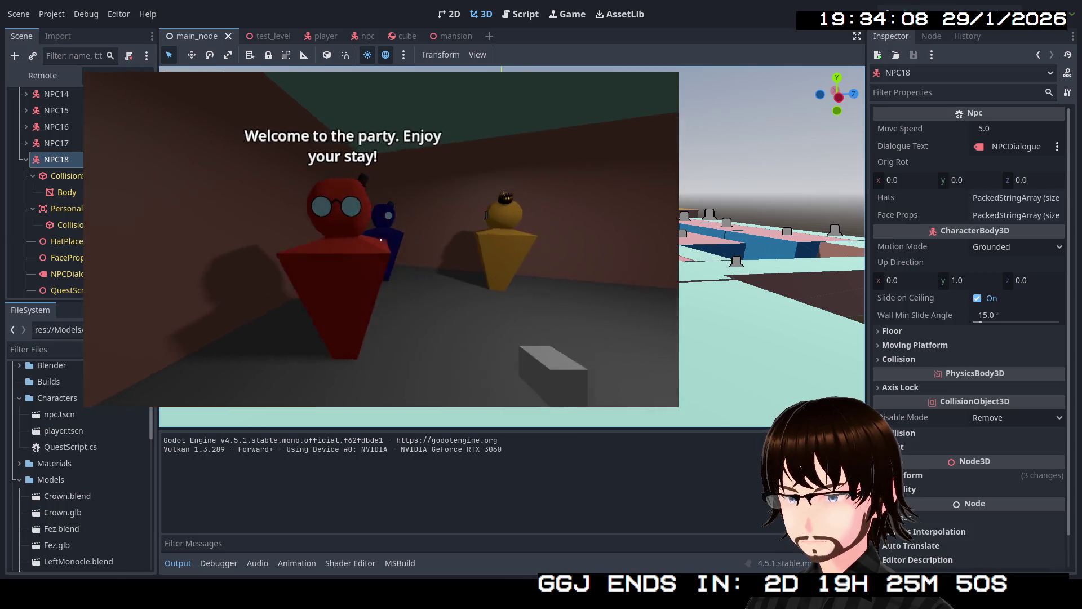
pyautogui.press('s')
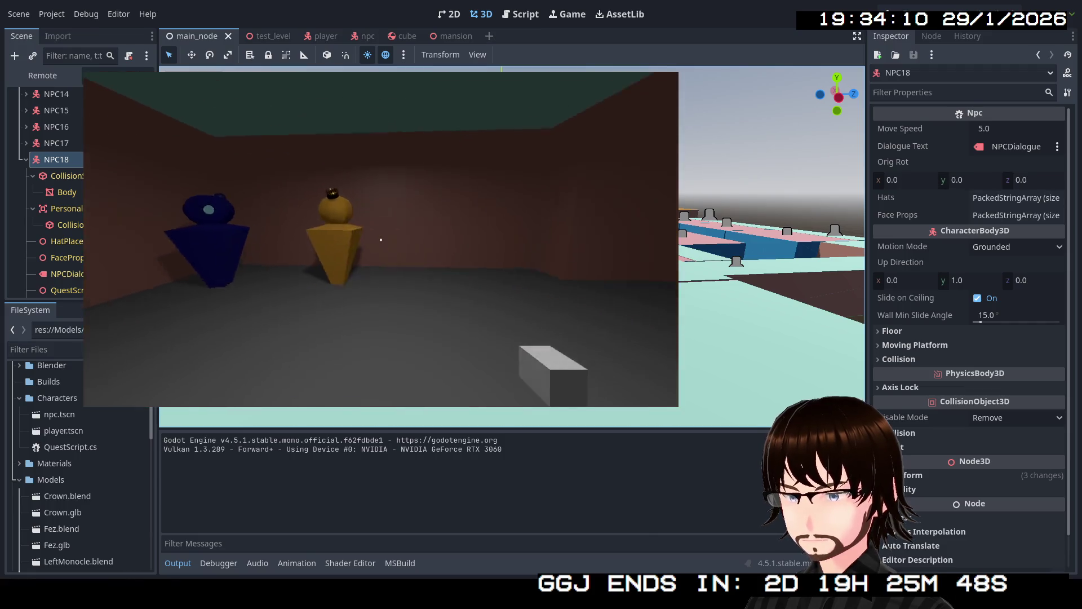
pyautogui.press('w')
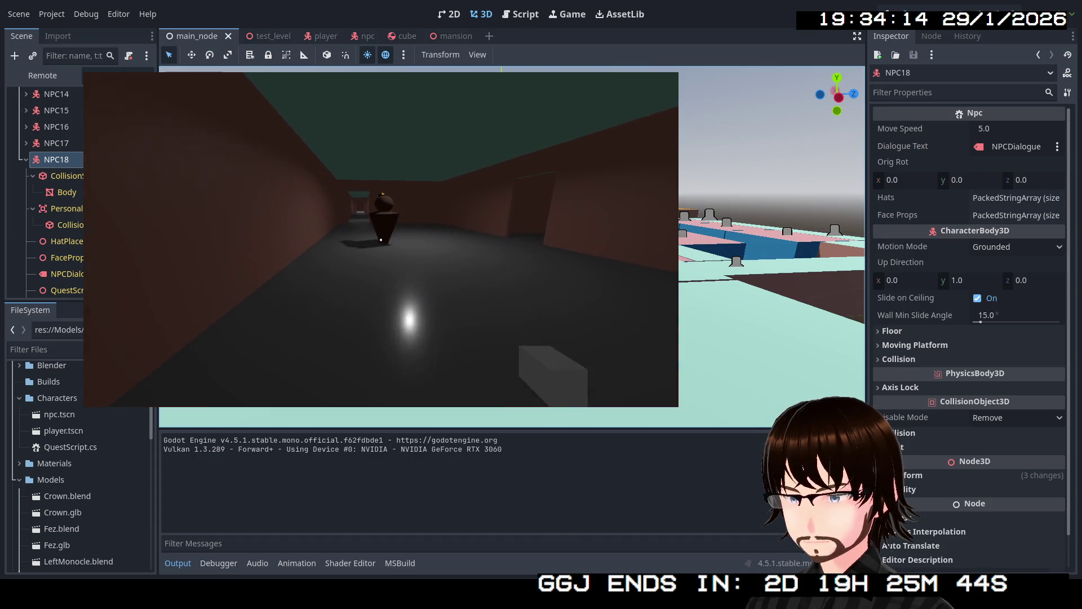
pyautogui.press('w')
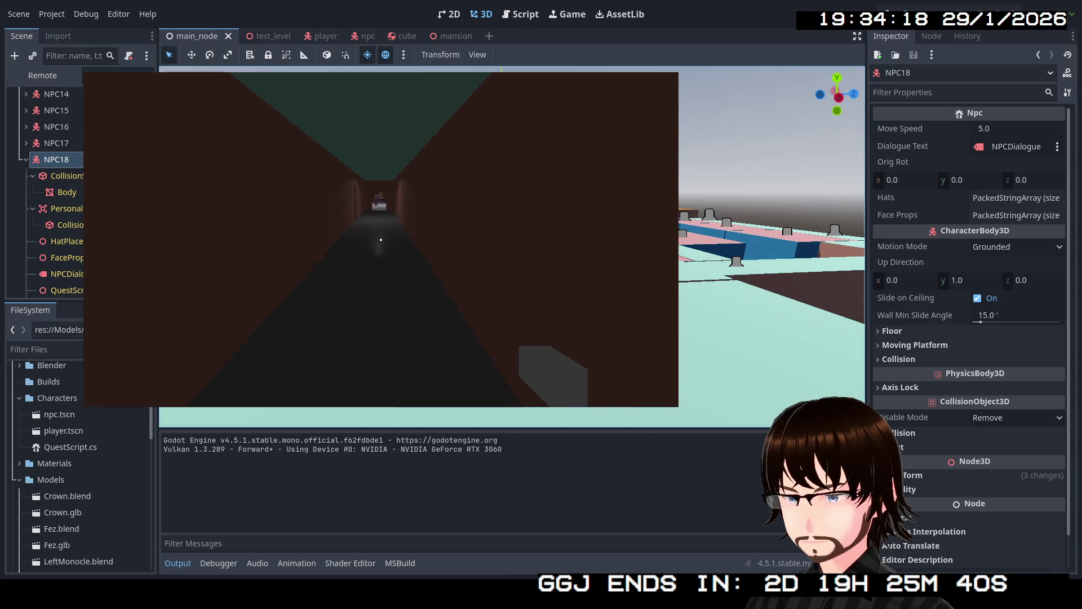
pyautogui.press('w')
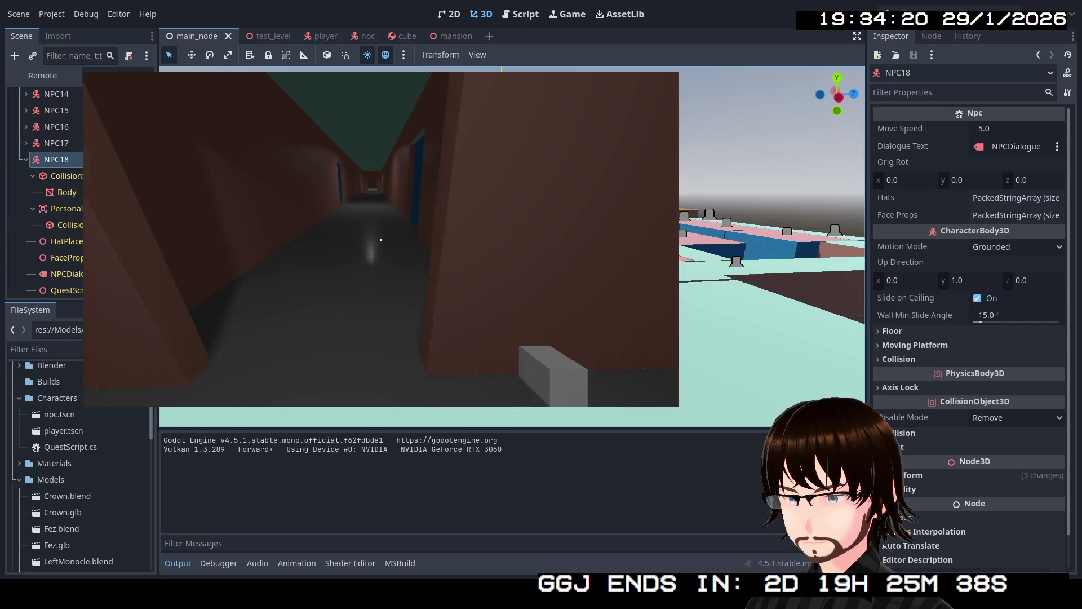
pyautogui.press('w')
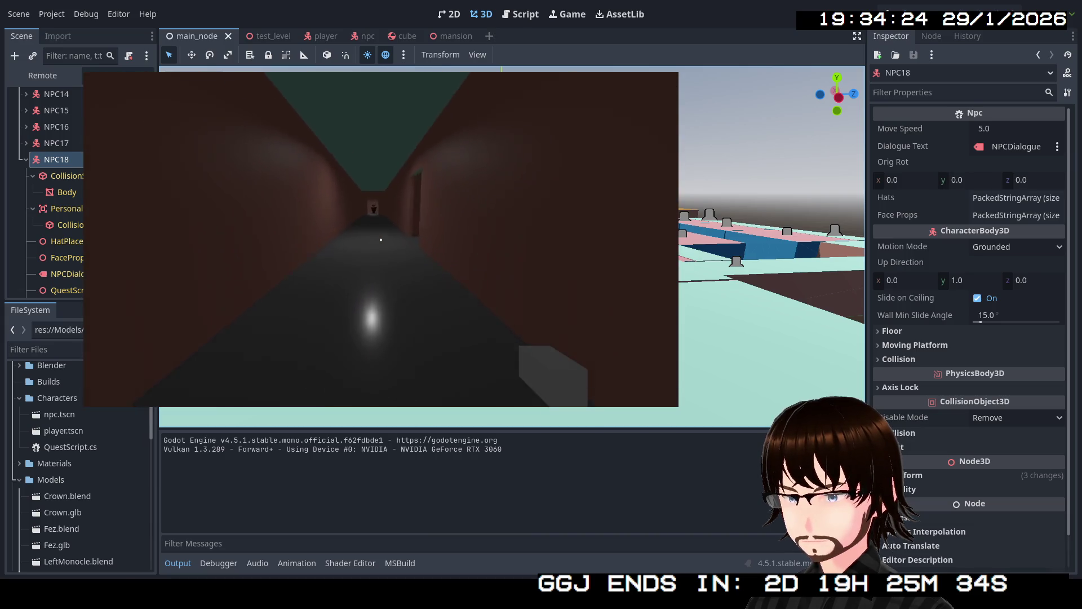
# - Visit the two NPCs in the blue-walled room and the green NPC's room, ending in the orange-lit room
pyautogui.press('w')
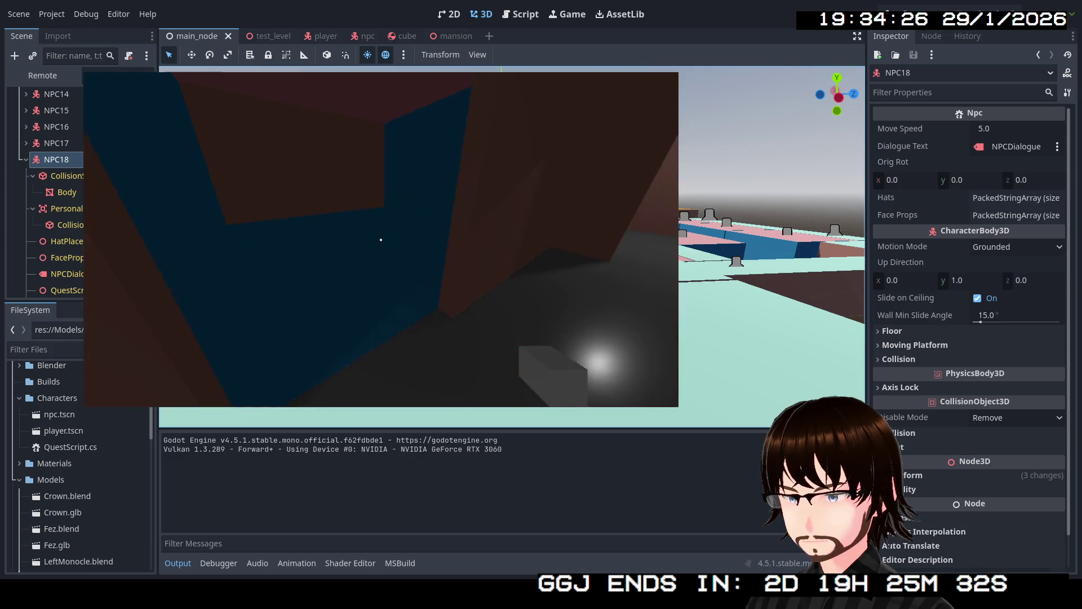
pyautogui.press('w')
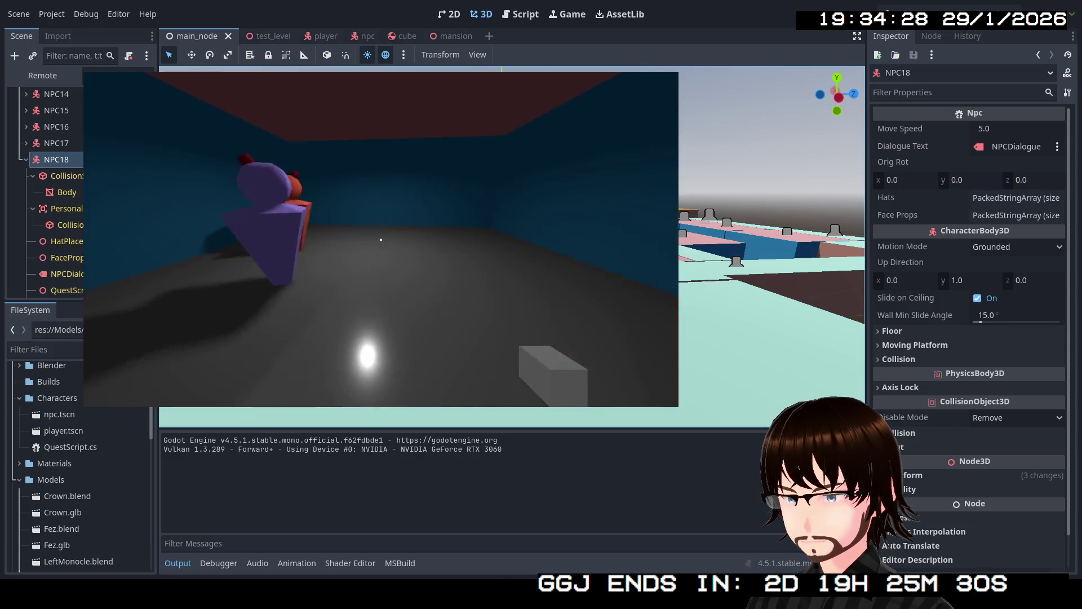
pyautogui.press('w')
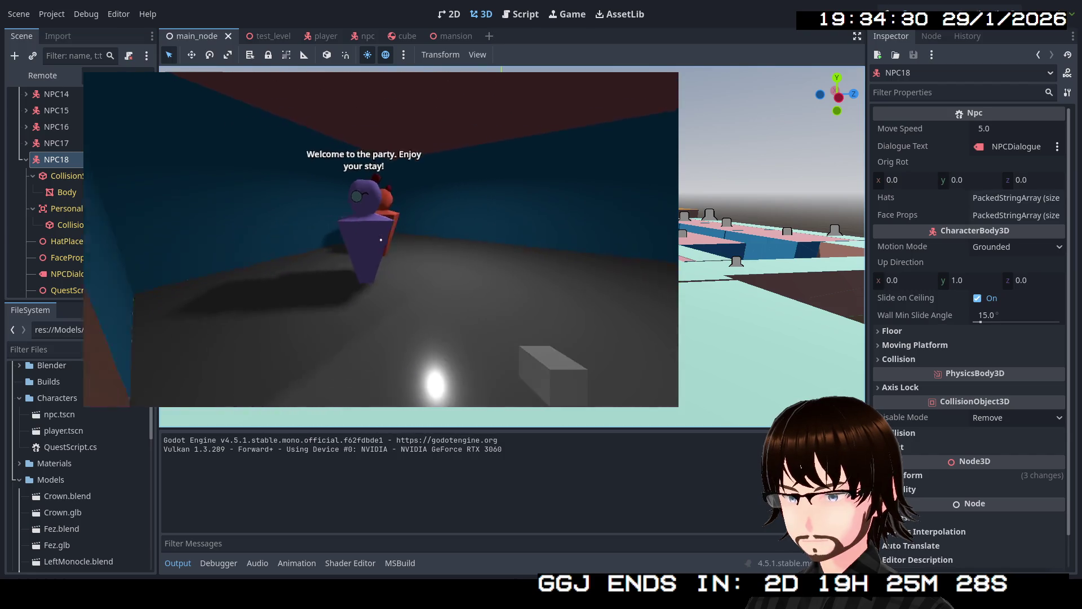
pyautogui.press('s')
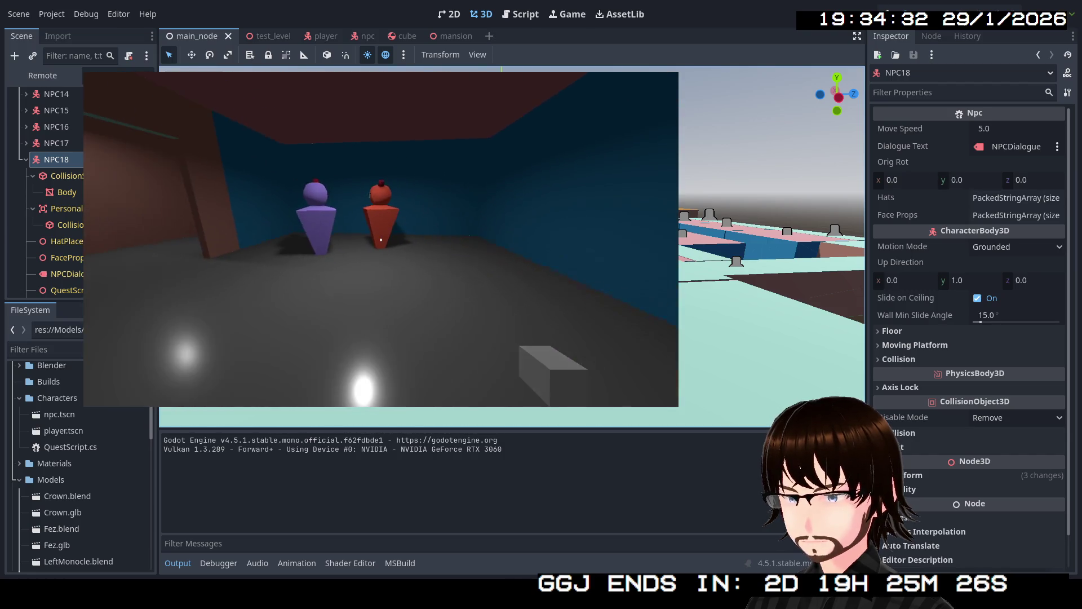
pyautogui.press('w')
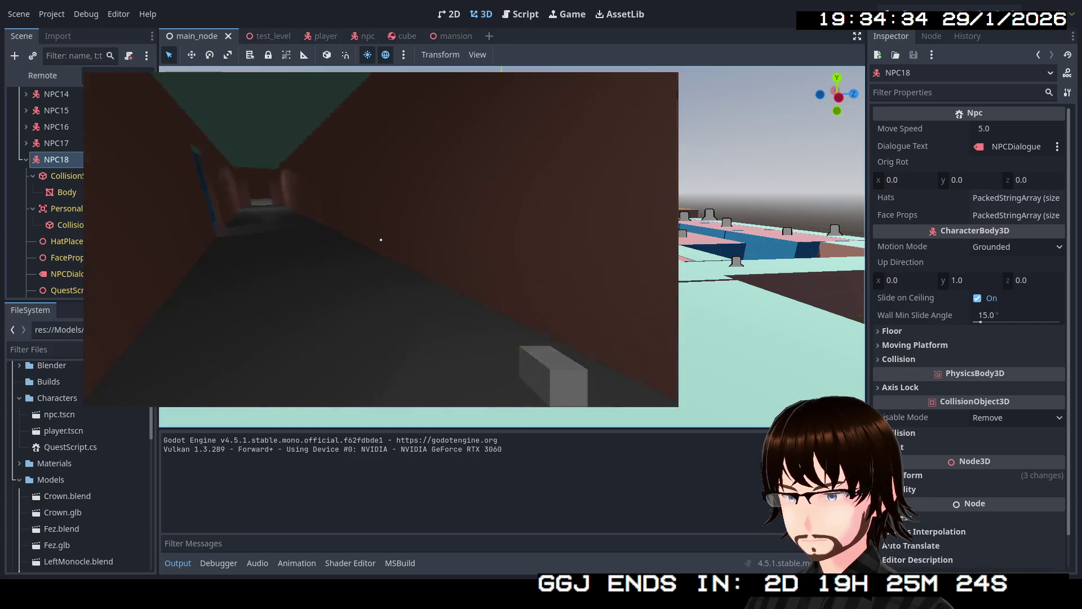
pyautogui.press('w')
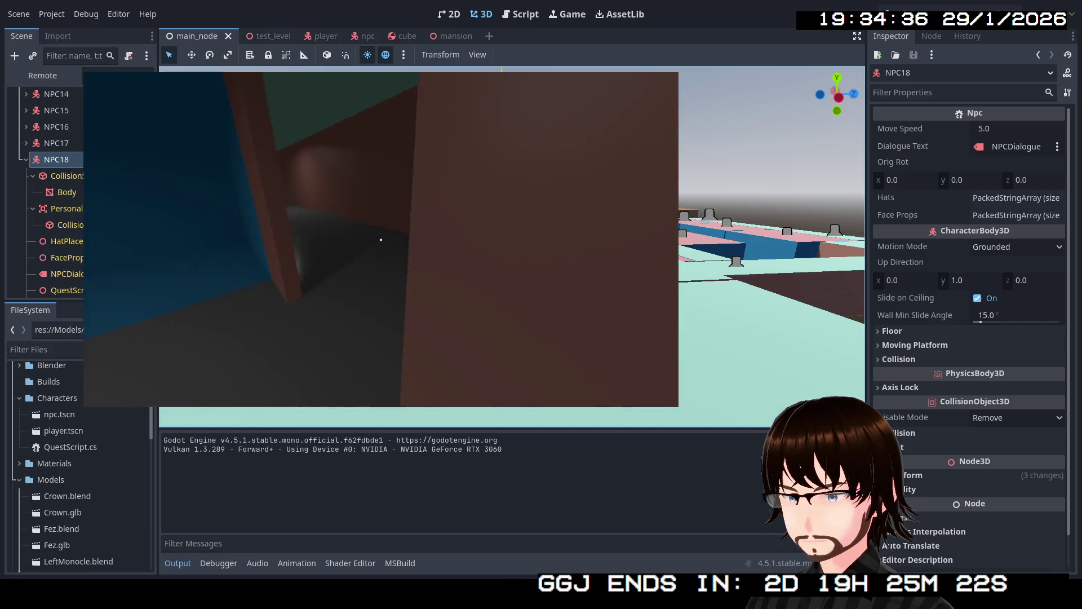
pyautogui.press('w')
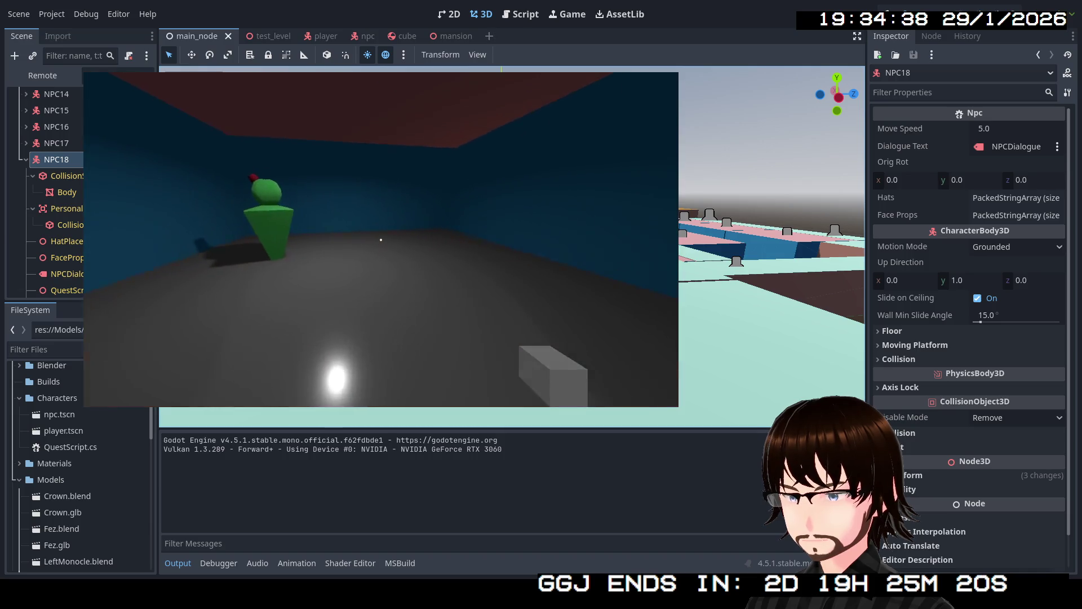
pyautogui.press('w')
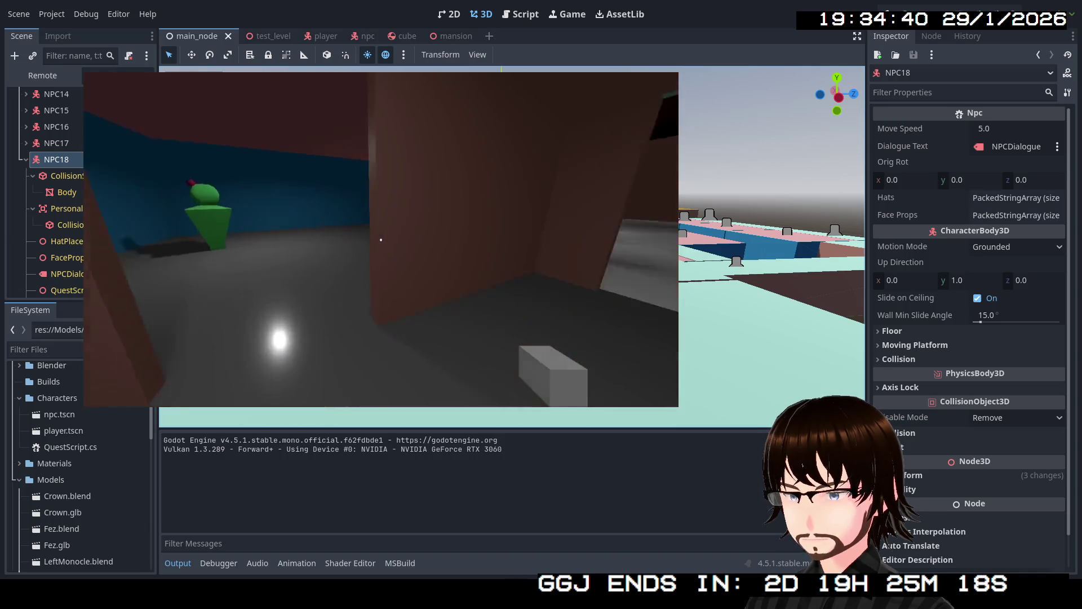
pyautogui.press('w')
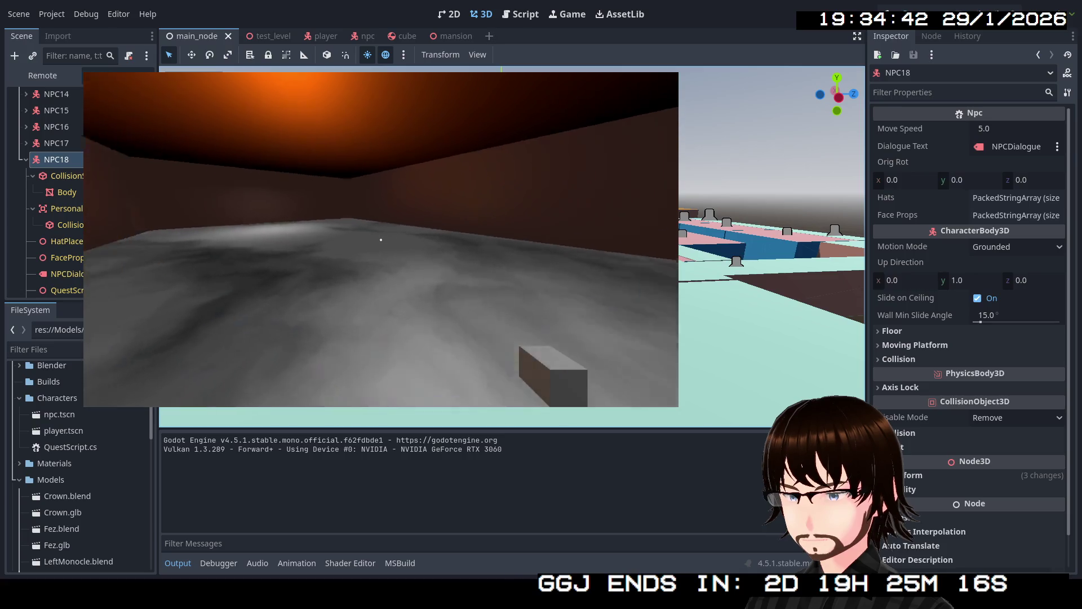
pyautogui.press('w')
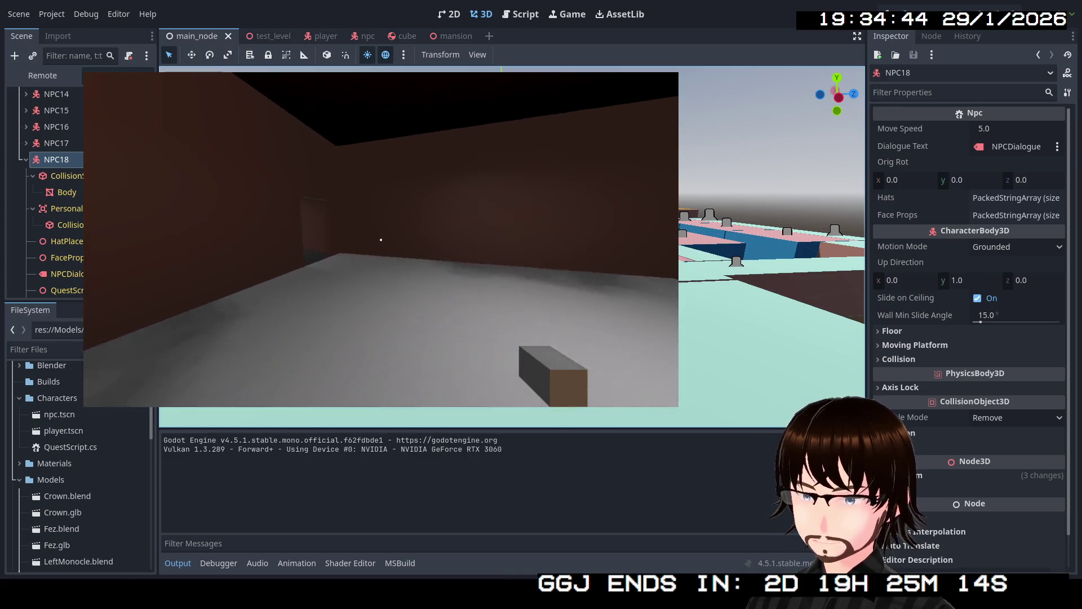
# - Walk the corridors through the purple NPC's room and the blue room out into the large orange-lit room
pyautogui.press('w')
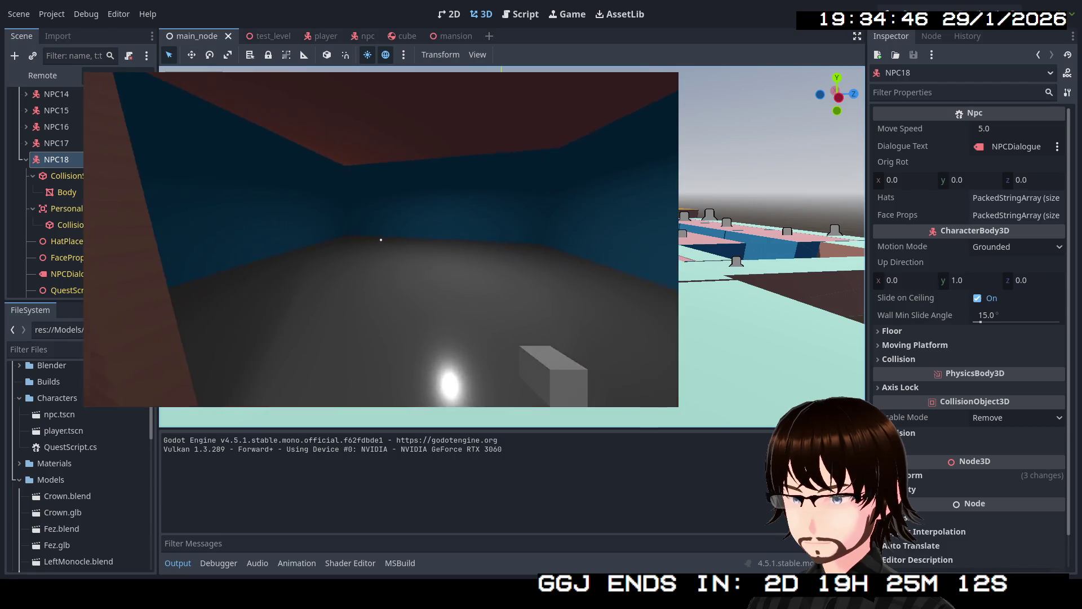
pyautogui.press('w')
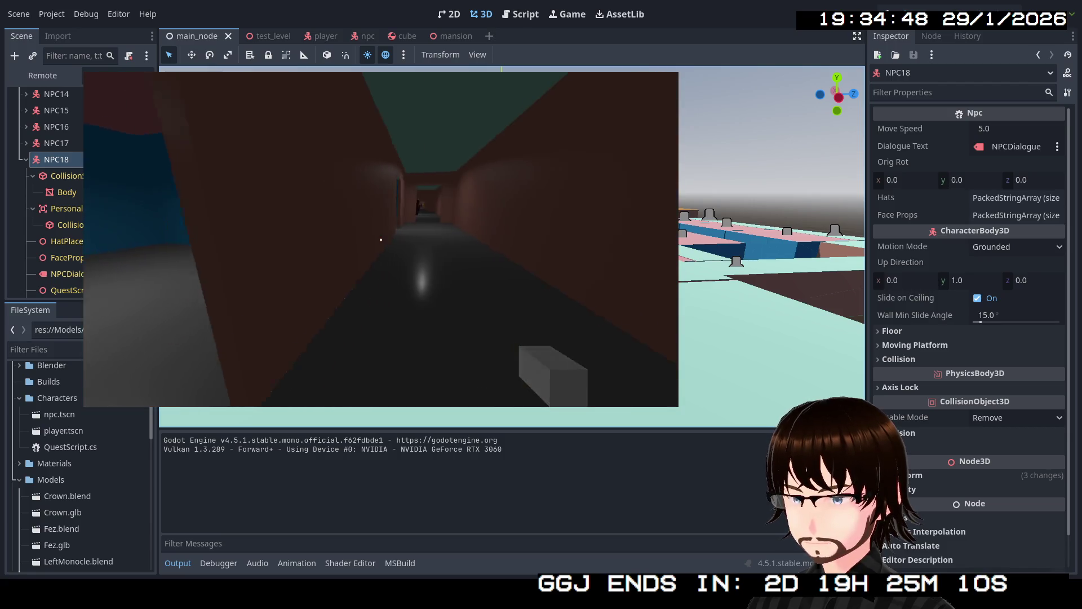
pyautogui.press('w')
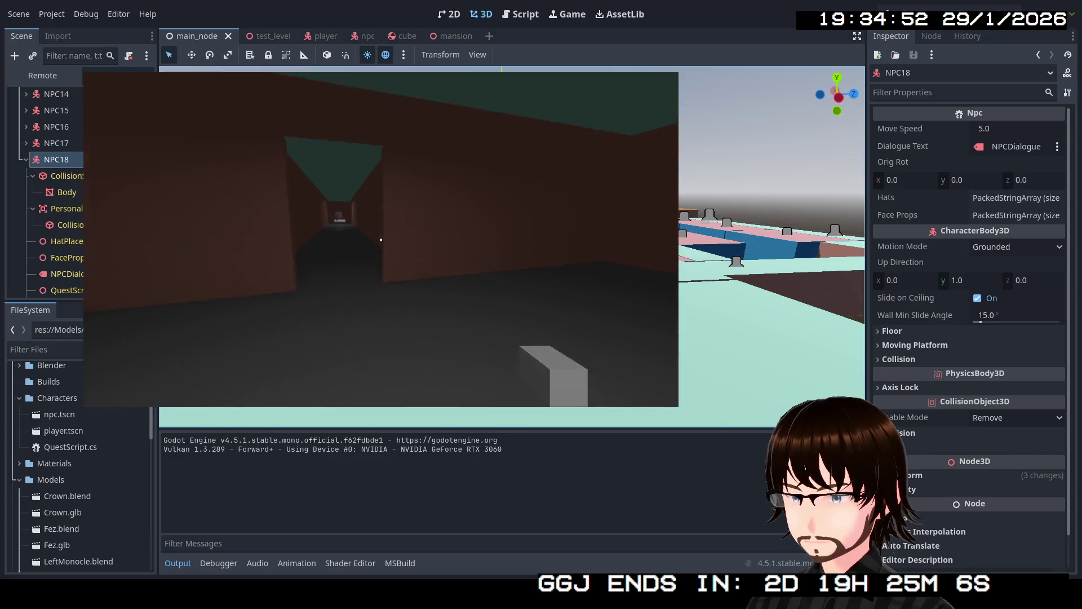
pyautogui.press('w')
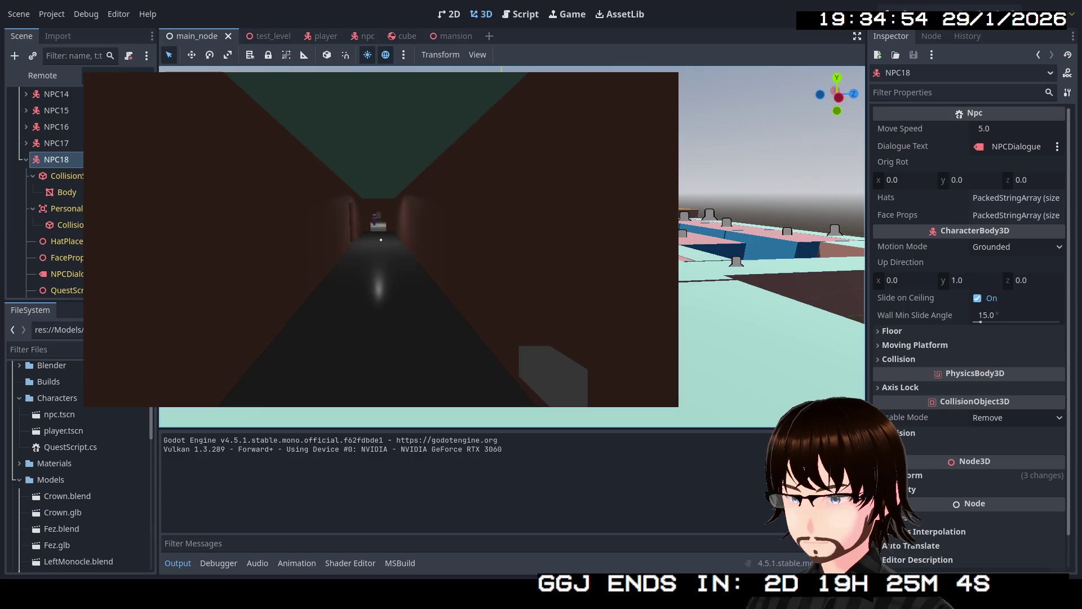
pyautogui.press('w')
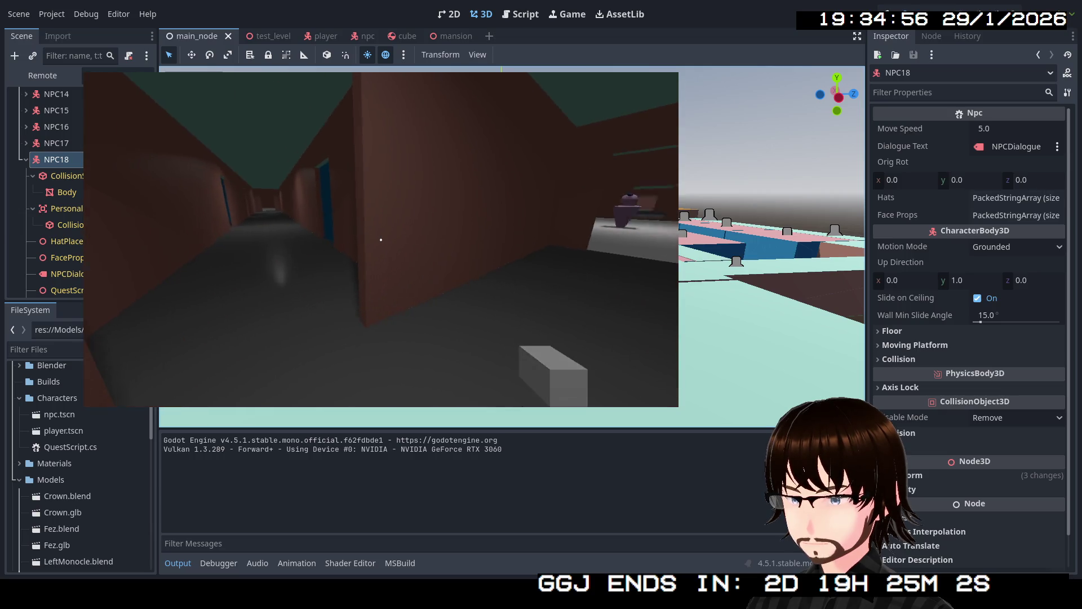
pyautogui.press('w')
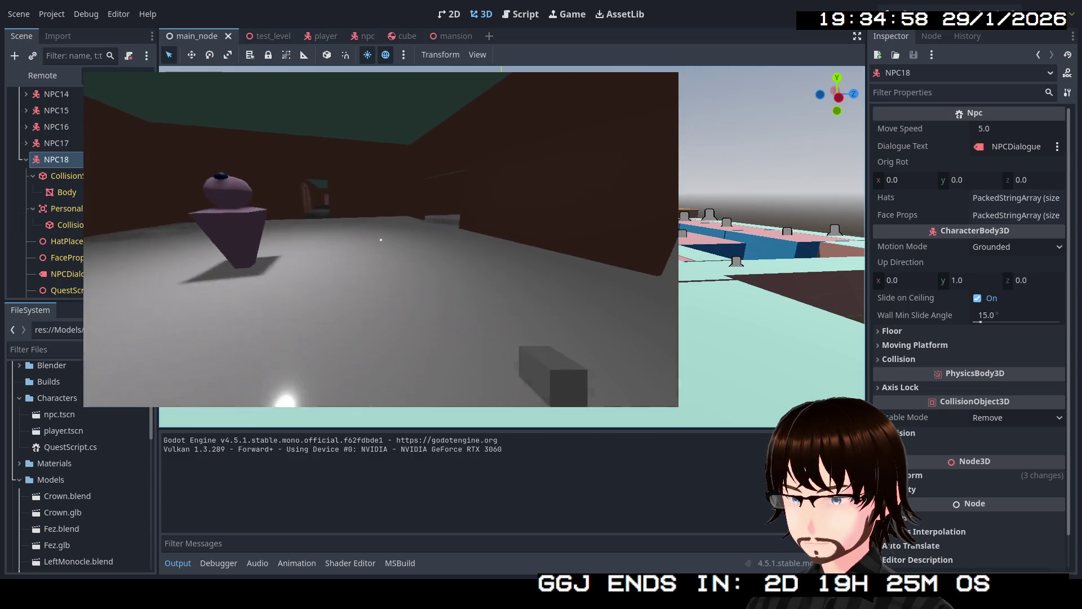
pyautogui.press('w')
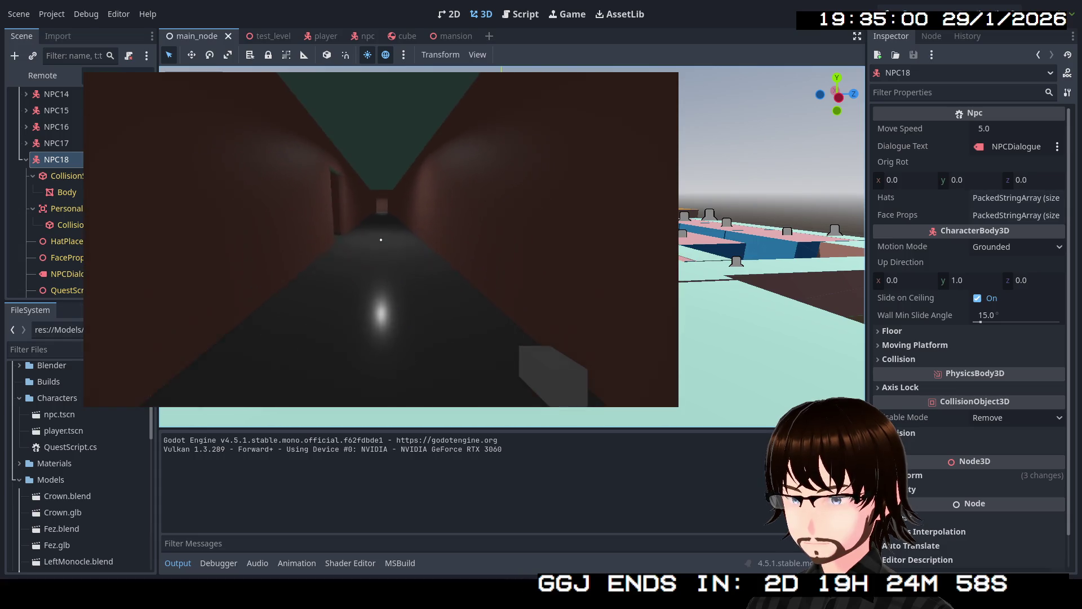
pyautogui.press('w')
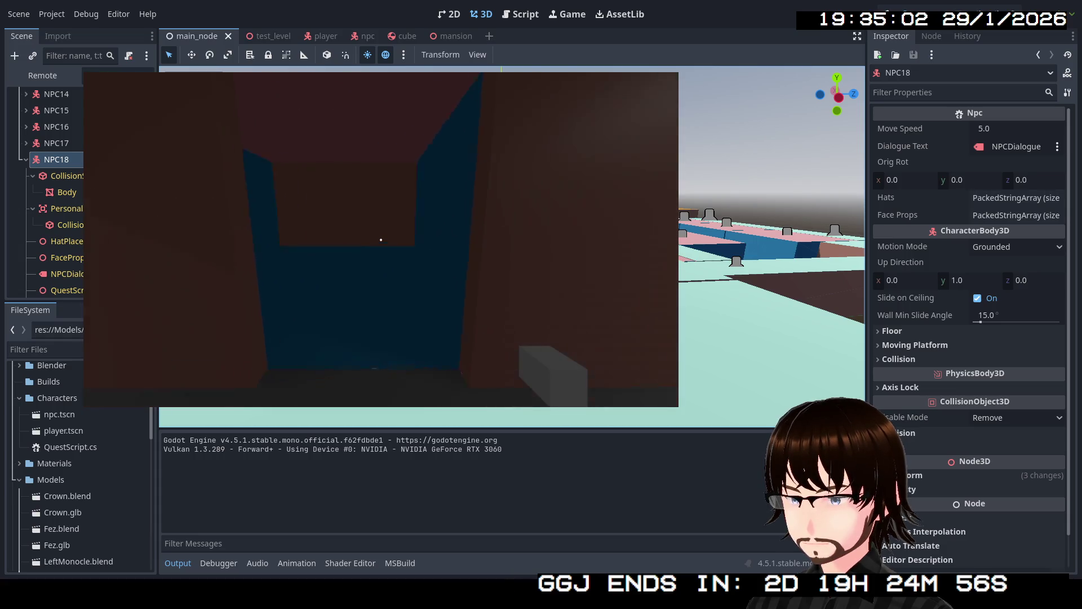
pyautogui.press('w')
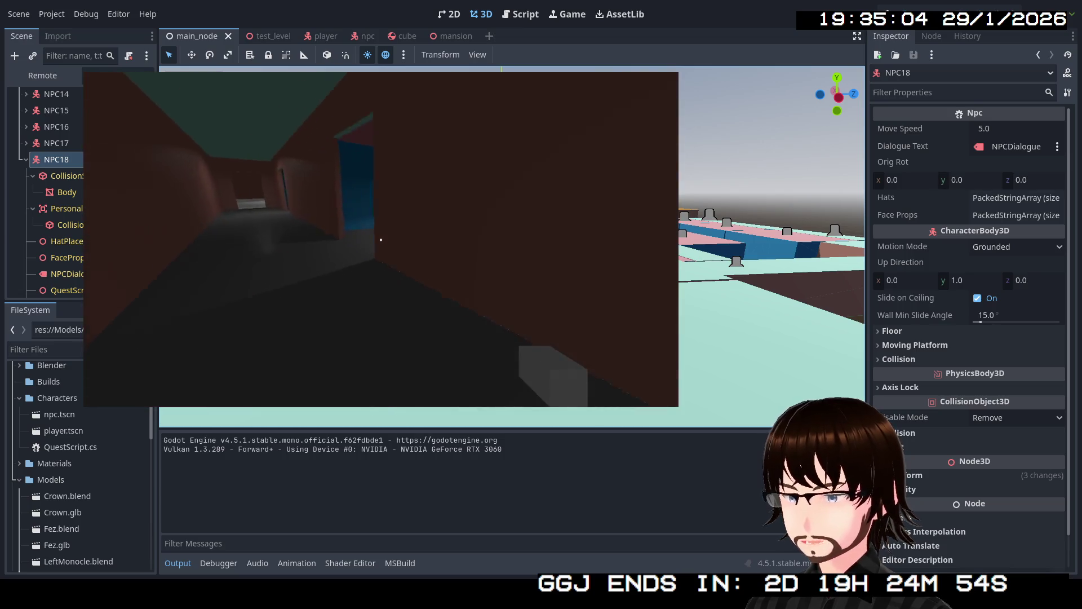
pyautogui.press('w')
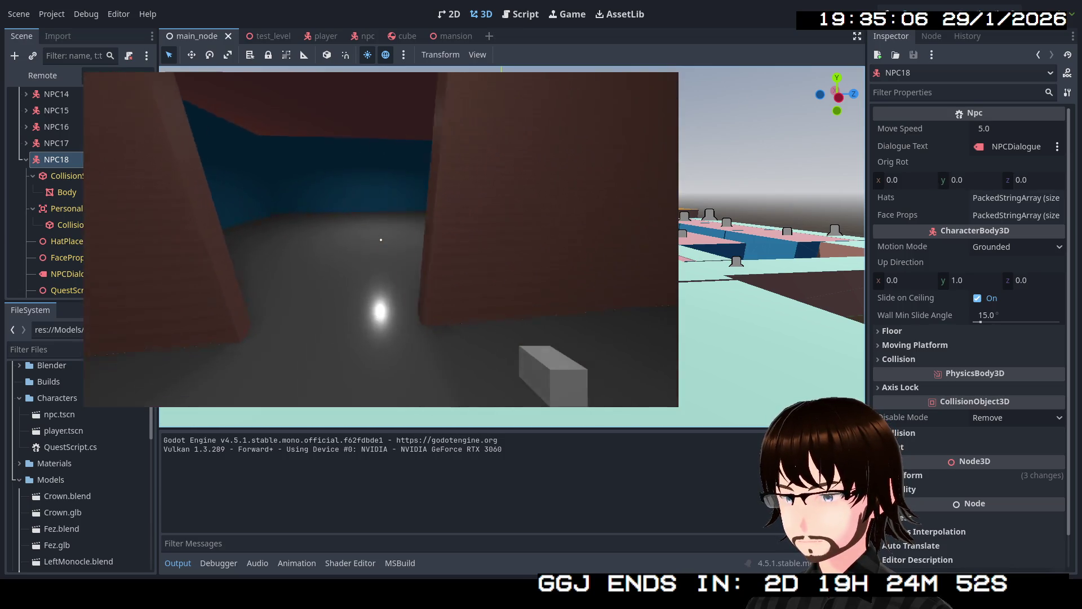
pyautogui.press('w')
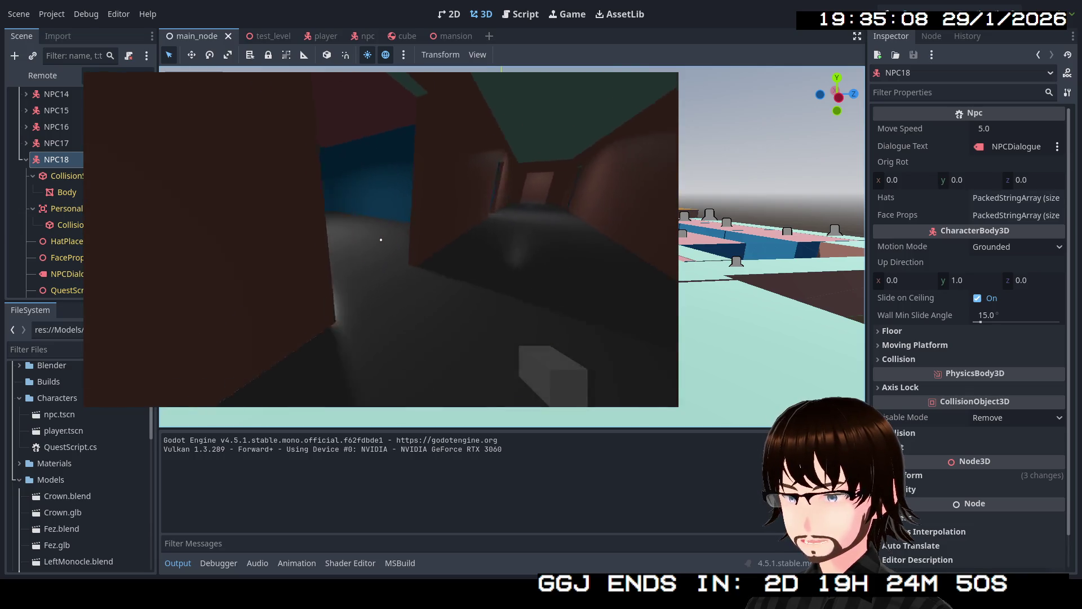
pyautogui.press('w')
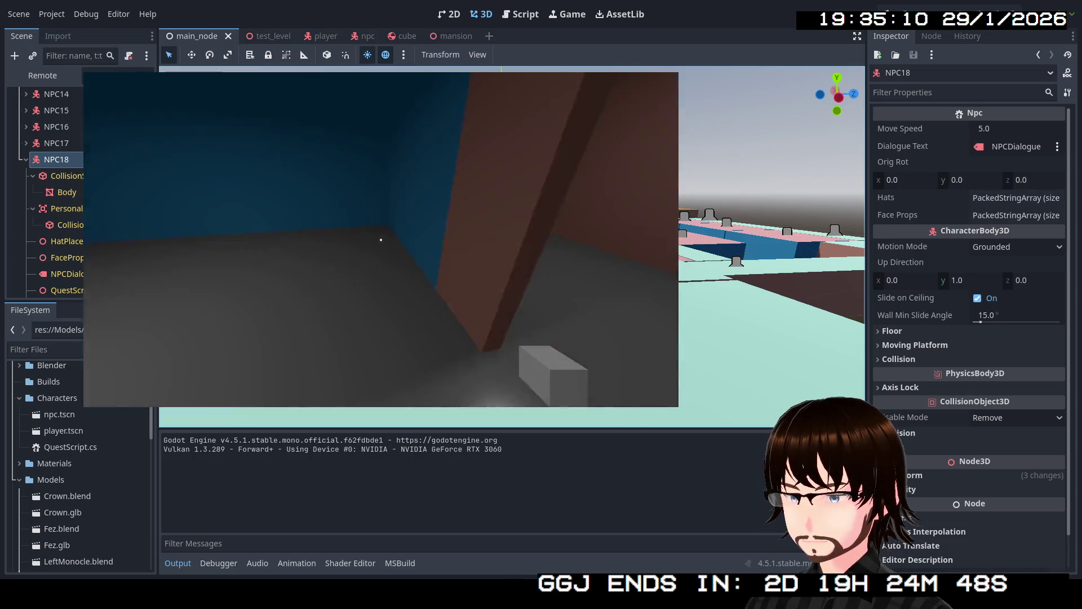
pyautogui.press('w')
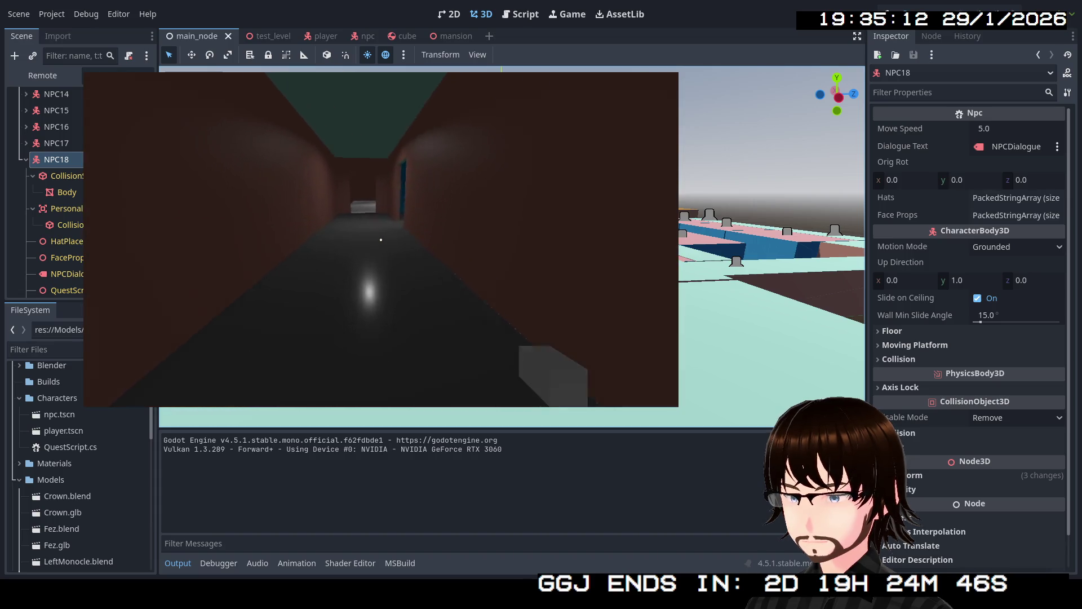
pyautogui.press('w')
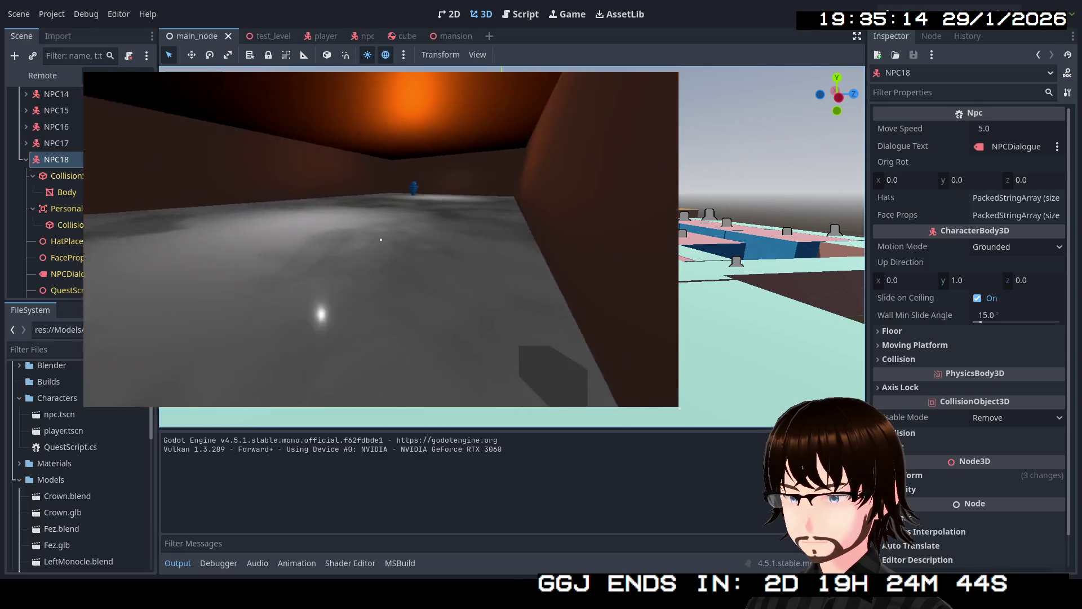
# - Trigger the blue and red NPCs' greetings and look around the green and blue NPCs
pyautogui.press('w')
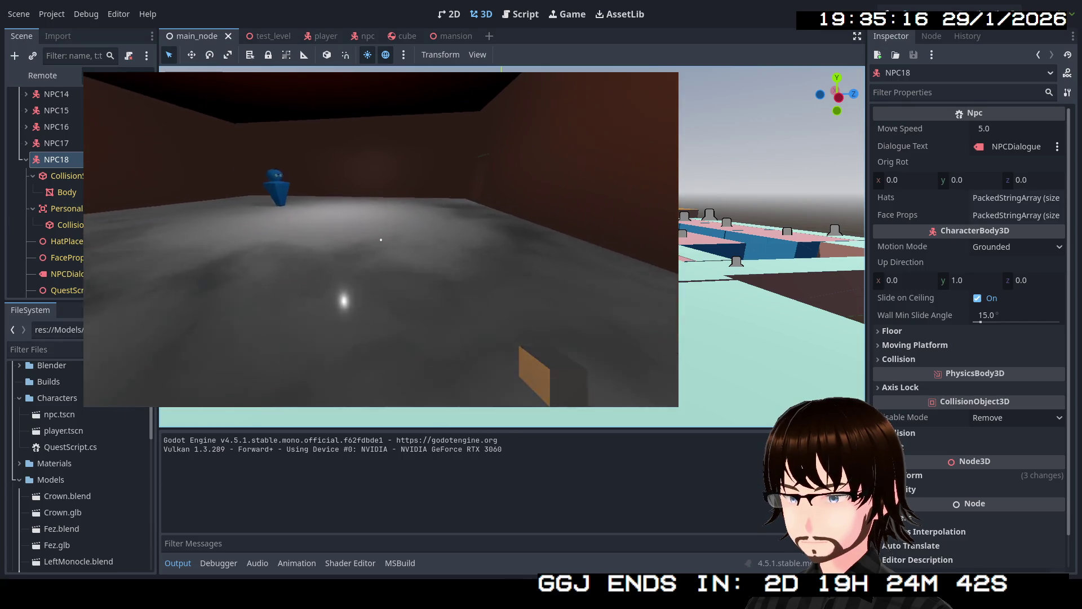
pyautogui.press('w')
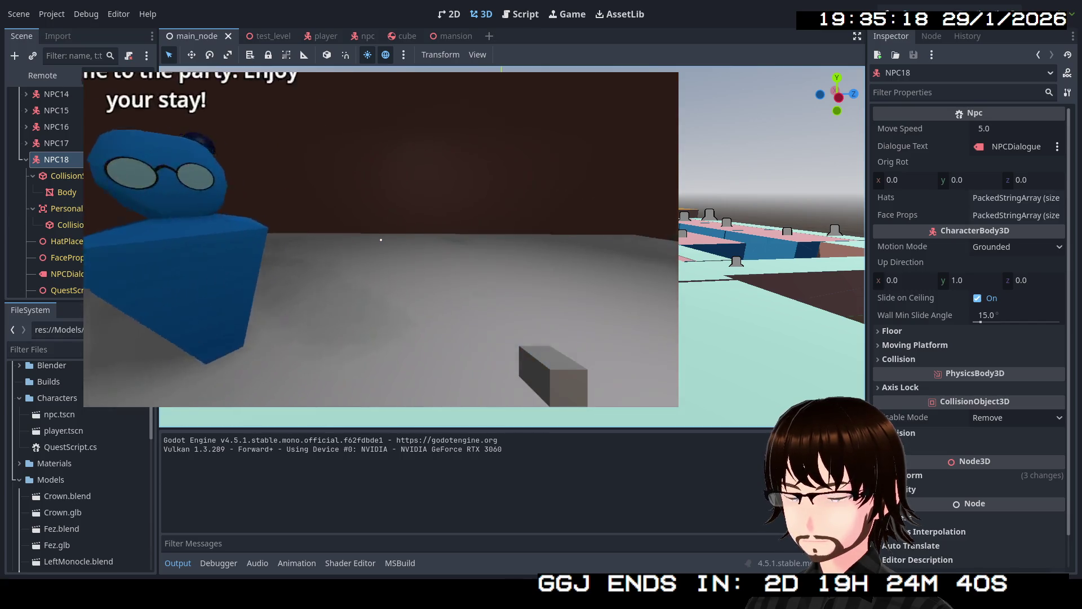
pyautogui.press('w')
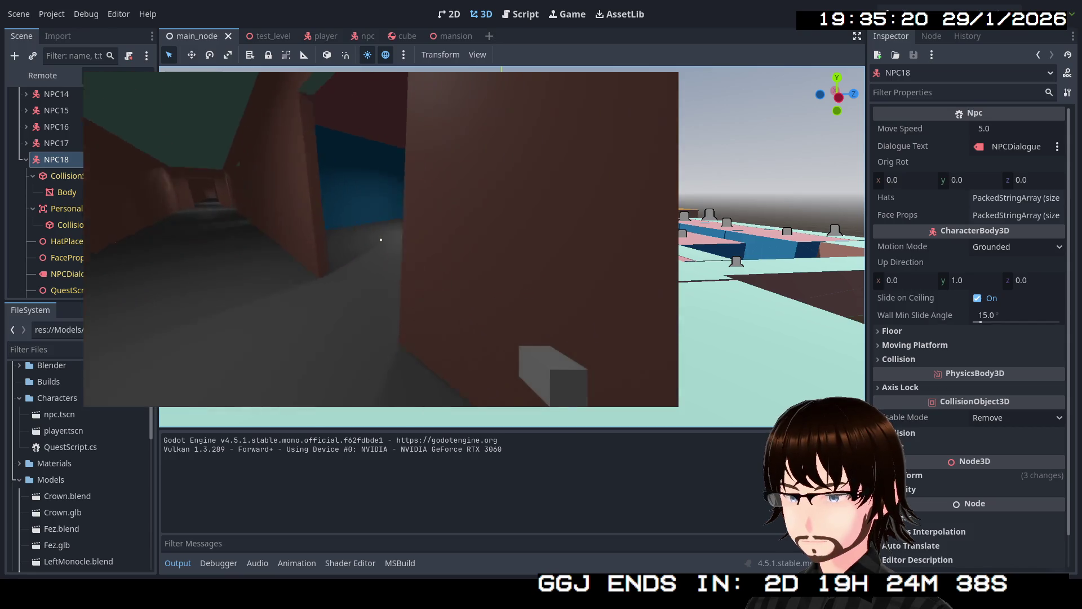
pyautogui.press('w')
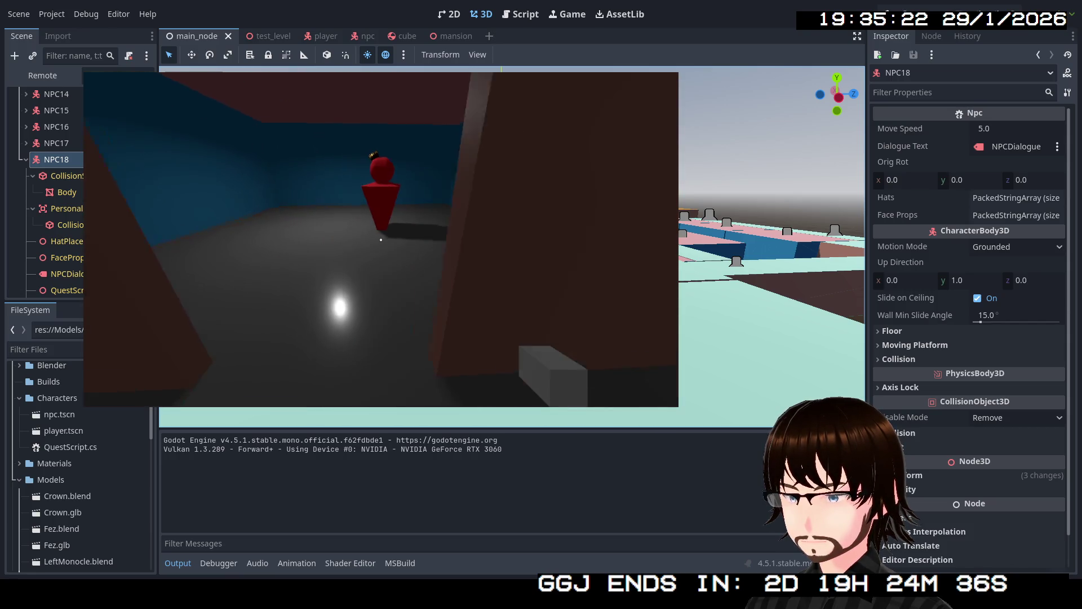
pyautogui.press('w')
pyautogui.press('s')
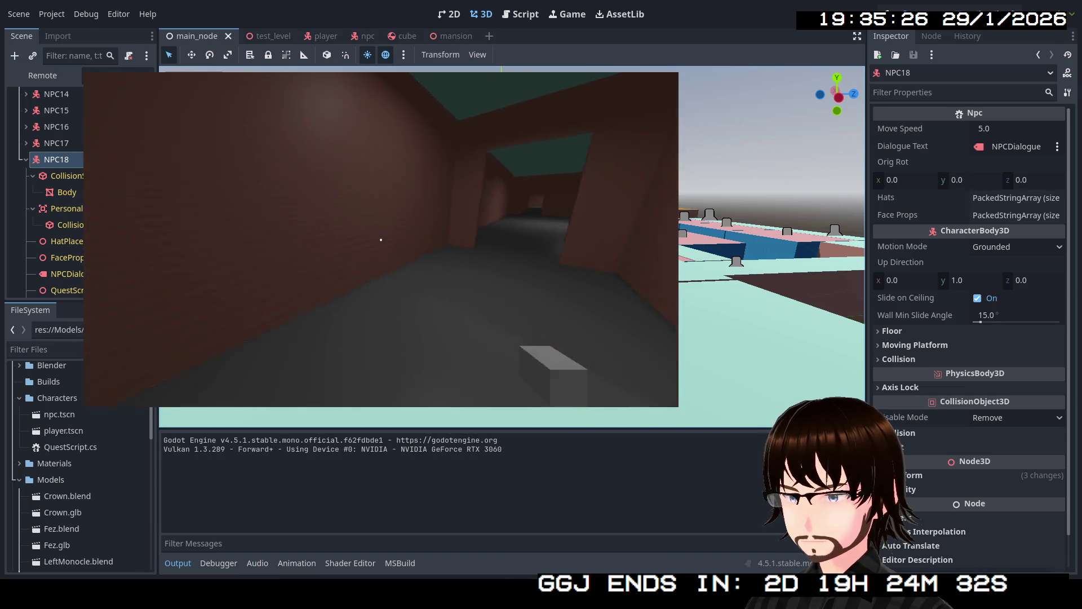
pyautogui.press('w')
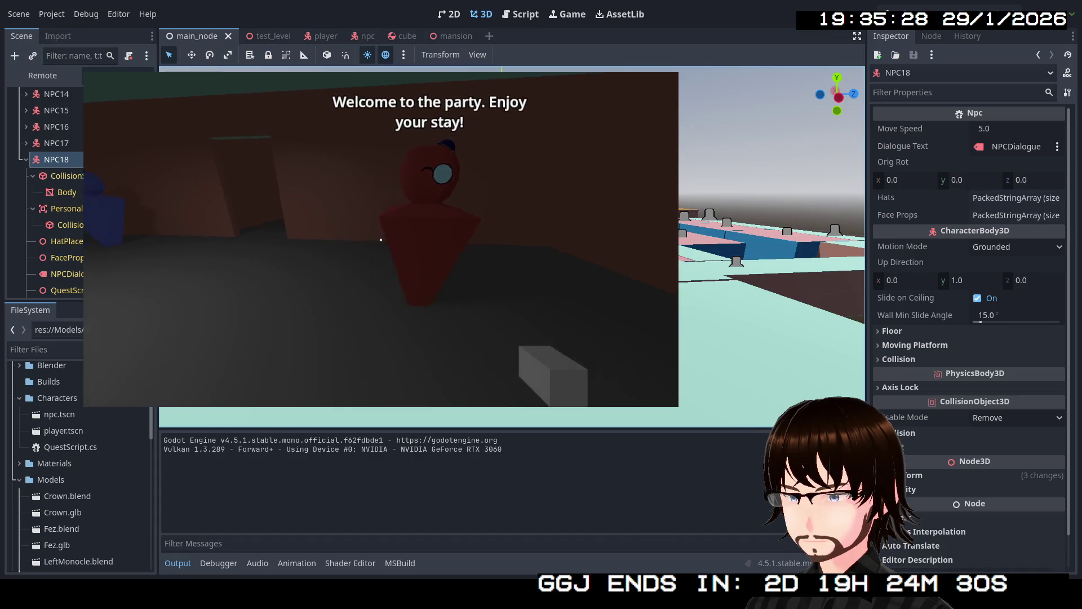
pyautogui.press('w')
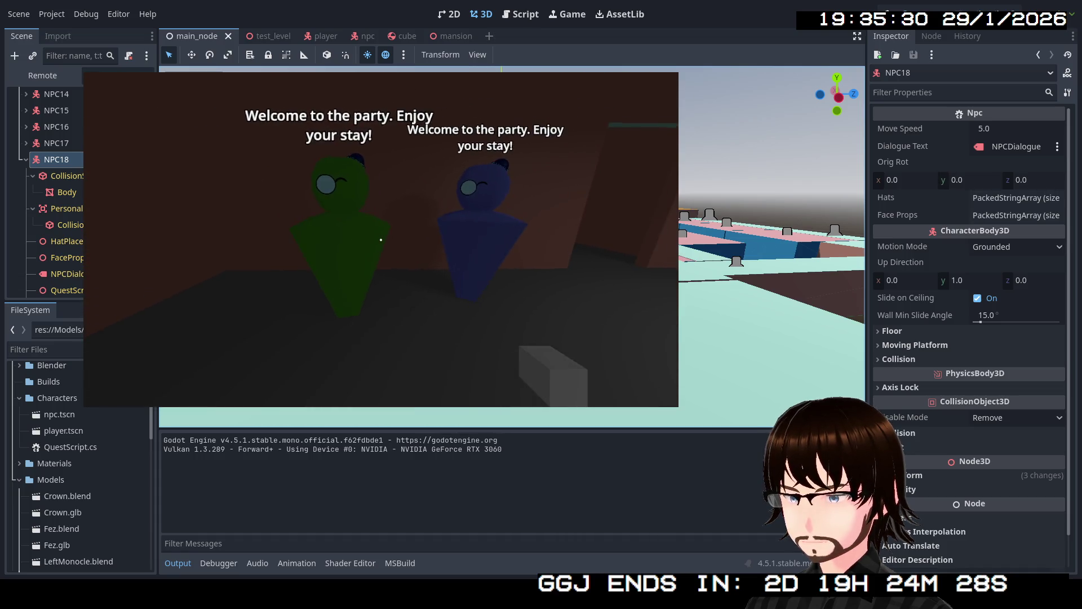
pyautogui.press('w')
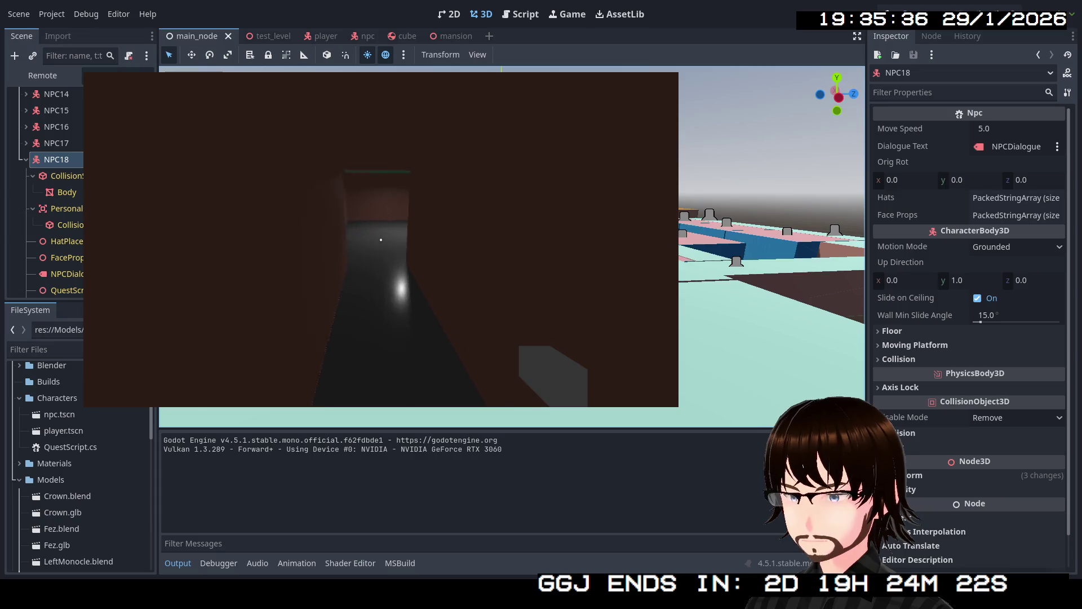
# - Walk down the corridor past the two green NPCs, then stop the running game with F8
pyautogui.press('w')
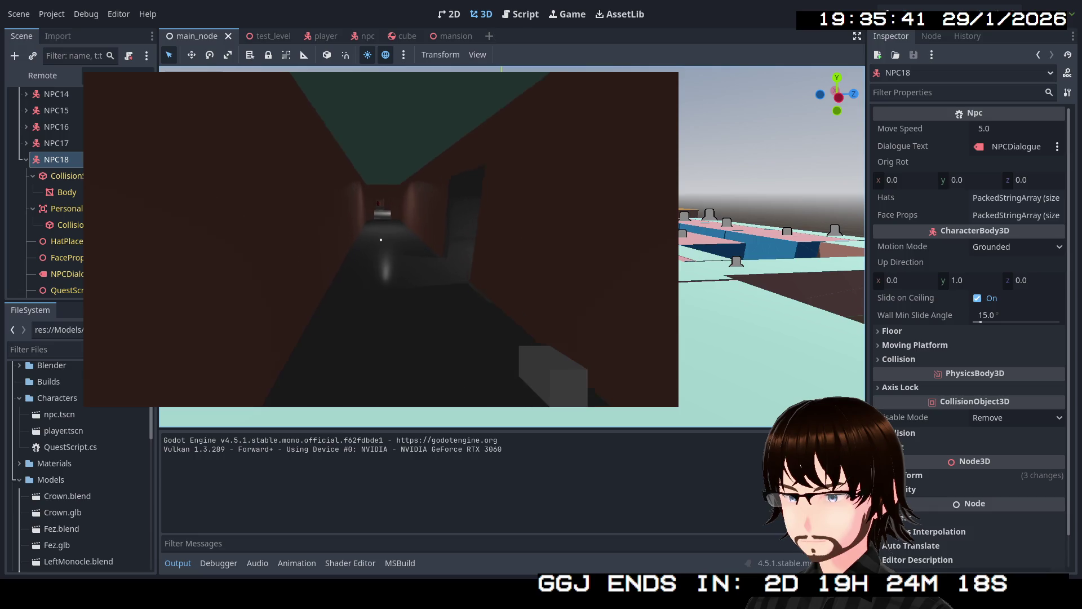
pyautogui.press('w')
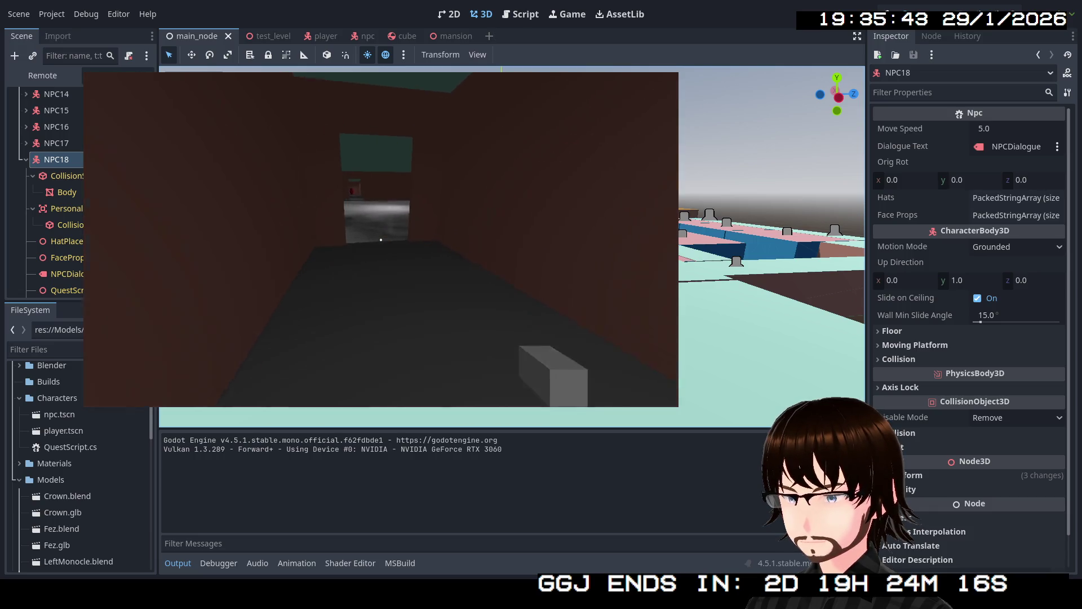
pyautogui.press('w')
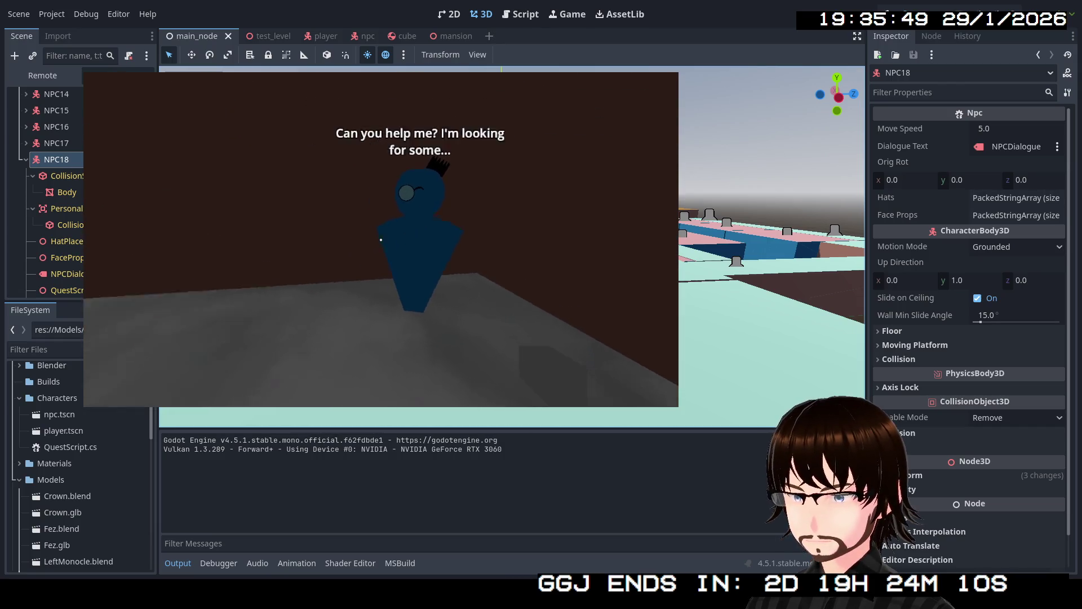
pyautogui.press('w')
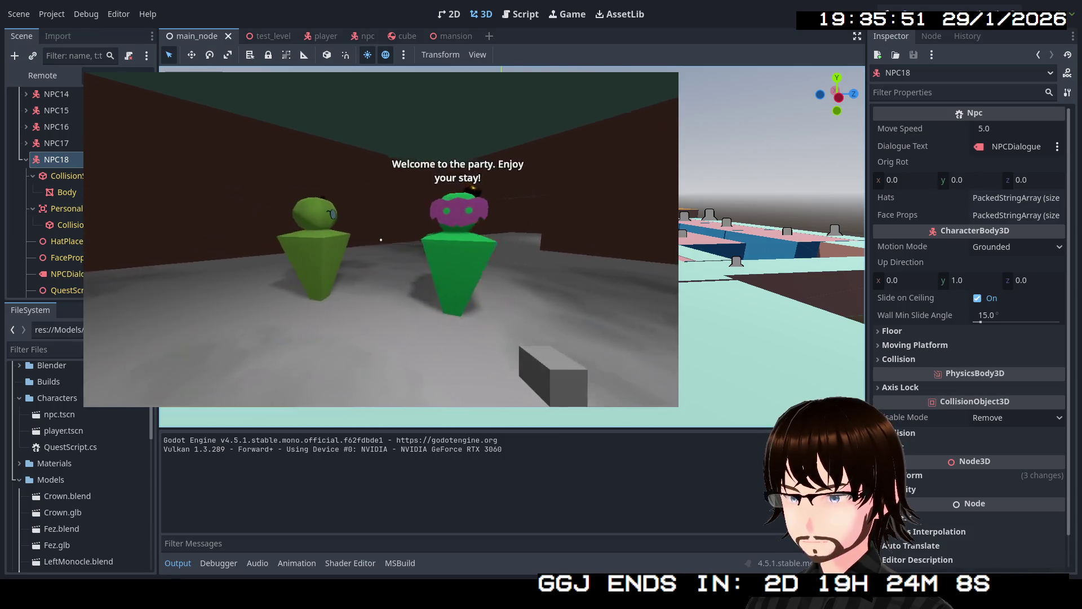
pyautogui.press('w')
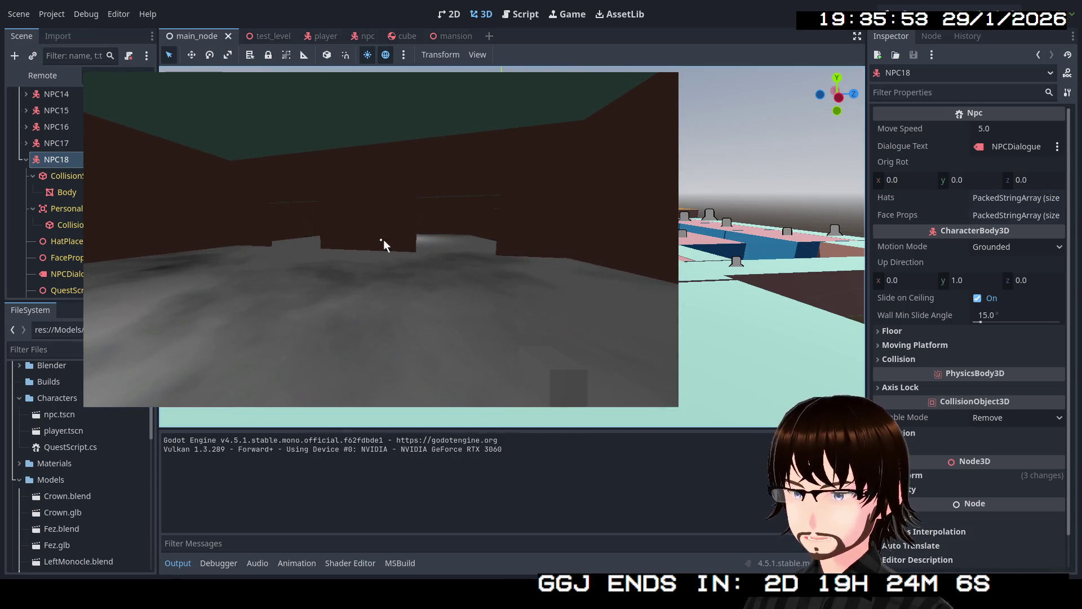
pyautogui.press('F8')
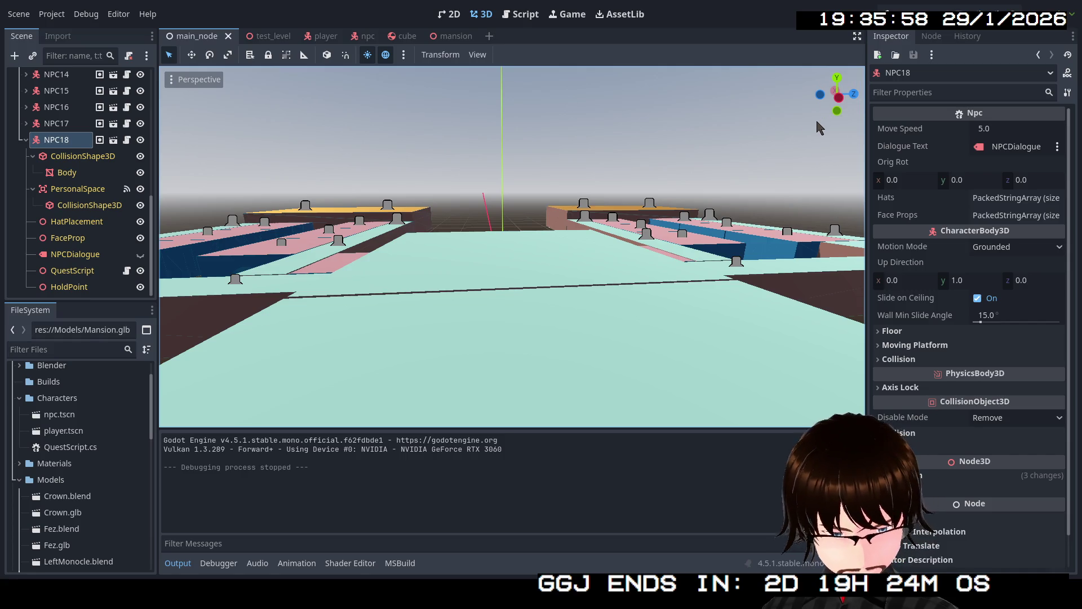
pyautogui.moveTo(550, 188); pyautogui.dragTo(550, 188)
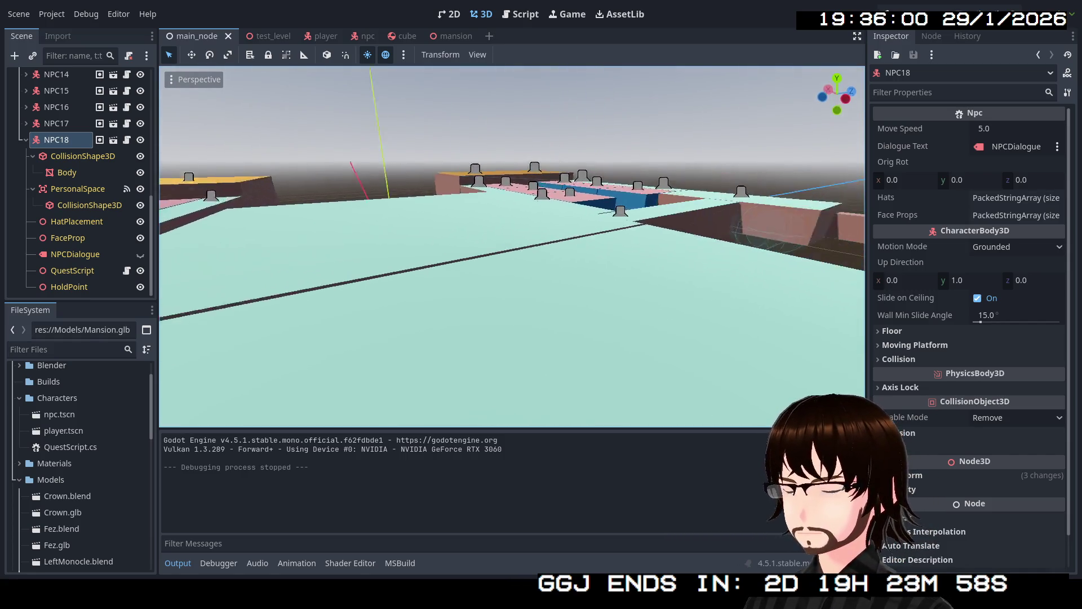
pyautogui.moveTo(446, 197); pyautogui.dragTo(446, 197)
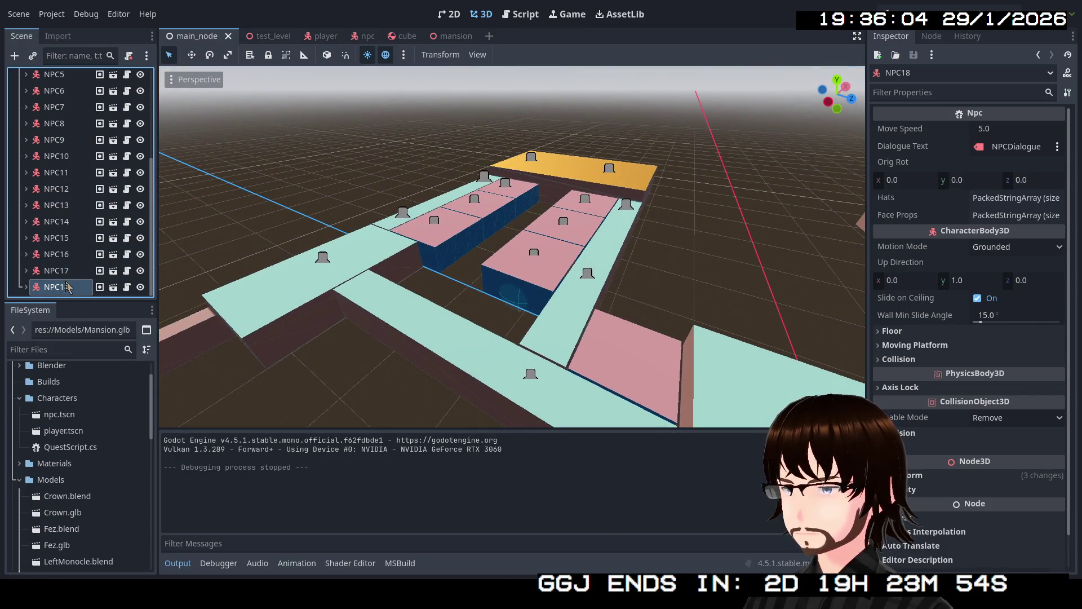
pyautogui.doubleClick(66, 288)
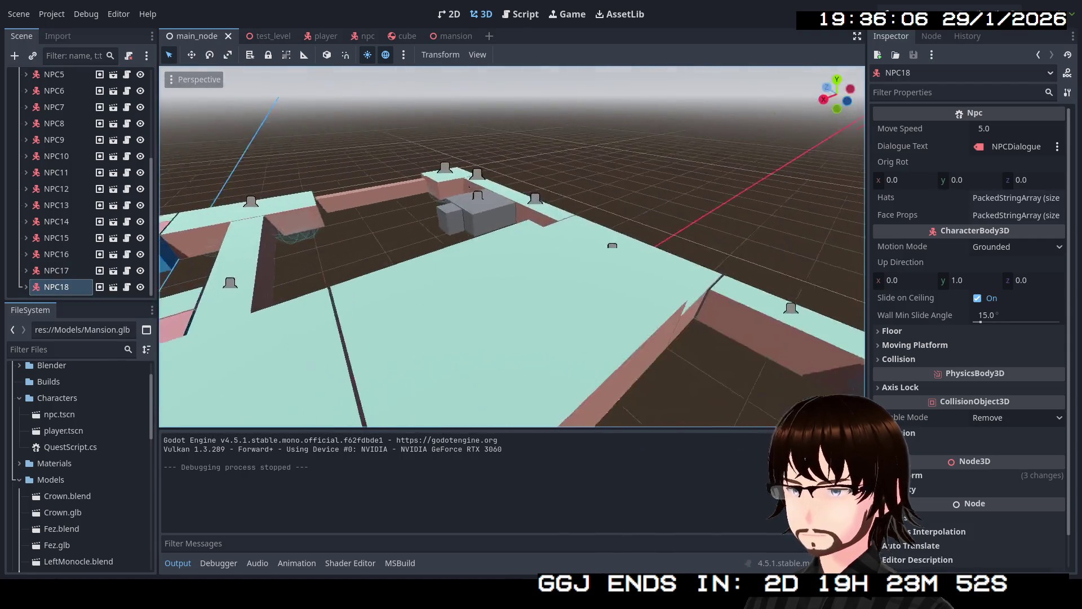
pyautogui.moveTo(512, 246); pyautogui.dragTo(512, 246)
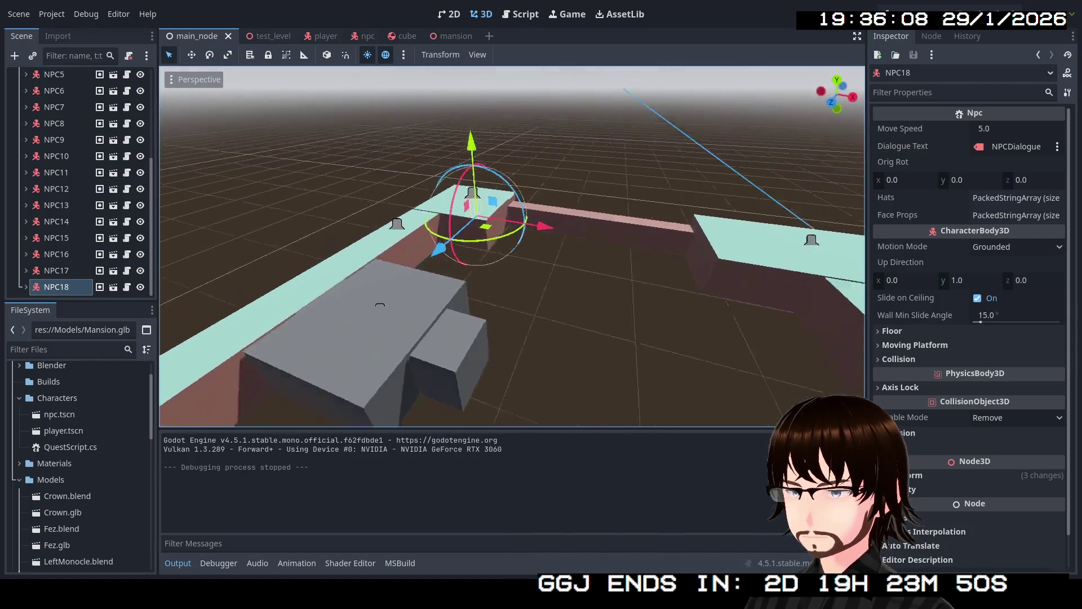
pyautogui.press('w')
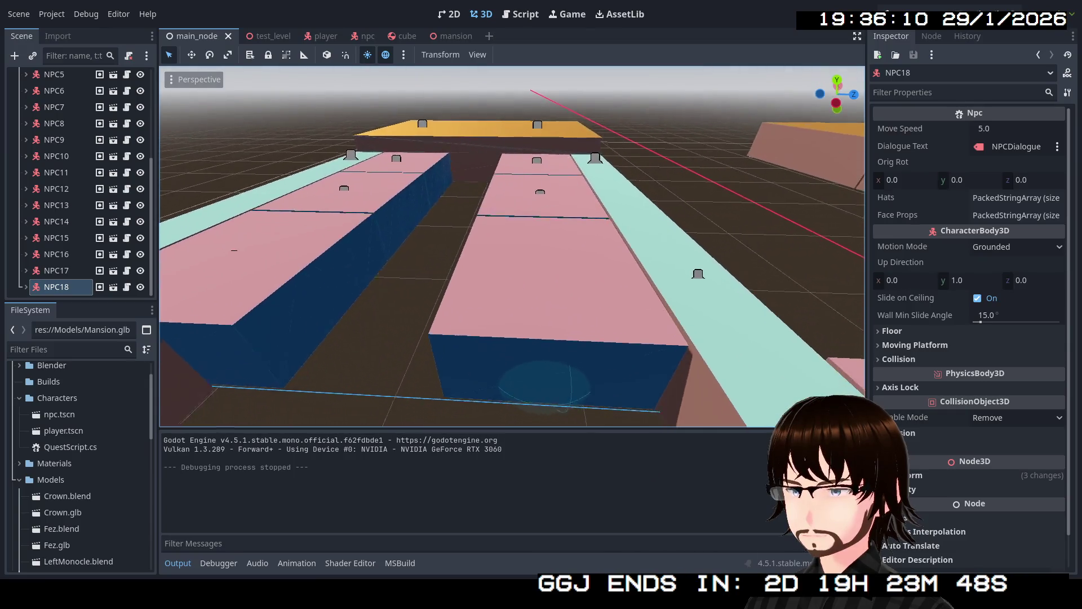
pyautogui.press('f')
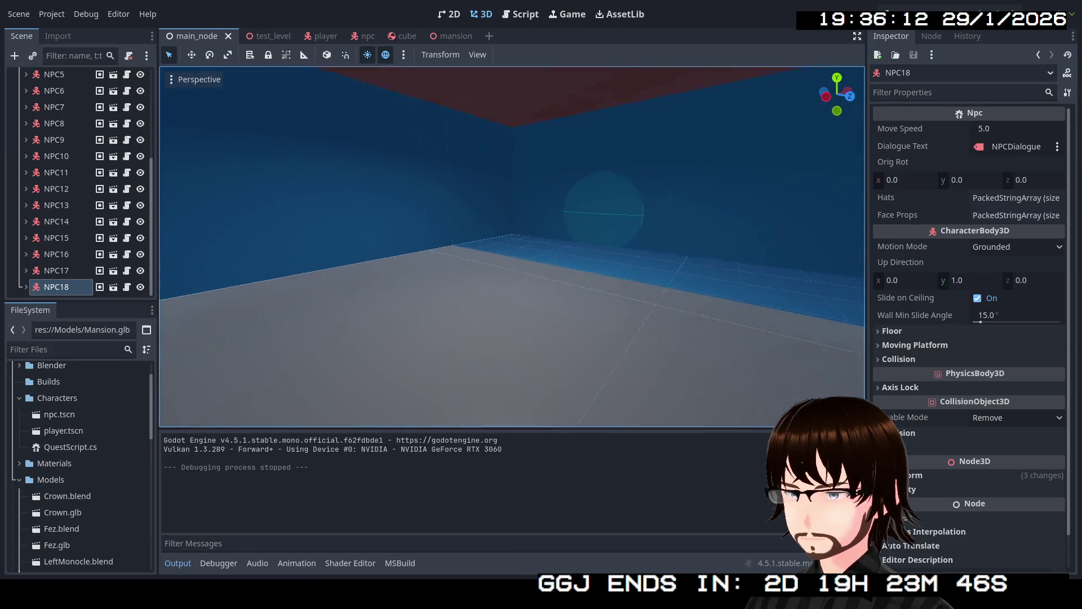
pyautogui.press('w')
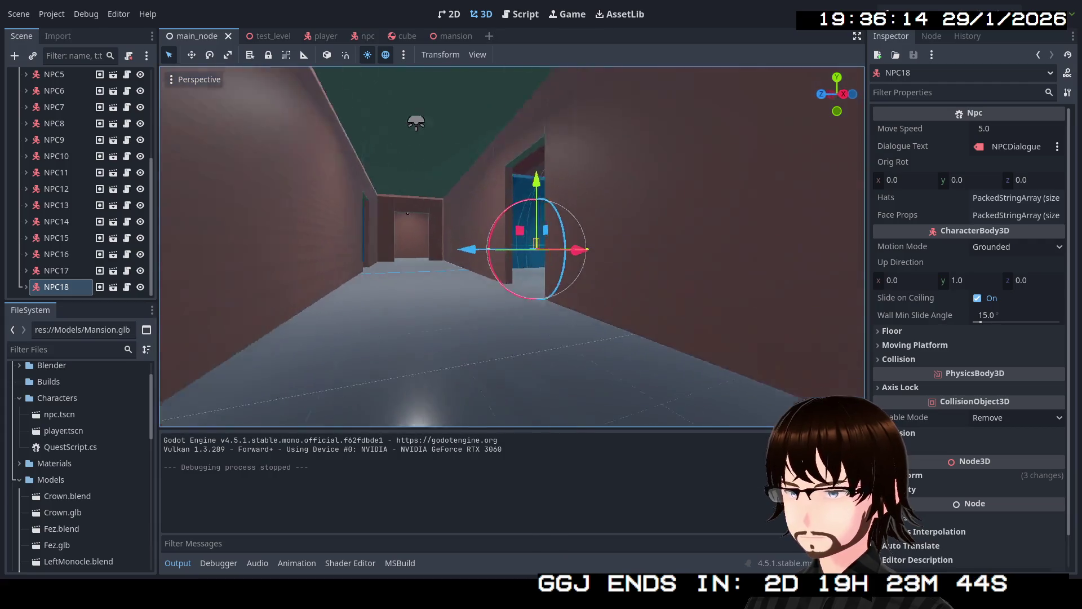
pyautogui.press('w')
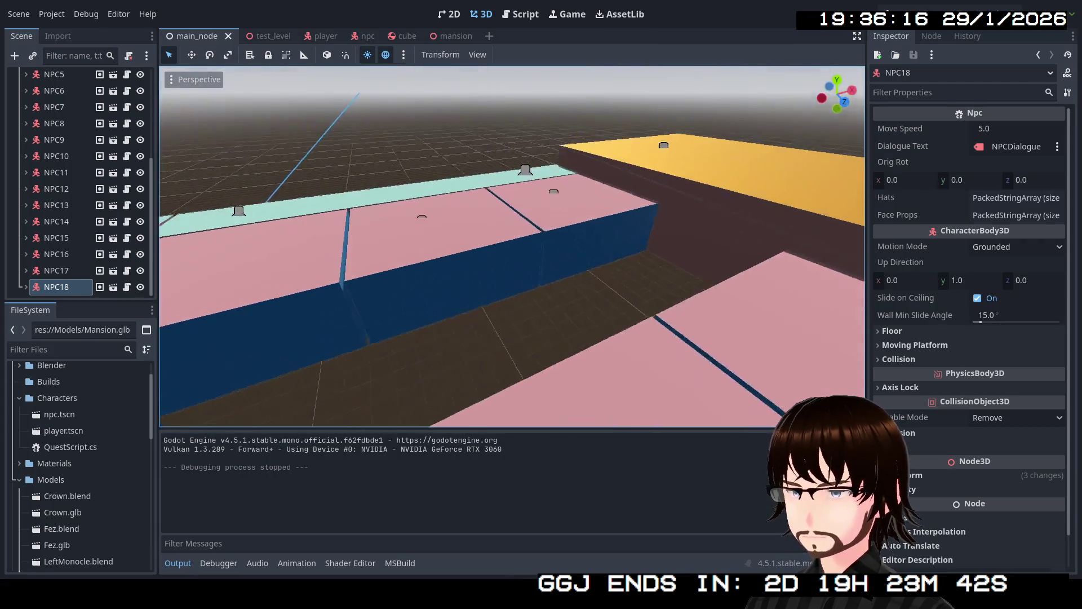
pyautogui.press('f')
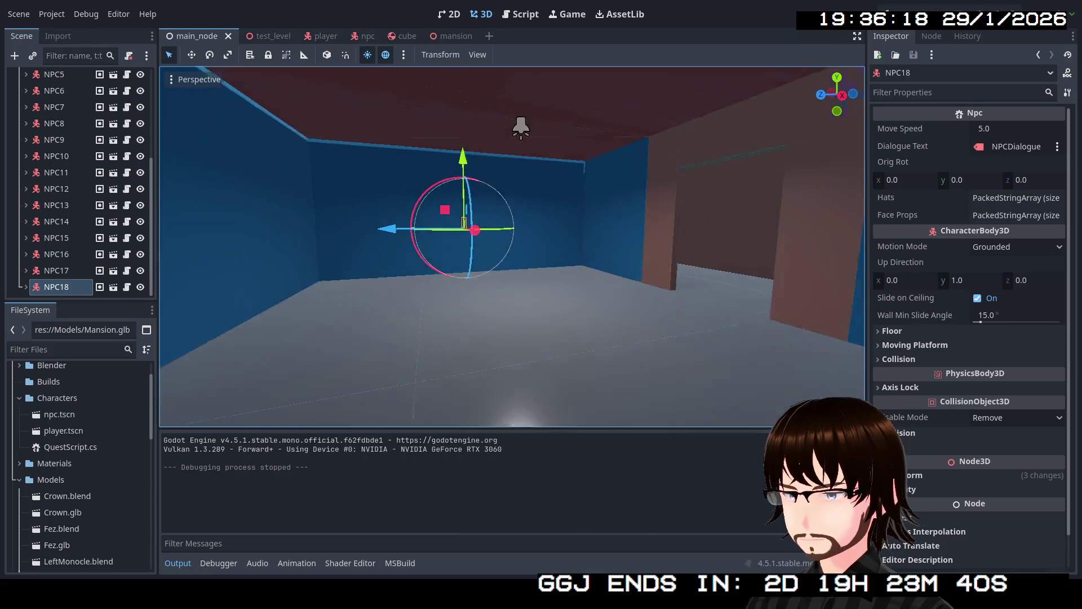
pyautogui.press('e')
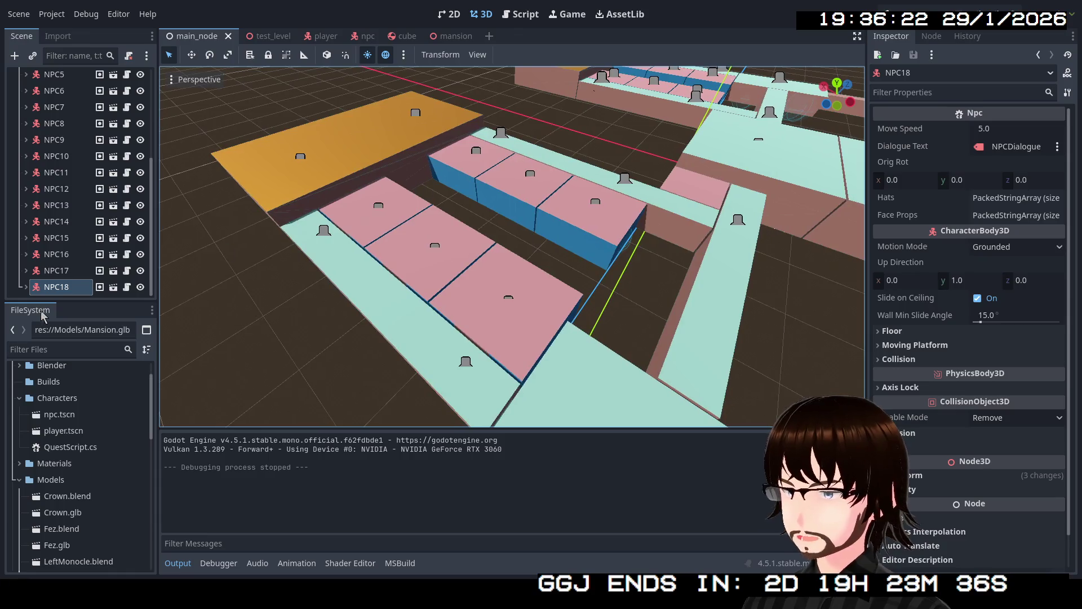
# - Duplicate NPC18 into NPC19 and place it on the pink room floor
pyautogui.press('f')
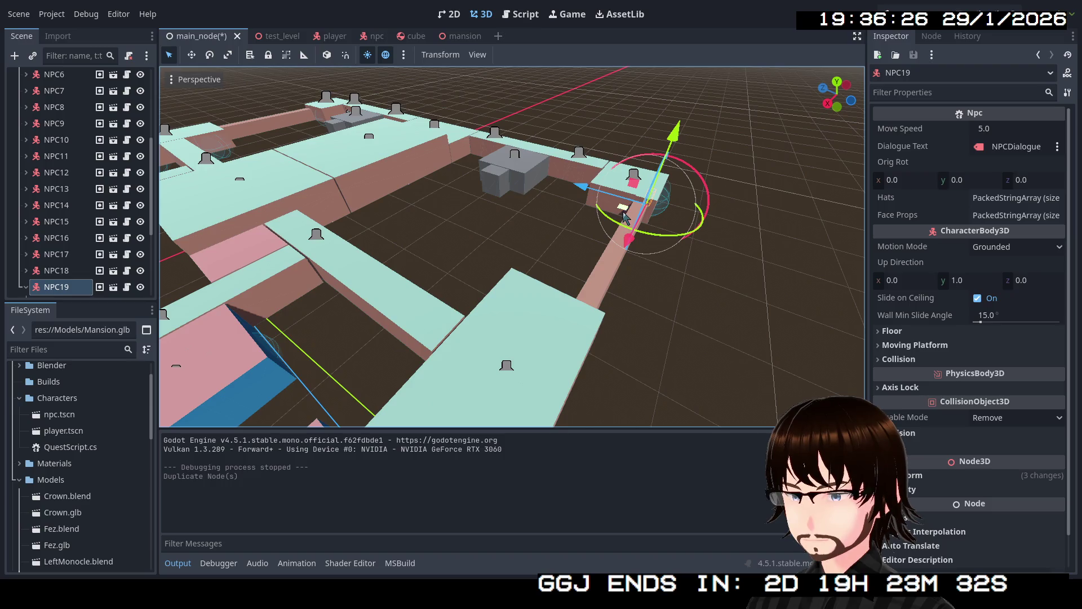
pyautogui.click(315, 378)
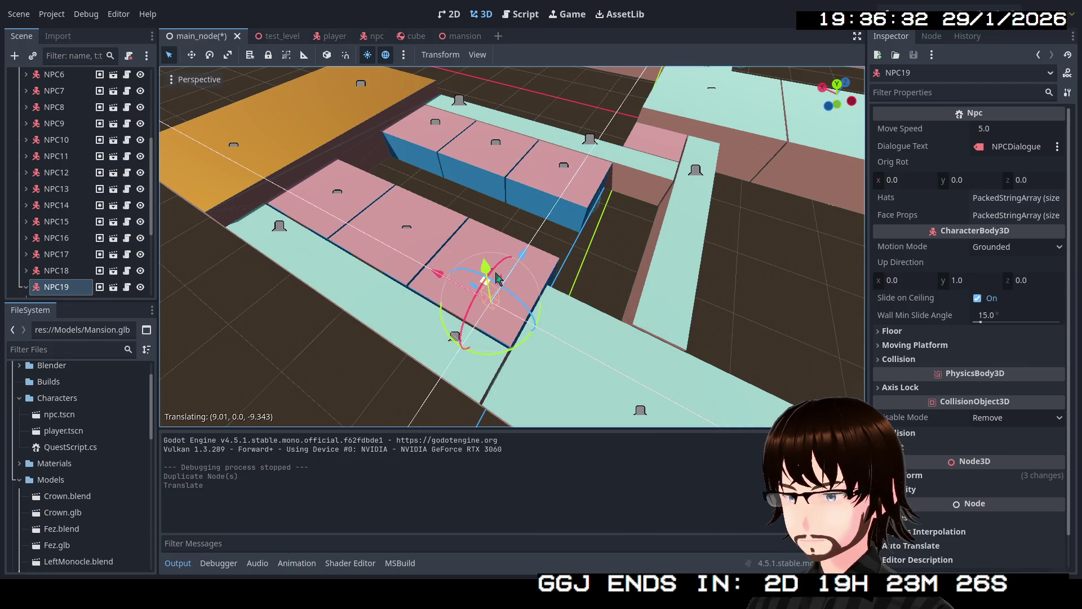
pyautogui.click(497, 279)
pyautogui.press('f')
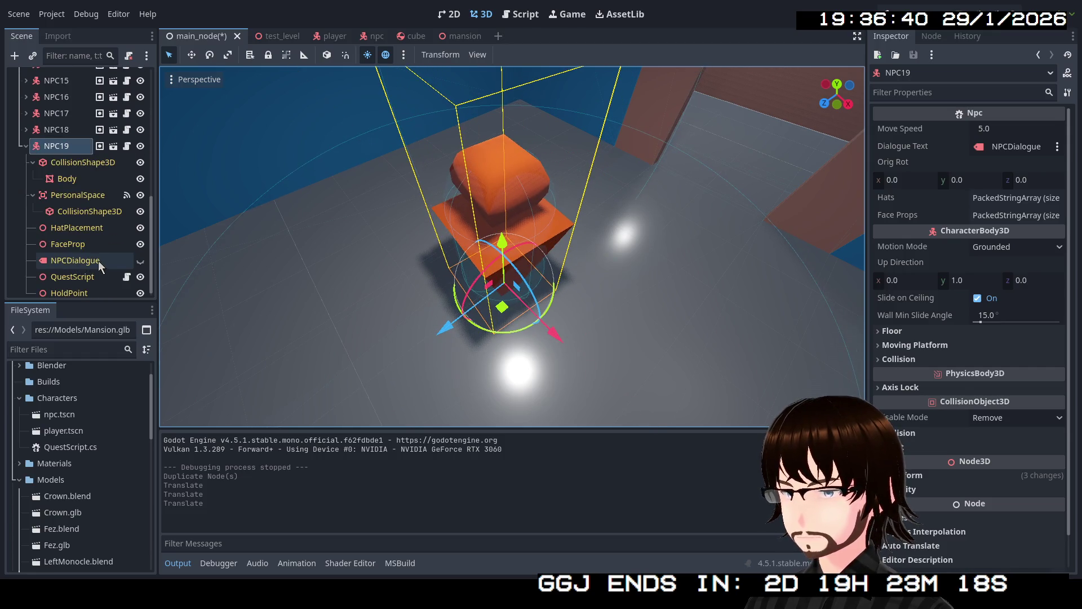
# - Check NPC19's FaceProp child, reselect NPC19 and frame it in the view
pyautogui.click(87, 245)
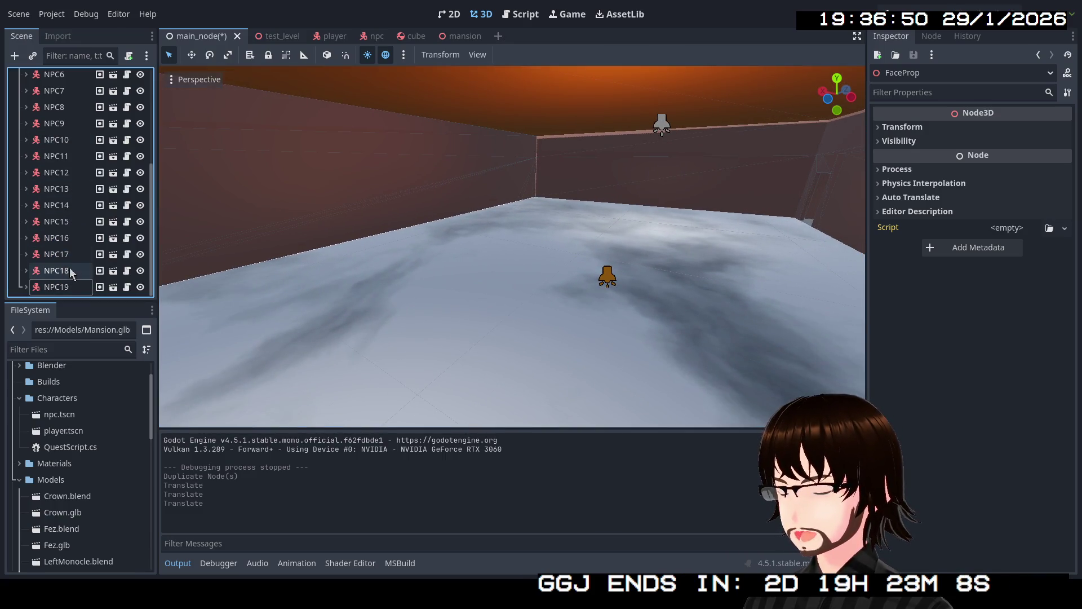
pyautogui.click(56, 287)
pyautogui.press('f')
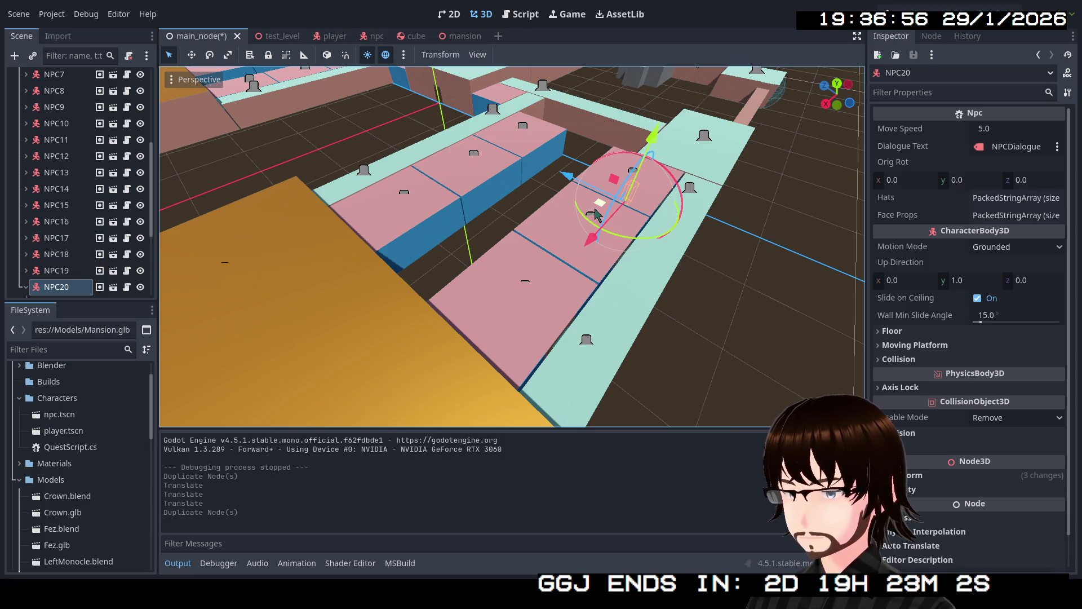
# - Move NPC20 across the floor to stand beside the large red NPC
pyautogui.click(216, 286)
pyautogui.press('f')
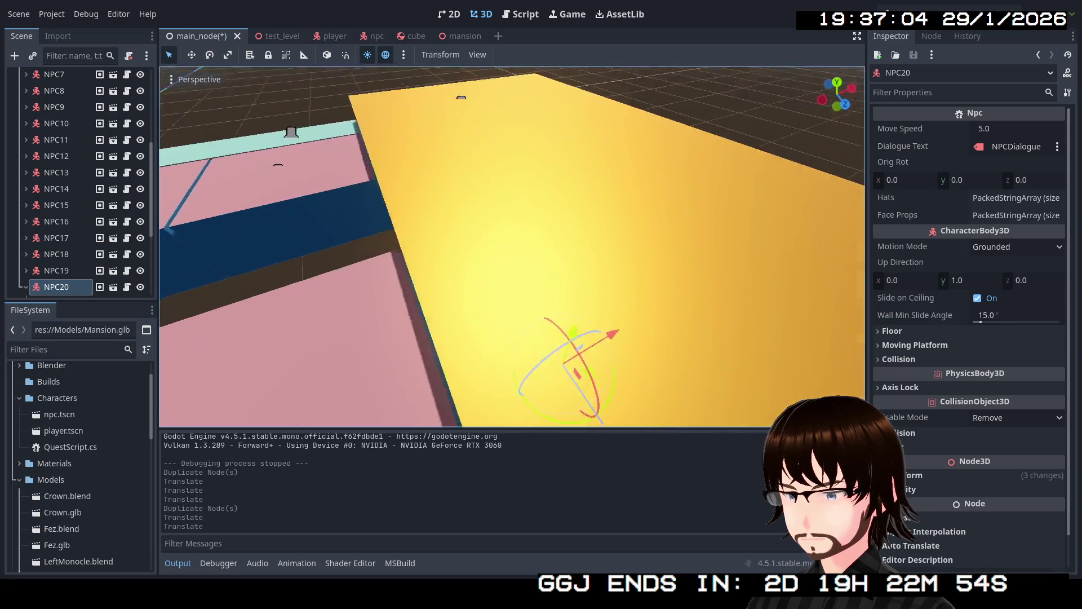
pyautogui.moveTo(533, 238); pyautogui.dragTo(584, 239)
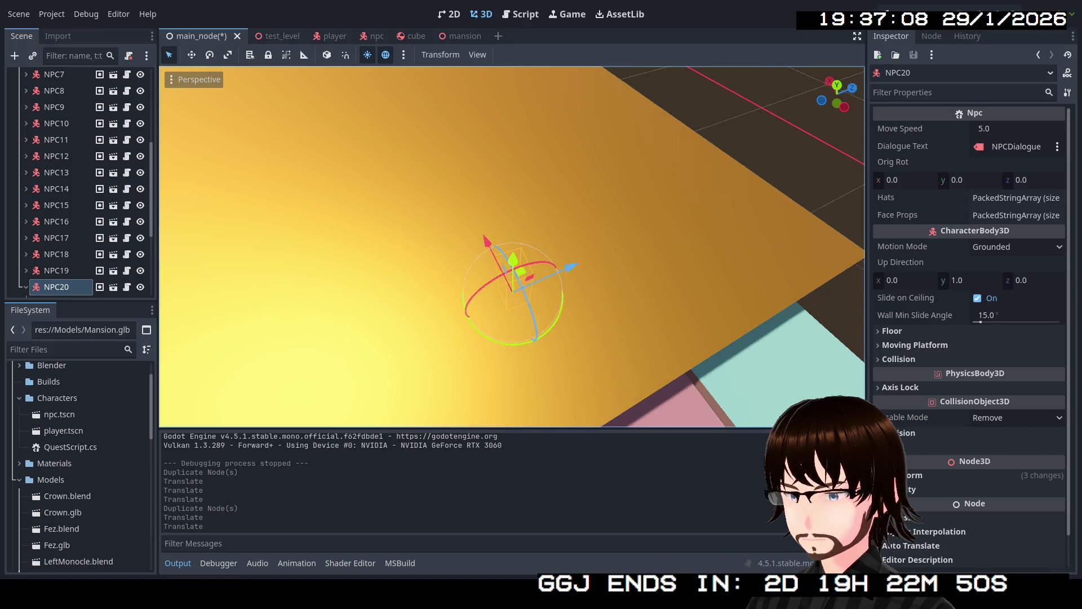
pyautogui.moveTo(533, 254); pyautogui.dragTo(545, 315)
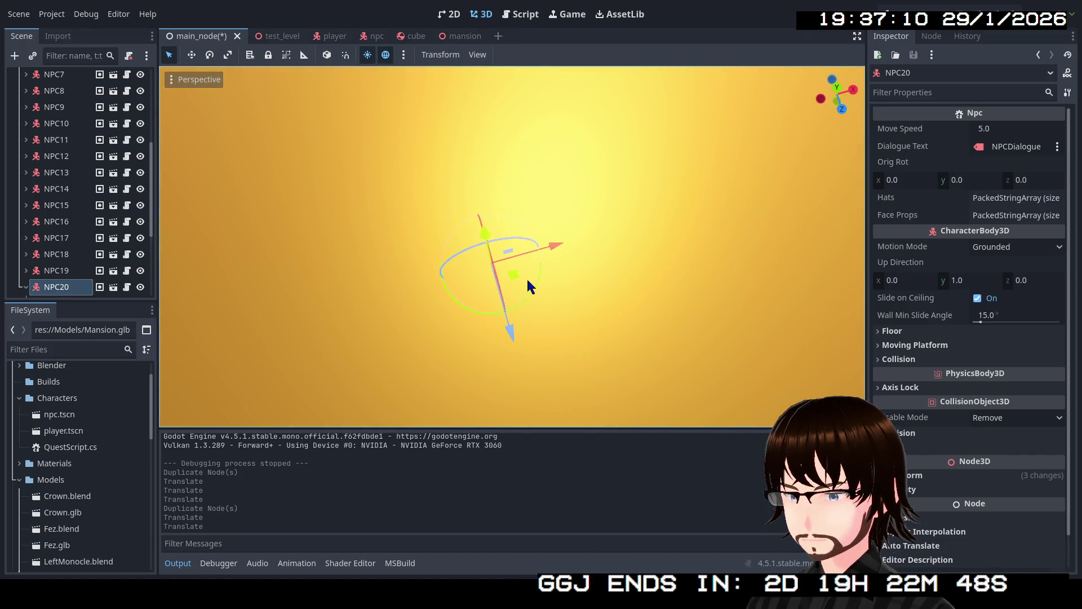
pyautogui.moveTo(523, 276); pyautogui.dragTo(639, 308)
pyautogui.click(603, 334)
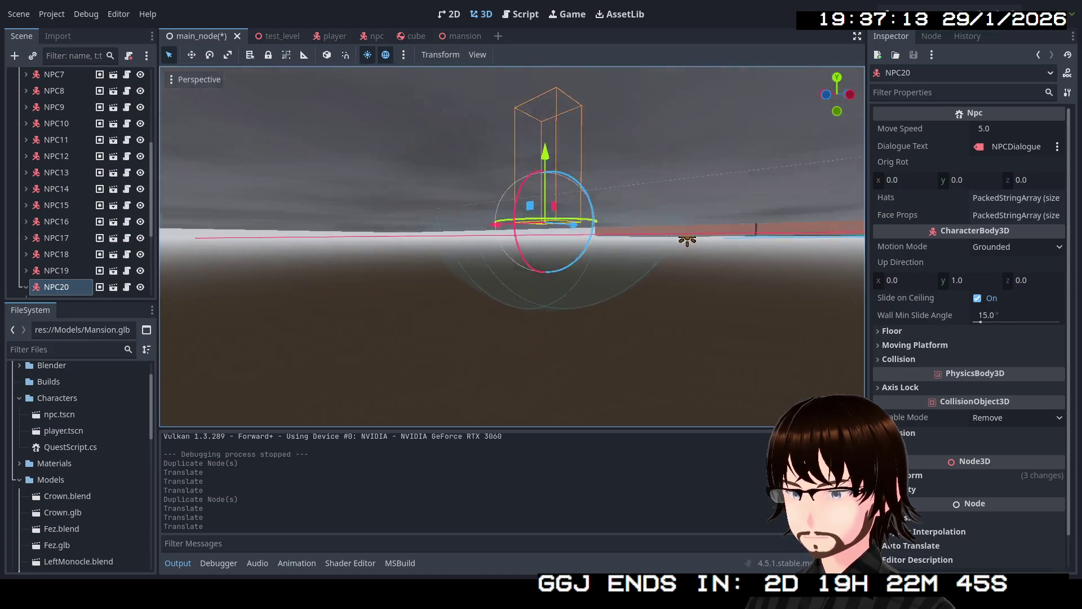
pyautogui.moveTo(542, 254); pyautogui.dragTo(541, 338)
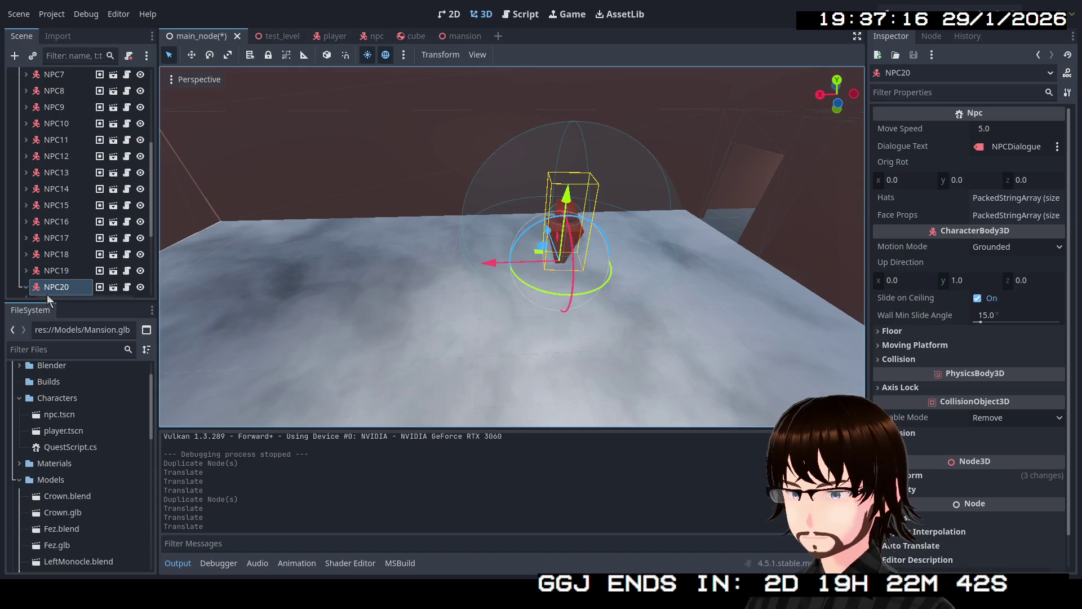
# - Inspect NPC20's FaceProp child, then fold its children away and frame NPC20
pyautogui.click(26, 287)
pyautogui.click(70, 240)
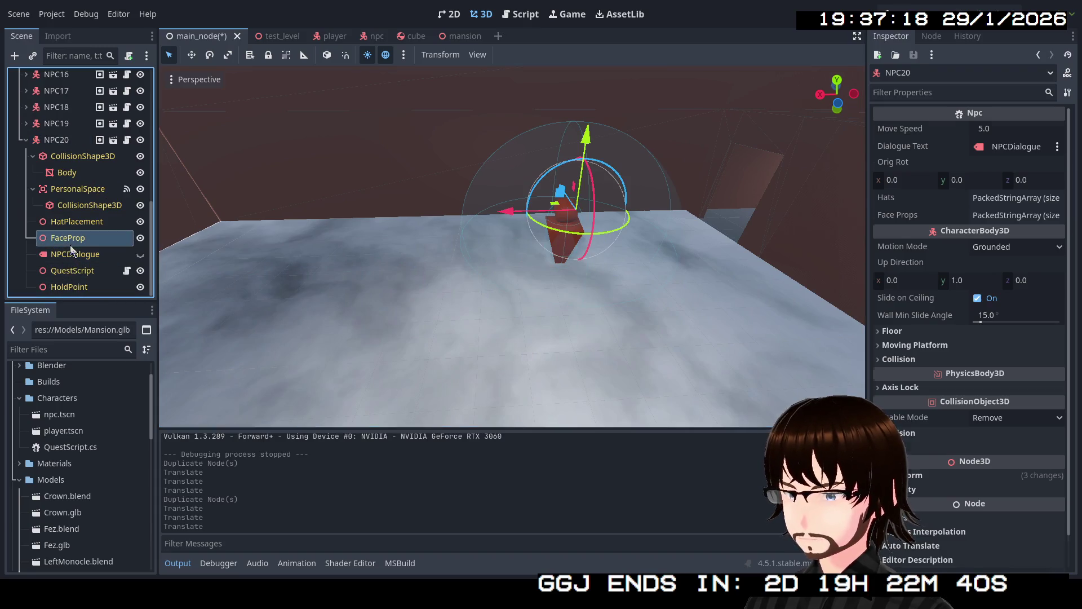
pyautogui.moveTo(354, 206); pyautogui.dragTo(354, 254)
pyautogui.moveTo(512, 245); pyautogui.dragTo(381, 246)
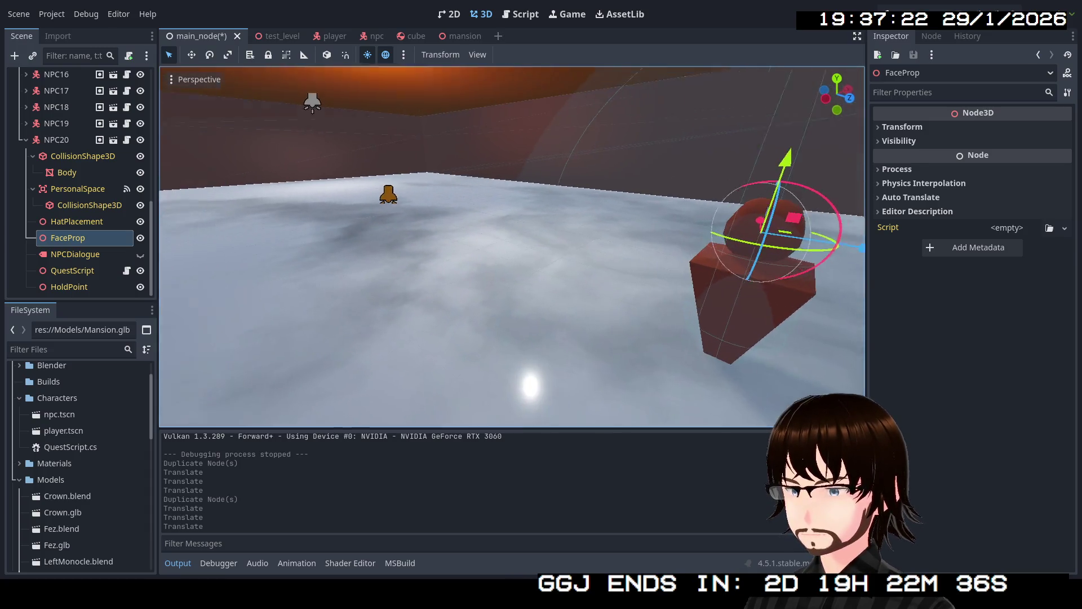
pyautogui.moveTo(279, 217); pyautogui.dragTo(329, 216)
pyautogui.click(25, 140)
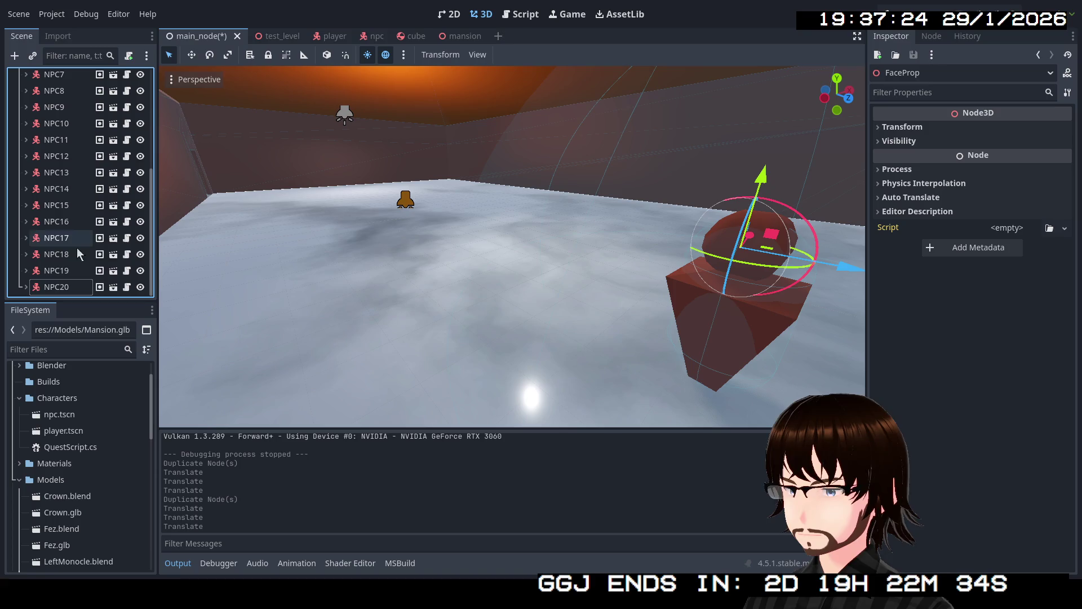
pyautogui.click(68, 286)
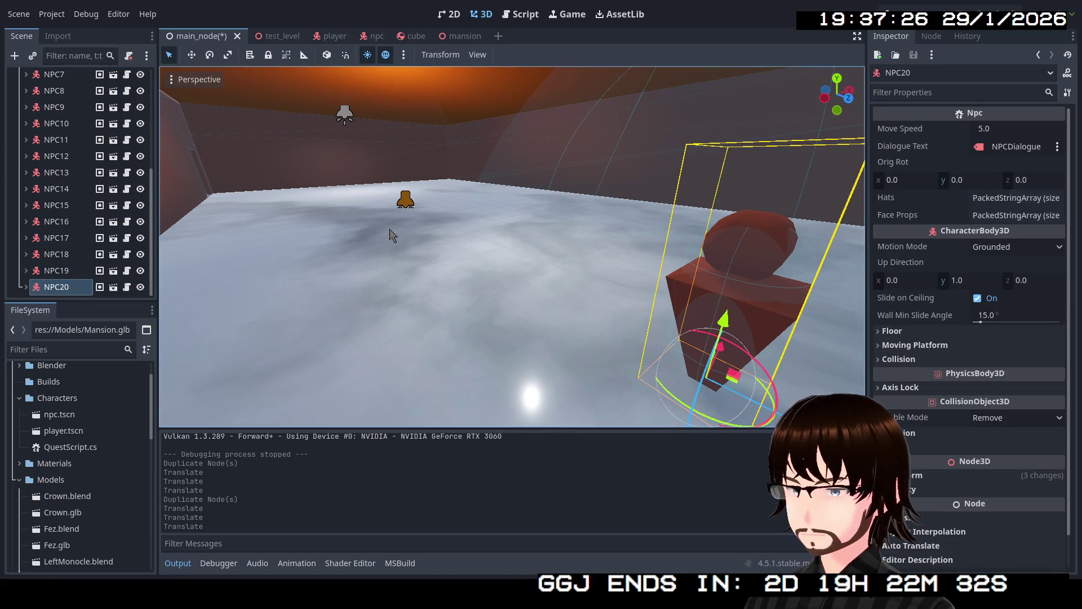
pyautogui.press('f')
# - Duplicate NPC20 into NPC21, place it on the floor and turn it to a new facing
pyautogui.hotkey('ctrl', 'd')
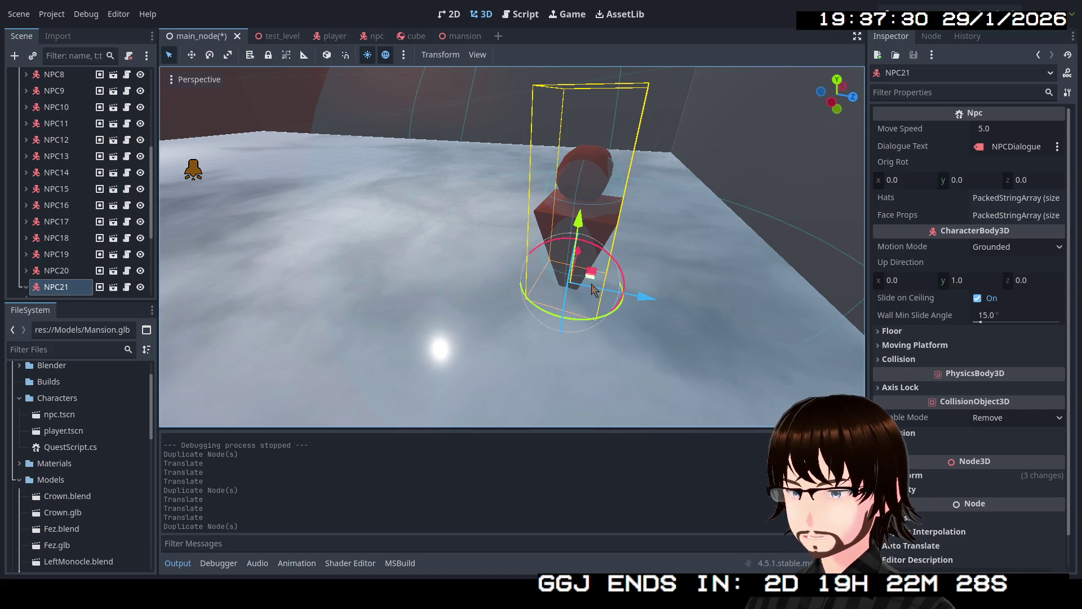
pyautogui.moveTo(593, 290)
pyautogui.mouseDown()
pyautogui.moveTo(640, 247)
pyautogui.moveTo(726, 312)
pyautogui.mouseUp()
pyautogui.moveTo(736, 349); pyautogui.dragTo(680, 348)
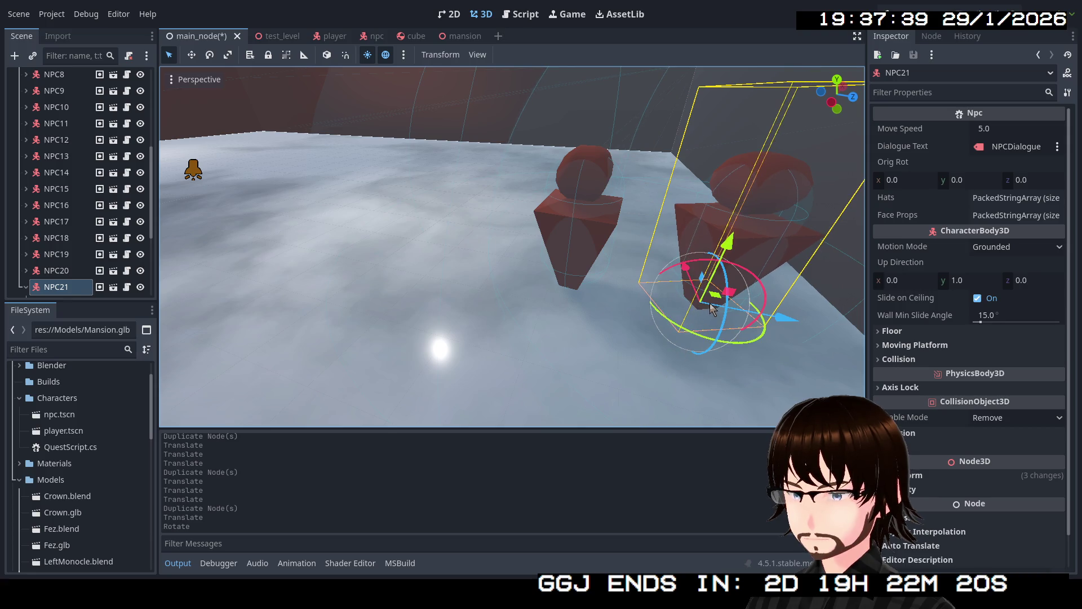
pyautogui.moveTo(713, 303); pyautogui.dragTo(701, 313)
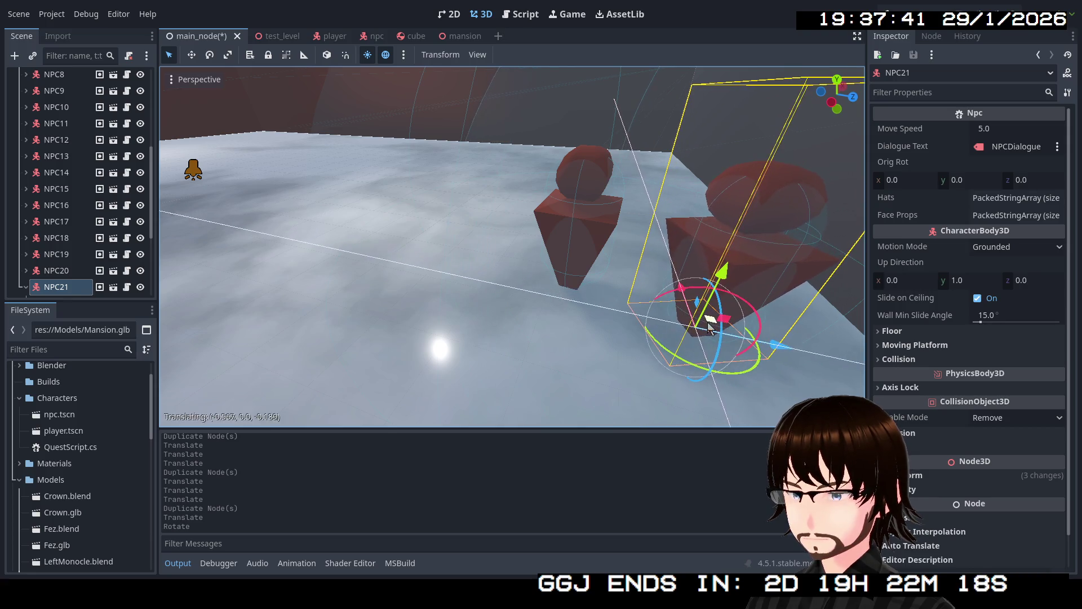
pyautogui.scroll(-3, 701, 314)
pyautogui.moveTo(512, 254); pyautogui.dragTo(522, 284)
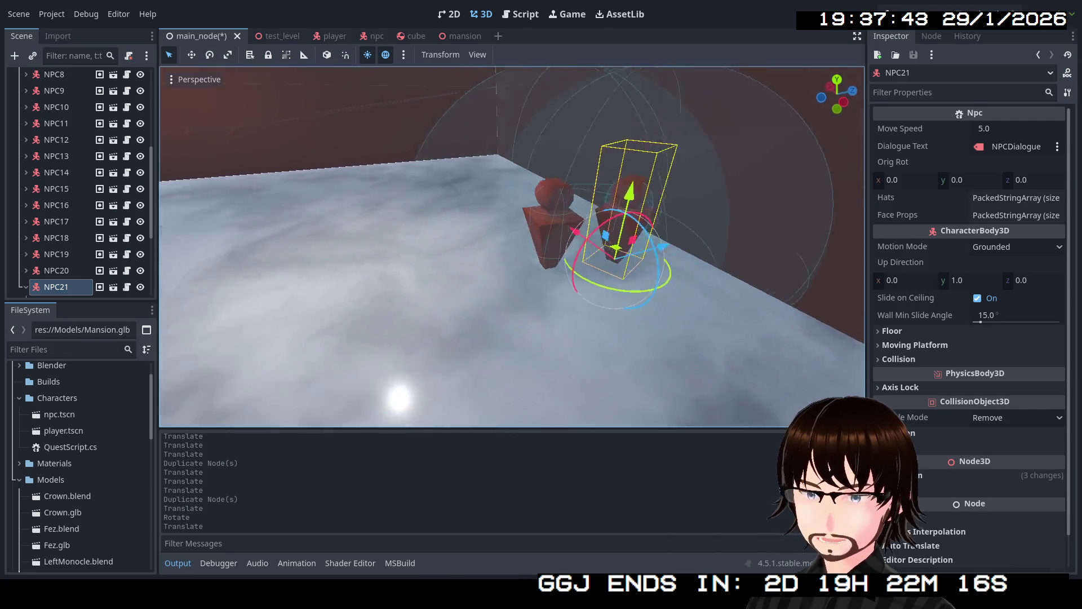
# - Duplicate into NPC22, move it near the others and fold NPC21 and NPC22 in the tree
pyautogui.hotkey('ctrl', 'd')
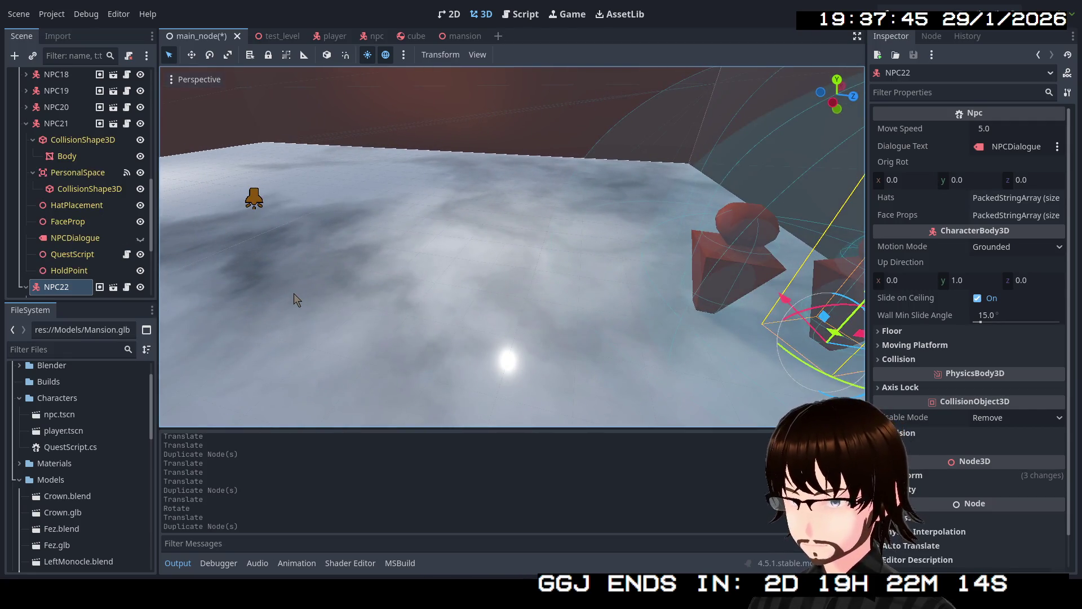
pyautogui.click(25, 124)
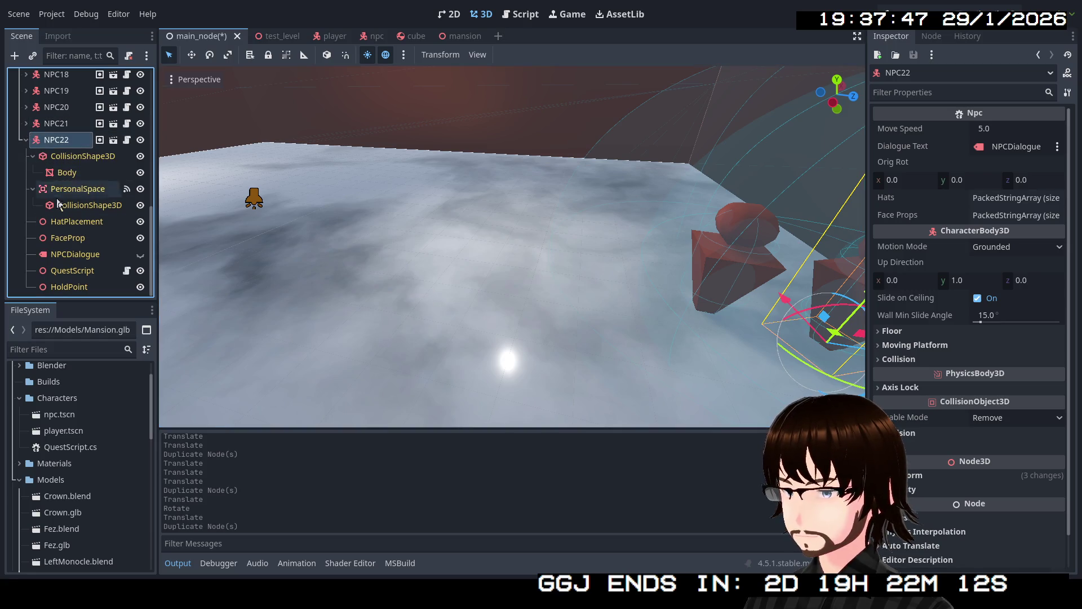
pyautogui.moveTo(567, 267); pyautogui.dragTo(591, 277)
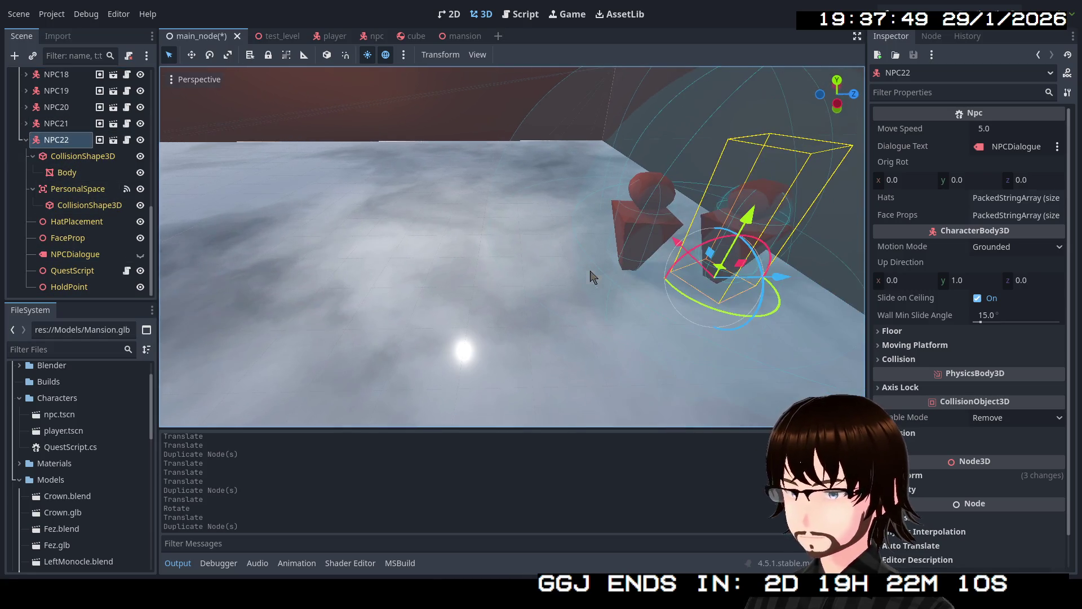
pyautogui.moveTo(725, 271); pyautogui.dragTo(537, 169)
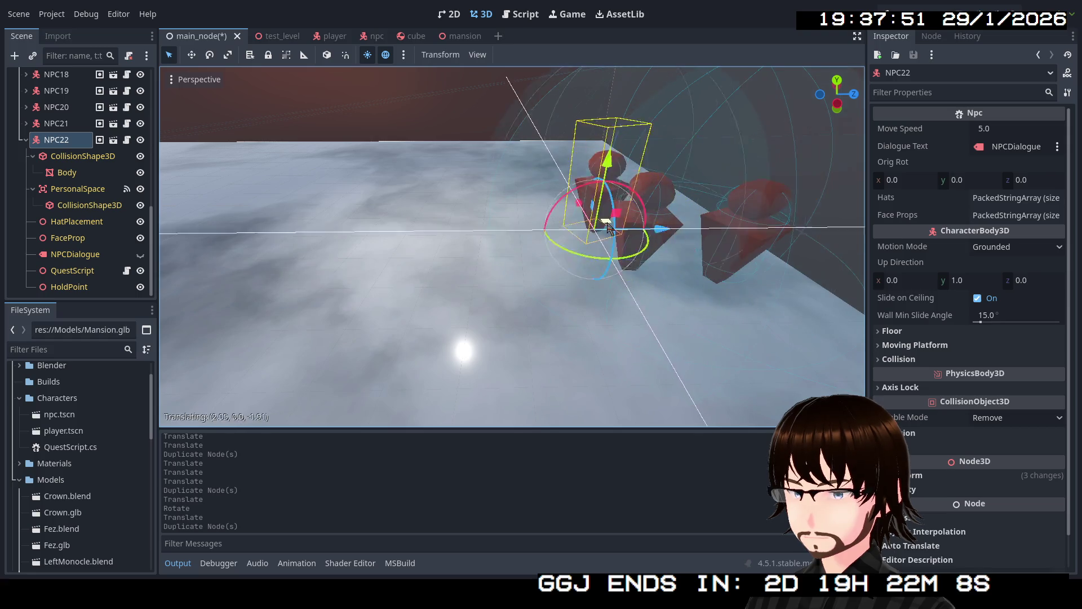
pyautogui.click(536, 169)
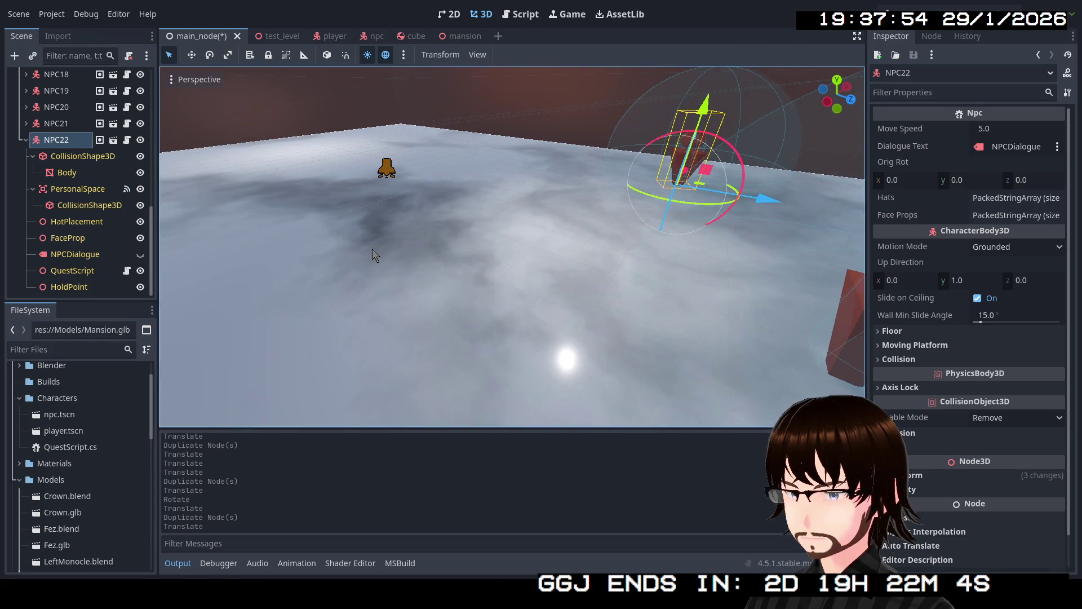
pyautogui.click(26, 141)
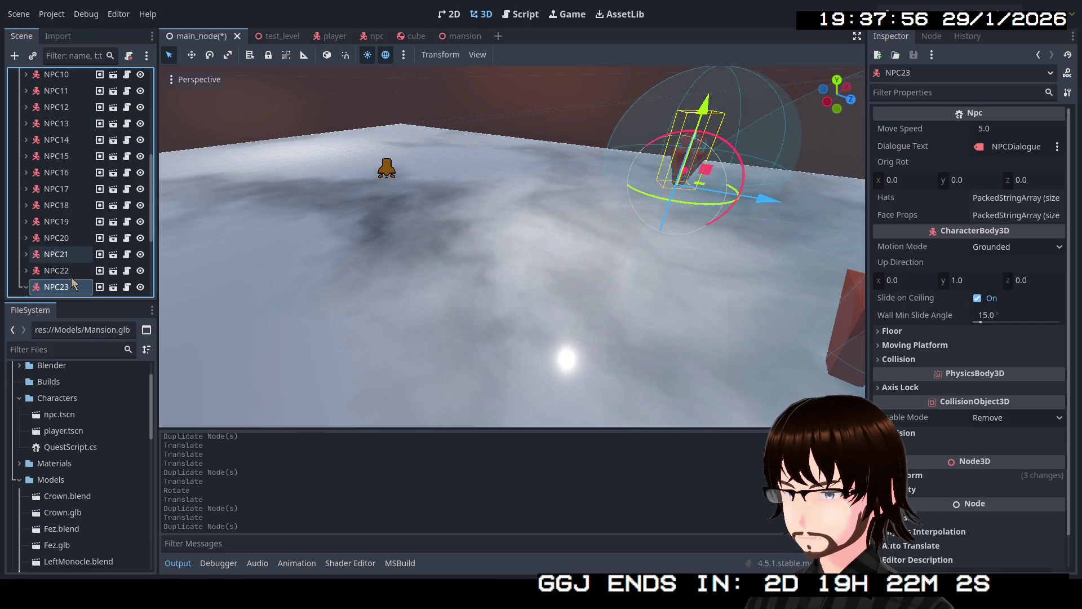
# - Duplicate NPC22 into NPC23, place it beside the other NPC and turn it
pyautogui.hotkey('ctrl', 'd')
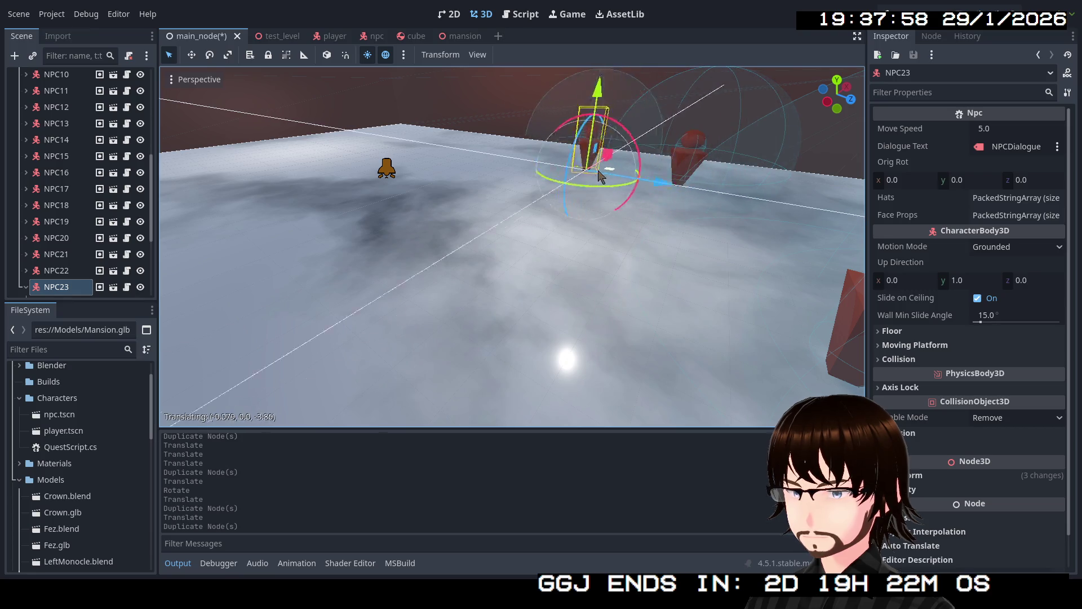
pyautogui.click(423, 167)
pyautogui.press('f')
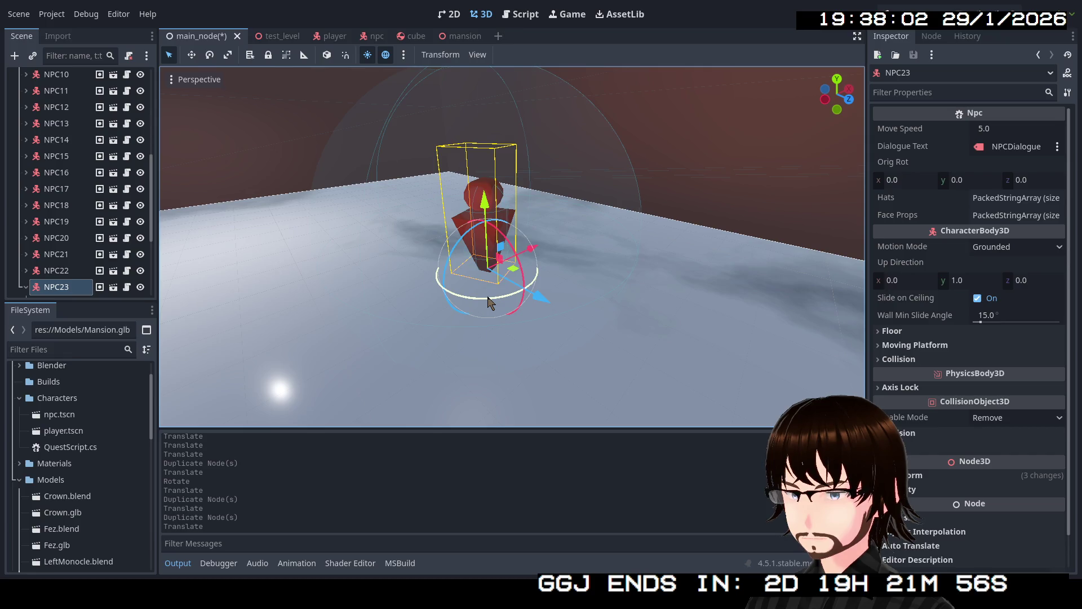
pyautogui.moveTo(488, 303); pyautogui.dragTo(544, 298)
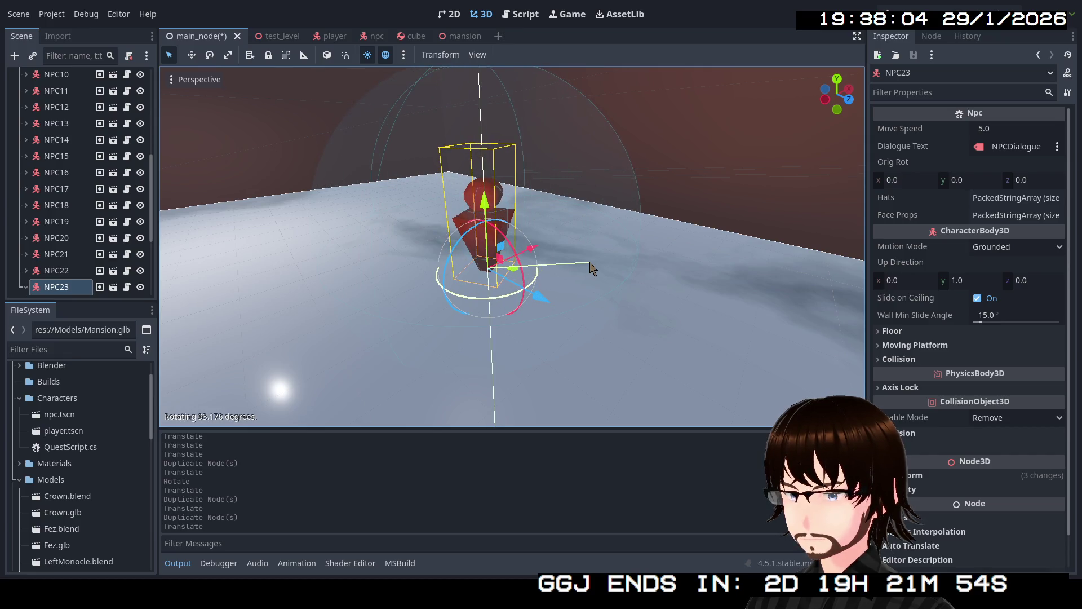
pyautogui.scroll(-3, 84, 249)
pyautogui.scroll(-2, 70, 246)
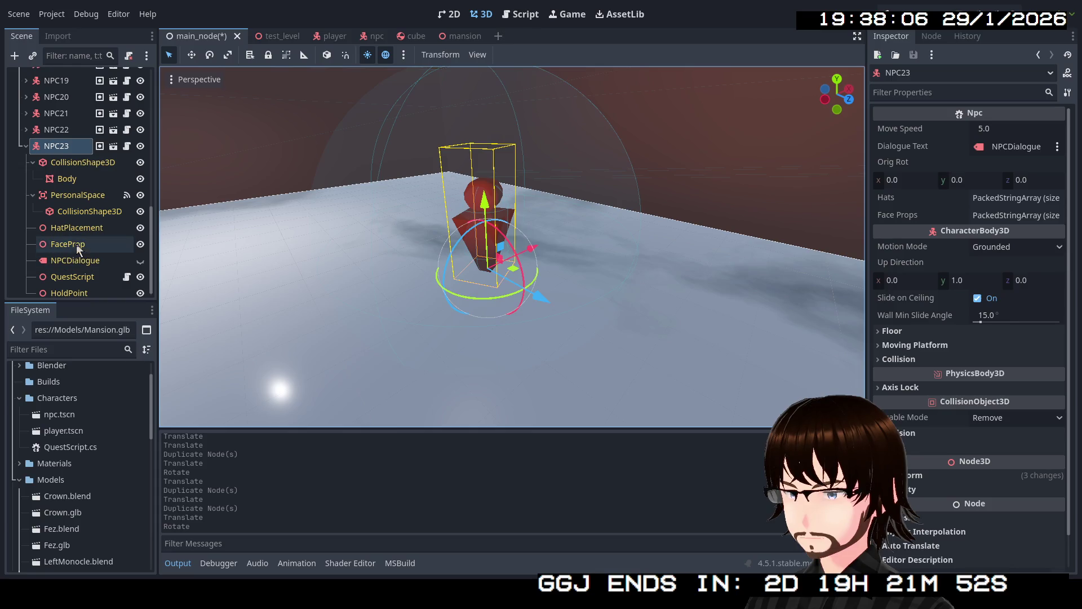
# - Inspect the FaceProp and Body child nodes of NPC23 and NPC22 in the viewport
pyautogui.click(68, 244)
pyautogui.press('f')
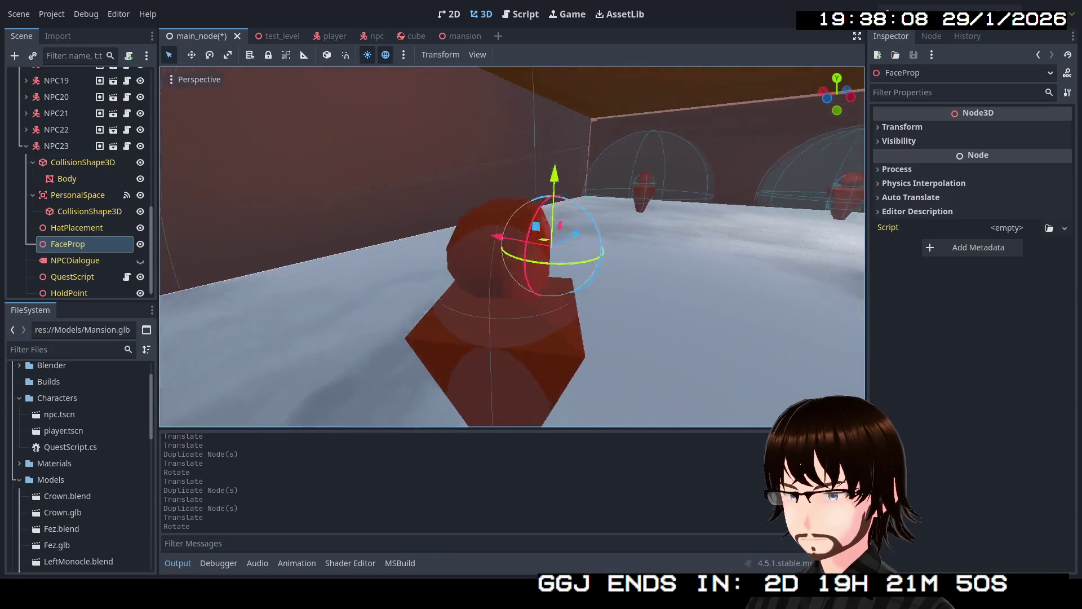
pyautogui.press('s')
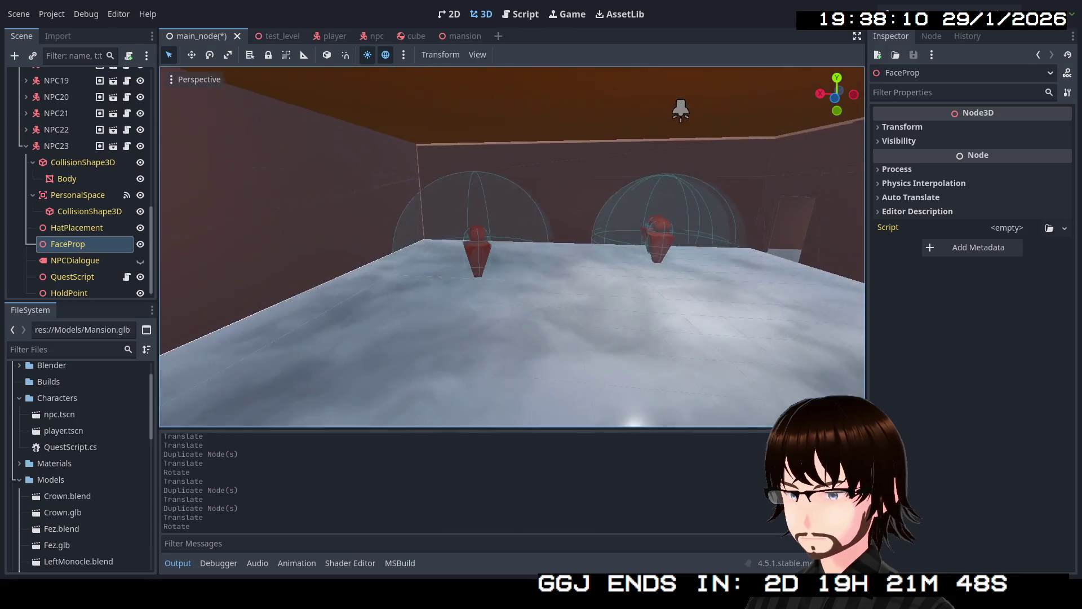
pyautogui.click(477, 296)
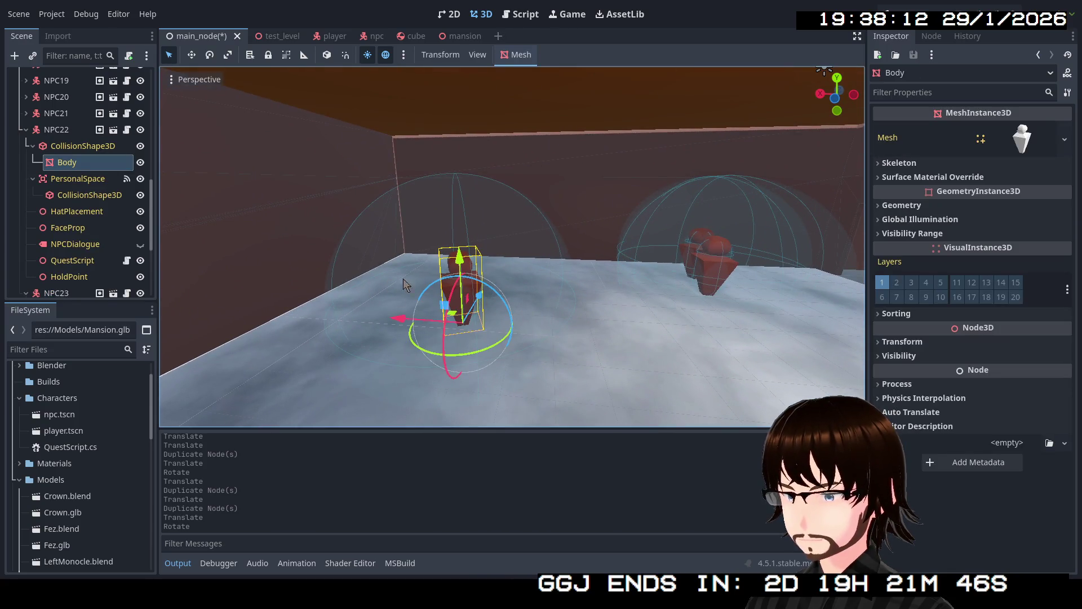
pyautogui.click(67, 229)
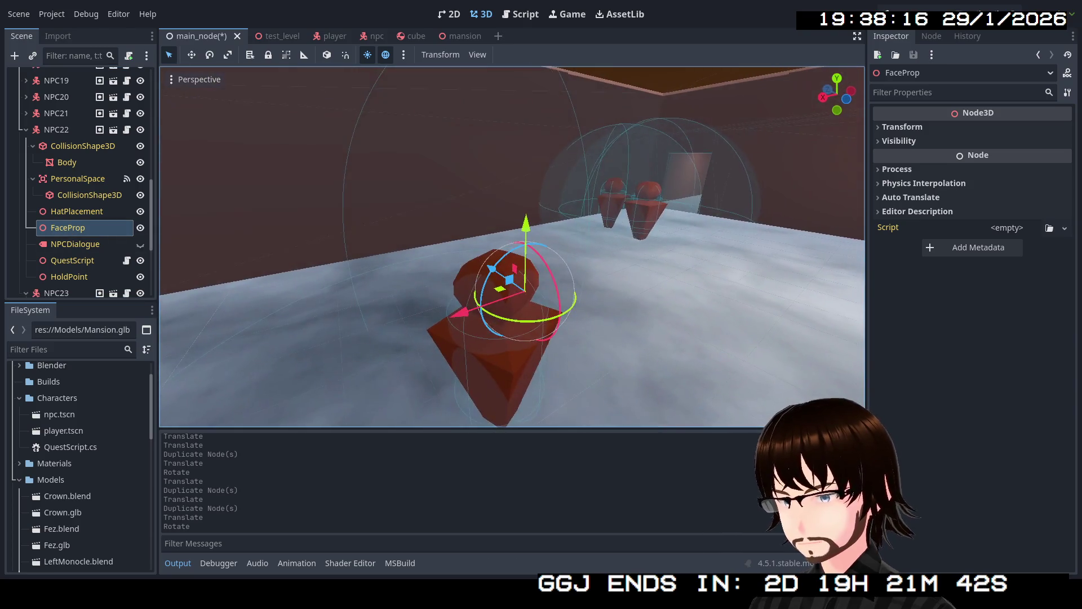
pyautogui.press('s')
pyautogui.press('s')
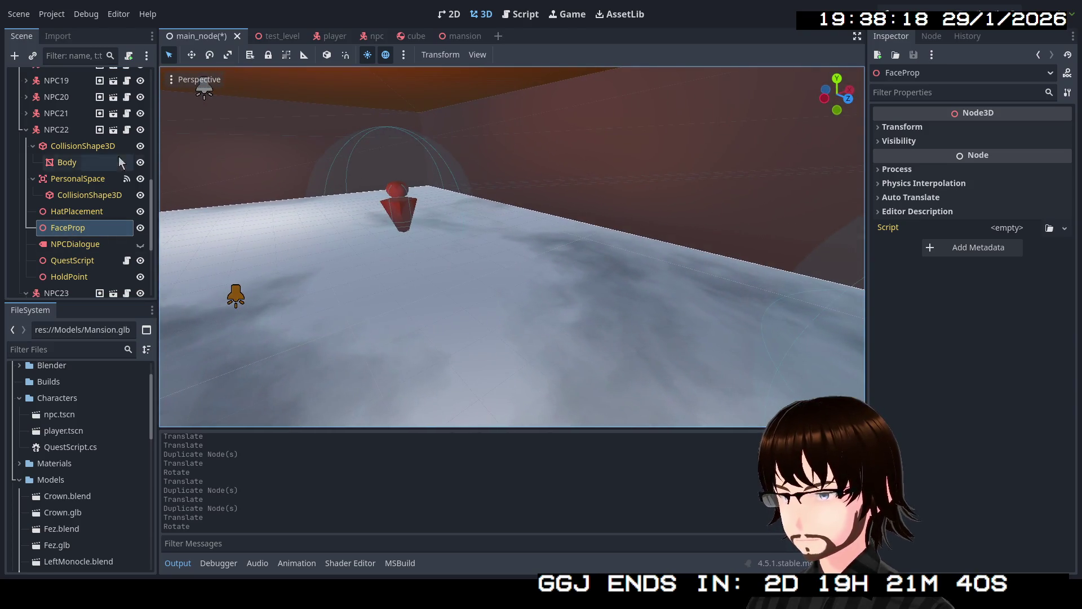
# - Fold away NPC22's and NPC23's children and leave NPC23 selected
pyautogui.click(26, 131)
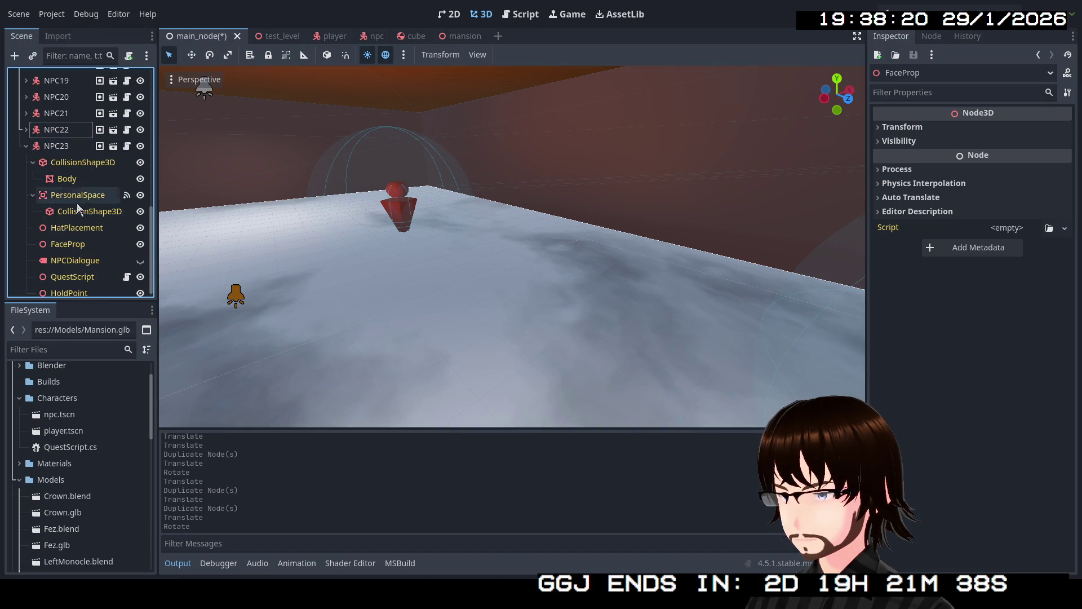
pyautogui.doubleClick(72, 245)
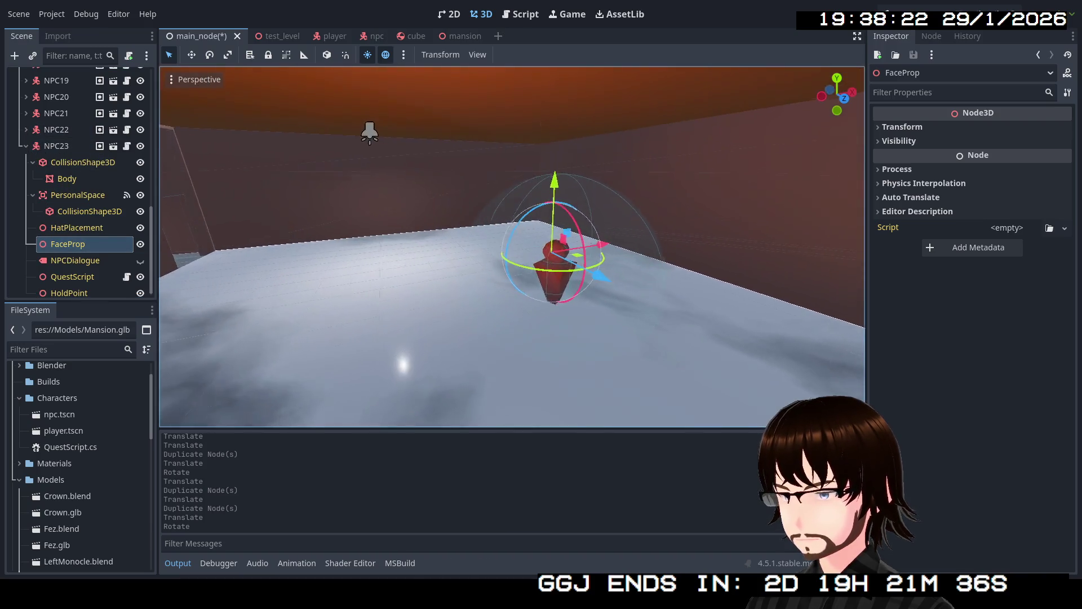
pyautogui.click(26, 146)
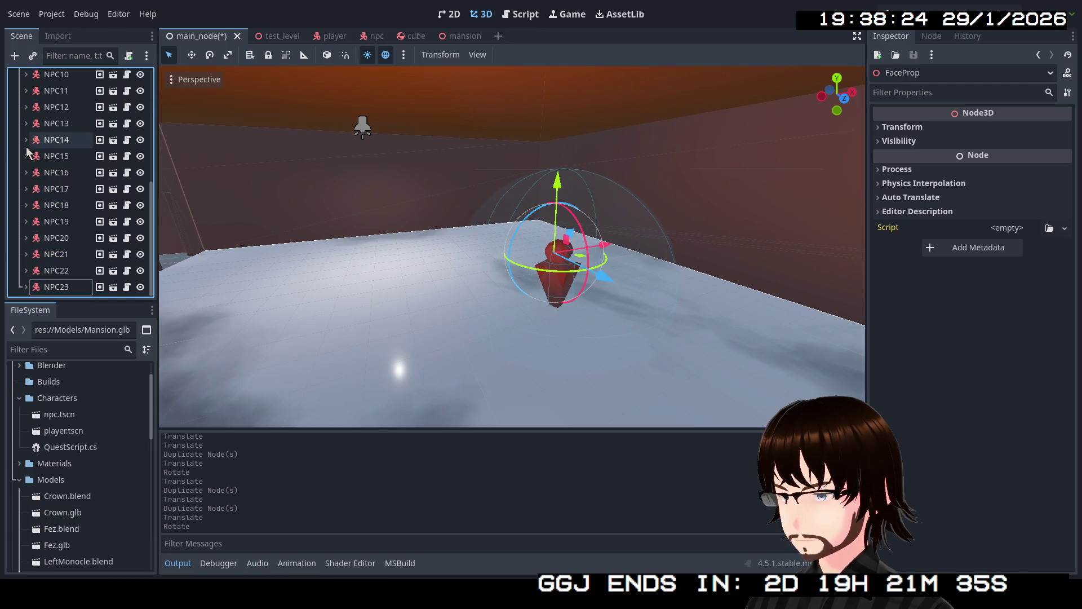
pyautogui.click(47, 289)
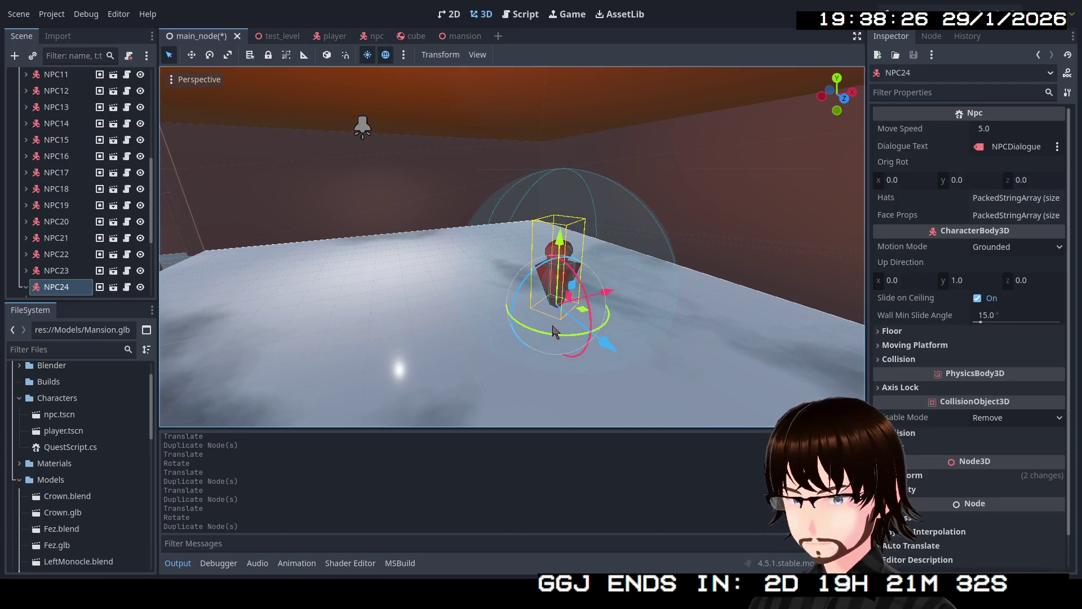
# - Move NPC24 closer to the other NPC, turn it and fold its children
pyautogui.moveTo(586, 315); pyautogui.dragTo(535, 386)
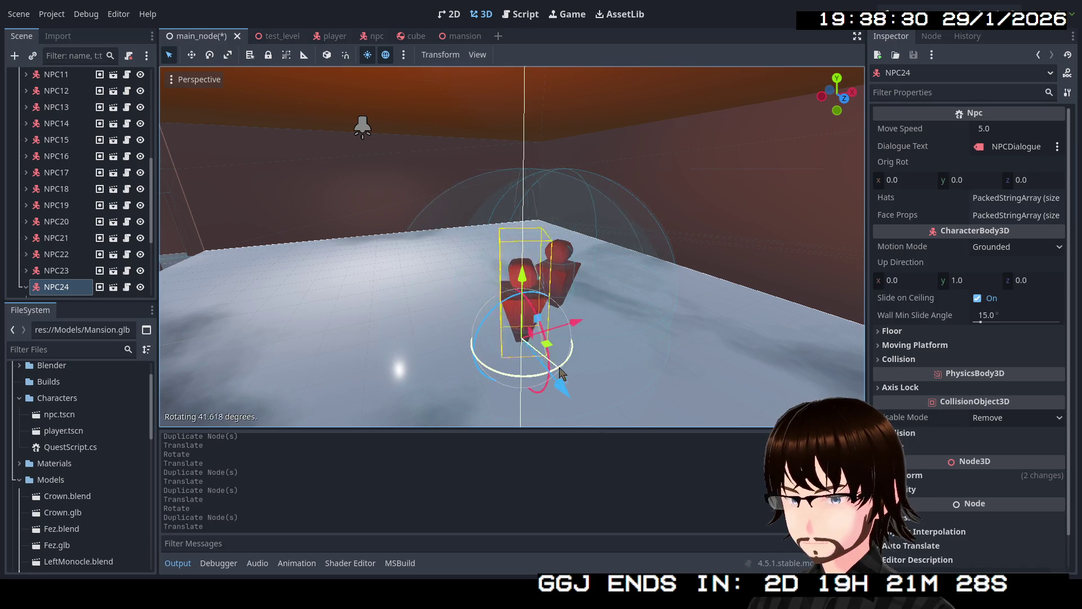
pyautogui.moveTo(559, 373)
pyautogui.mouseDown()
pyautogui.moveTo(588, 300)
pyautogui.moveTo(644, 303)
pyautogui.mouseUp()
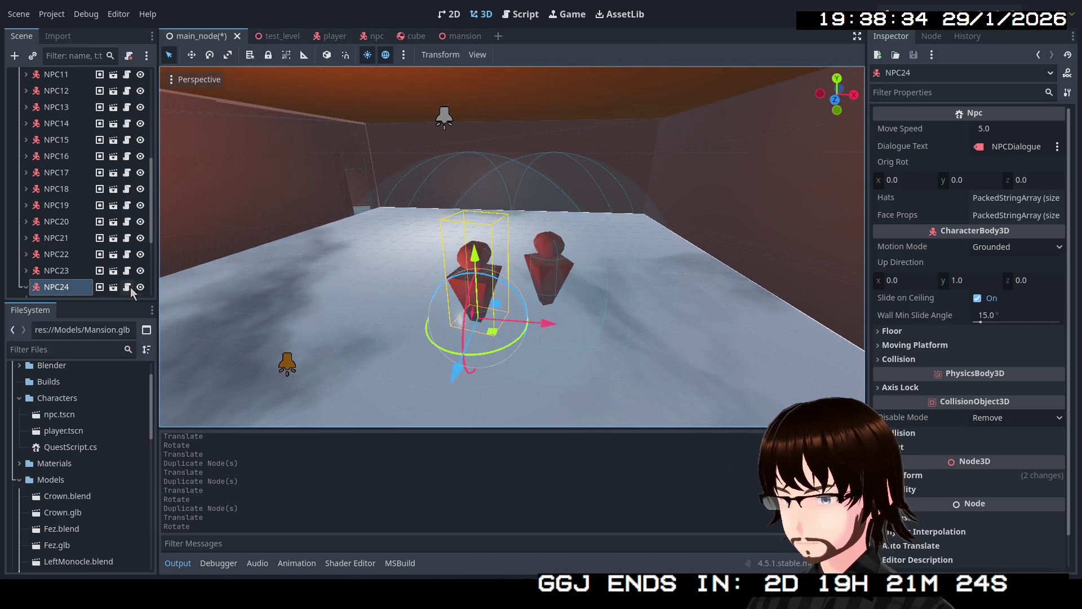
pyautogui.scroll(-1, 71, 241)
pyautogui.click(27, 229)
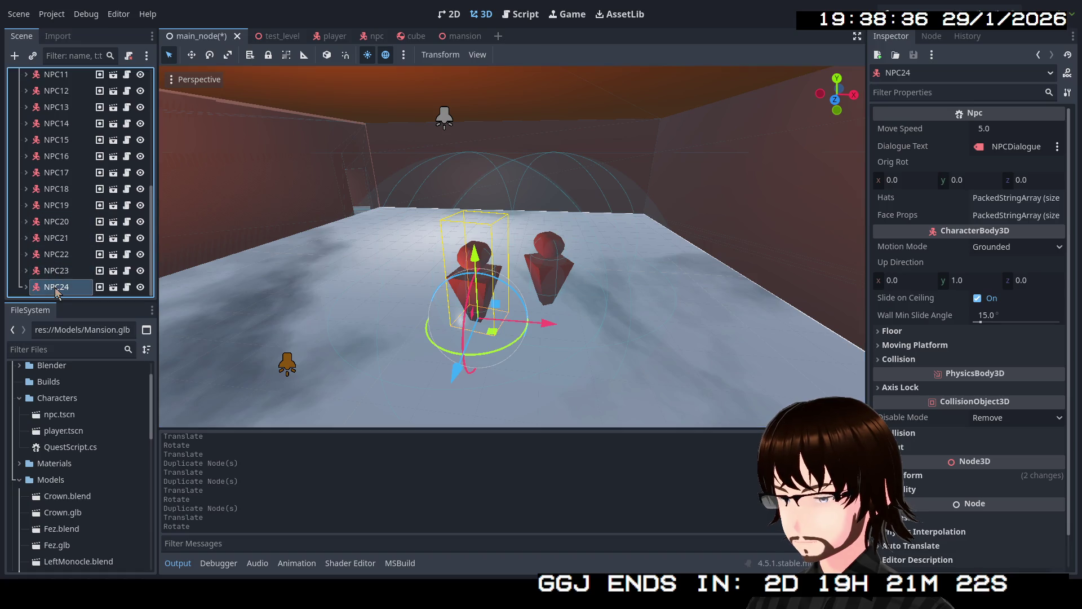
# - Duplicate into NPC25, move it forward-right, turn it to a new facing and collapse it
pyautogui.hotkey('ctrl', 'd')
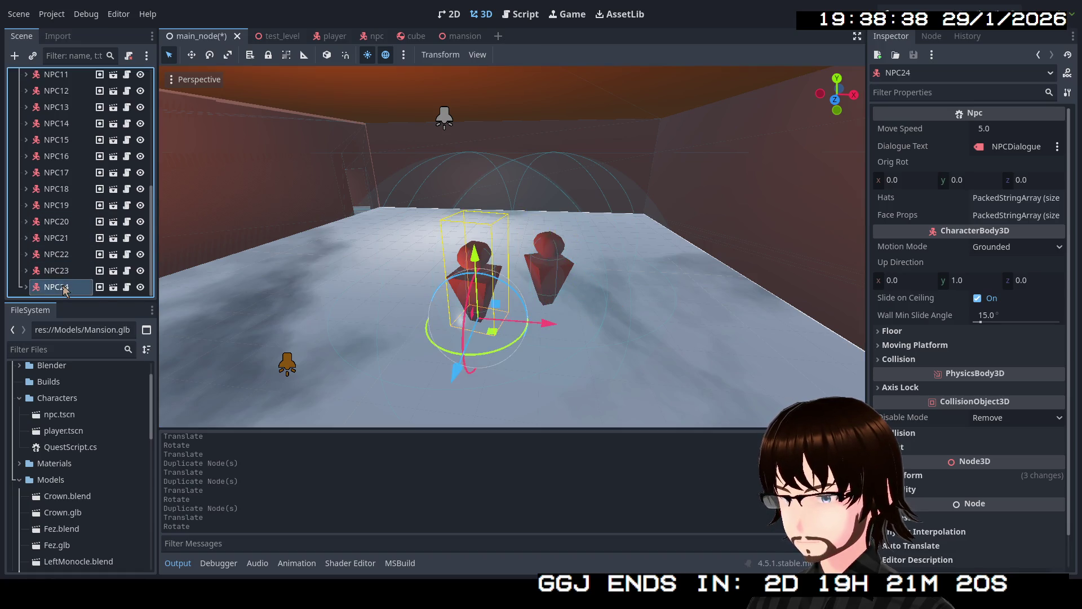
pyautogui.moveTo(493, 339); pyautogui.dragTo(569, 390)
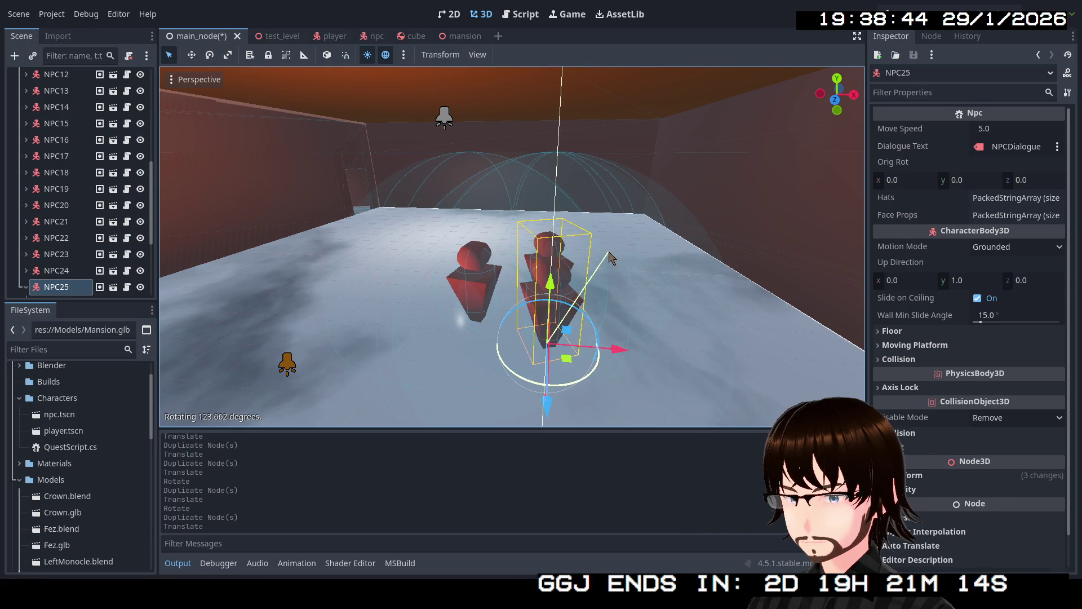
pyautogui.moveTo(610, 257)
pyautogui.mouseDown()
pyautogui.moveTo(519, 289)
pyautogui.moveTo(542, 315)
pyautogui.moveTo(440, 321)
pyautogui.mouseUp()
pyautogui.moveTo(575, 260); pyautogui.dragTo(575, 260)
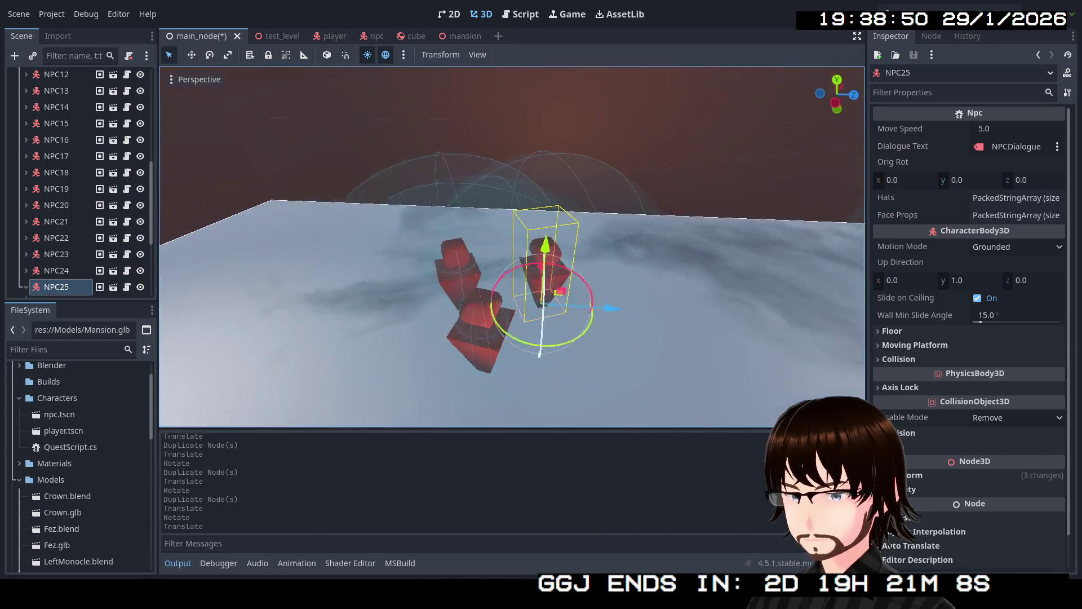
pyautogui.scroll(-2, 51, 246)
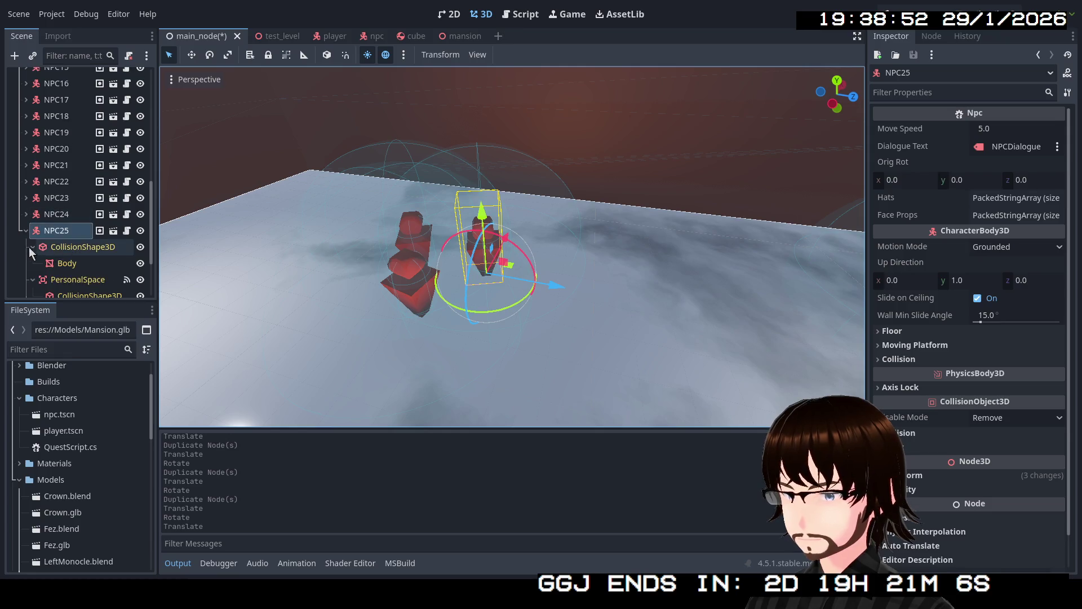
pyautogui.click(27, 231)
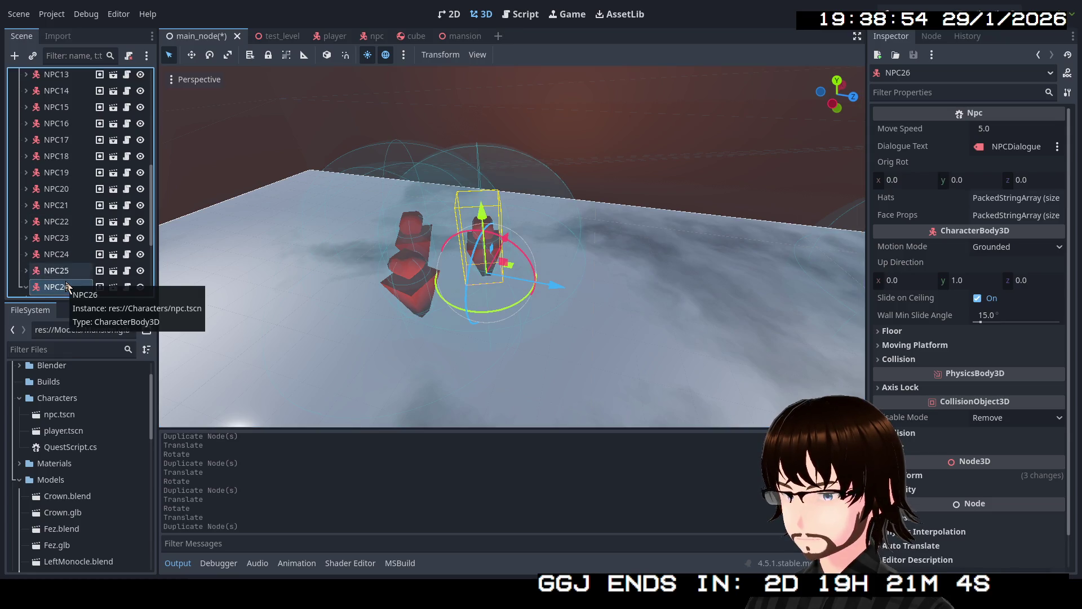
# - Duplicate into NPC26, move it to the far right of the floor and rotate it
pyautogui.hotkey('ctrl', 'd')
pyautogui.press('w')
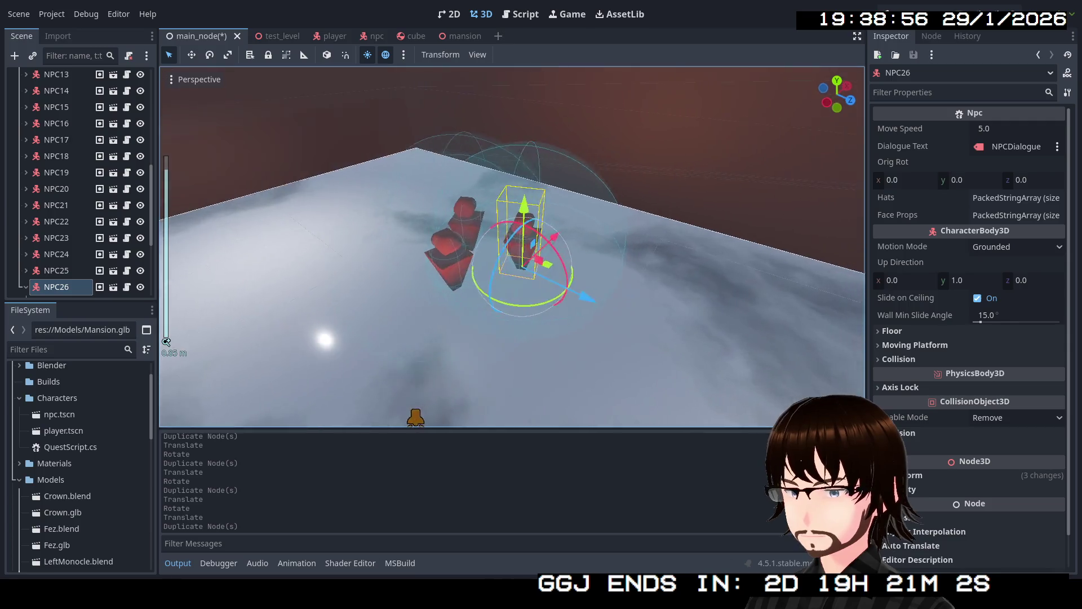
pyautogui.press('s')
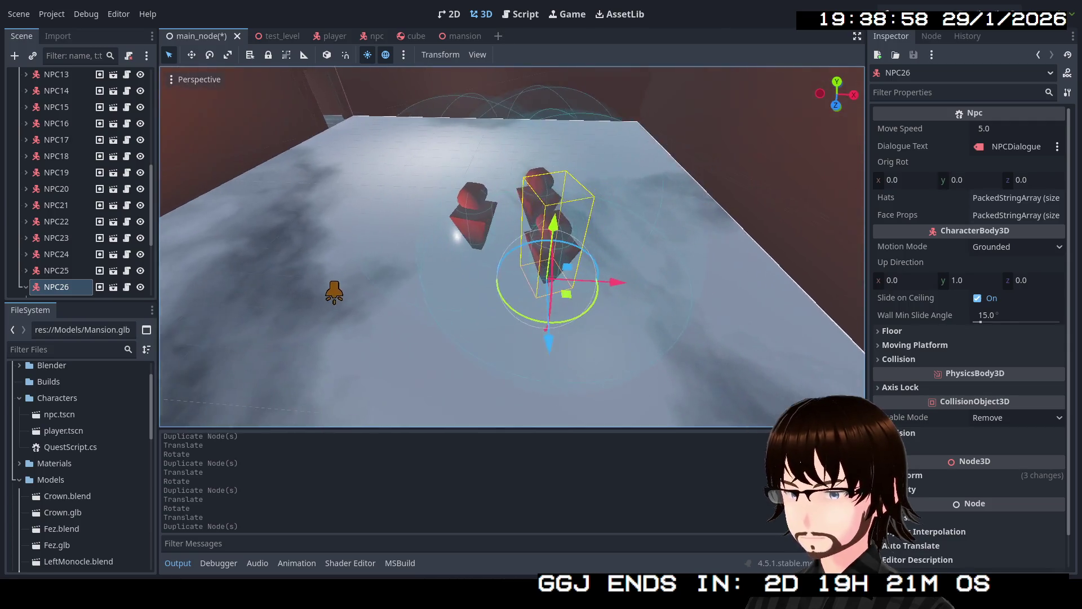
pyautogui.moveTo(562, 300)
pyautogui.mouseDown()
pyautogui.moveTo(622, 159)
pyautogui.moveTo(613, 164)
pyautogui.mouseUp()
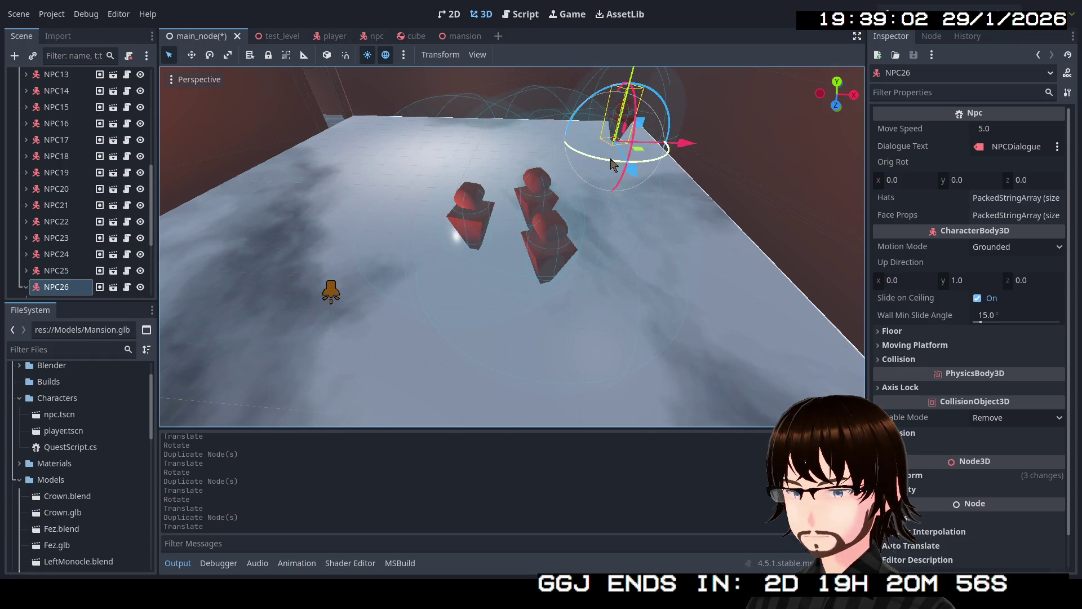
pyautogui.click(668, 161)
pyautogui.press('w')
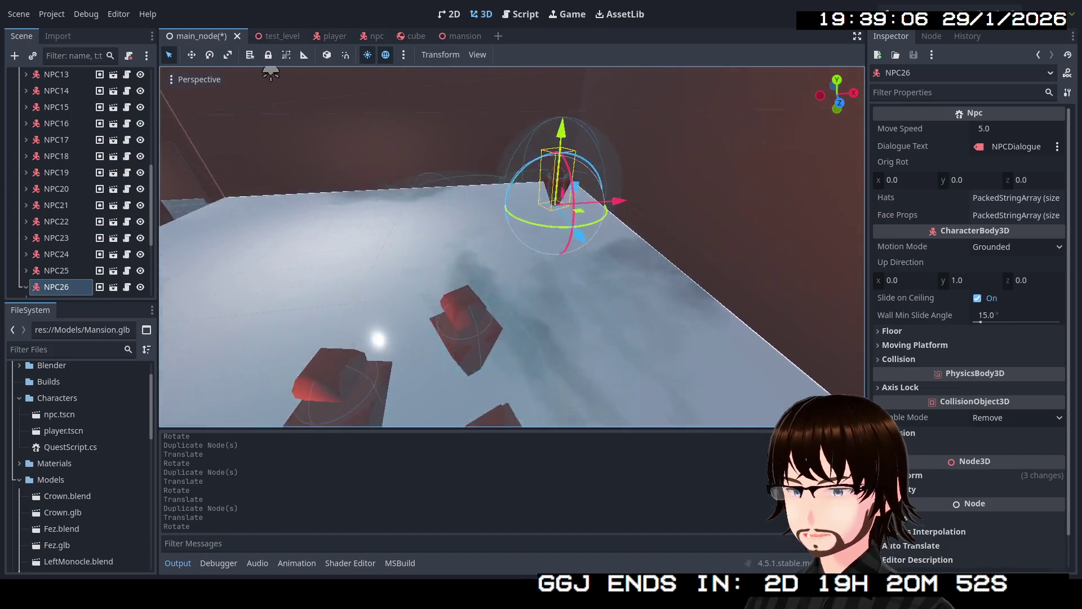
pyautogui.press('s')
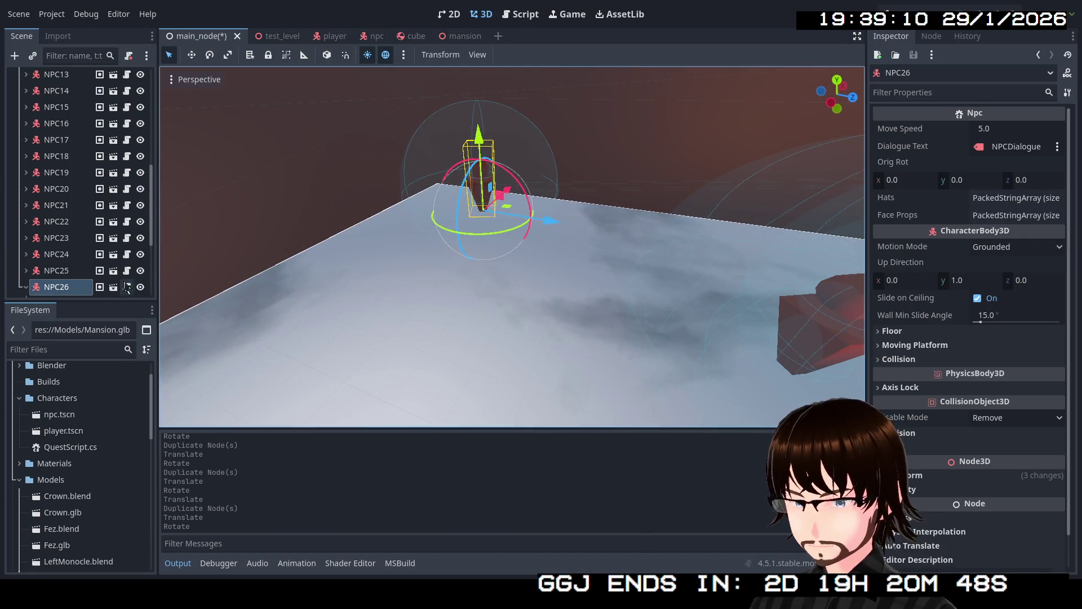
pyautogui.click(26, 288)
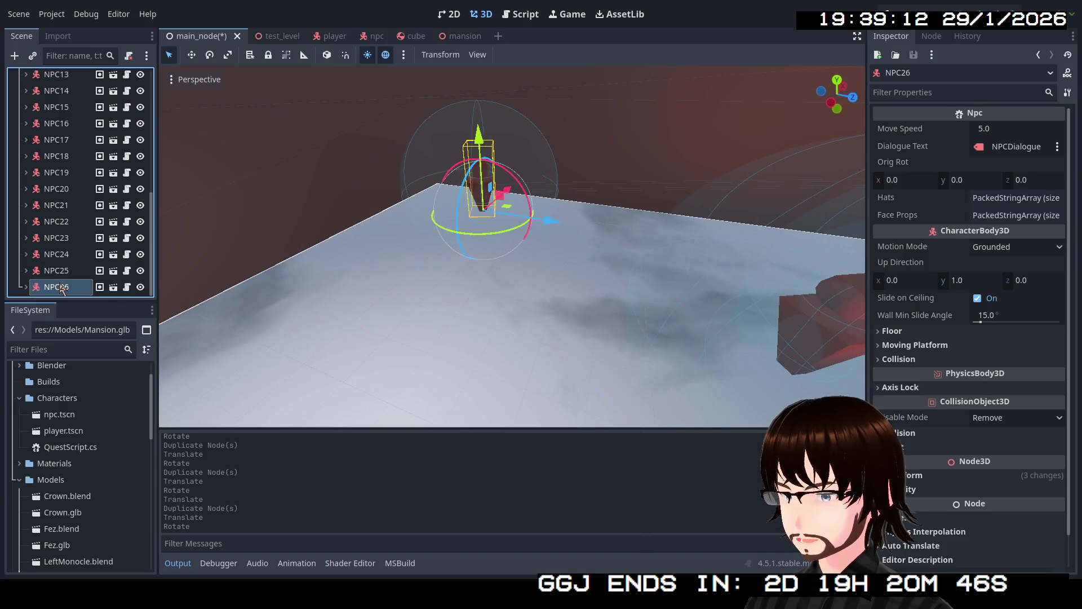
# - Duplicate into NPC27, move it apart from the others, freelook around the room and collapse it
pyautogui.hotkey('ctrl', 'd')
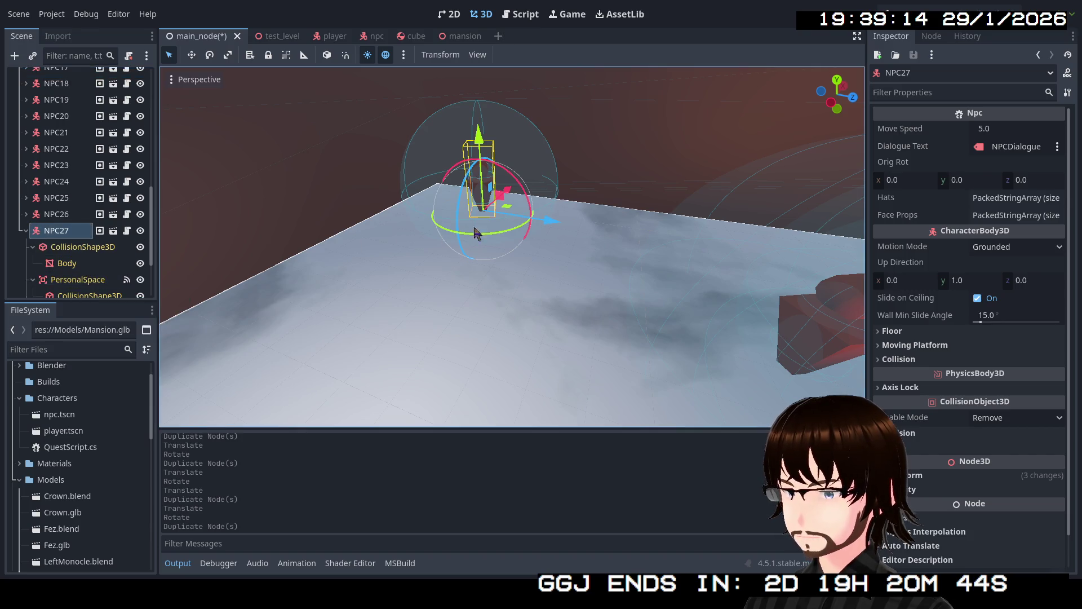
pyautogui.moveTo(511, 212)
pyautogui.mouseDown()
pyautogui.moveTo(544, 216)
pyautogui.moveTo(539, 232)
pyautogui.mouseUp()
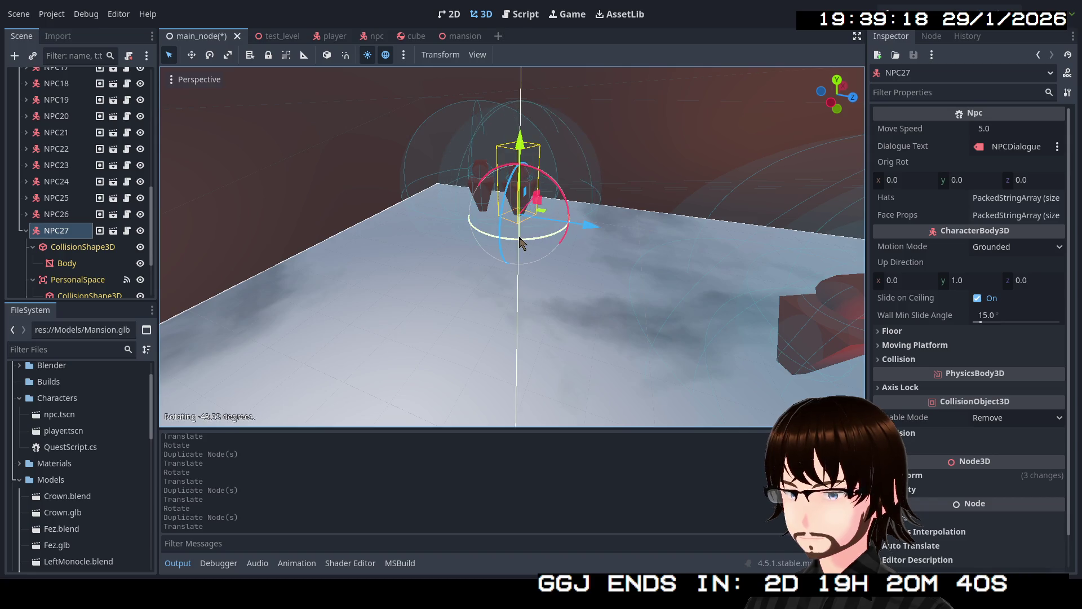
pyautogui.rightClick(533, 272)
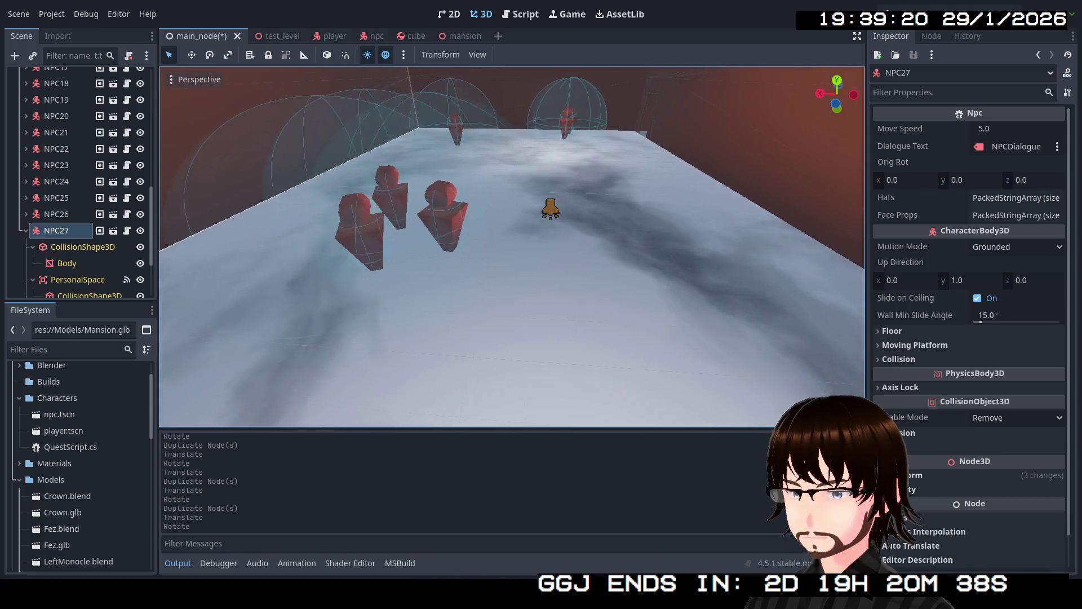
pyautogui.press('w')
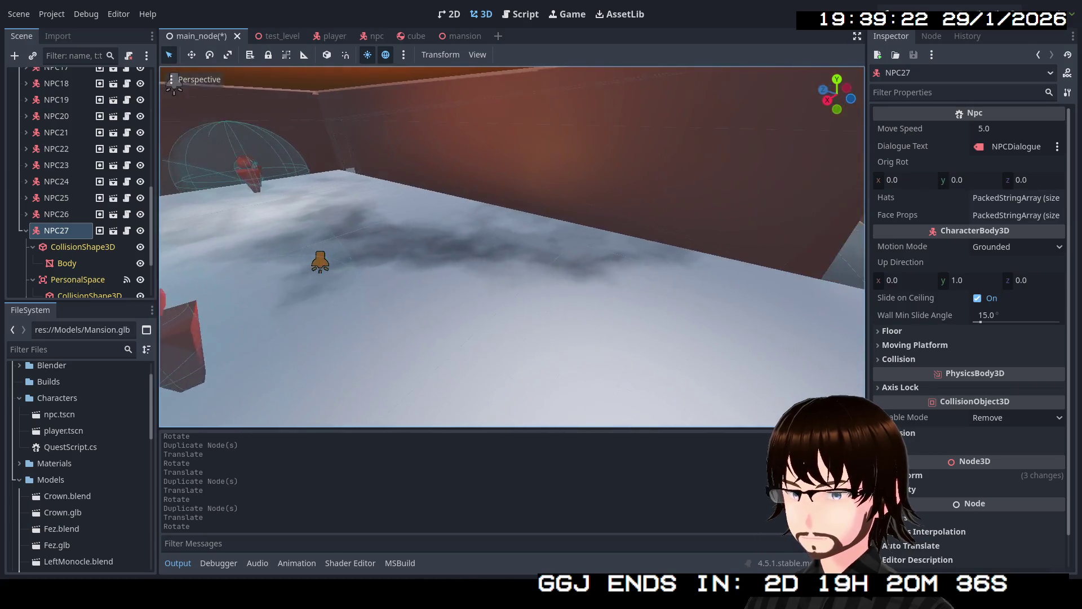
pyautogui.rightClick(590, 244)
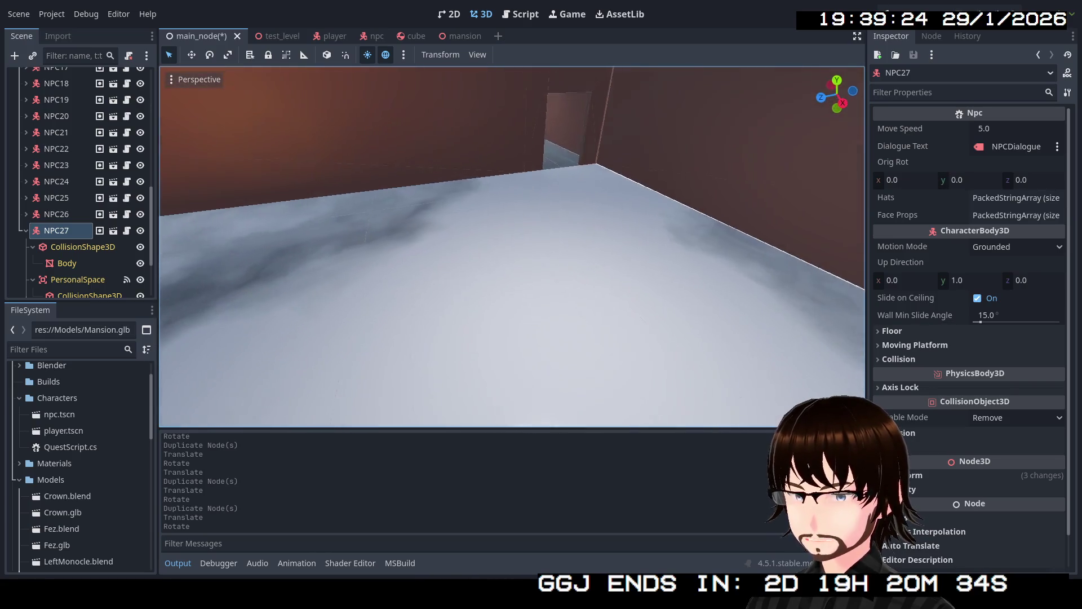
pyautogui.press('s')
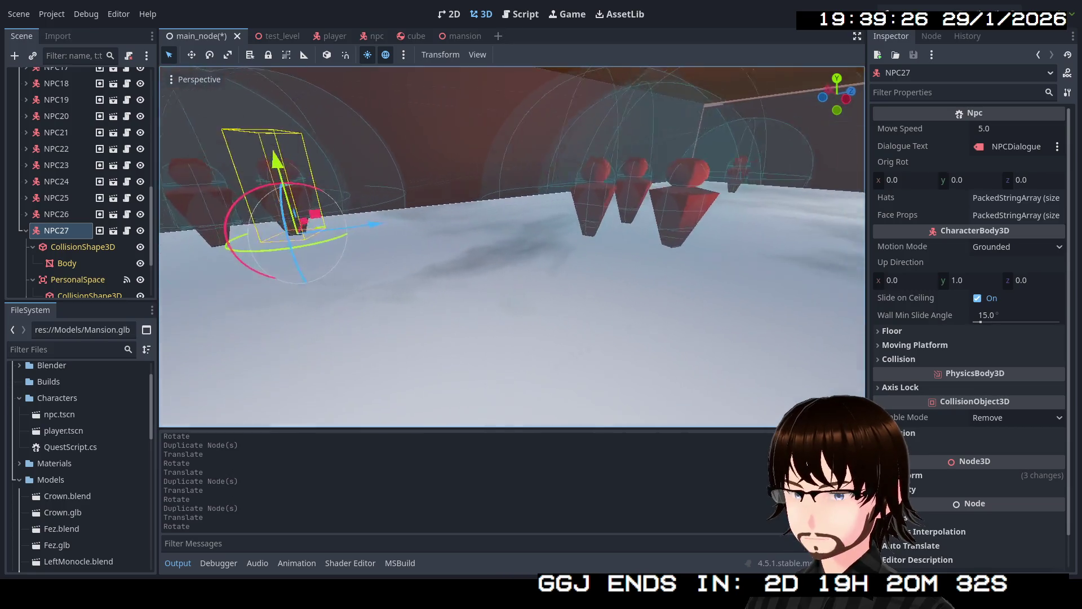
pyautogui.press('s')
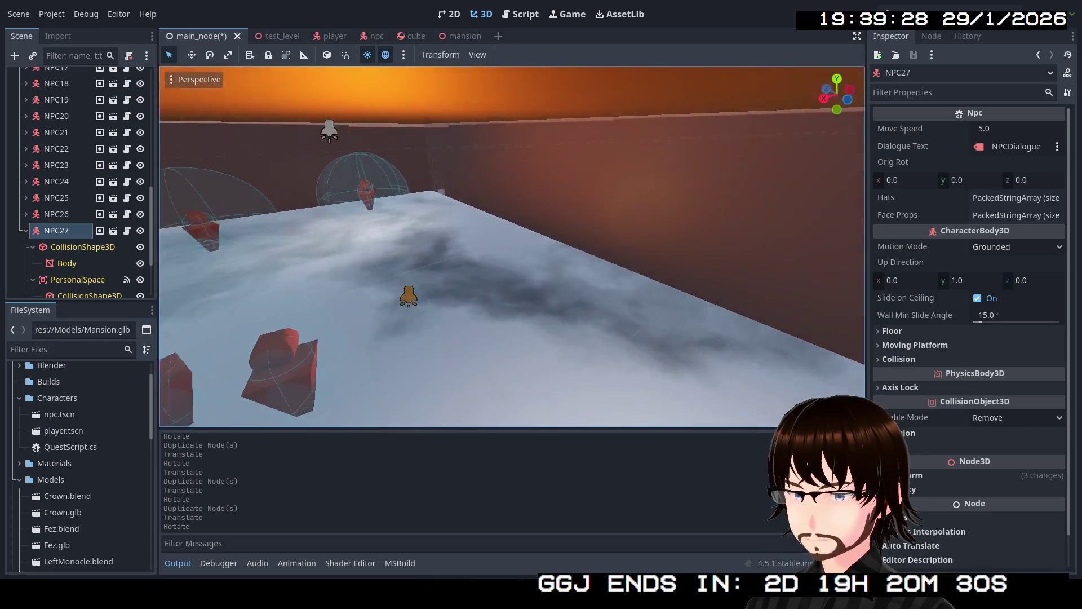
pyautogui.press('w')
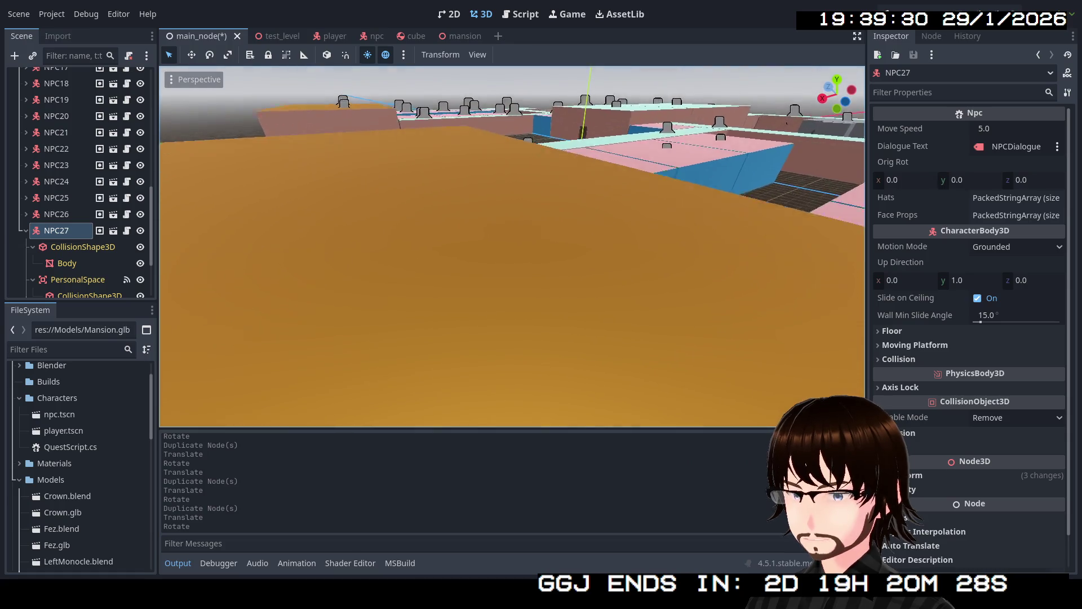
pyautogui.press('w')
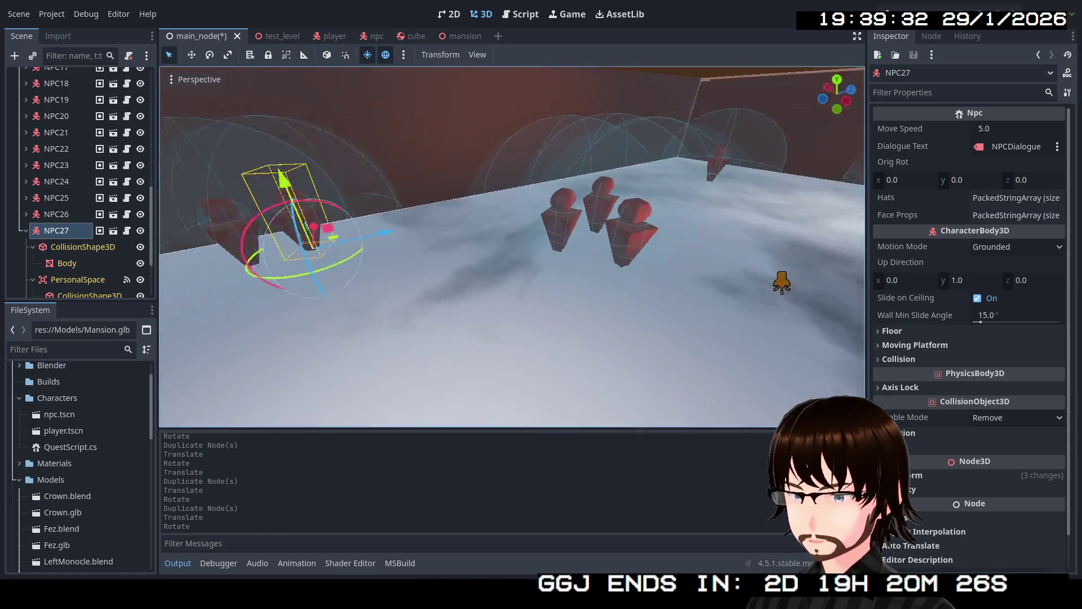
pyautogui.press('w')
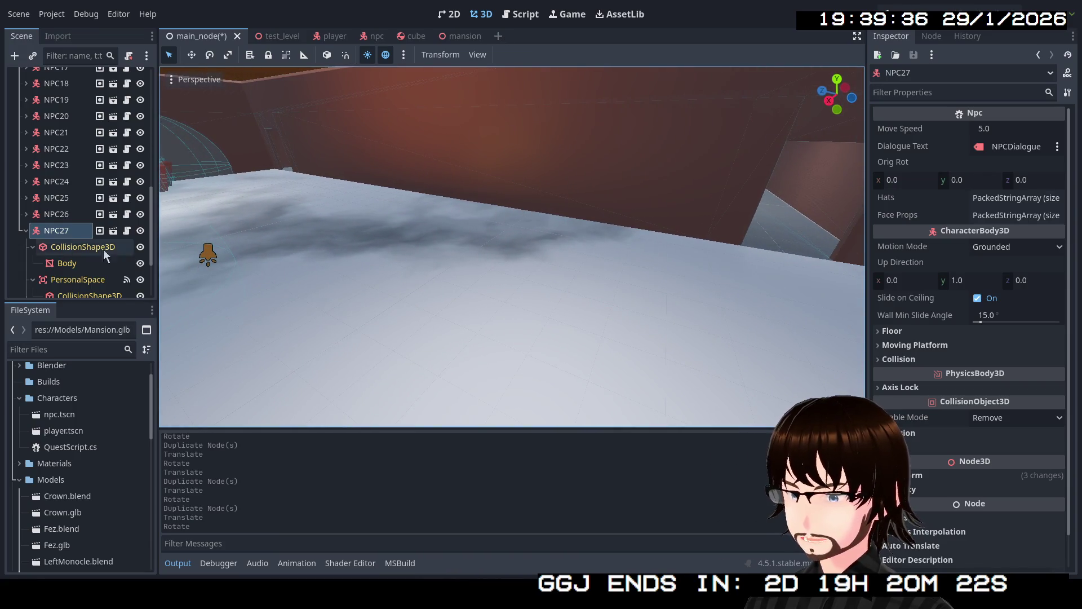
pyautogui.click(23, 231)
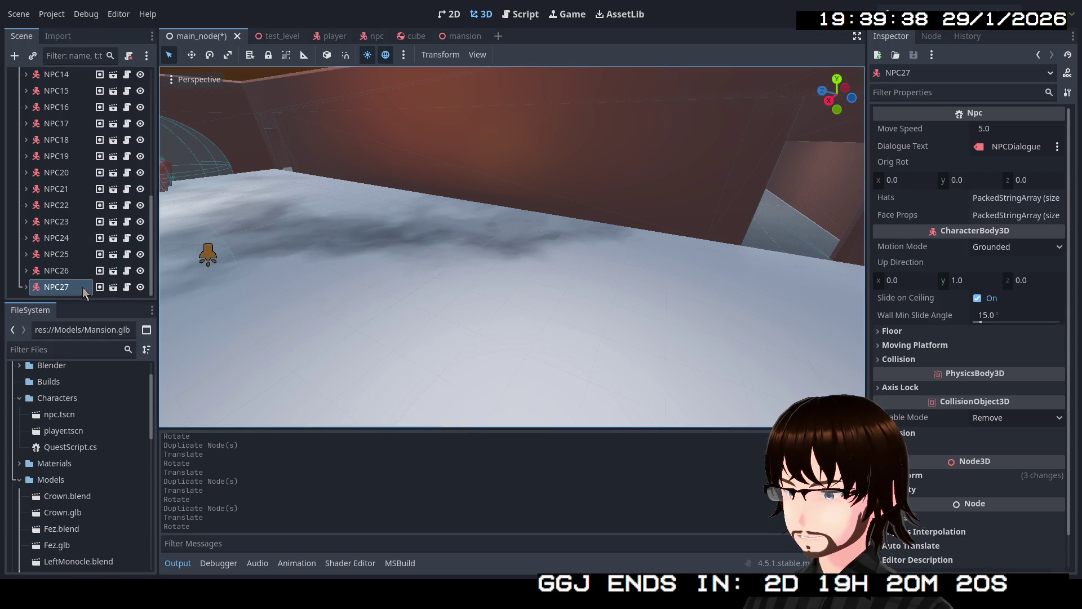
# - Duplicate into NPC28, slide it across the floor to its spot and rotate it
pyautogui.hotkey('ctrl', 'd')
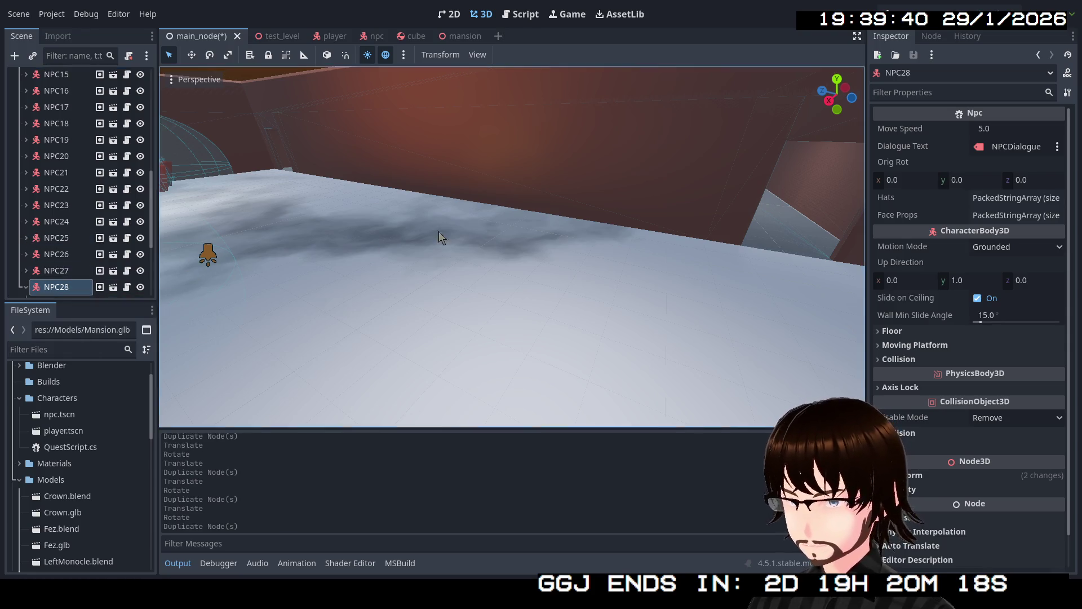
pyautogui.press('s')
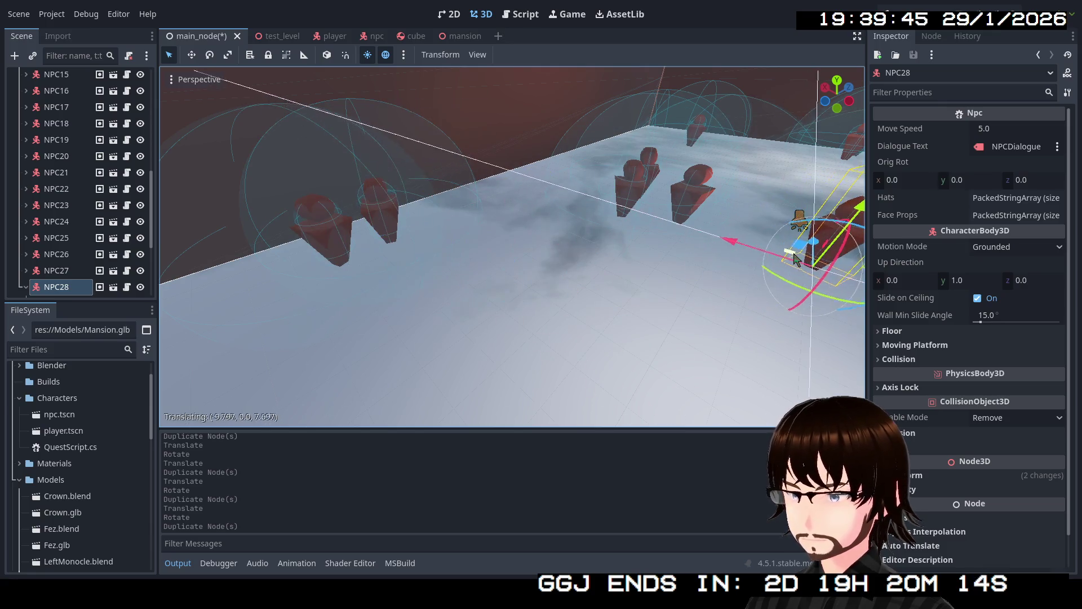
pyautogui.moveTo(400, 237); pyautogui.dragTo(643, 301)
pyautogui.press('w')
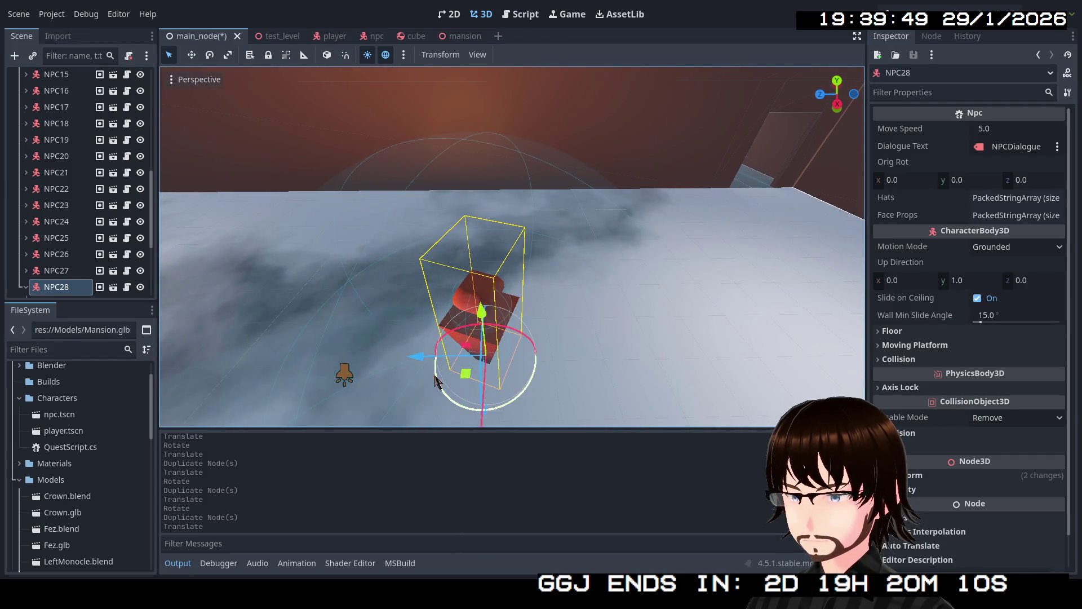
pyautogui.moveTo(461, 385)
pyautogui.mouseDown()
pyautogui.moveTo(554, 285)
pyautogui.moveTo(566, 297)
pyautogui.mouseUp()
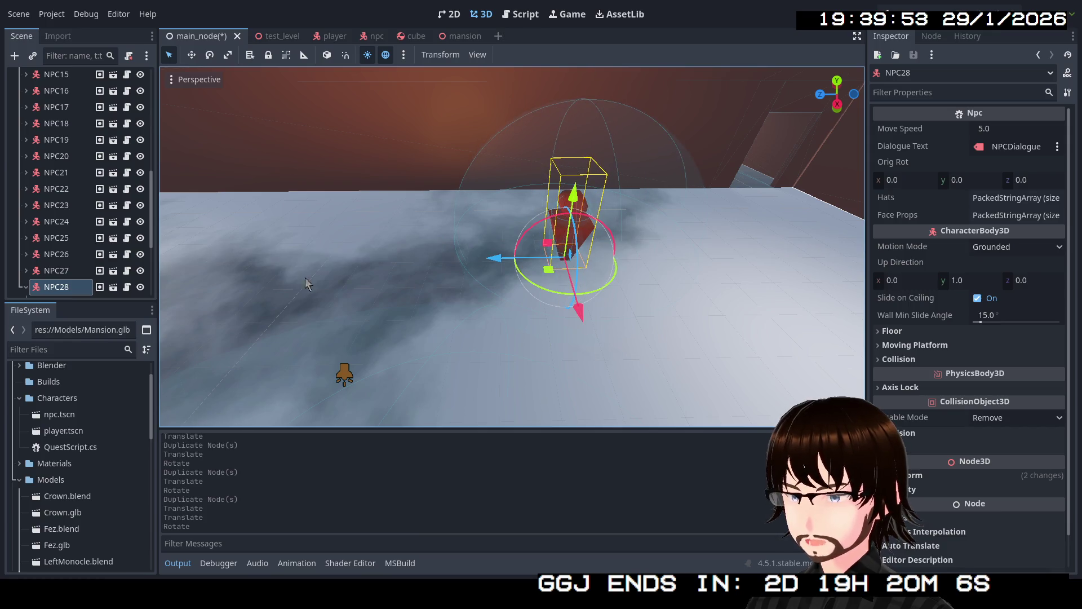
pyautogui.click(25, 287)
pyautogui.scroll(-3, 65, 272)
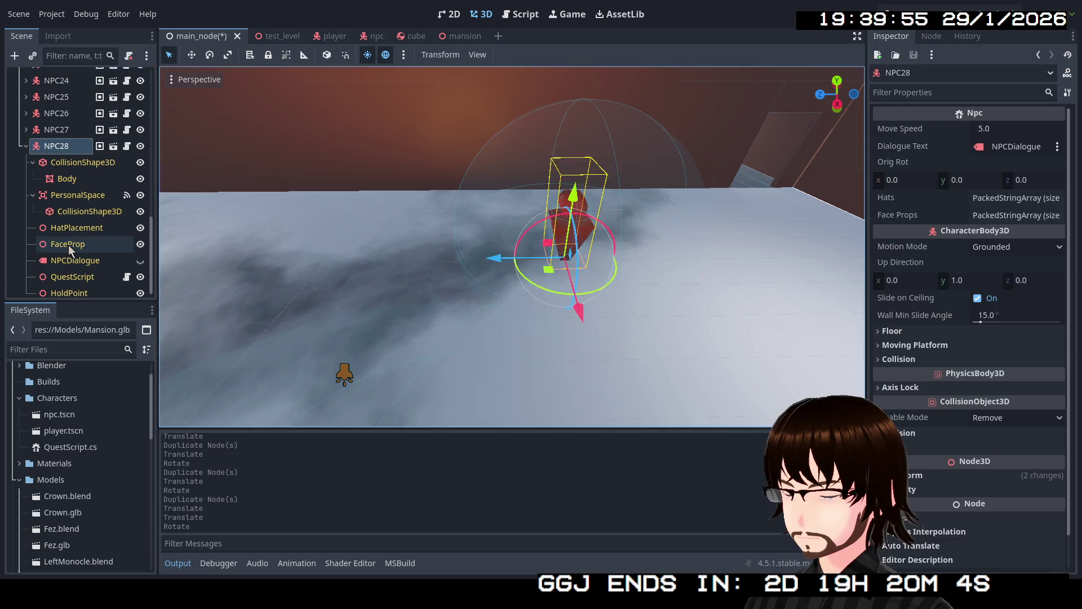
# - Collapse NPC28, duplicate it into NPC29 and shift NPC29 along the Z axis beside it
pyautogui.click(68, 244)
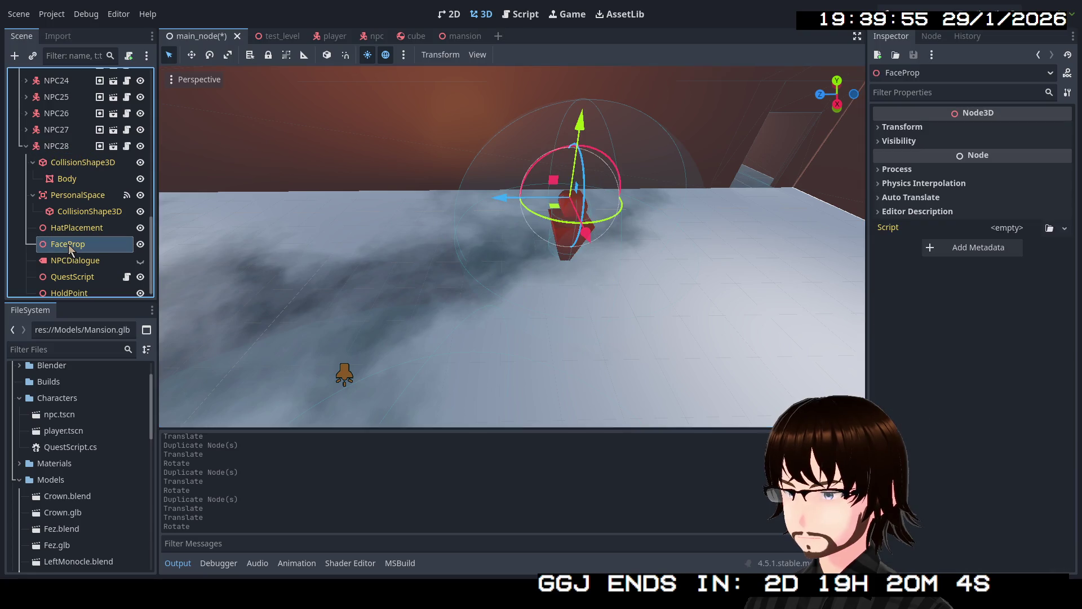
pyautogui.click(25, 145)
pyautogui.click(56, 286)
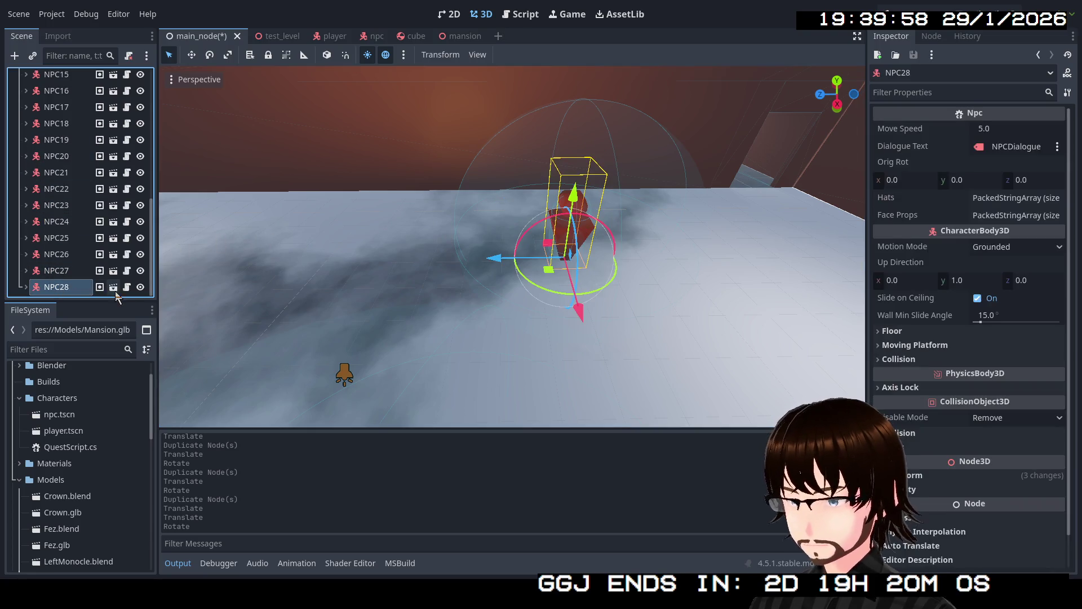
pyautogui.hotkey('ctrl', 'd')
pyautogui.moveTo(502, 265); pyautogui.dragTo(409, 265)
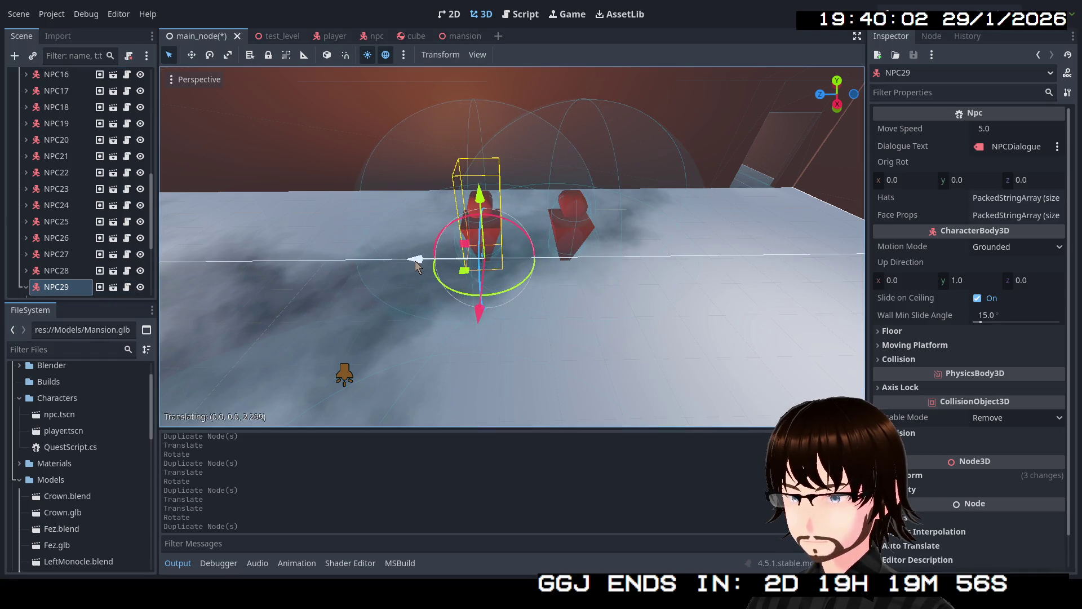
# - Nudge NPC29 back, duplicate it into NPC30 and move NPC30 left of the other NPCs
pyautogui.moveTo(410, 265); pyautogui.dragTo(442, 264)
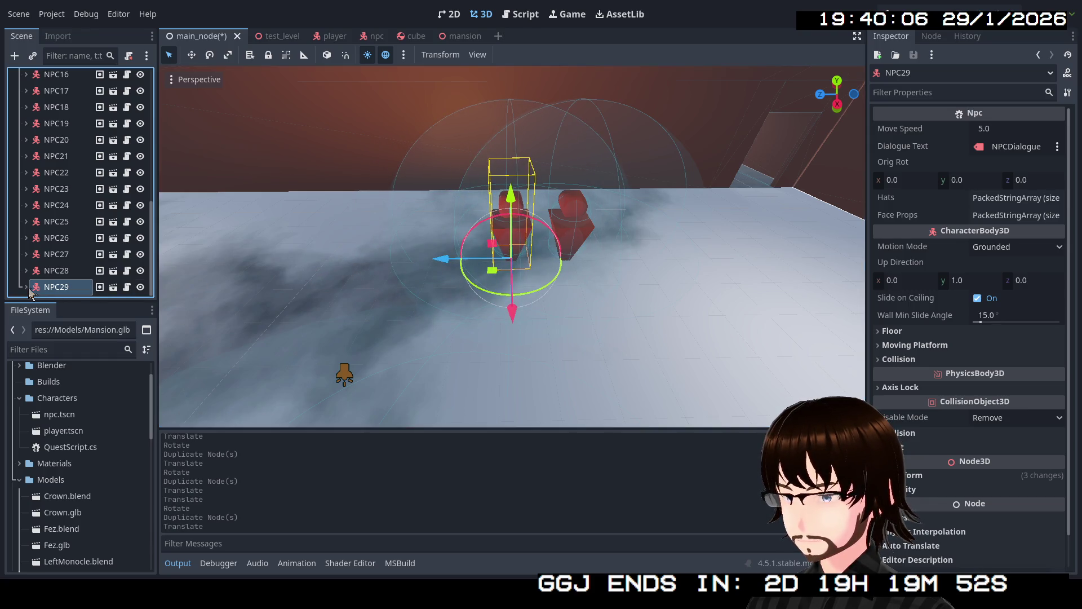
pyautogui.hotkey('ctrl', 'd')
pyautogui.moveTo(440, 262); pyautogui.dragTo(441, 262)
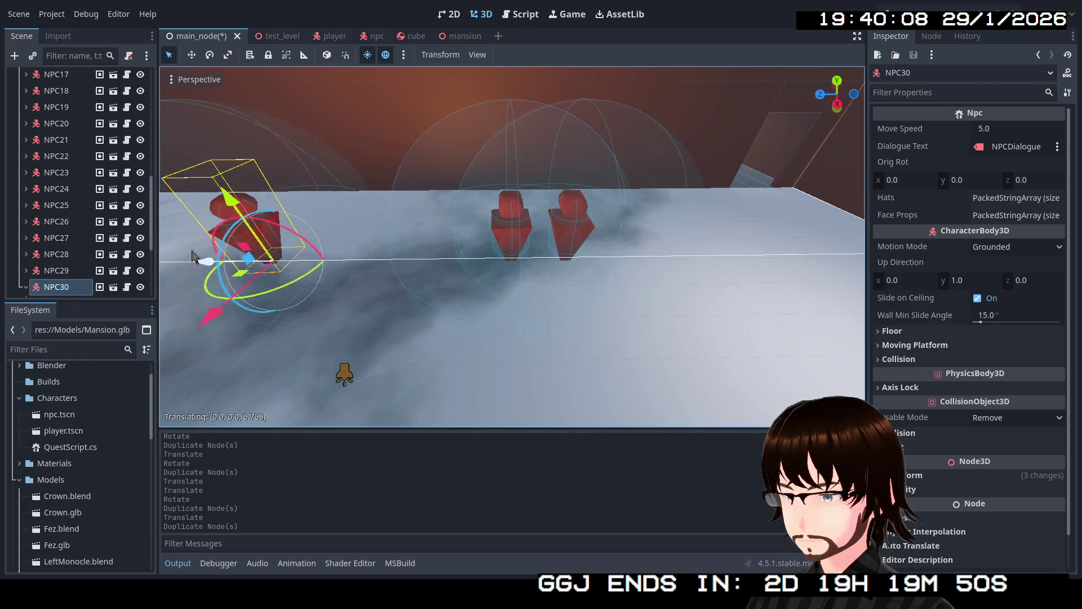
# - Fly the view around the level, collapse NPC30 and duplicate it into NPC31
pyautogui.press('w')
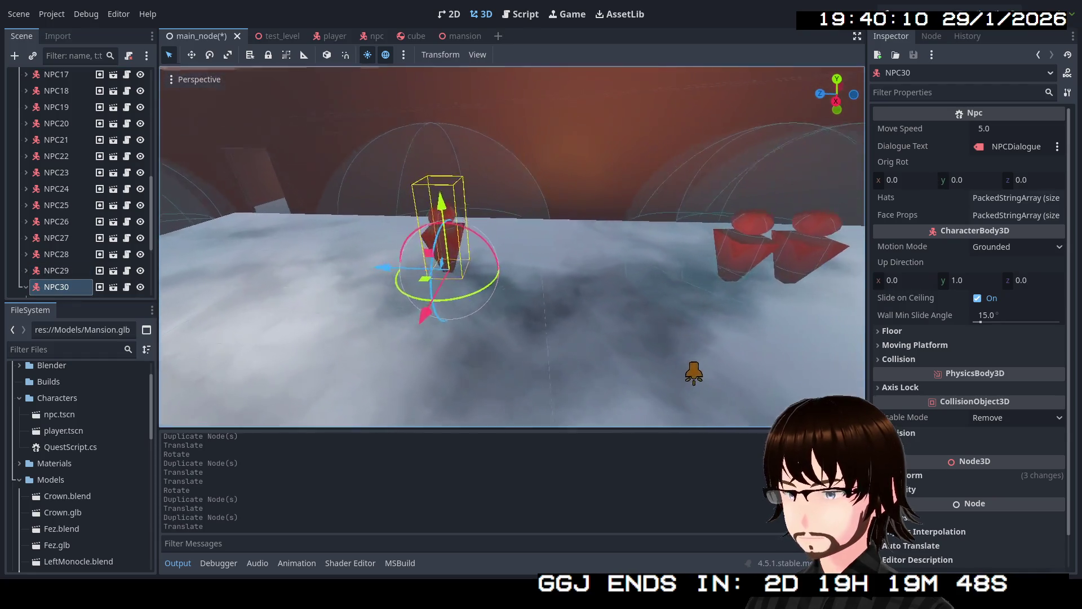
pyautogui.press('s')
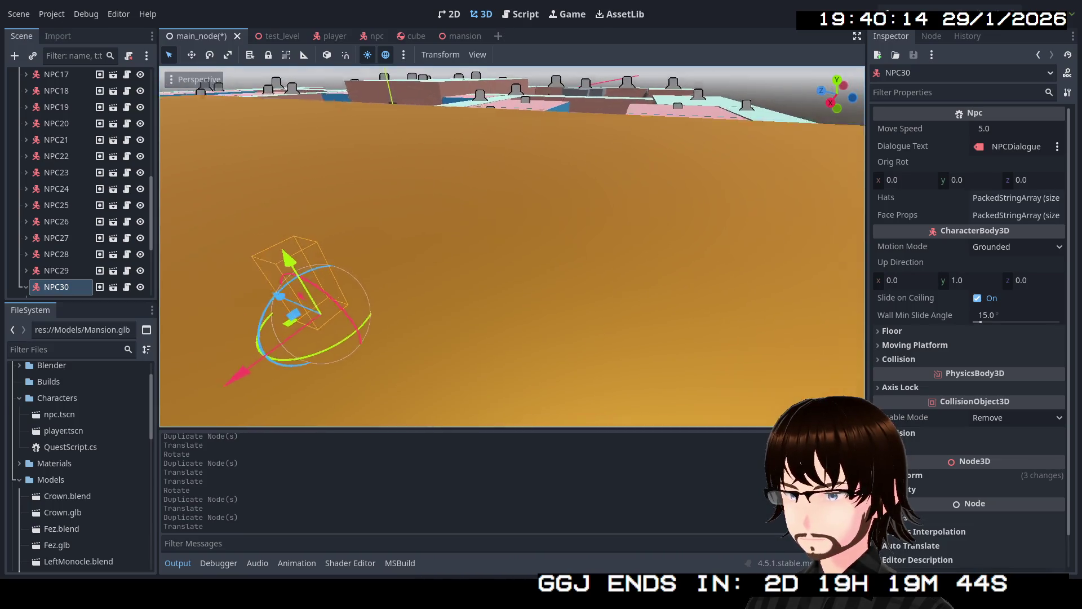
pyautogui.press('q')
pyautogui.press('s')
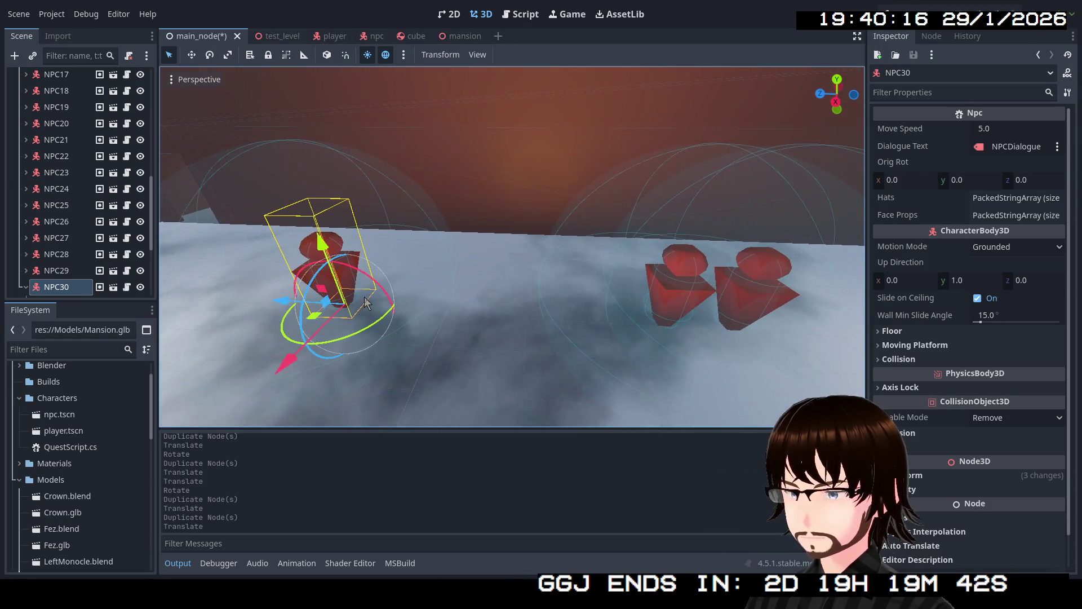
pyautogui.click(23, 287)
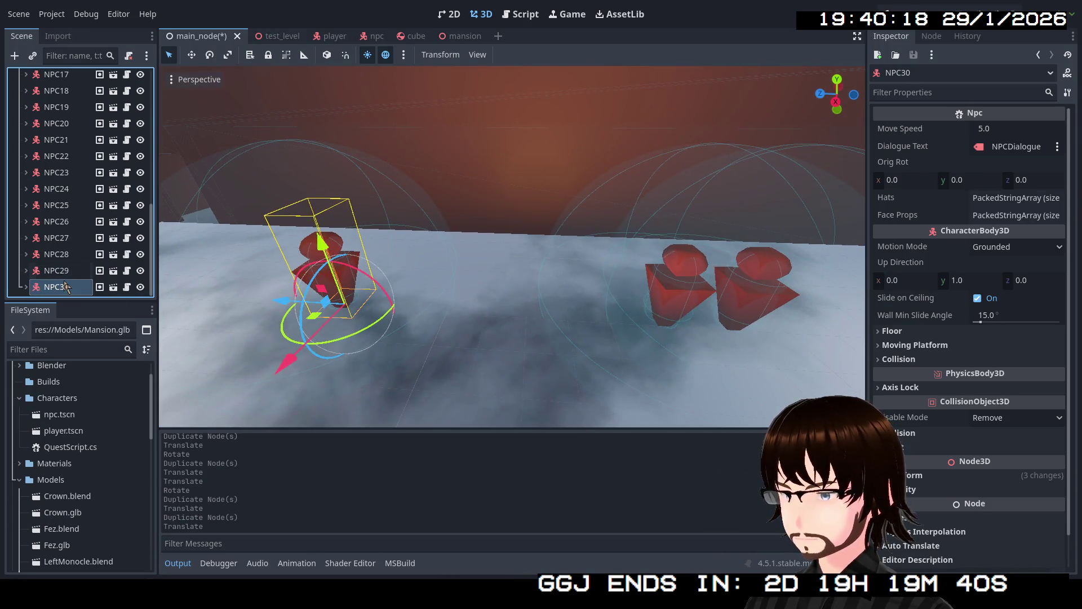
pyautogui.hotkey('ctrl', 'd')
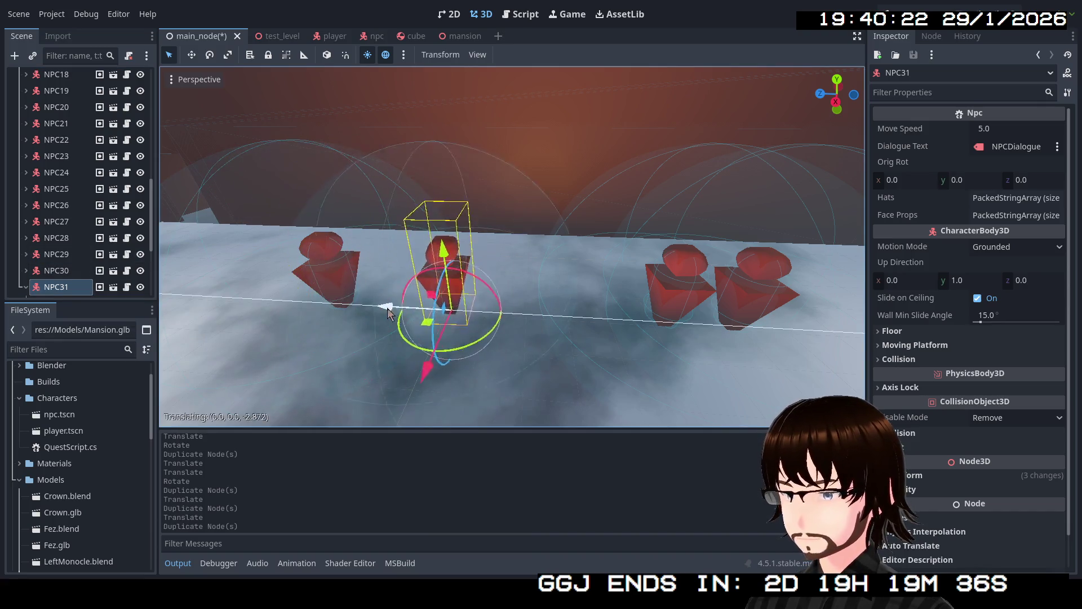
# - Slide NPC31 along the X axis to mid-floor and turn it around by about 177 degrees
pyautogui.moveTo(286, 309); pyautogui.dragTo(458, 318)
pyautogui.moveTo(462, 375); pyautogui.dragTo(494, 282)
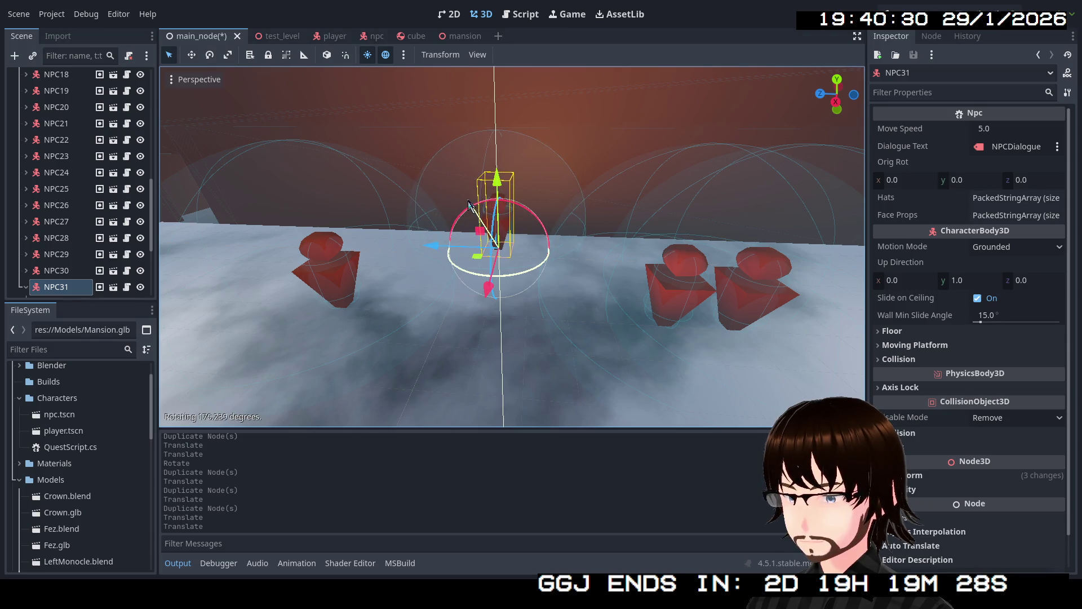
pyautogui.moveTo(467, 206); pyautogui.dragTo(467, 205)
pyautogui.press('w')
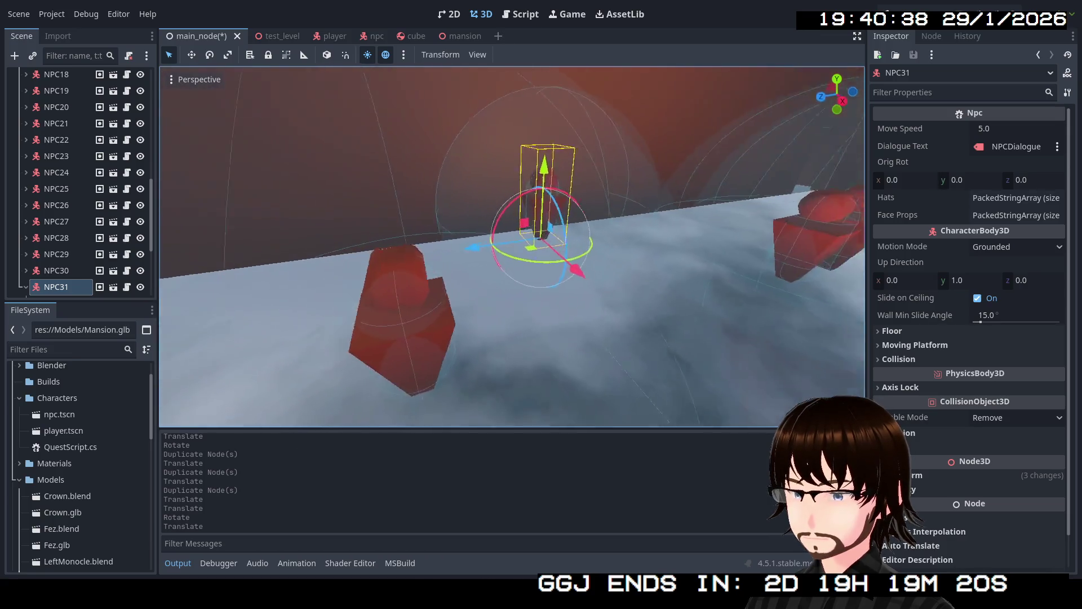
pyautogui.press('s')
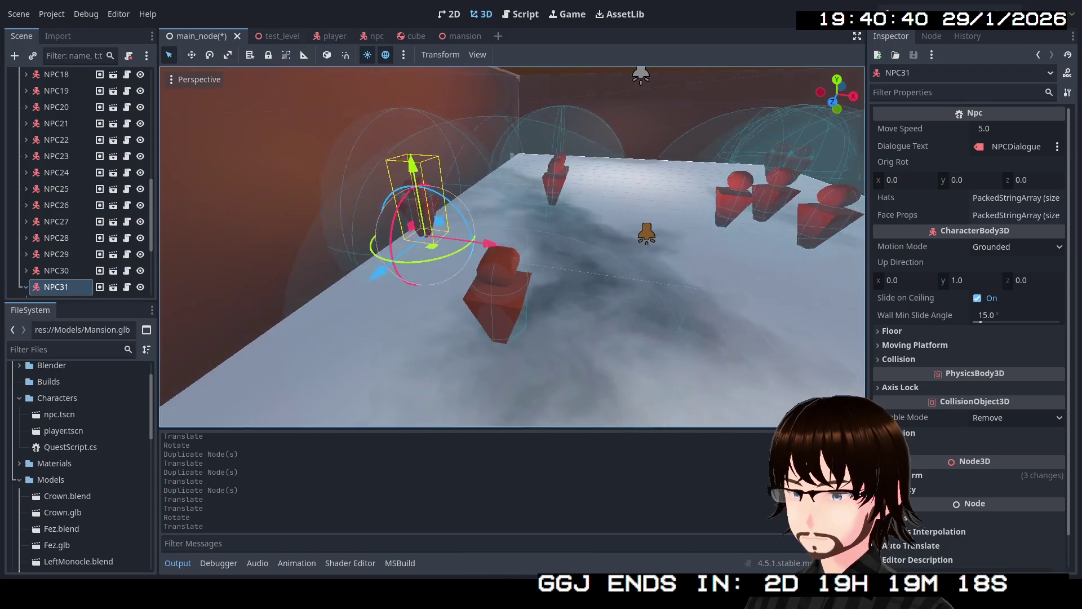
pyautogui.press('w')
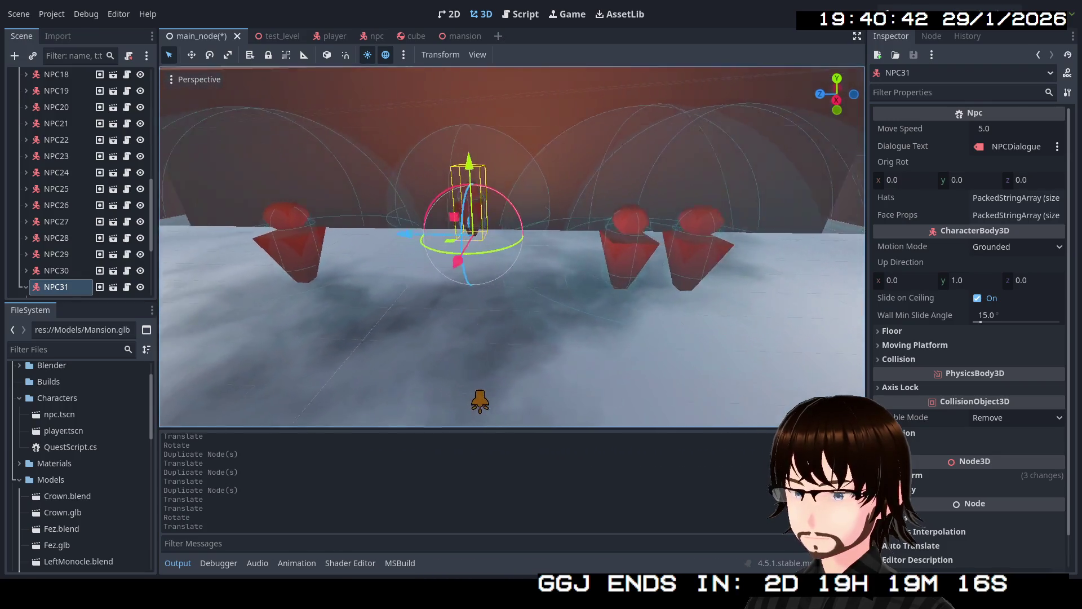
pyautogui.press('a')
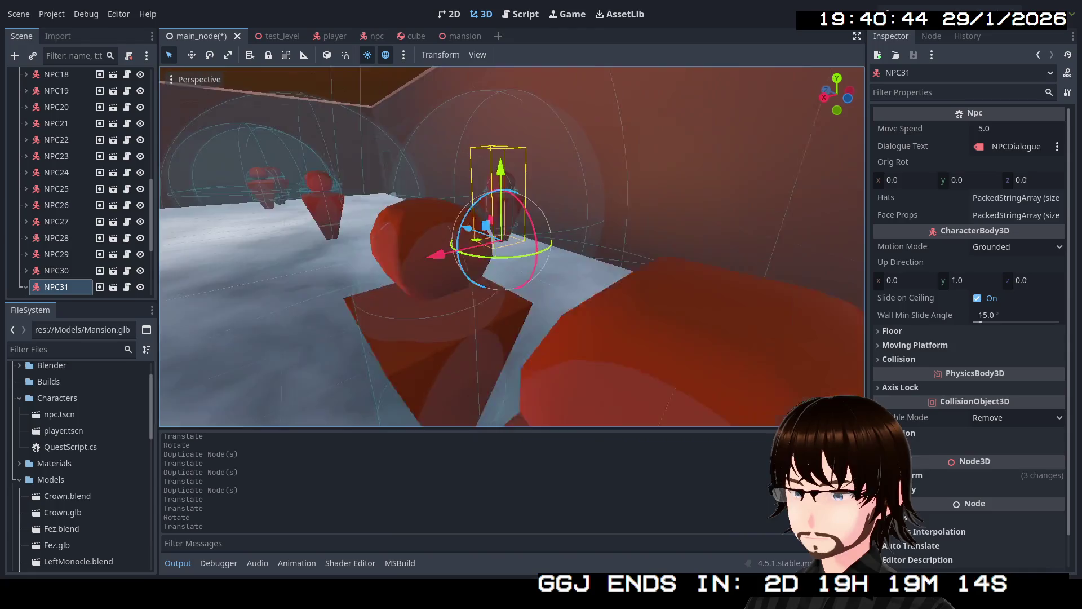
pyautogui.press('s')
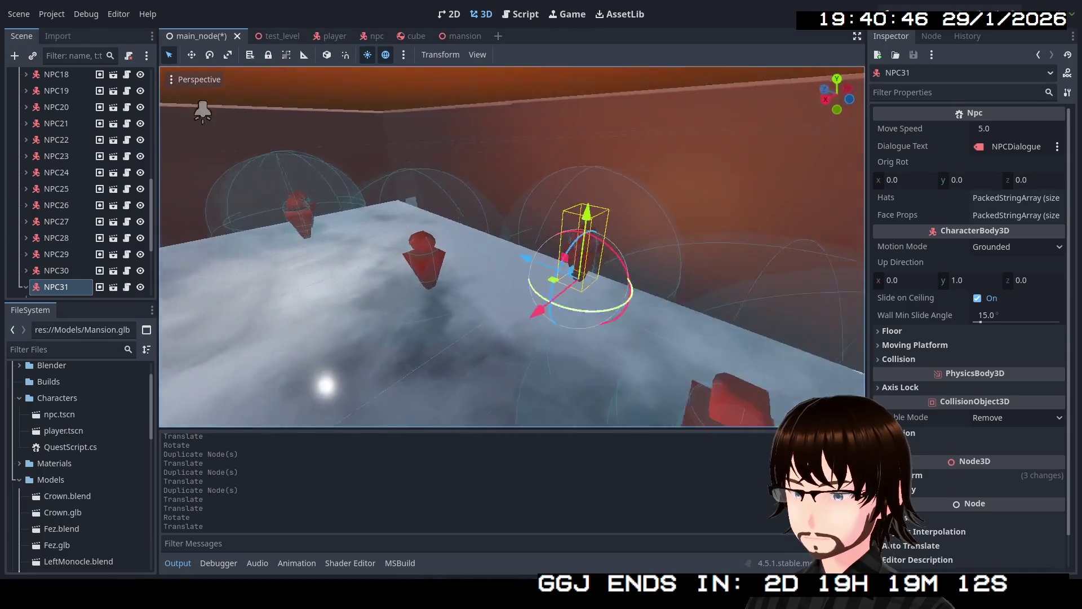
pyautogui.press('s')
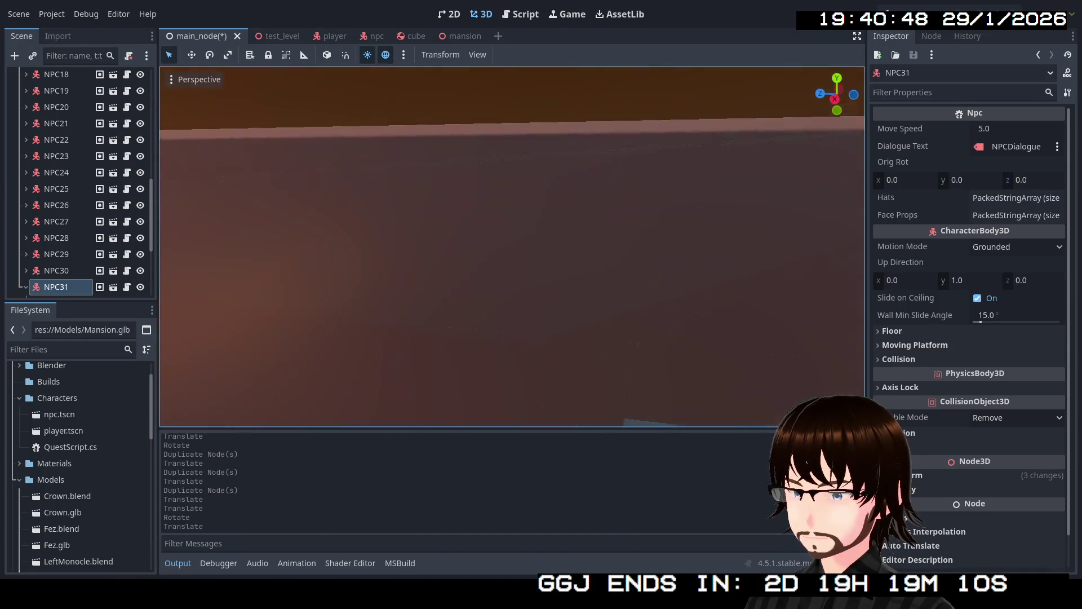
pyautogui.press('w')
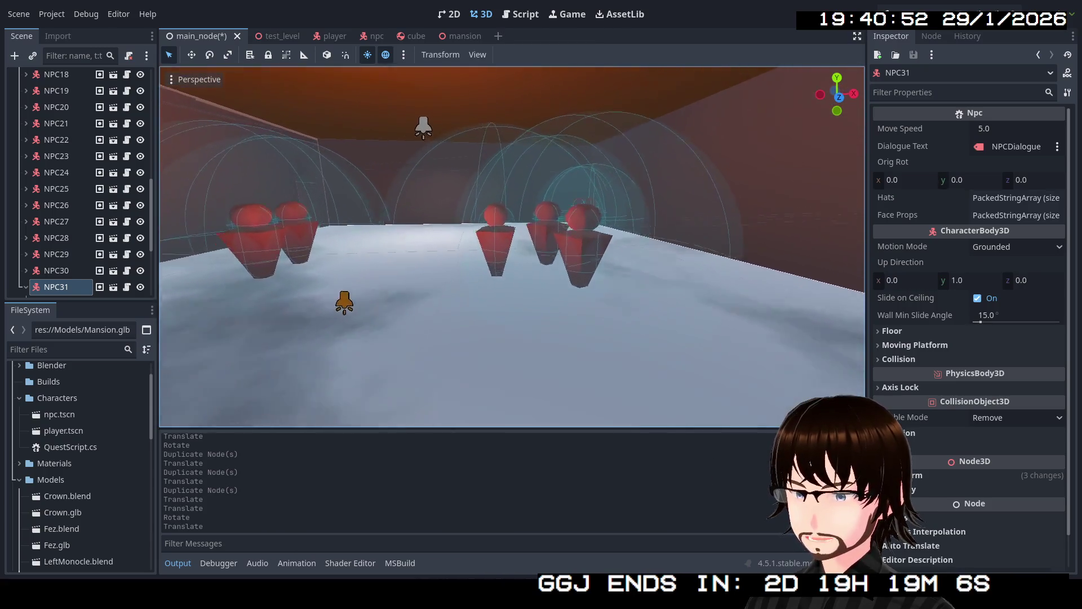
pyautogui.press('s')
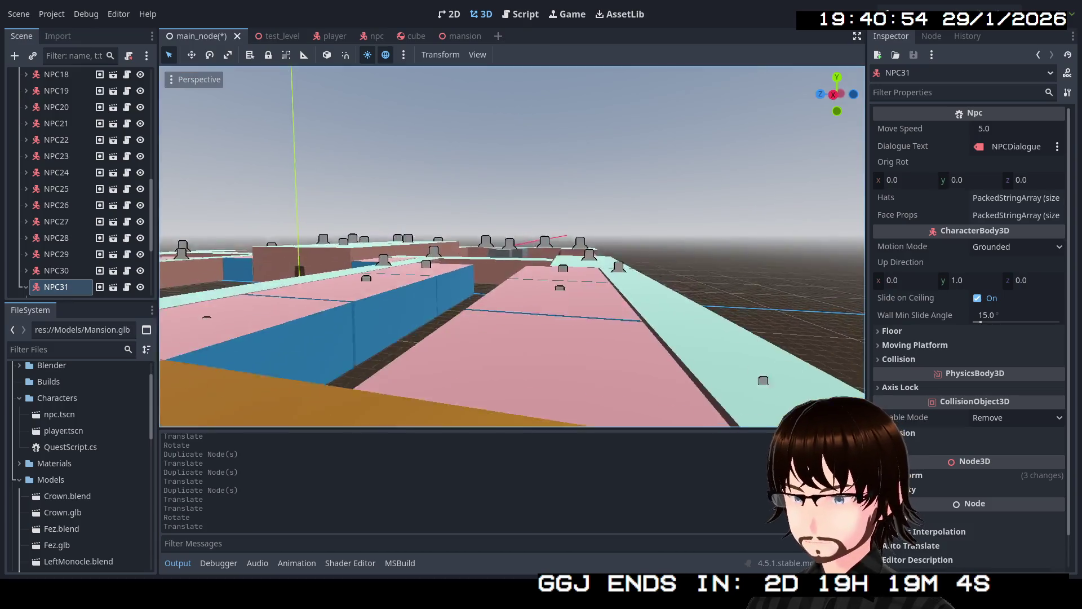
pyautogui.press('w')
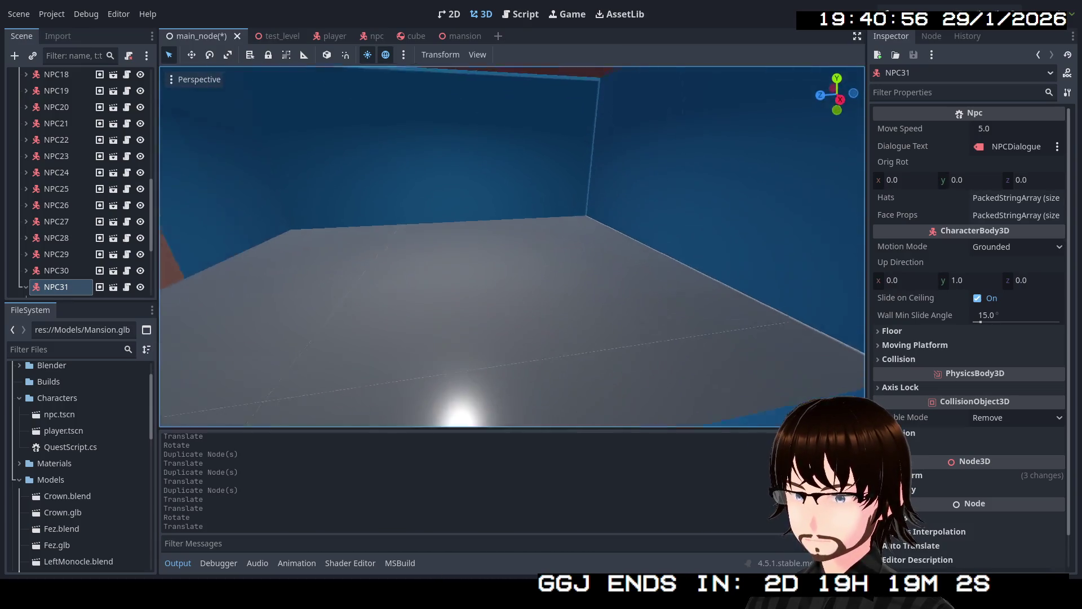
pyautogui.press('s')
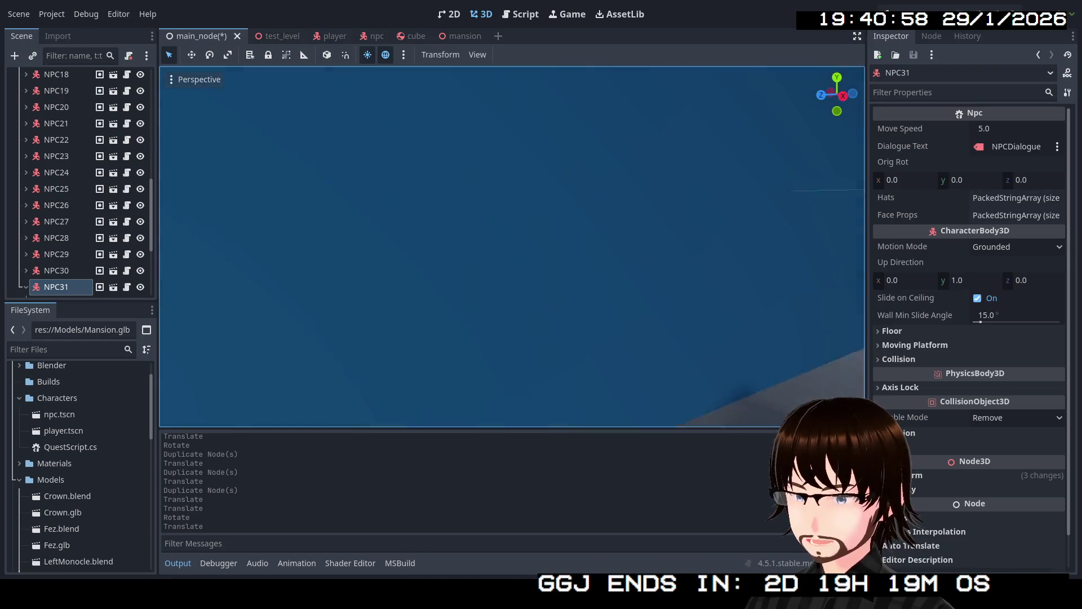
pyautogui.press('w')
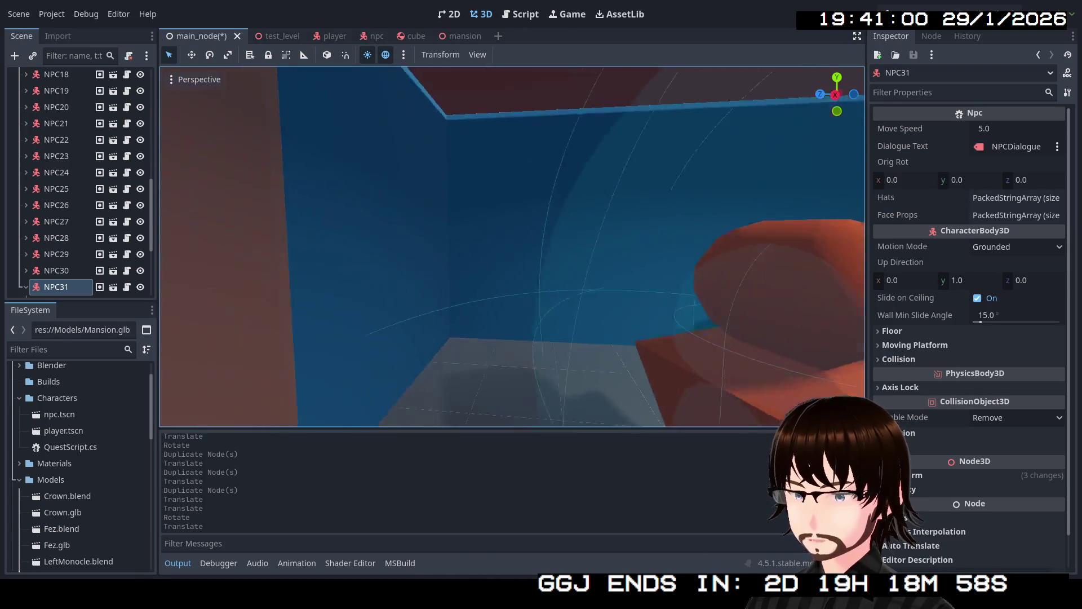
pyautogui.press('s')
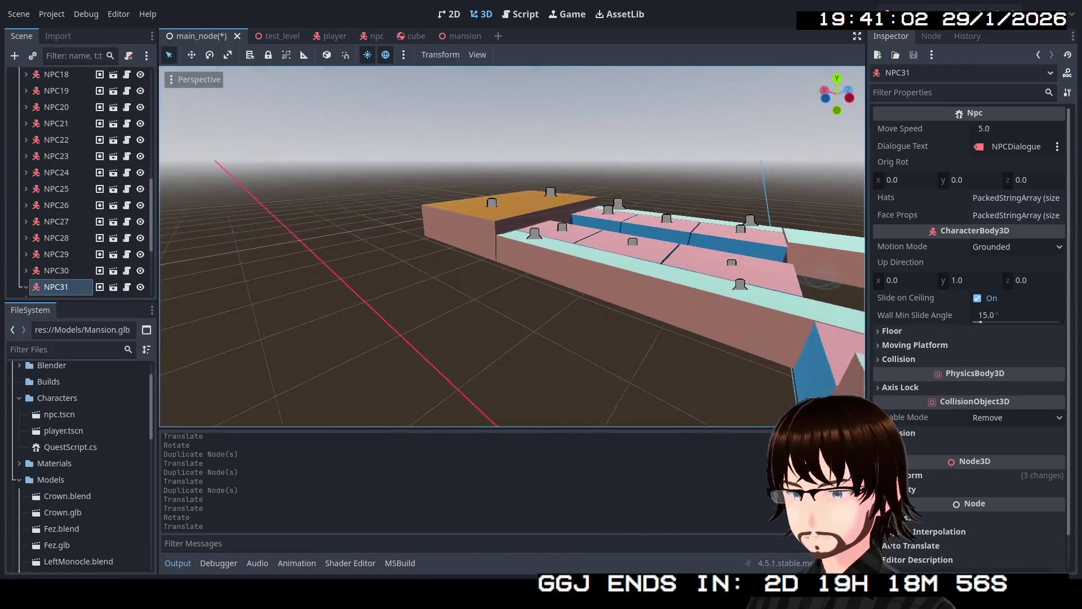
pyautogui.press('w')
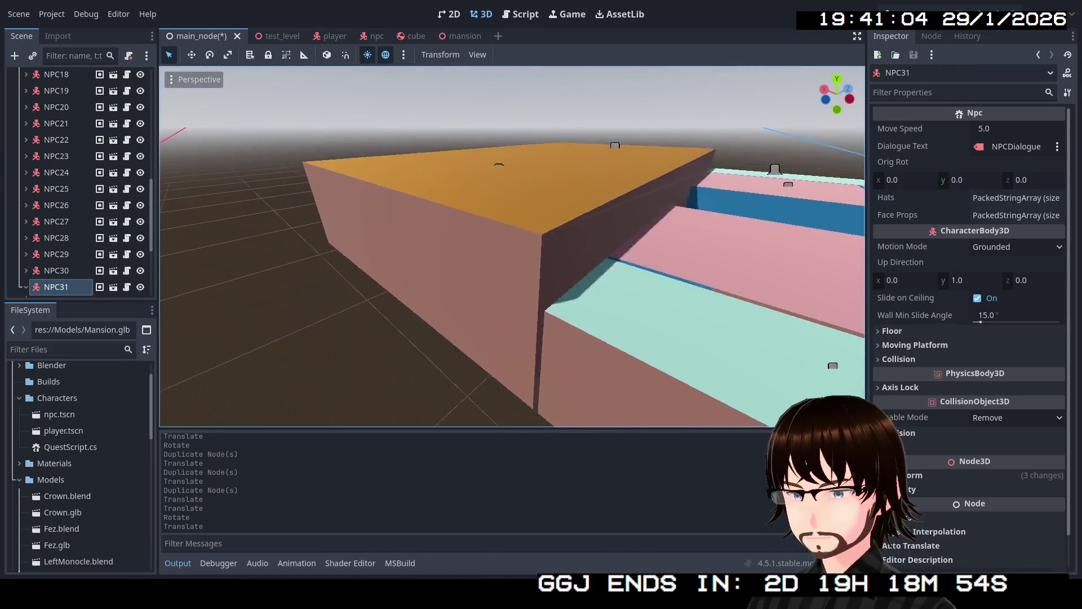
pyautogui.press('w')
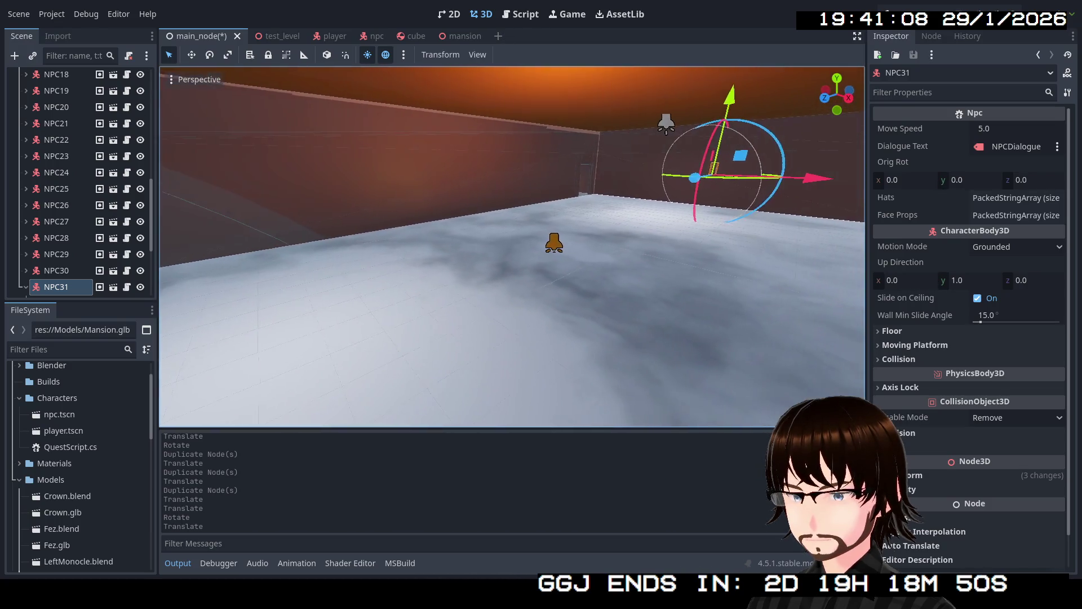
pyautogui.press('s')
pyautogui.press('s')
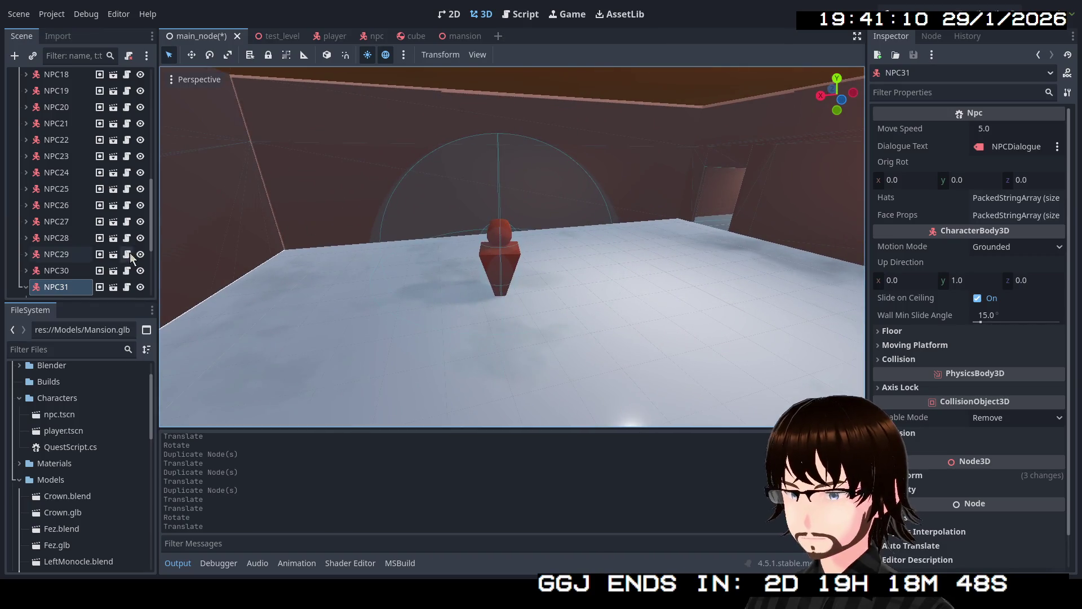
# - Select NPC11 in the Scene dock, collapse it and duplicate it into NPC32
pyautogui.click(503, 271)
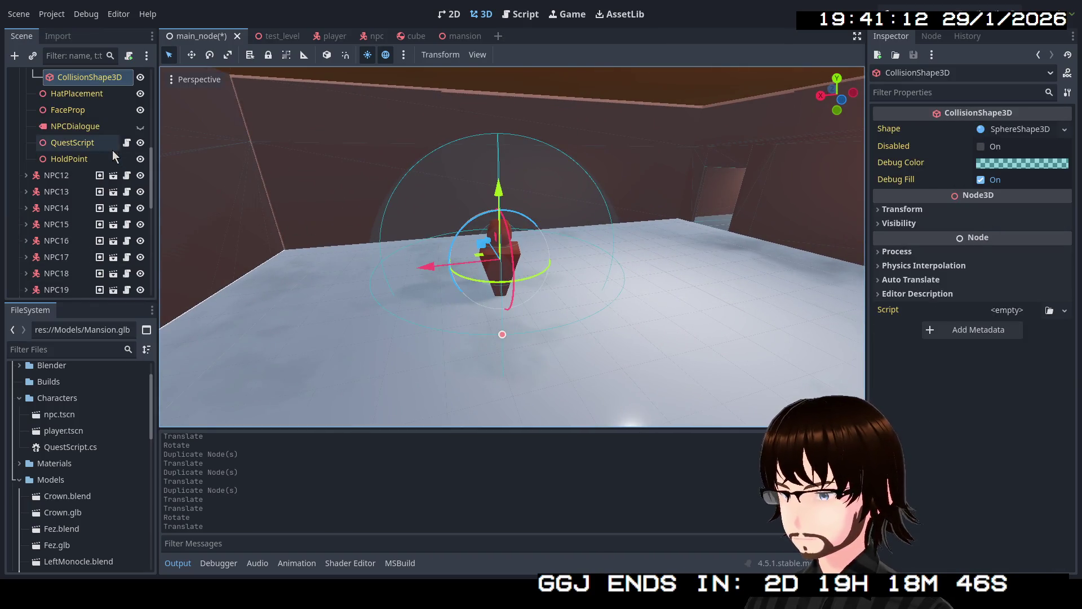
pyautogui.scroll(3, 72, 153)
pyautogui.click(53, 125)
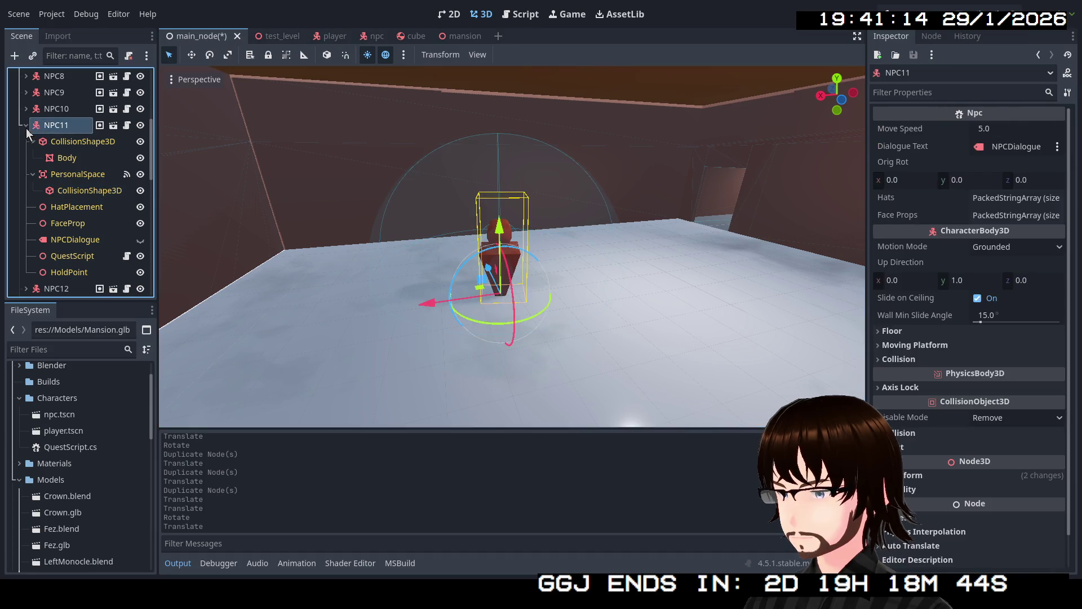
pyautogui.click(26, 128)
pyautogui.hotkey('ctrl', 'd')
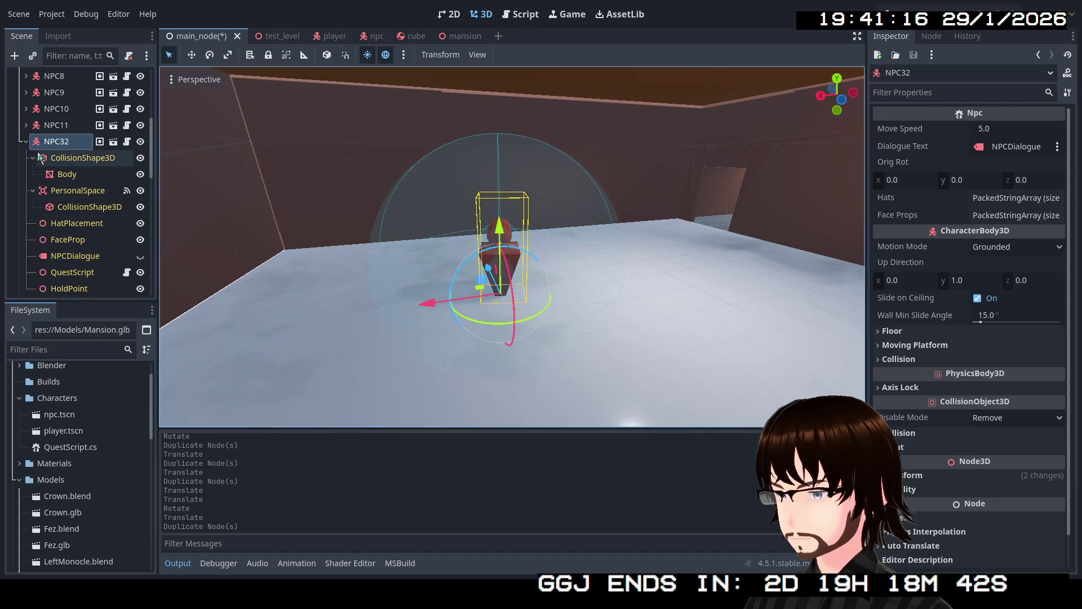
# - Drag NPC32 down the scene tree to sit after NPC31
pyautogui.click(25, 142)
pyautogui.moveTo(50, 142); pyautogui.dragTo(61, 287)
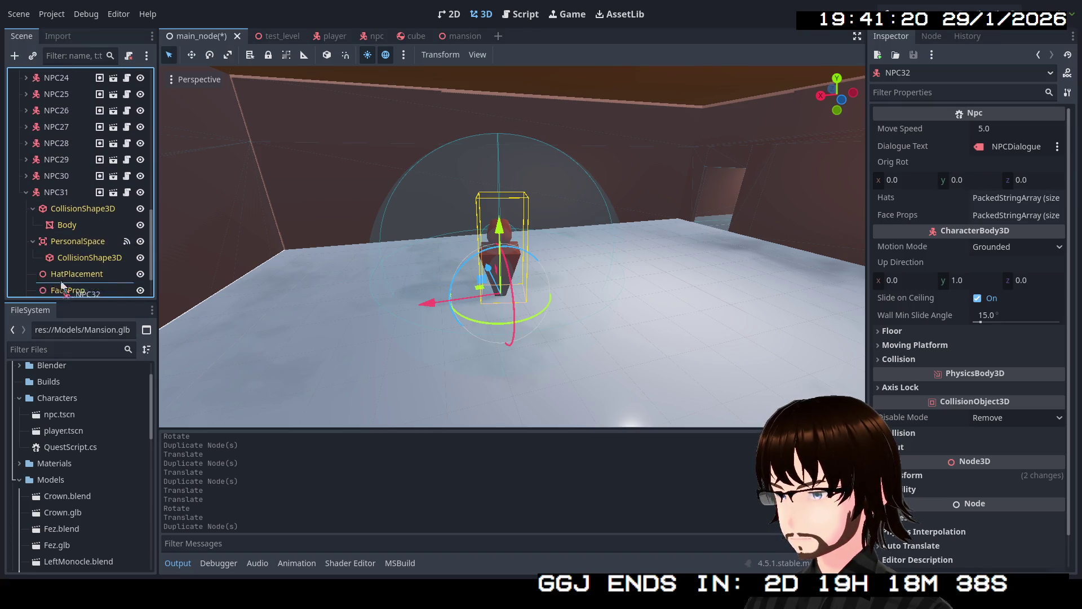
pyautogui.moveTo(61, 288); pyautogui.dragTo(55, 294)
pyautogui.click(26, 125)
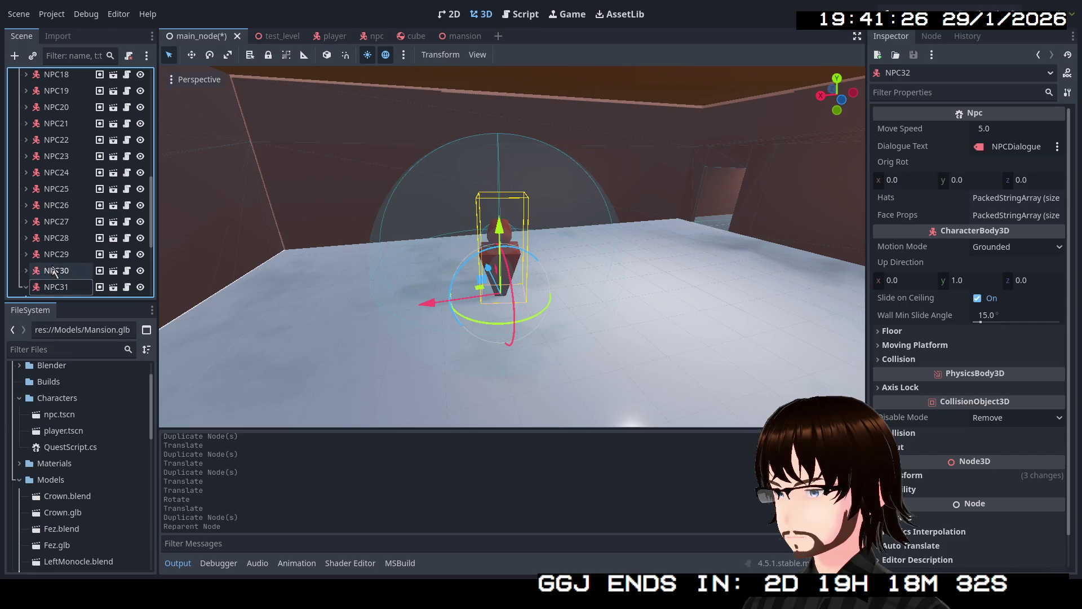
pyautogui.scroll(-3, 55, 271)
pyautogui.moveTo(60, 287); pyautogui.dragTo(27, 227)
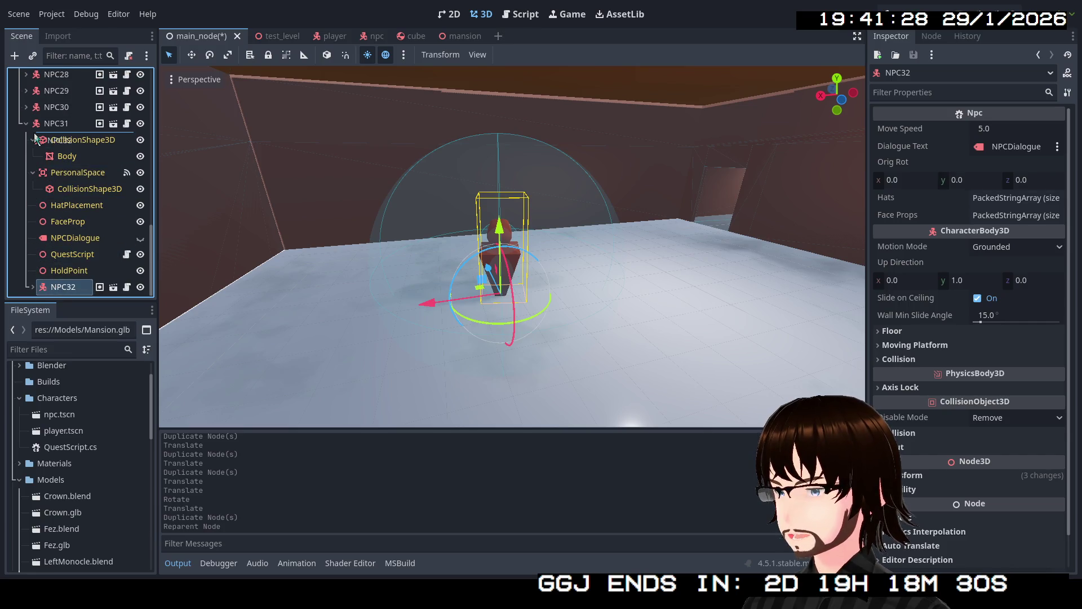
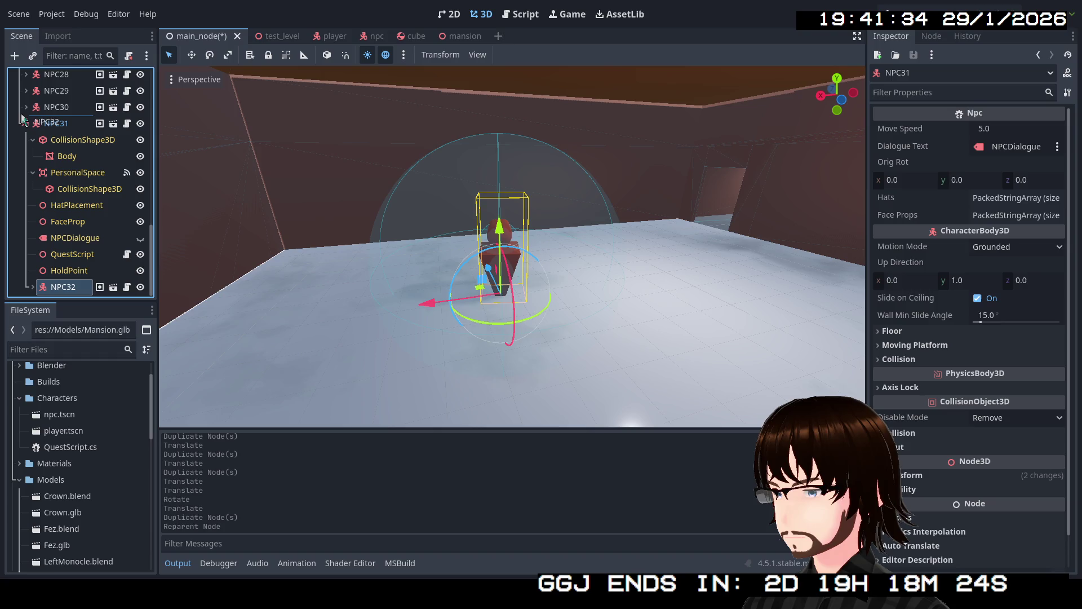
# - Place NPC32 after NPC31 in the scene tree, then move and rotate it on the floor
pyautogui.moveTo(22, 118); pyautogui.dragTo(23, 120)
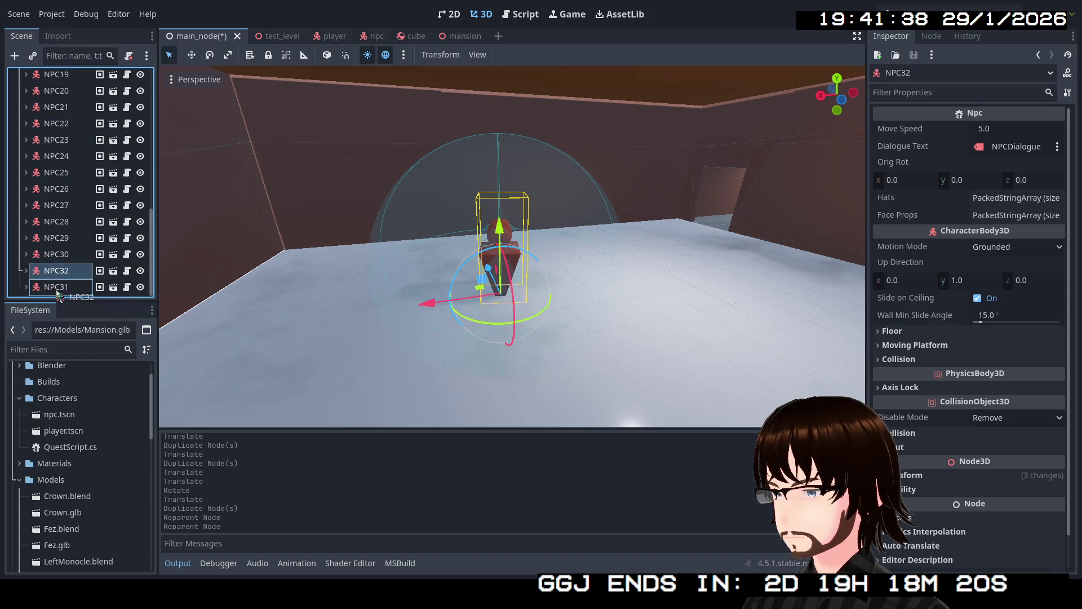
pyautogui.moveTo(58, 295); pyautogui.dragTo(56, 297)
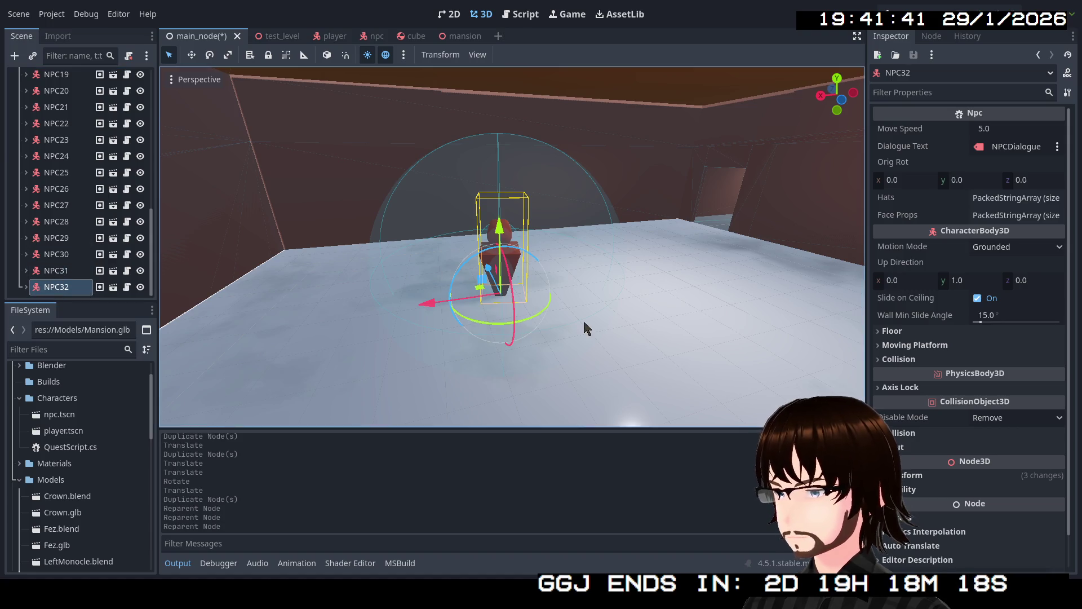
pyautogui.moveTo(583, 328); pyautogui.dragTo(528, 338)
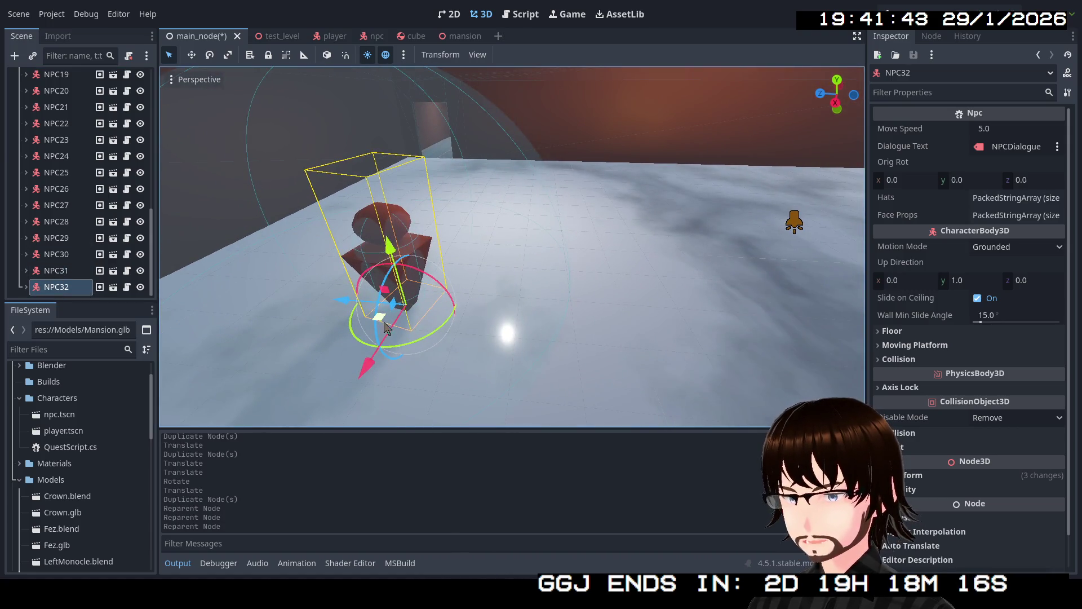
pyautogui.moveTo(384, 328)
pyautogui.mouseDown()
pyautogui.moveTo(662, 243)
pyautogui.moveTo(638, 245)
pyautogui.mouseUp()
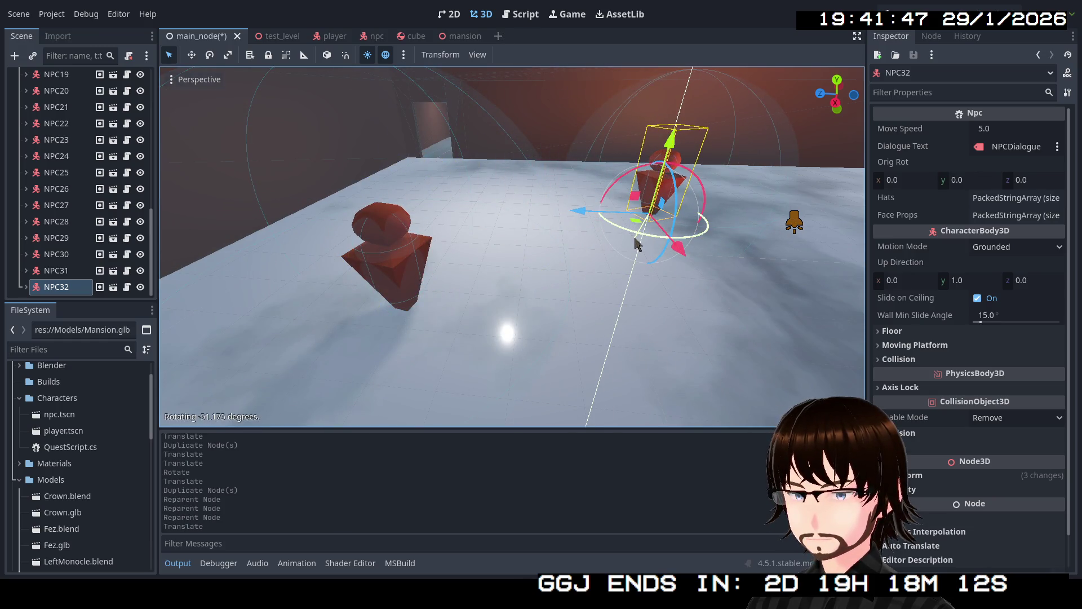
pyautogui.click(637, 243)
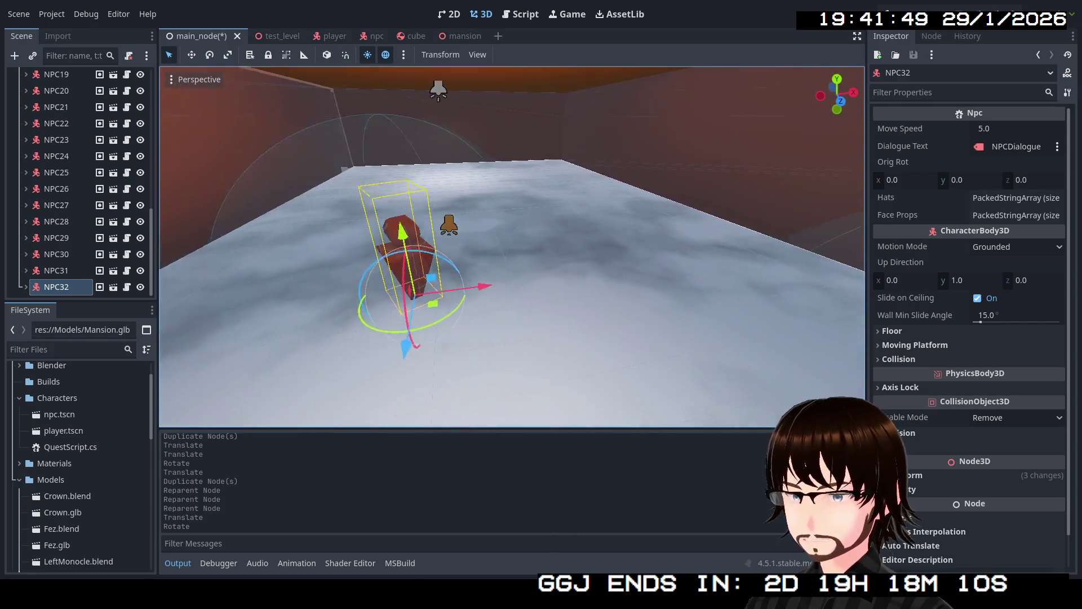
# - Slide NPC32 further along the floor and duplicate it as NPC33
pyautogui.press('w')
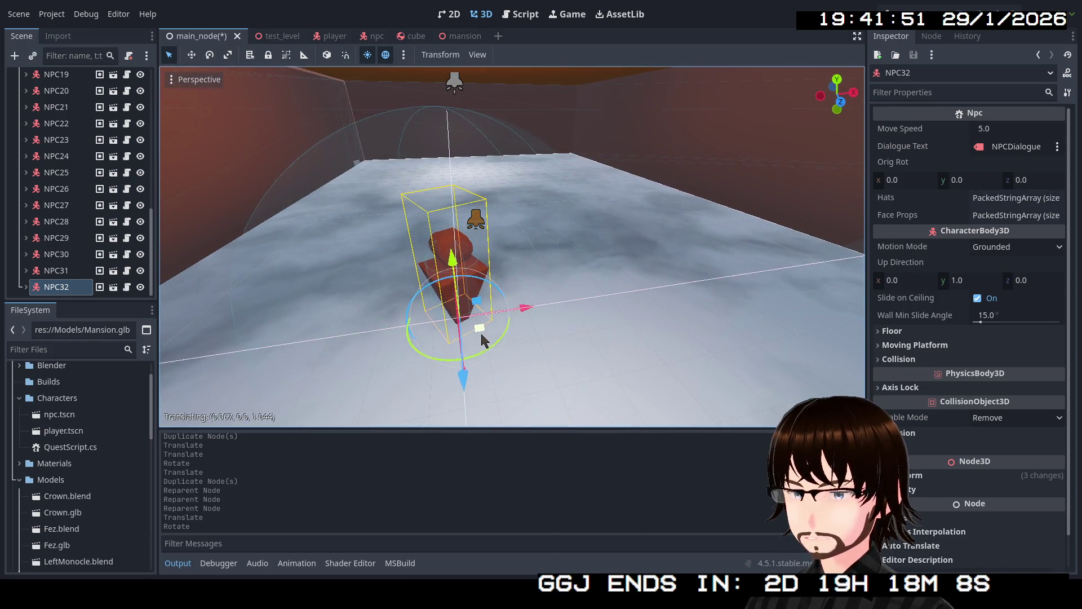
pyautogui.moveTo(474, 306); pyautogui.dragTo(488, 351)
pyautogui.press('w')
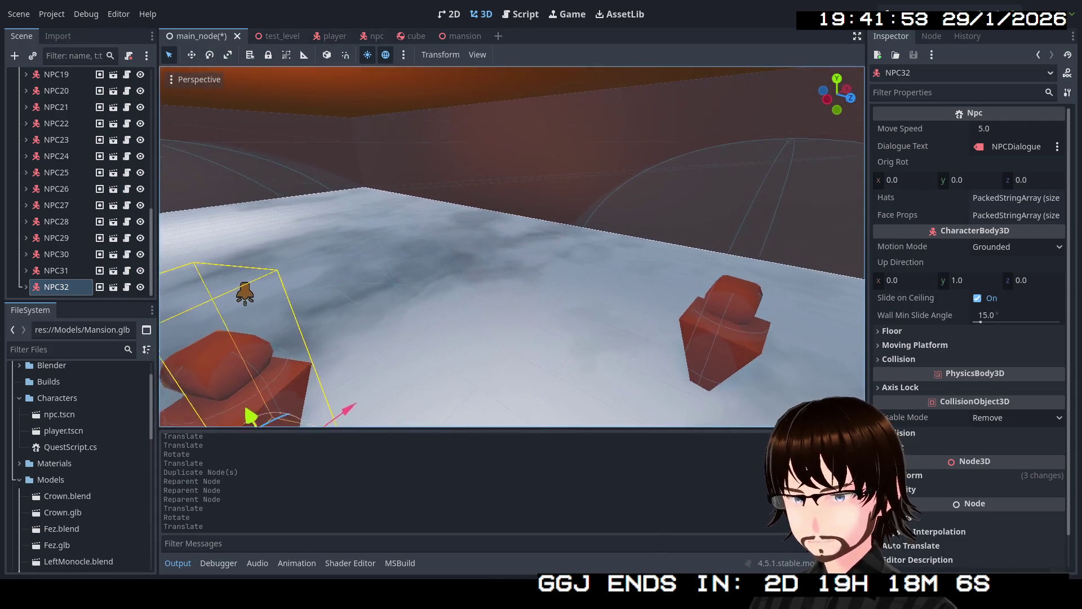
pyautogui.press('s')
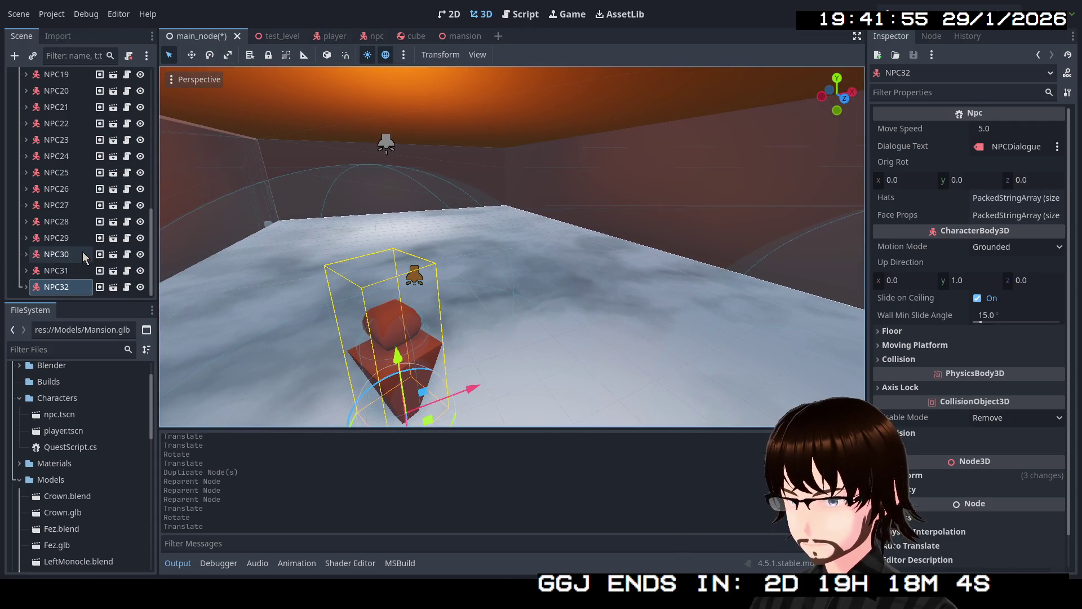
pyautogui.hotkey('ctrl', 'd')
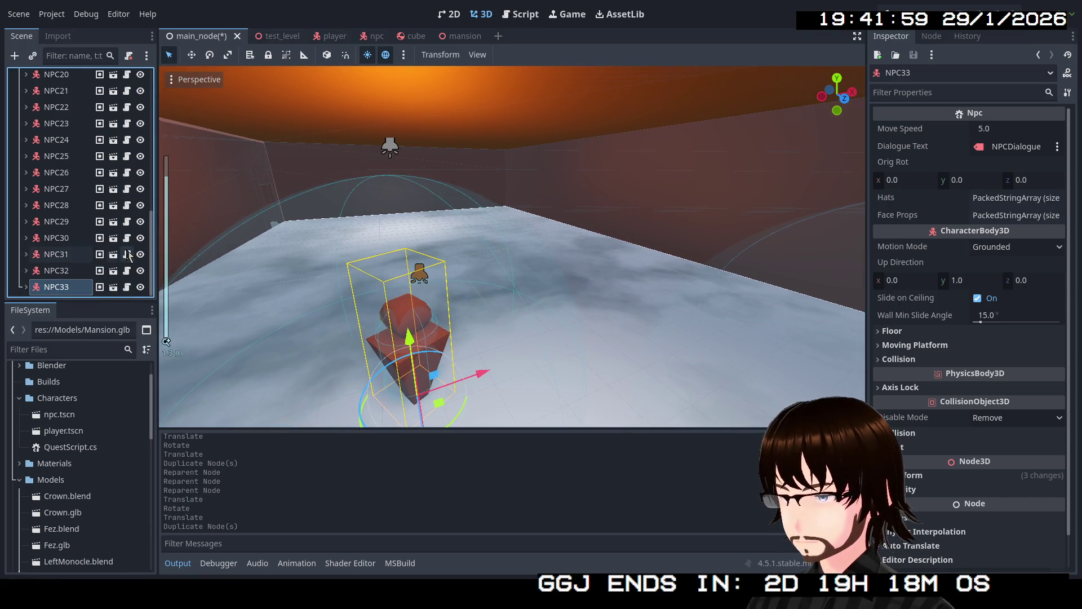
# - Move and rotate NPC33 to a new floor spot and duplicate it as NPC34
pyautogui.moveTo(451, 409); pyautogui.dragTo(403, 263)
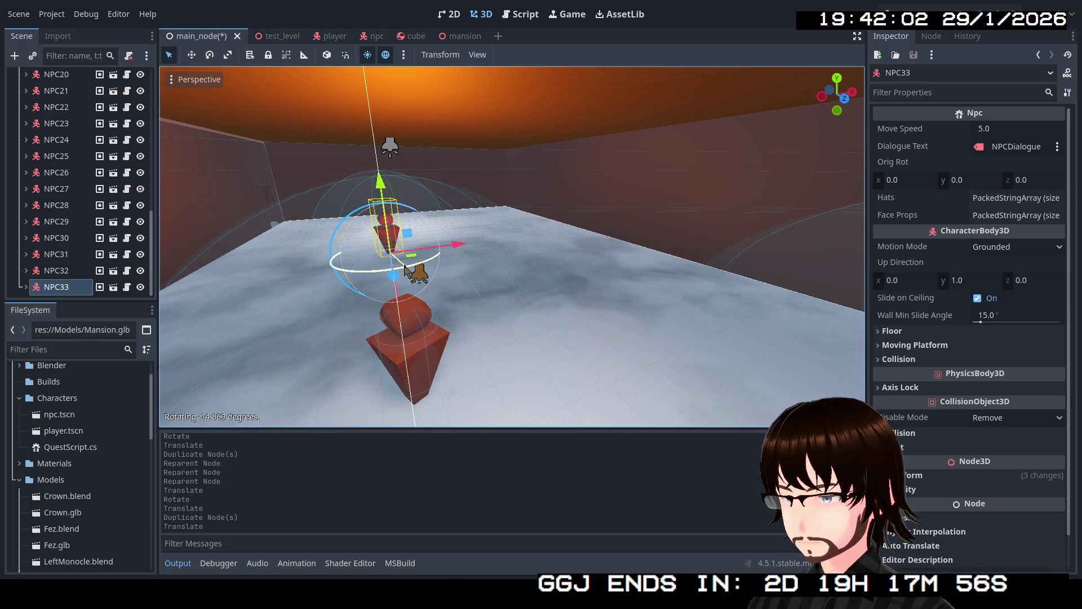
pyautogui.click(402, 272)
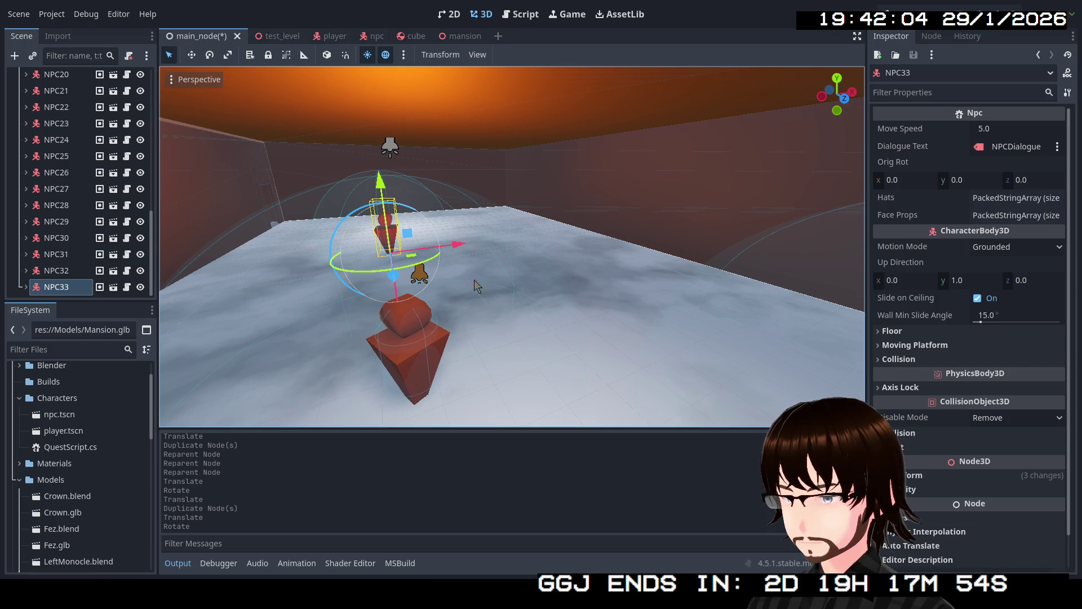
pyautogui.press('w')
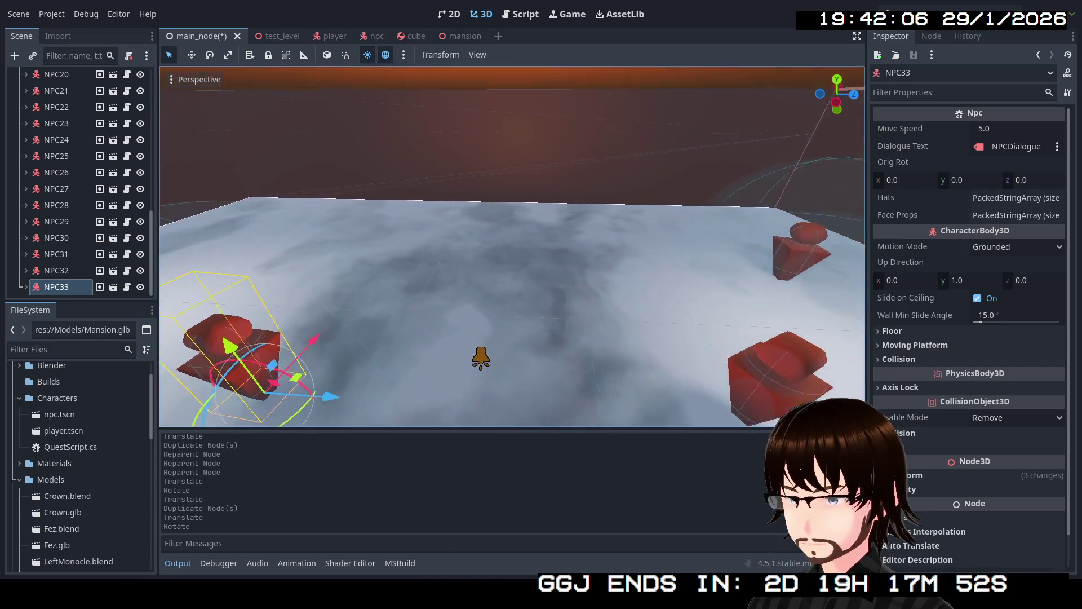
pyautogui.press('s')
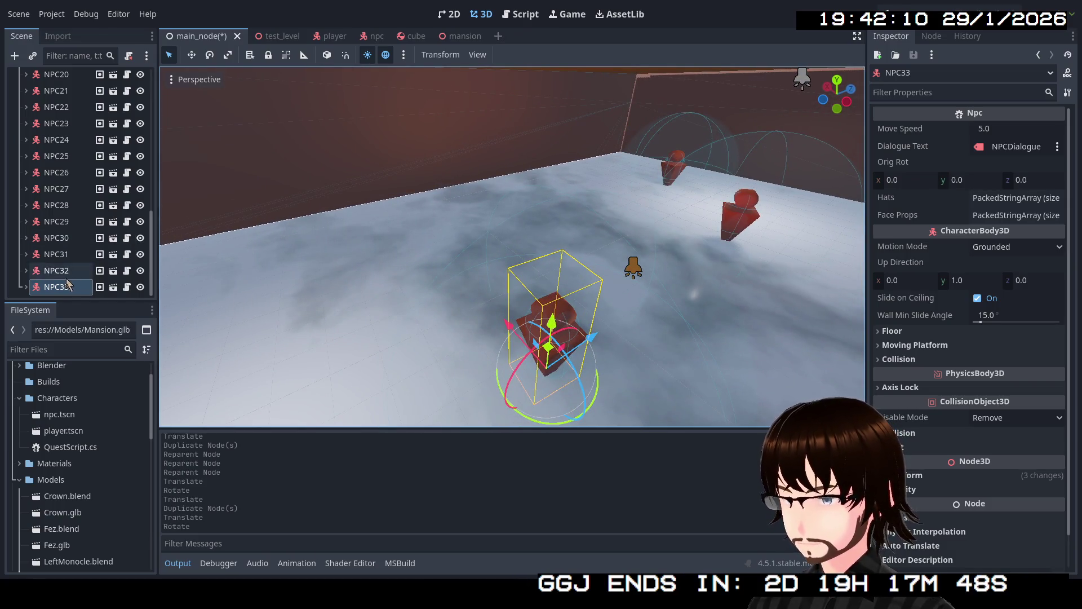
pyautogui.hotkey('ctrl', 'd')
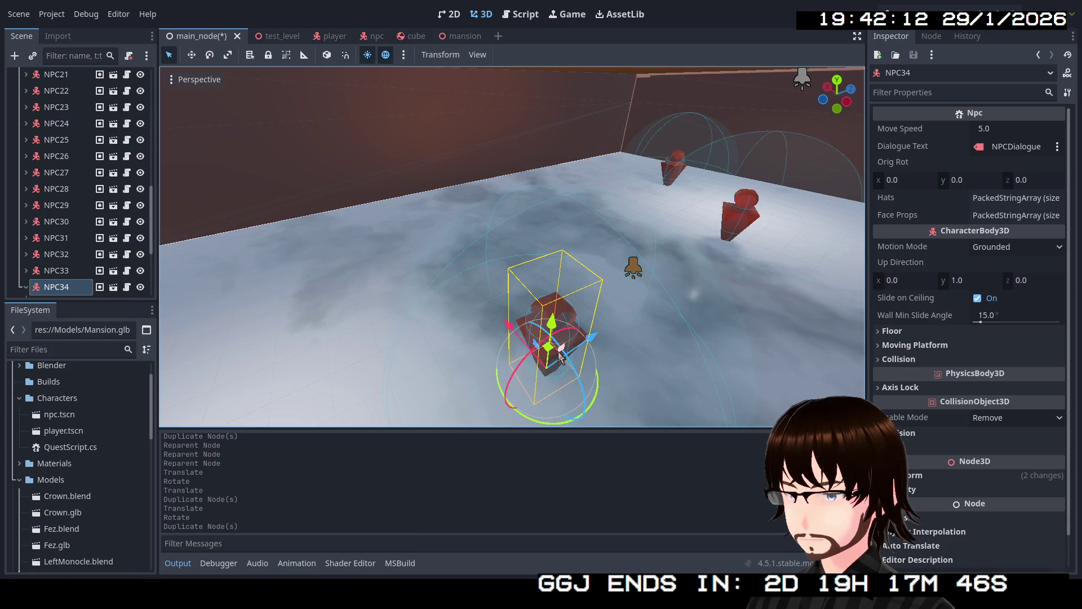
# - Move NPC34 over to the right wall and duplicate it as NPC35
pyautogui.moveTo(535, 343); pyautogui.dragTo(534, 344)
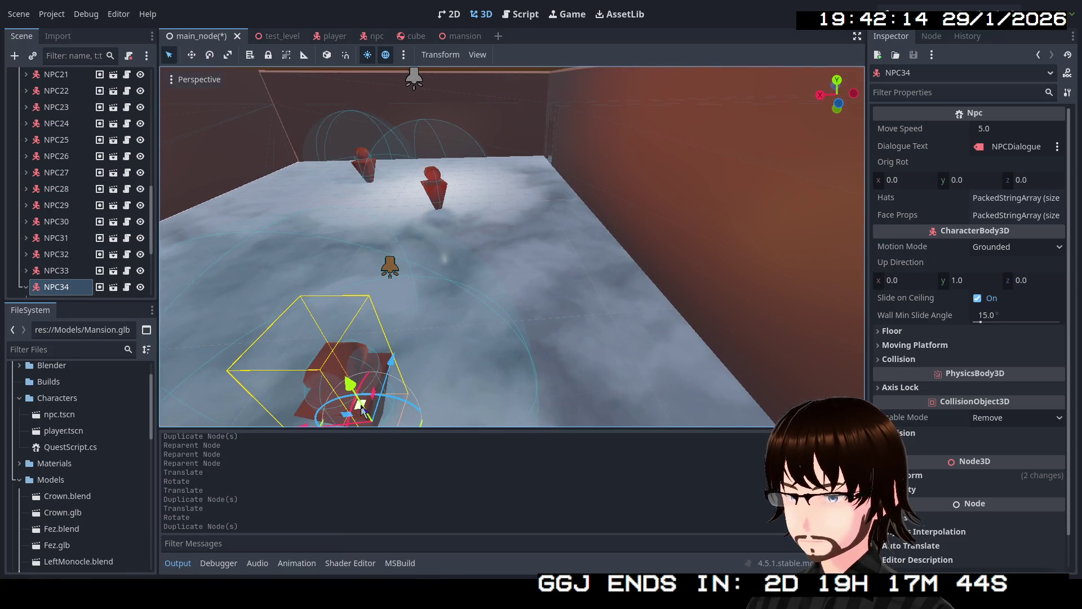
pyautogui.moveTo(361, 407); pyautogui.dragTo(682, 343)
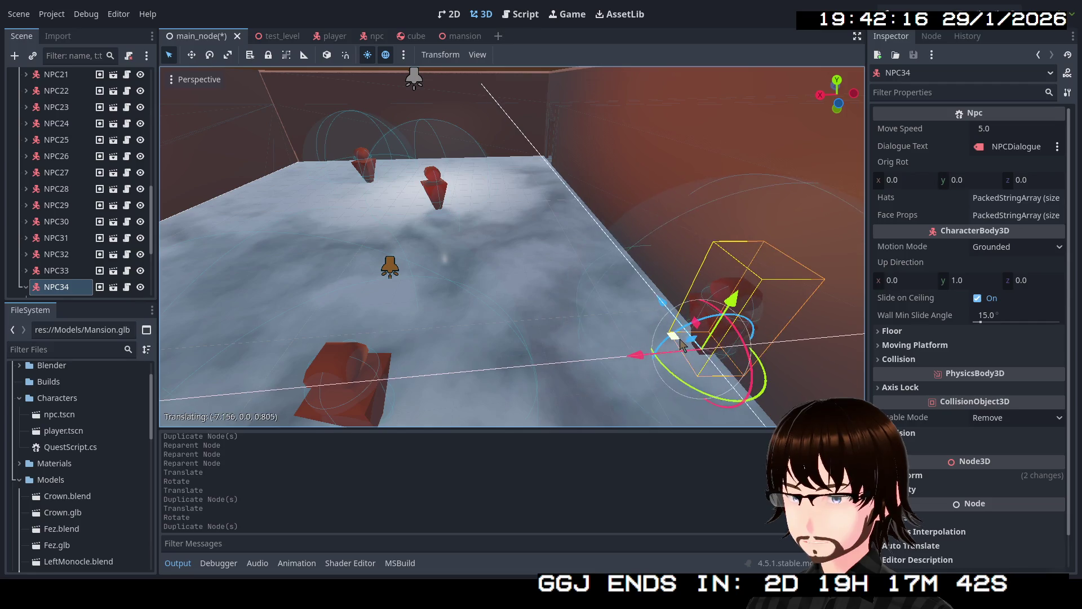
pyautogui.moveTo(681, 343); pyautogui.dragTo(668, 340)
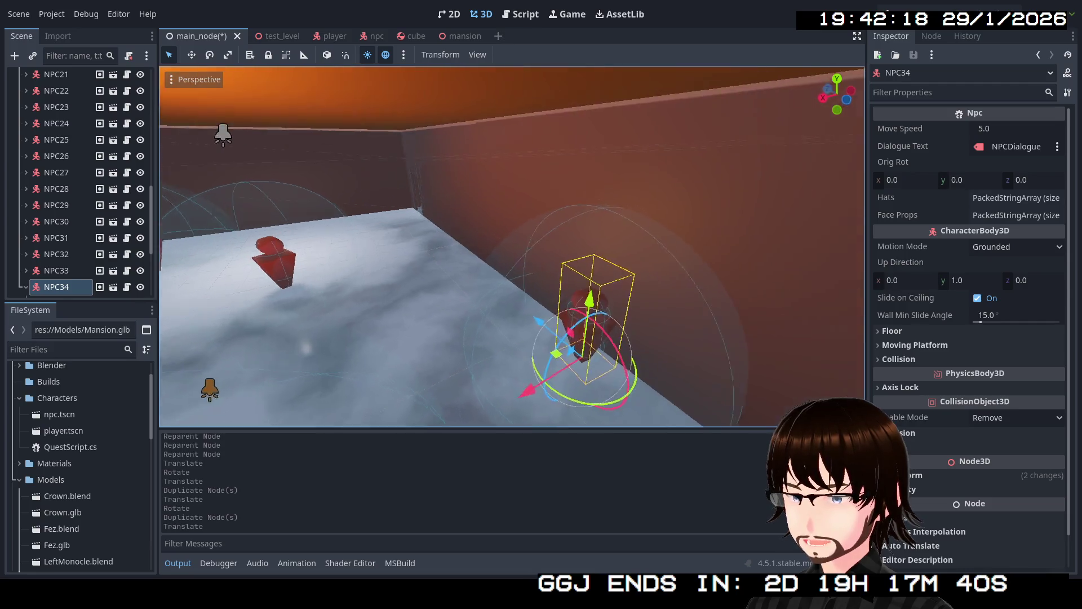
pyautogui.press('w')
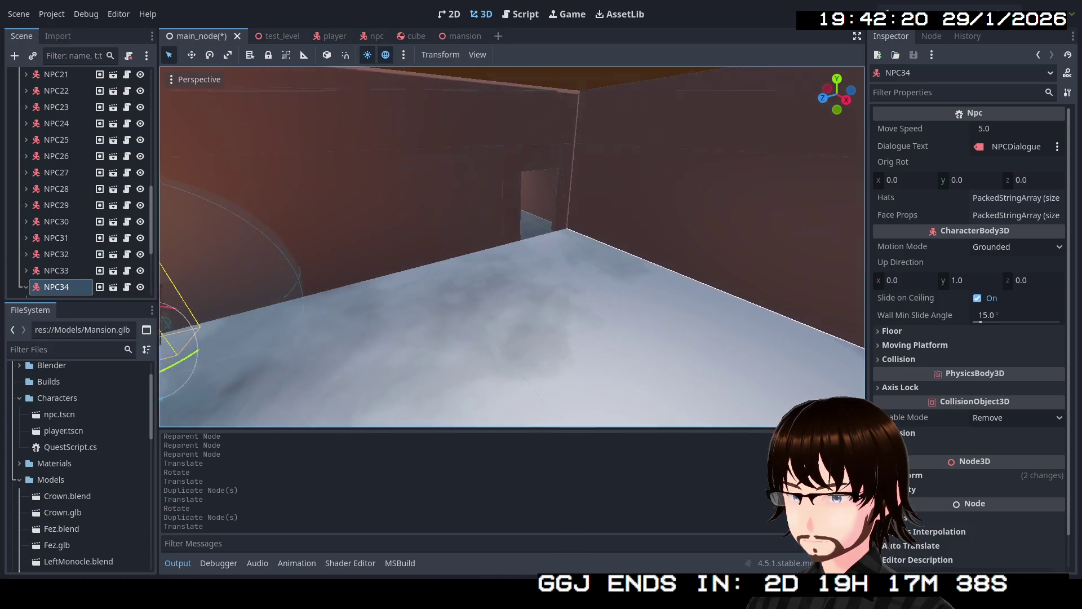
pyautogui.press('s')
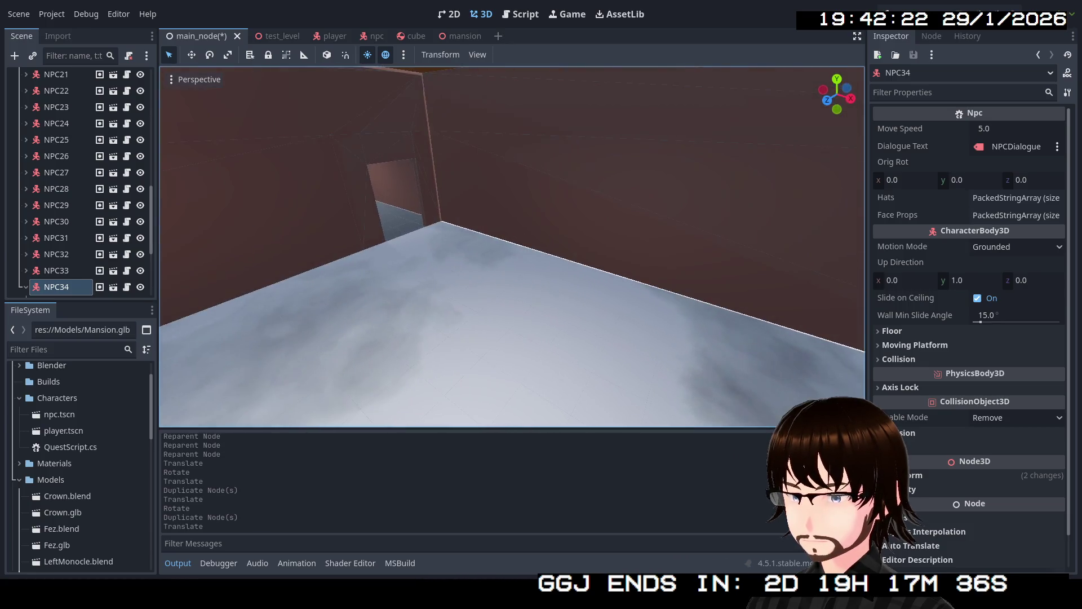
pyautogui.press('s')
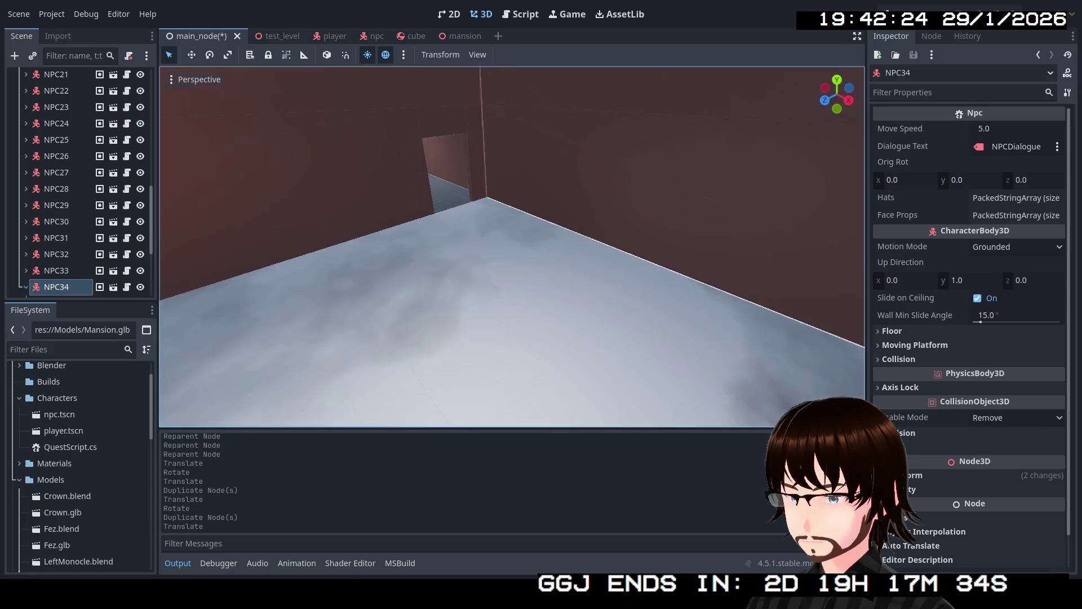
pyautogui.hotkey('ctrl', 'd')
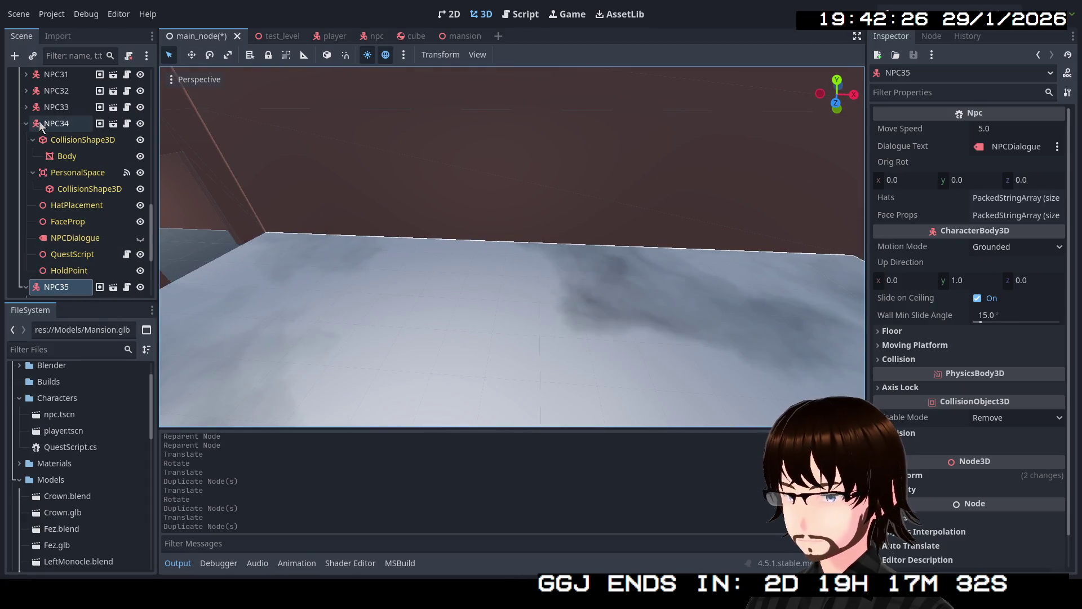
# - Collapse NPC34 and move NPC35 along the floor to the right
pyautogui.click(27, 123)
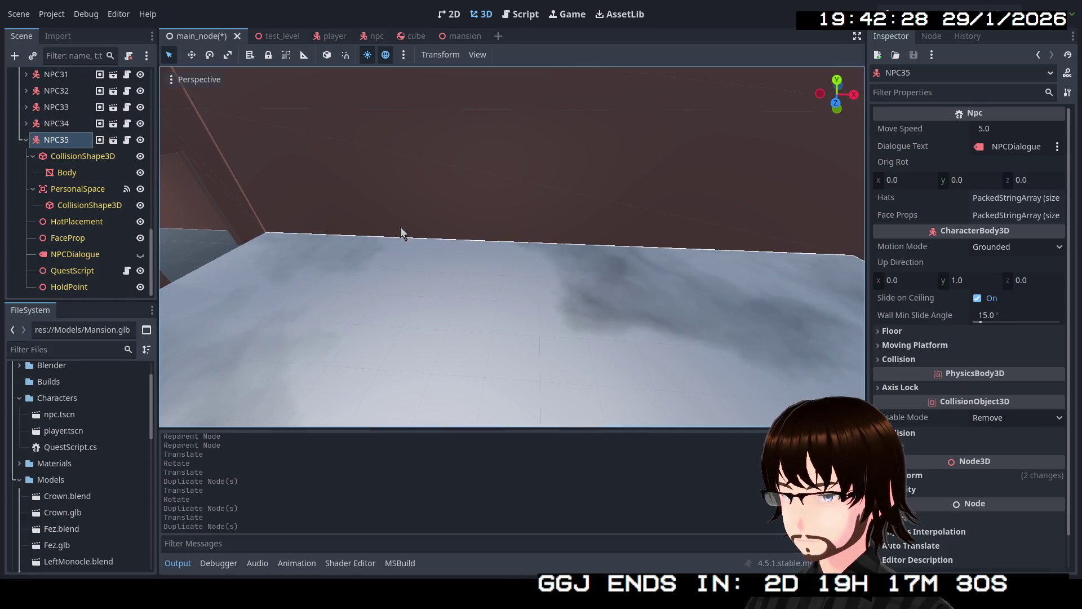
pyautogui.press('s')
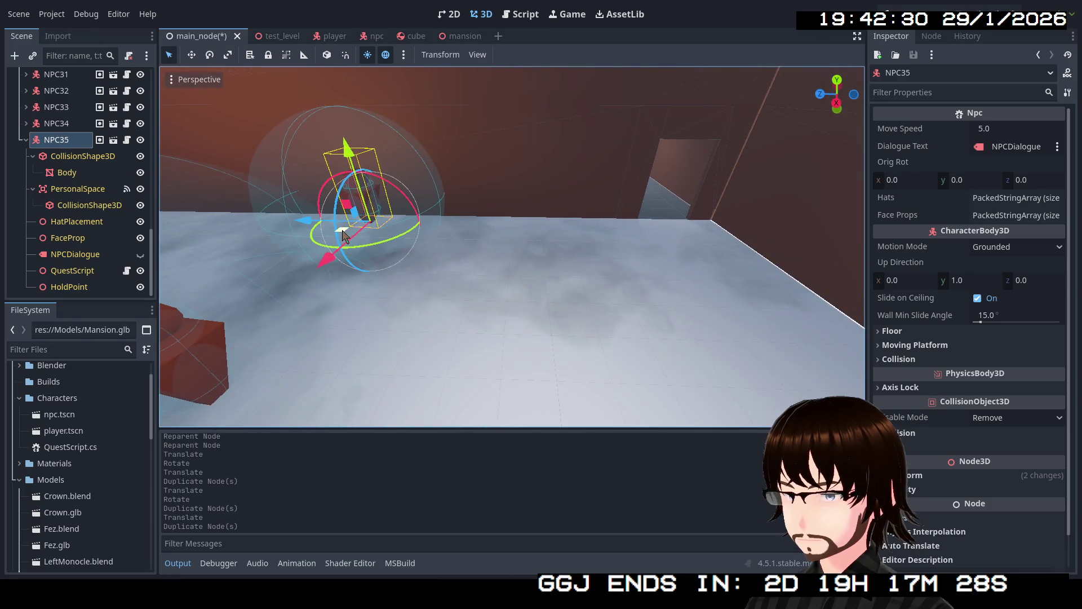
pyautogui.moveTo(344, 236); pyautogui.dragTo(364, 254)
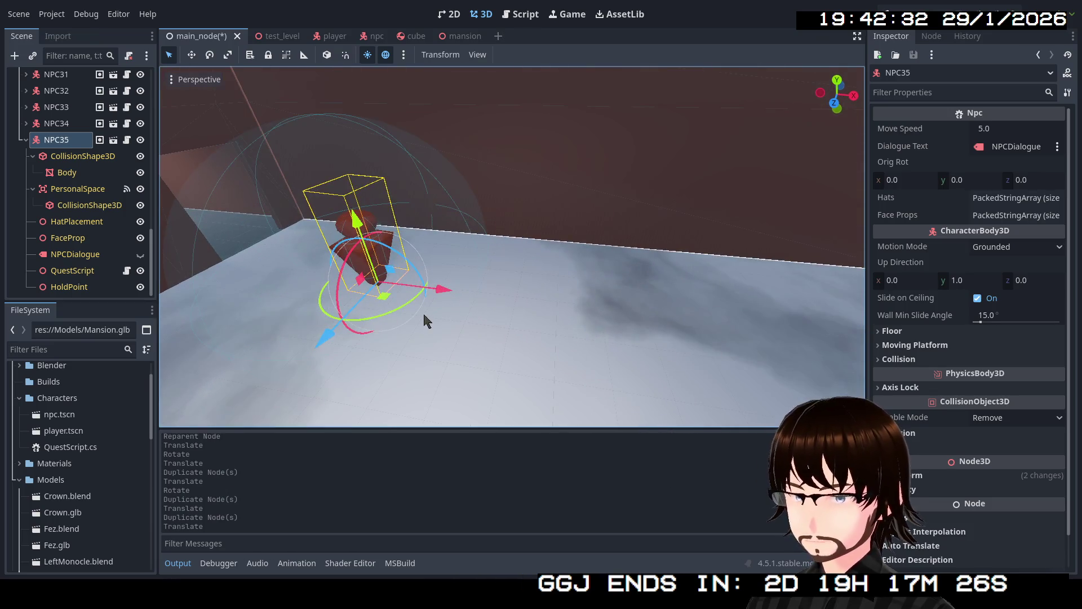
pyautogui.moveTo(385, 304); pyautogui.dragTo(459, 302)
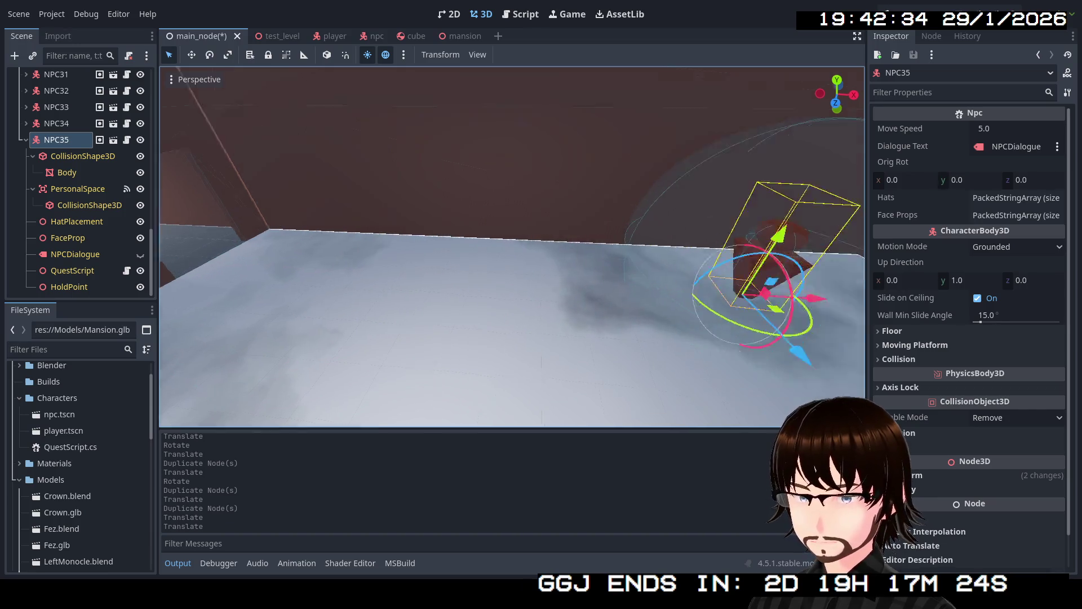
pyautogui.moveTo(560, 263)
pyautogui.mouseDown()
pyautogui.moveTo(605, 260)
pyautogui.moveTo(539, 274)
pyautogui.mouseUp()
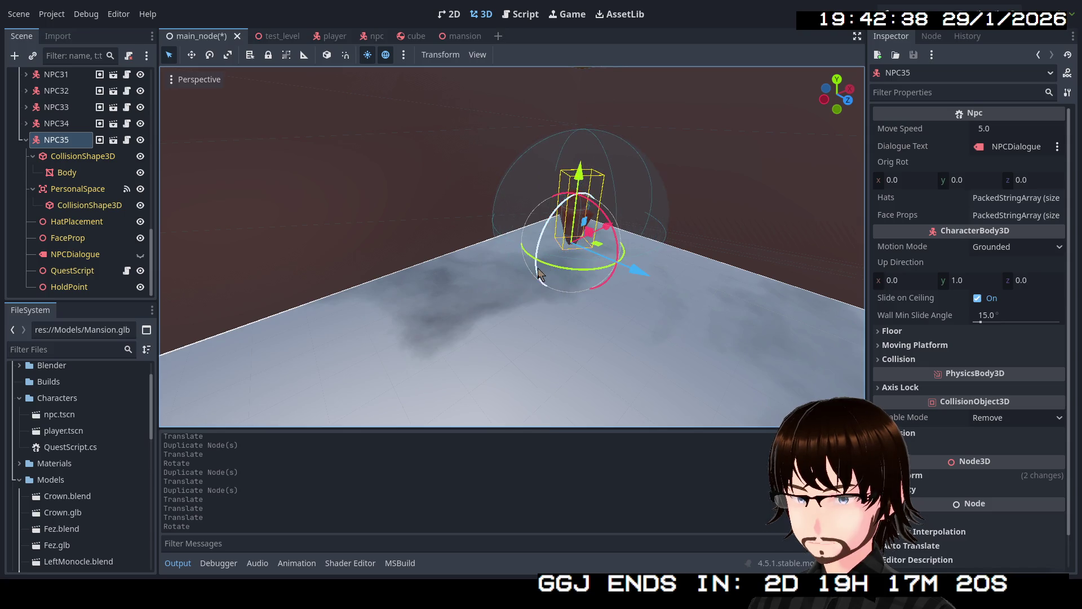
# - Check NPC35's FaceProp, turn NPC35 to face a new direction and fold its children
pyautogui.click(64, 239)
pyautogui.moveTo(512, 245); pyautogui.dragTo(511, 245)
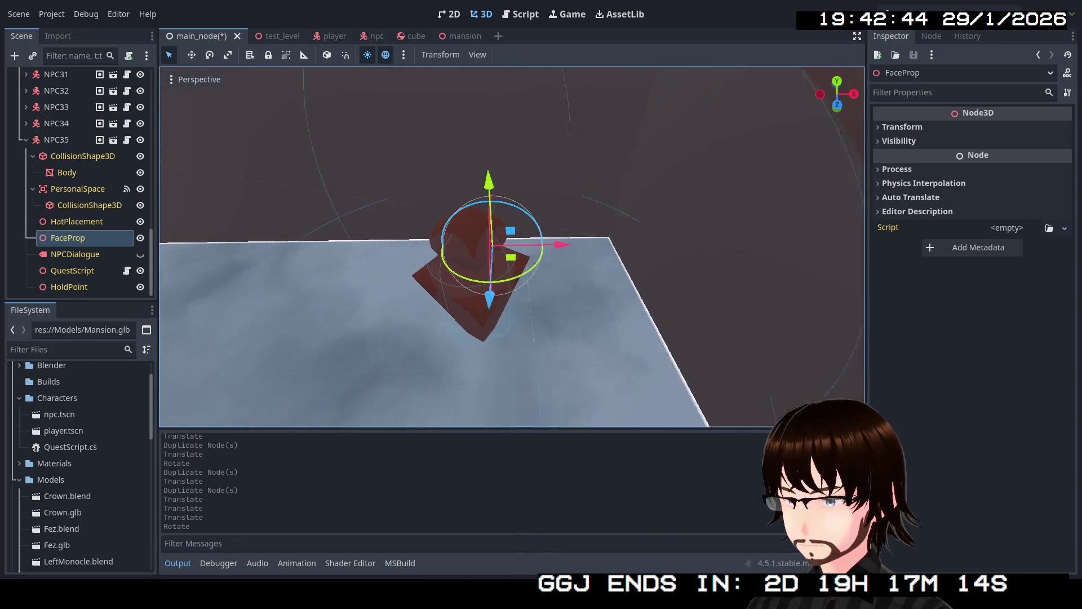
pyautogui.moveTo(250, 194); pyautogui.dragTo(249, 193)
pyautogui.click(61, 143)
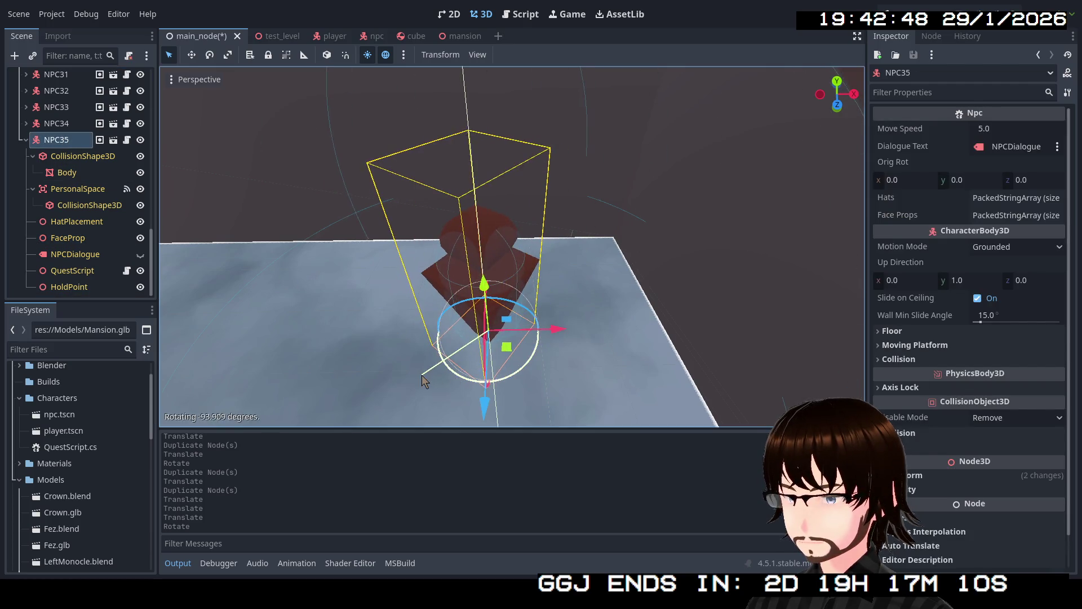
pyautogui.moveTo(517, 376); pyautogui.dragTo(419, 375)
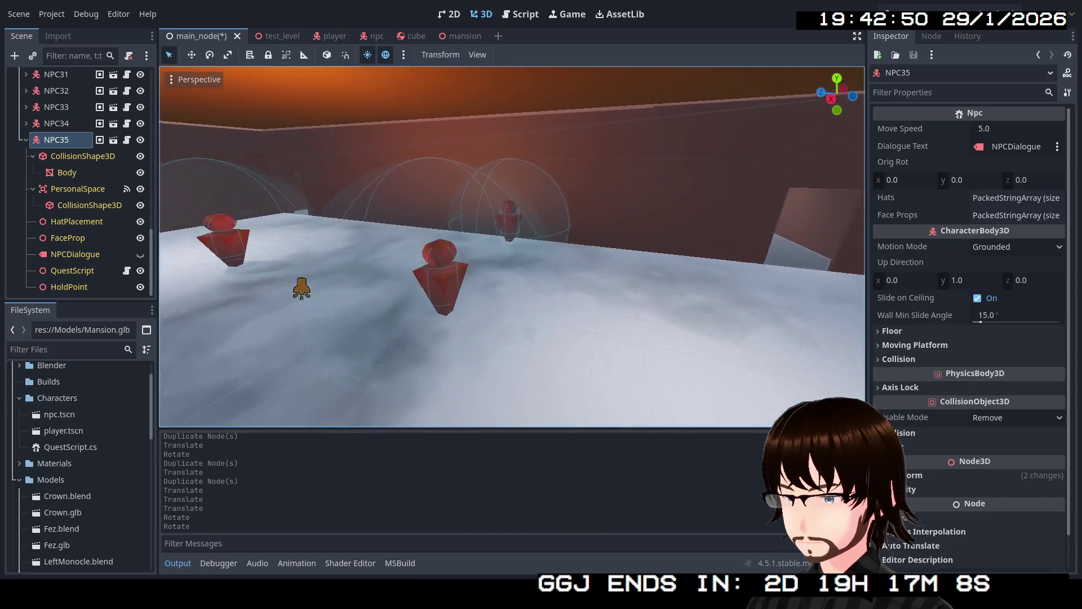
pyautogui.moveTo(371, 290); pyautogui.dragTo(372, 290)
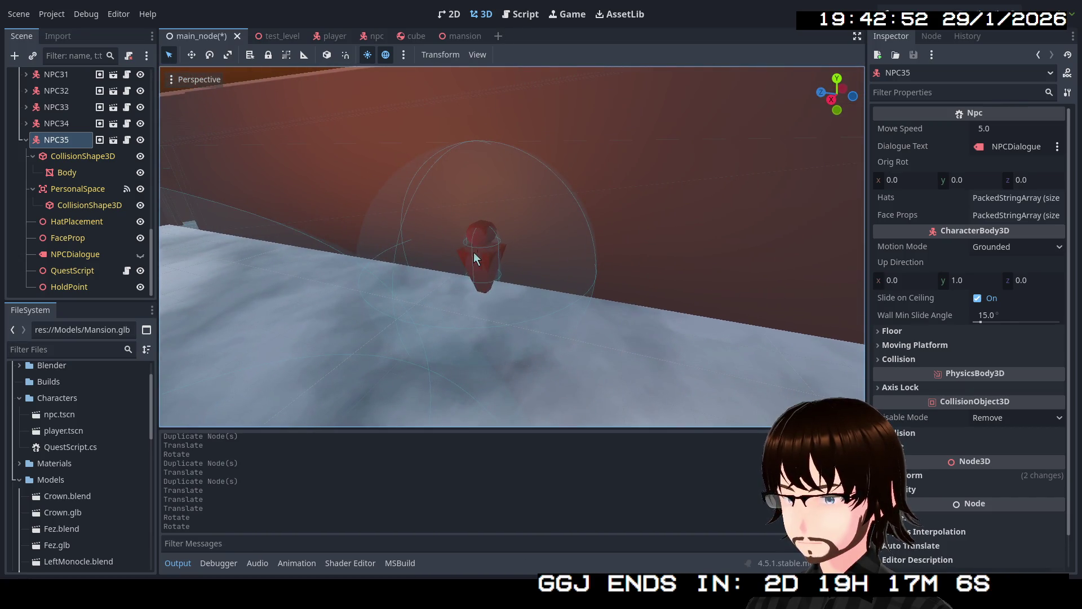
pyautogui.click(26, 139)
# - Inspect NPC34's FaceProp and turn NPC34 about 83 degrees around its vertical axis
pyautogui.click(72, 269)
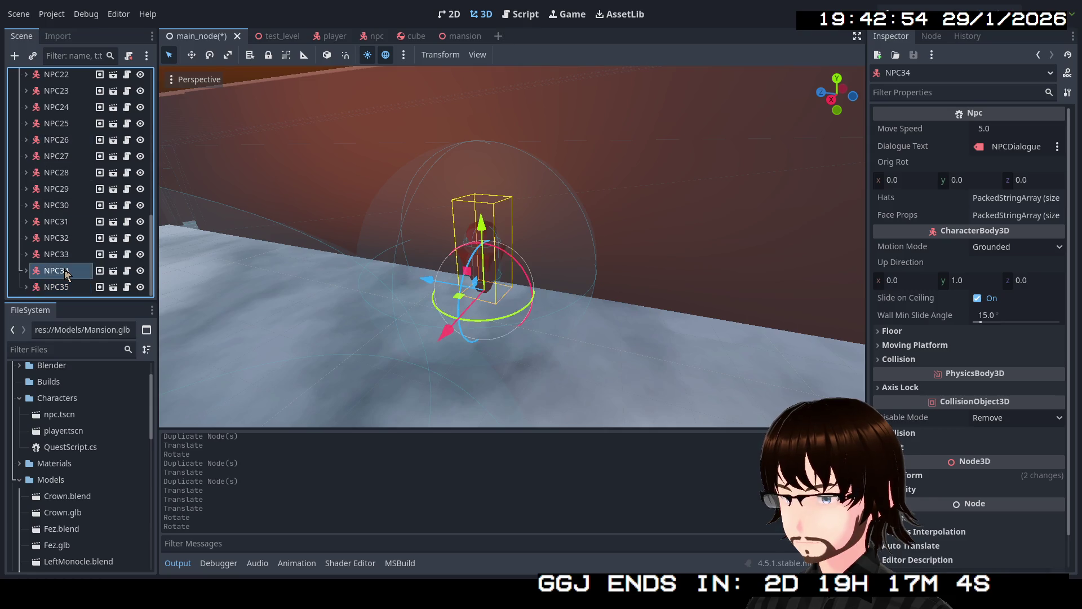
pyautogui.click(26, 270)
pyautogui.scroll(-5, 76, 250)
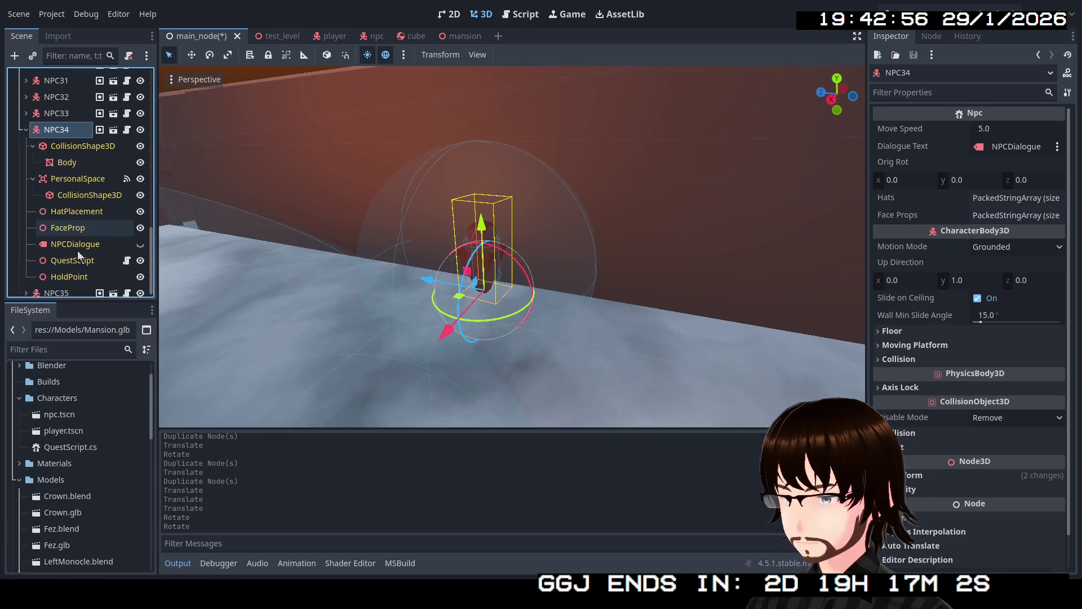
pyautogui.click(63, 229)
pyautogui.press('w')
pyautogui.scroll(5, 164, 244)
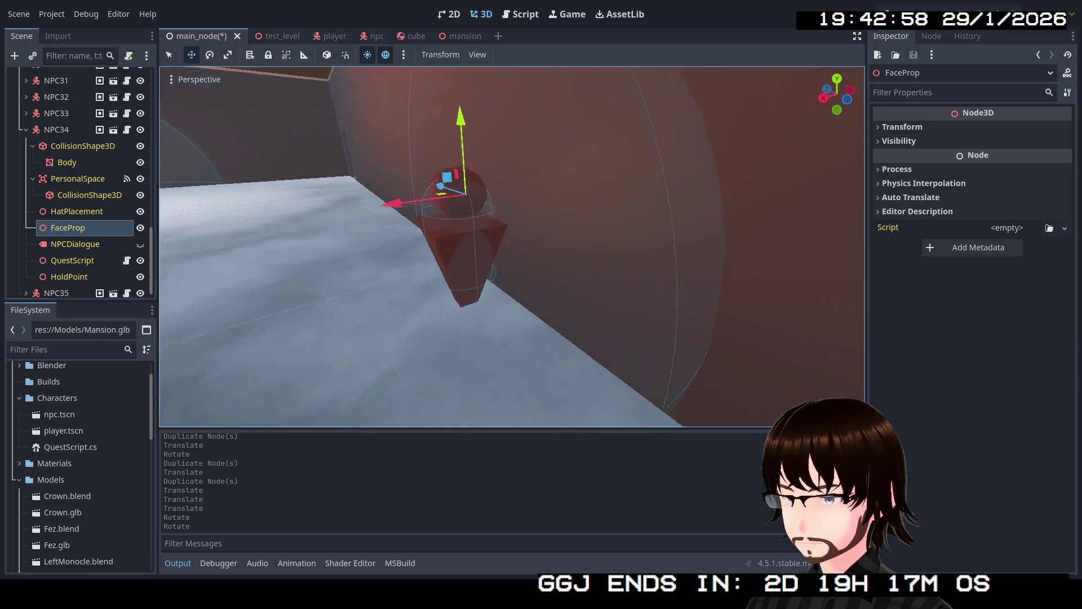
pyautogui.moveTo(507, 254); pyautogui.dragTo(541, 288)
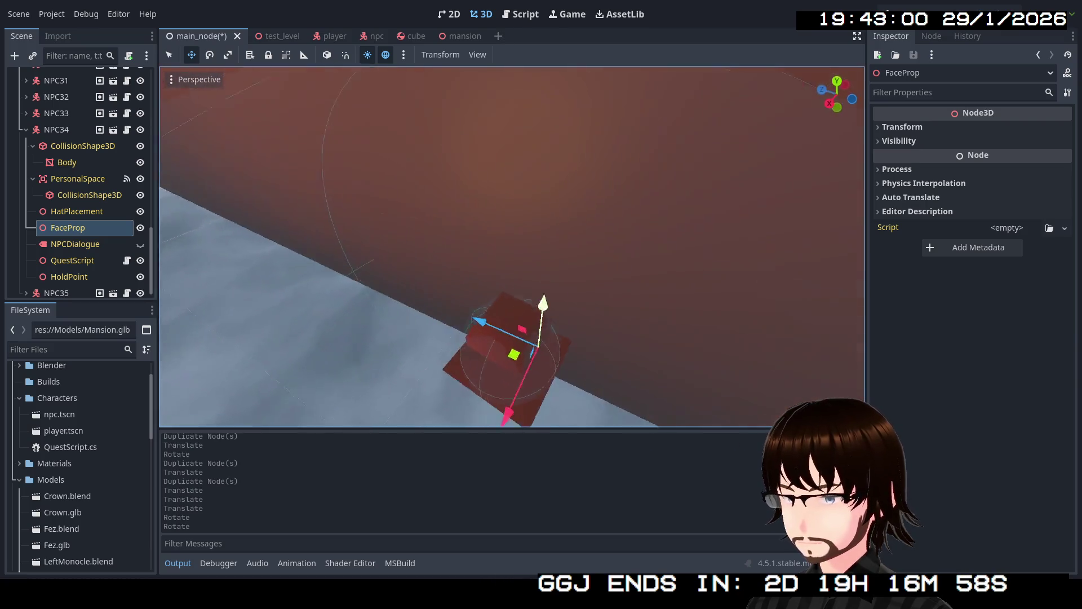
pyautogui.moveTo(321, 203); pyautogui.dragTo(248, 170)
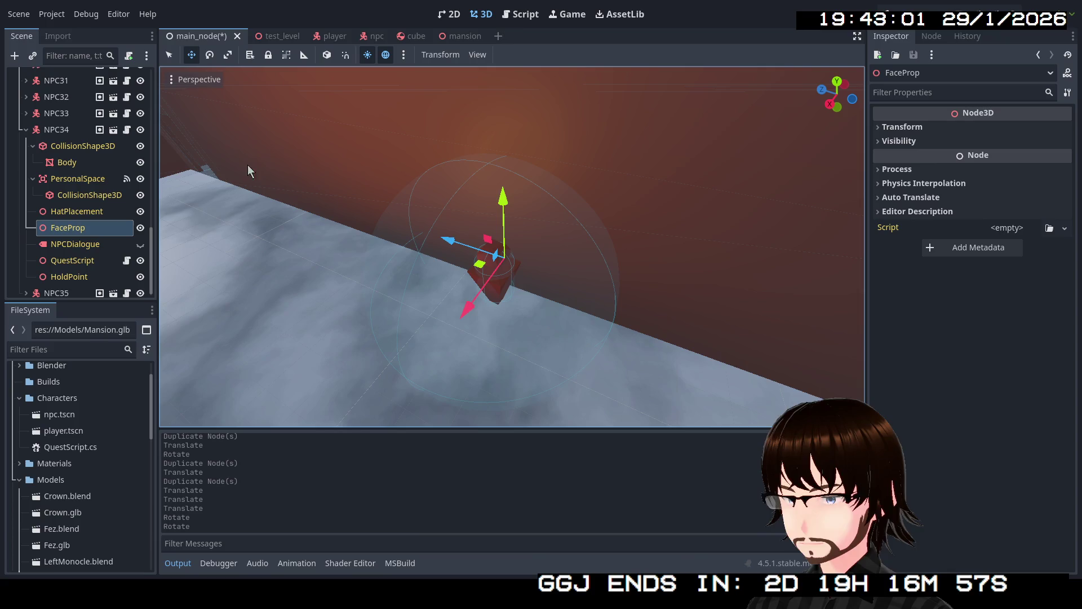
pyautogui.click(69, 132)
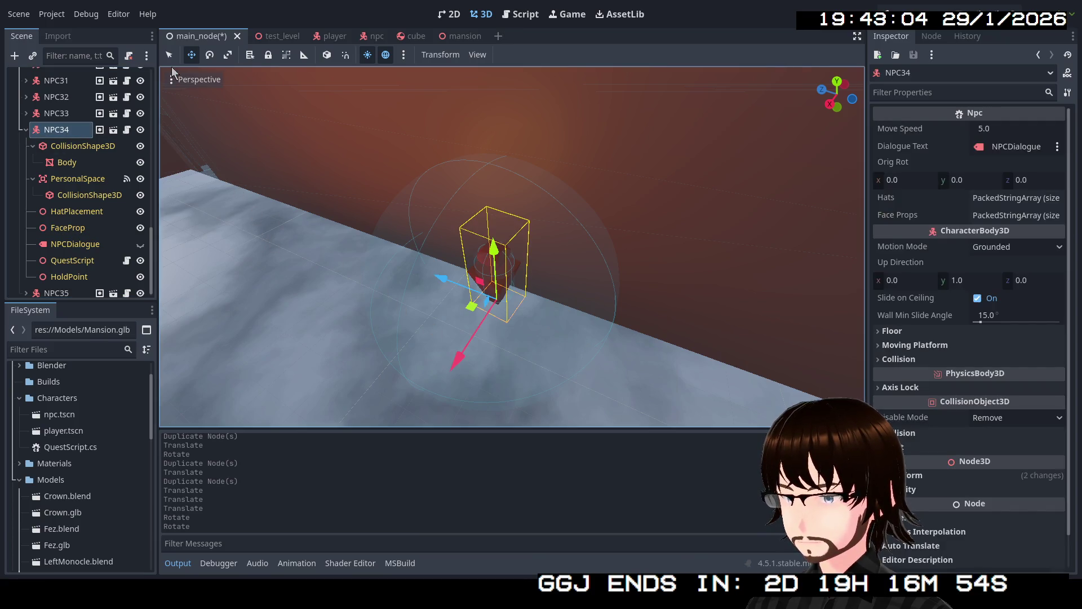
pyautogui.moveTo(525, 340)
pyautogui.mouseDown()
pyautogui.moveTo(460, 342)
pyautogui.moveTo(667, 327)
pyautogui.mouseUp()
# - Inspect NPC33's FaceProp and turn NPC33 around its vertical axis
pyautogui.click(551, 303)
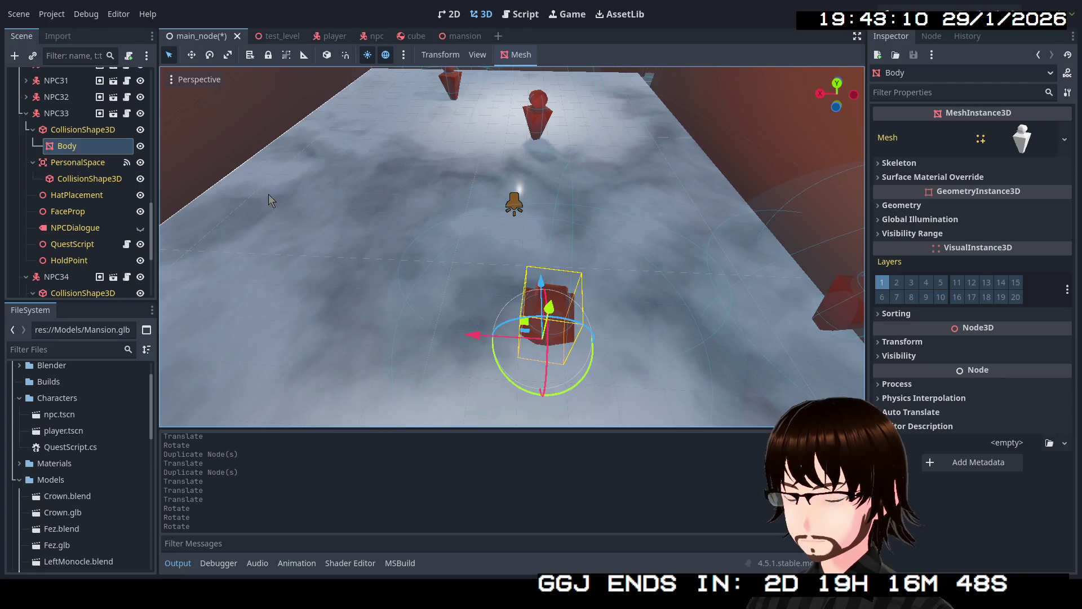
pyautogui.click(76, 211)
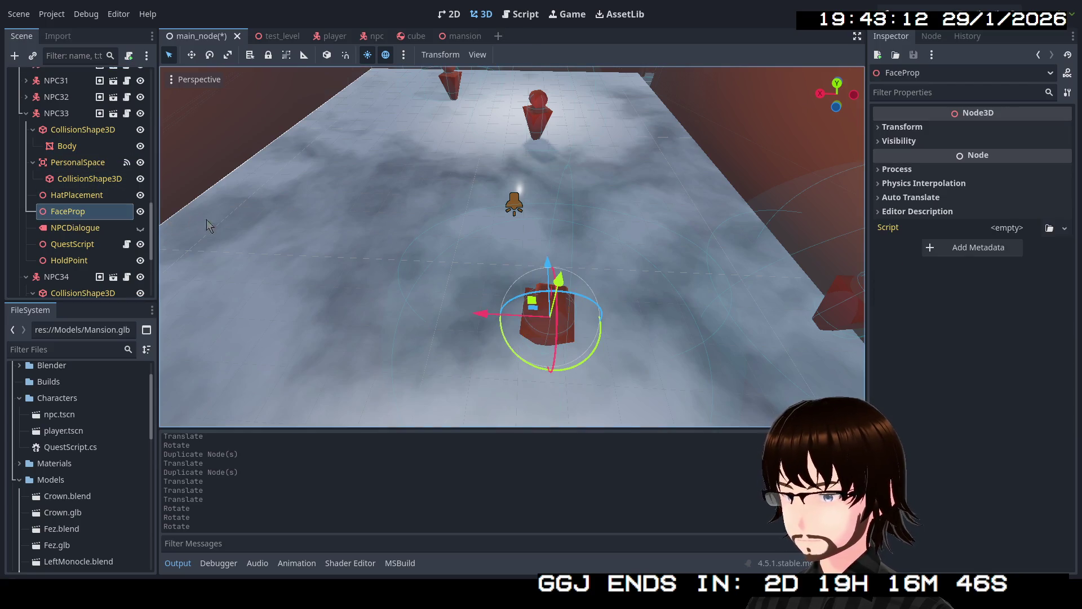
pyautogui.moveTo(210, 224); pyautogui.dragTo(279, 229)
pyautogui.moveTo(511, 245); pyautogui.dragTo(512, 212)
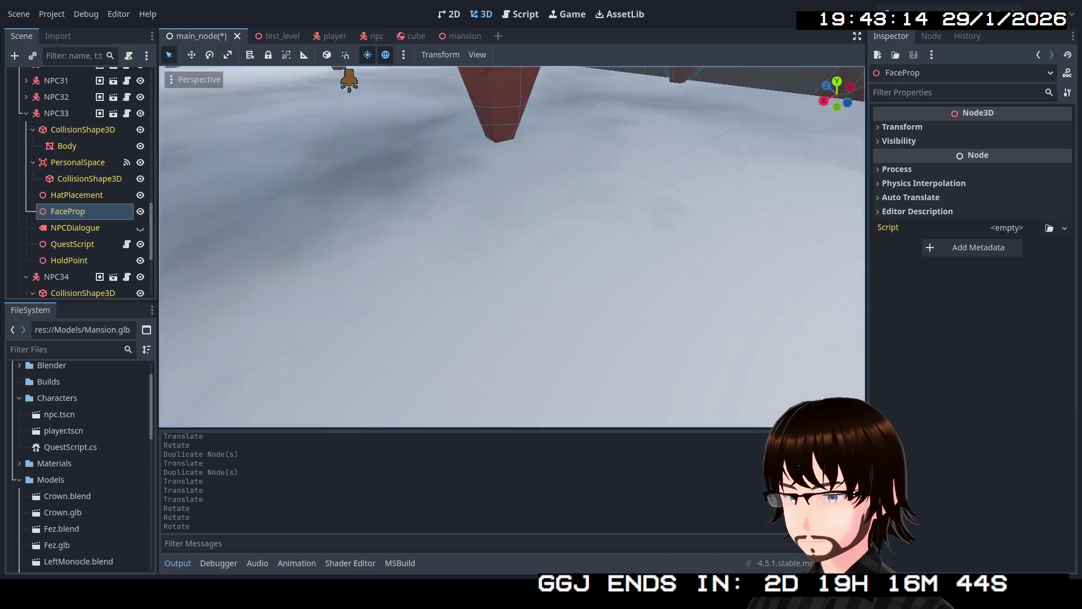
pyautogui.press('f')
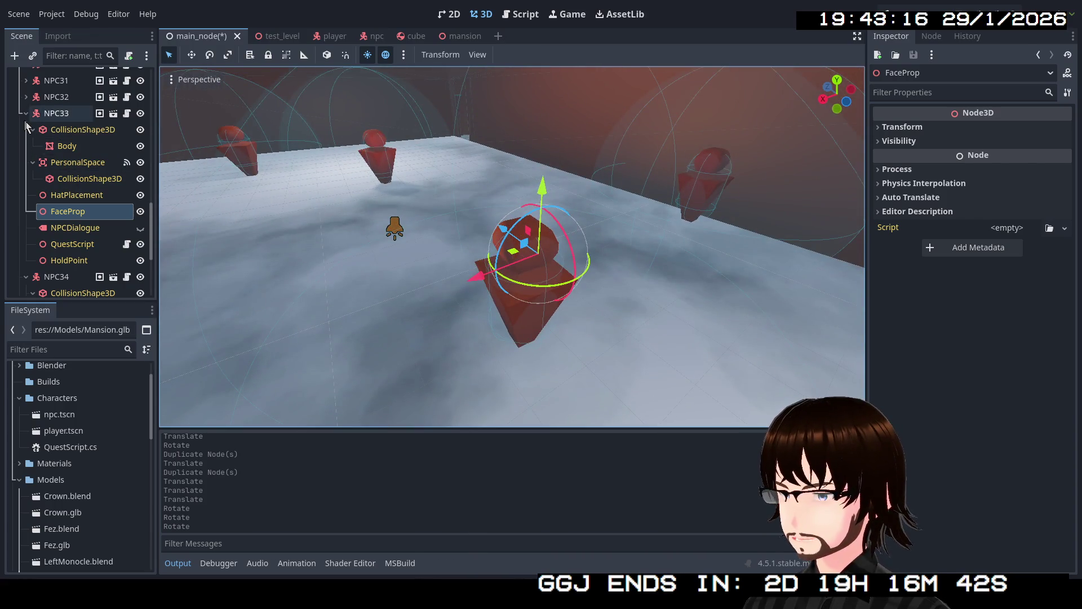
pyautogui.click(27, 114)
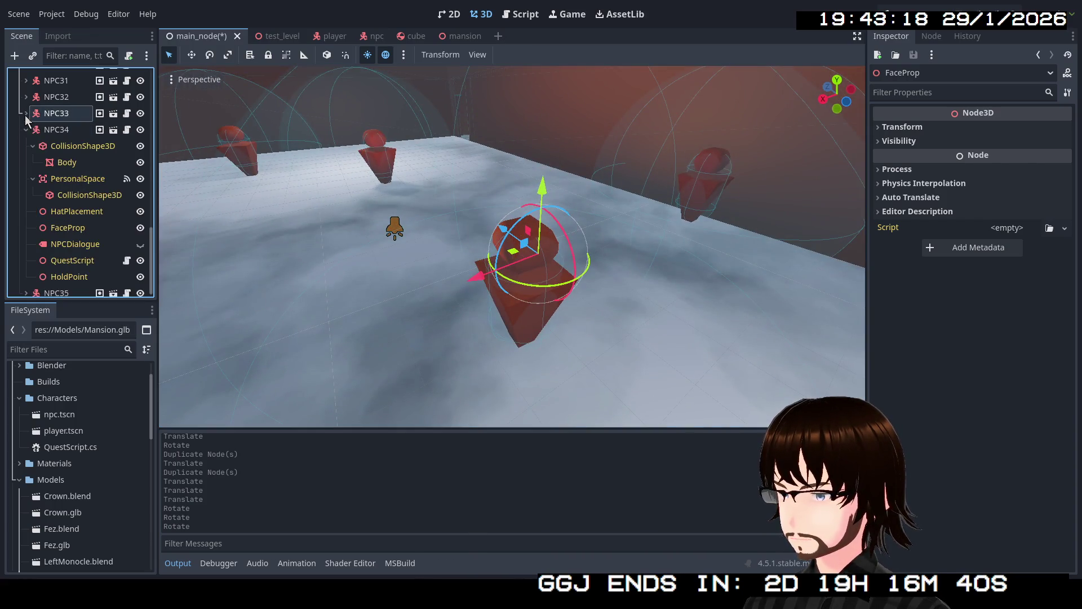
pyautogui.click(56, 113)
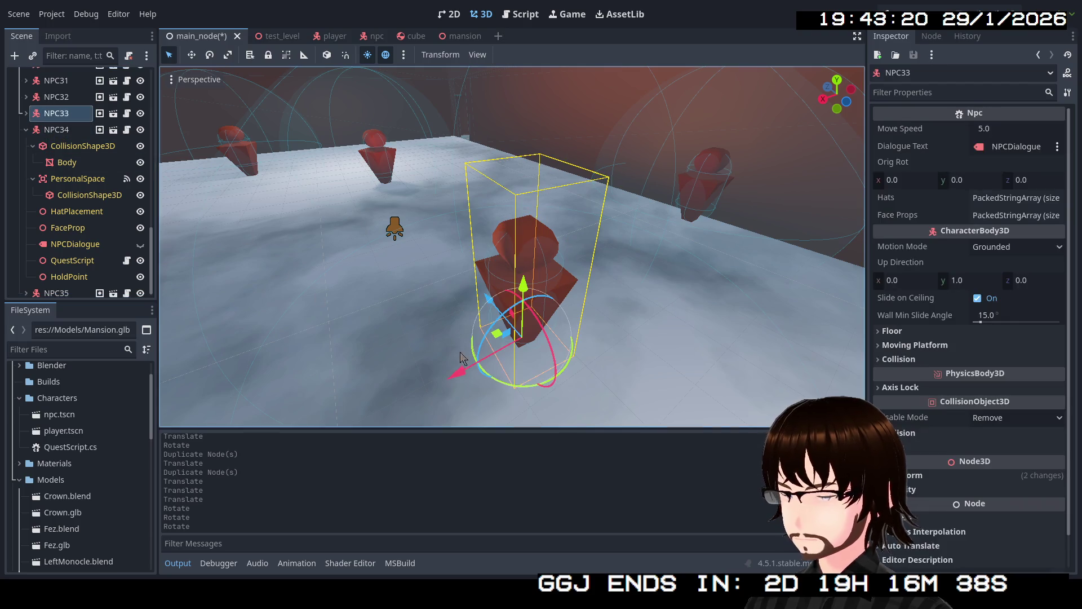
pyautogui.moveTo(548, 387); pyautogui.dragTo(455, 359)
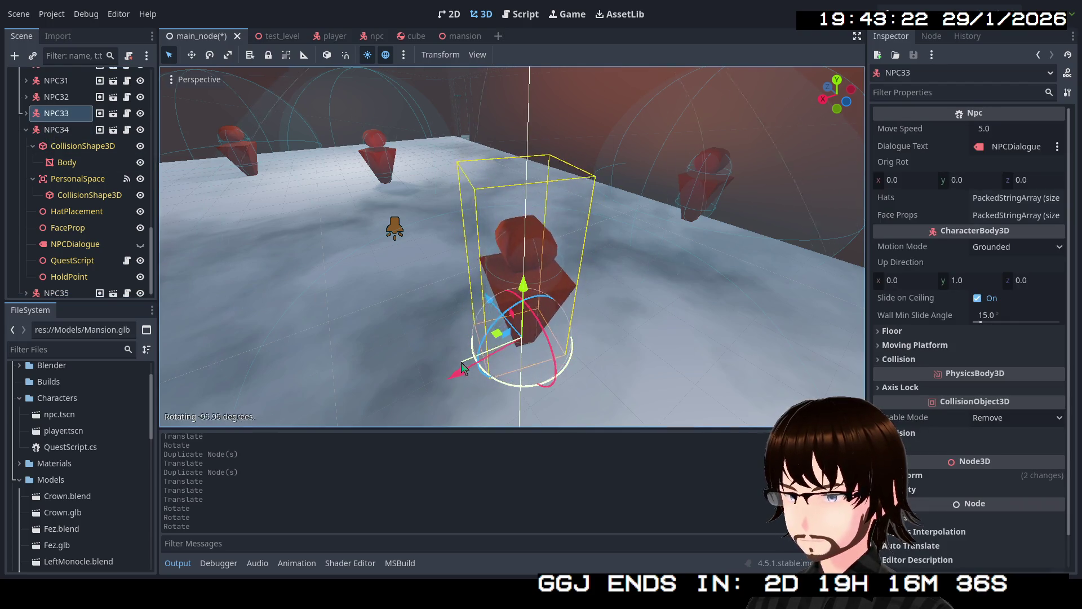
# - Inspect NPC32's FaceProp and turn NPC32 about -73 degrees around its vertical axis
pyautogui.press('w')
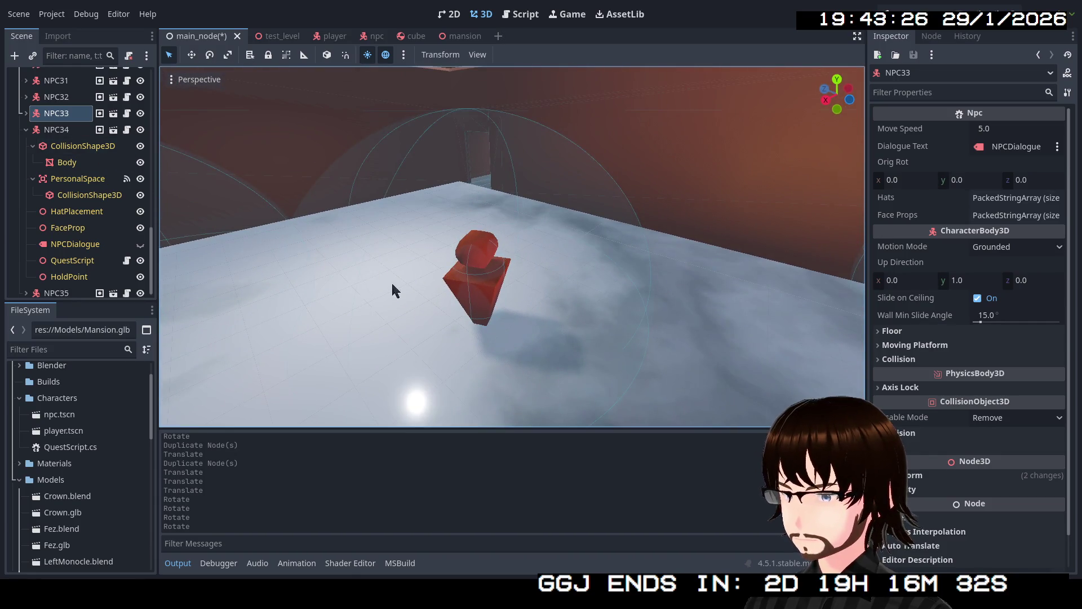
pyautogui.click(476, 268)
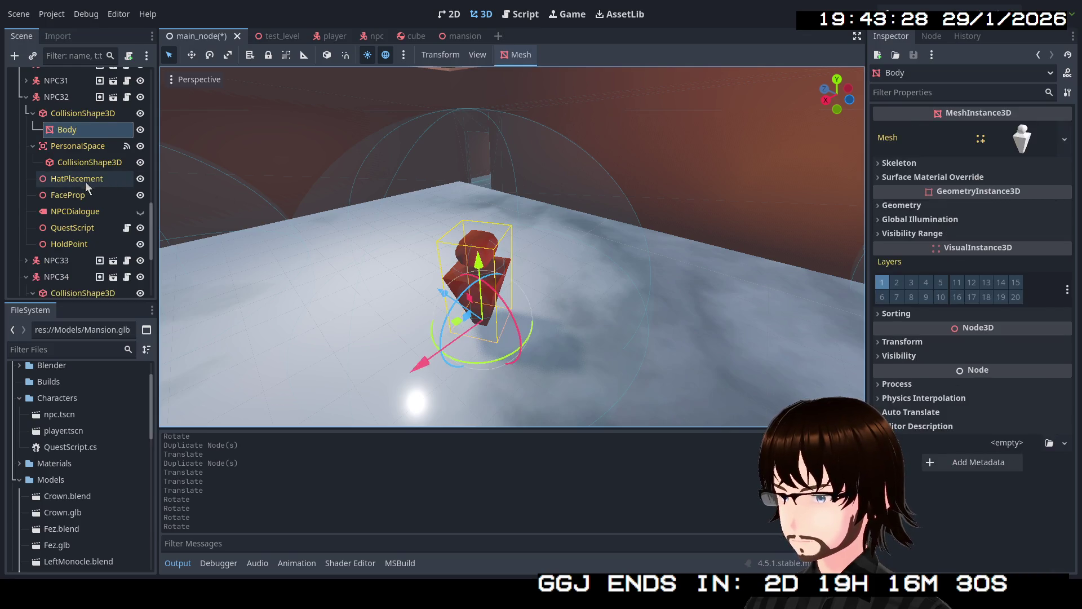
pyautogui.click(73, 197)
pyautogui.press('w')
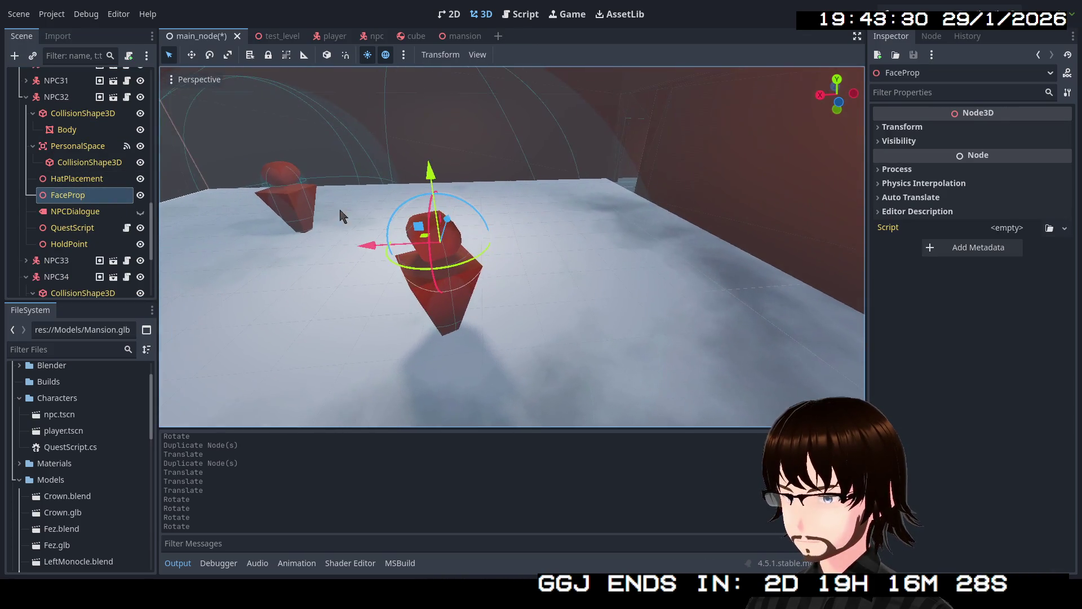
pyautogui.click(59, 99)
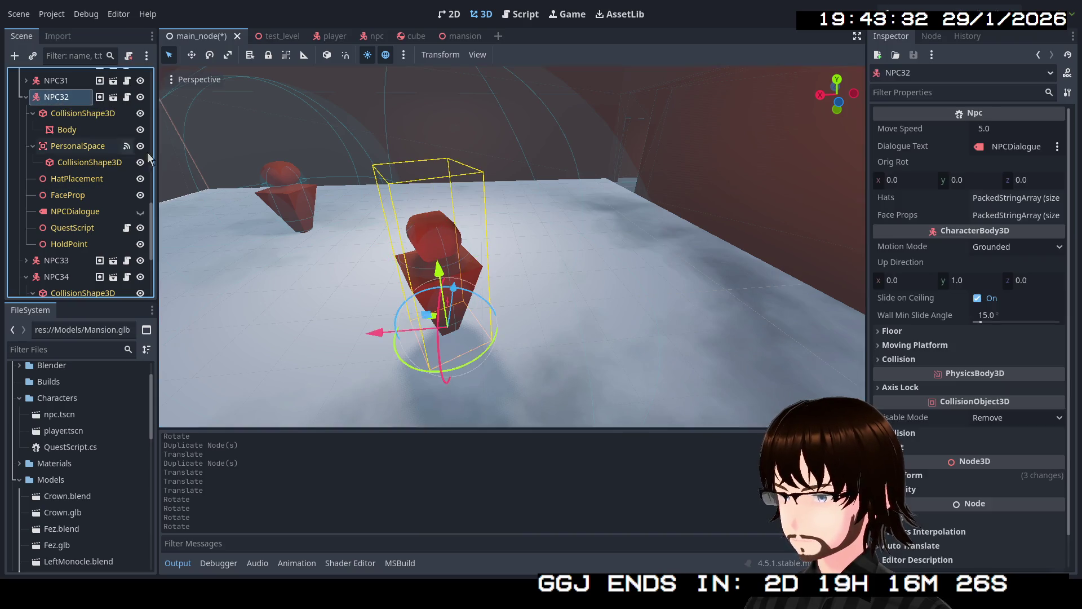
pyautogui.moveTo(479, 364)
pyautogui.mouseDown()
pyautogui.moveTo(429, 369)
pyautogui.moveTo(374, 327)
pyautogui.mouseUp()
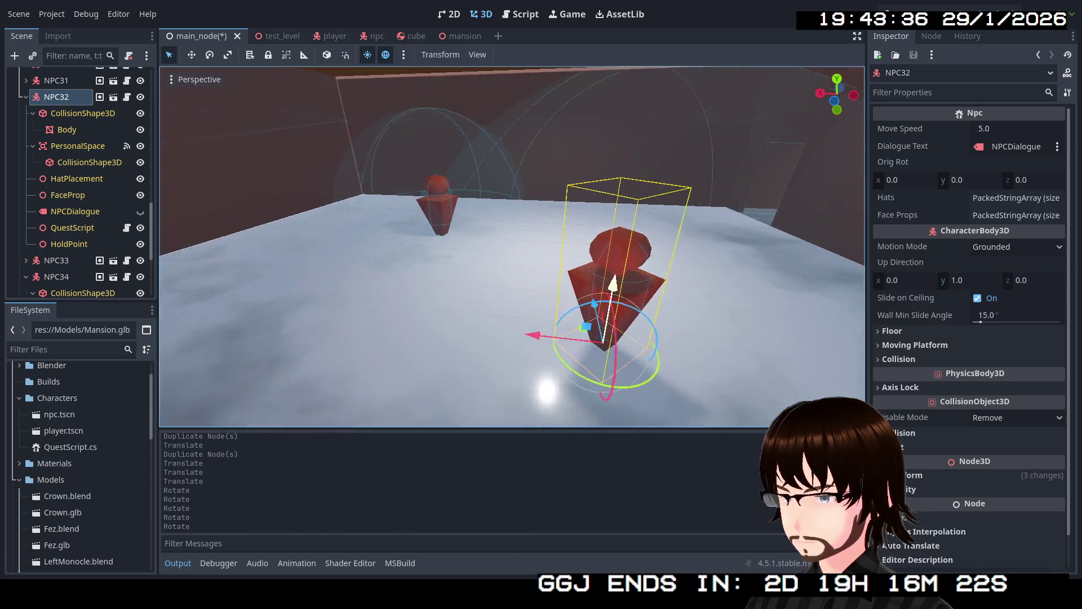
# - Inspect NPC11's FaceProp, turn NPC11 about 21 degrees, then fold NPC32 and NPC34
pyautogui.click(479, 252)
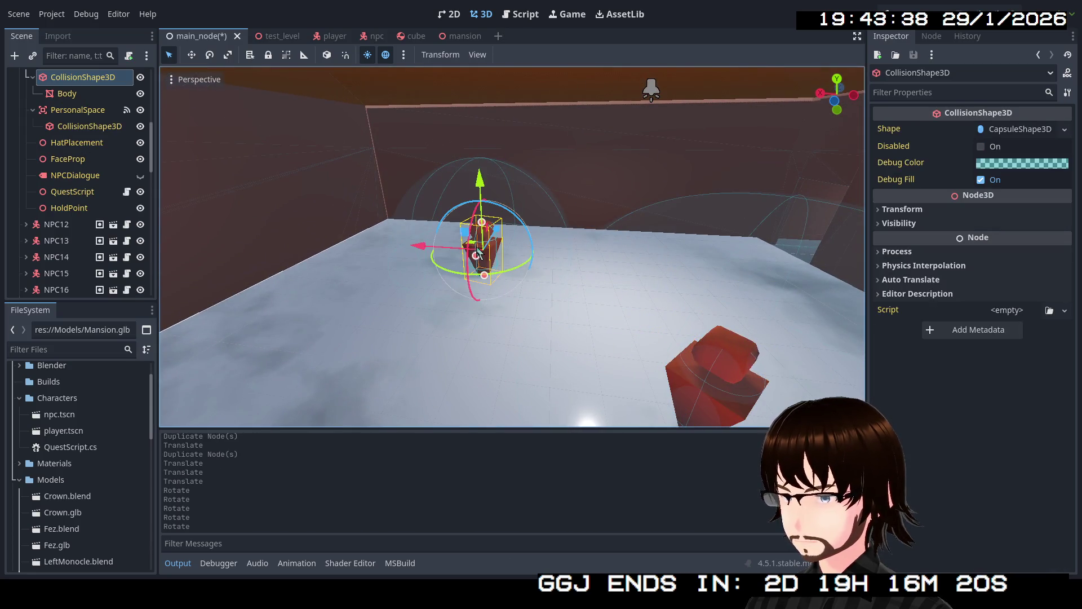
pyautogui.moveTo(501, 296); pyautogui.dragTo(167, 154)
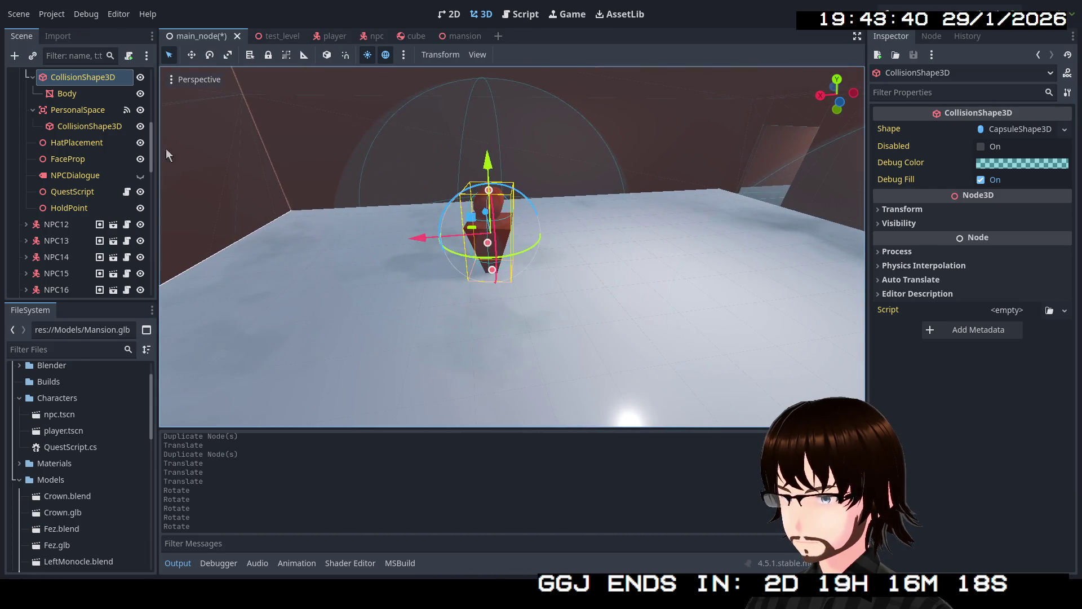
pyautogui.click(85, 159)
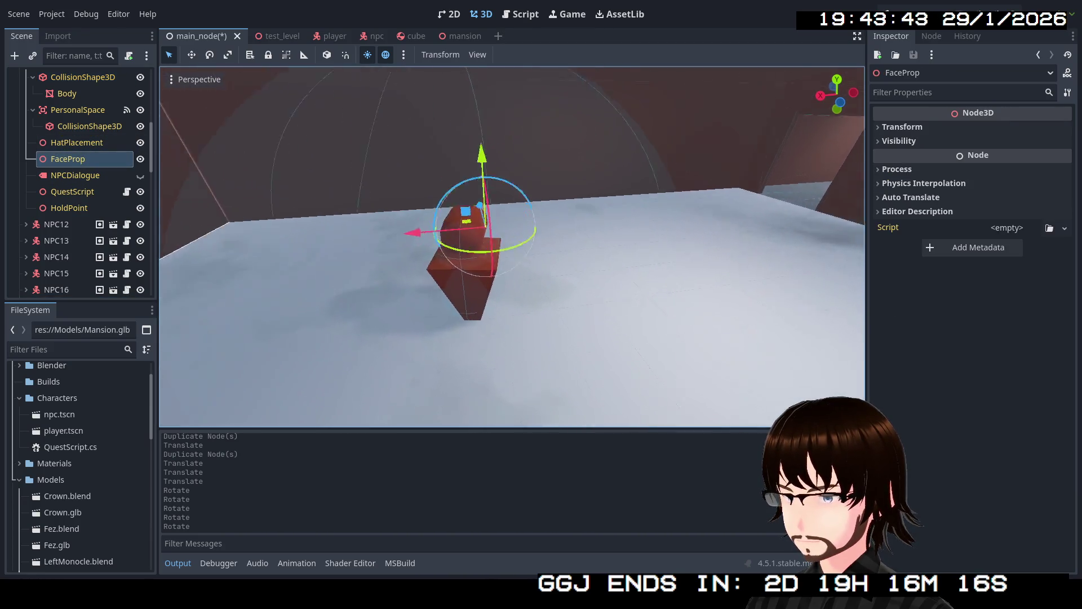
pyautogui.moveTo(512, 246); pyautogui.dragTo(457, 195)
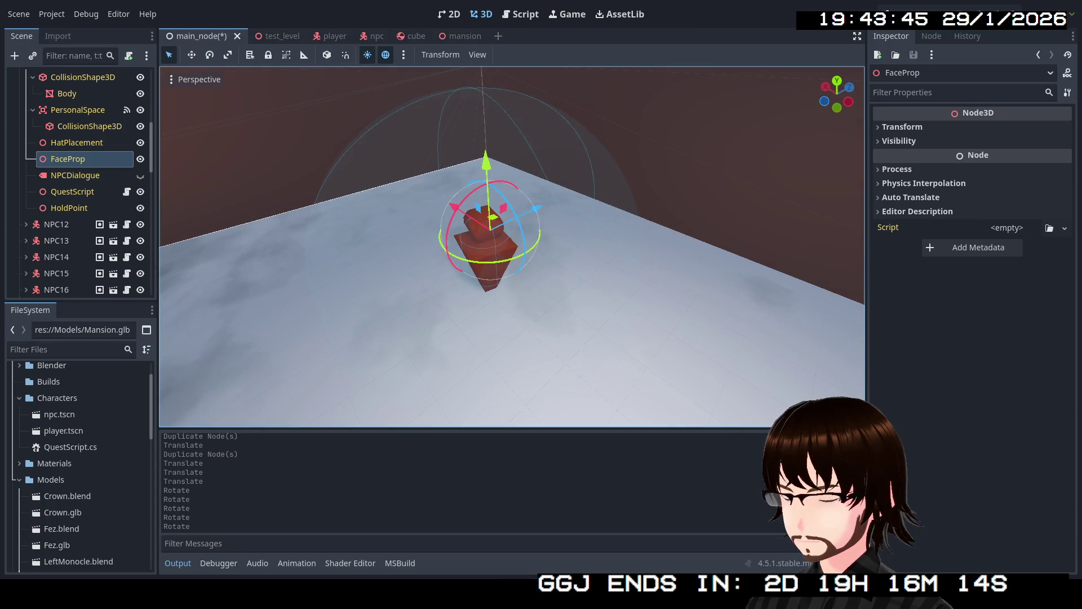
pyautogui.moveTo(341, 214); pyautogui.dragTo(439, 254)
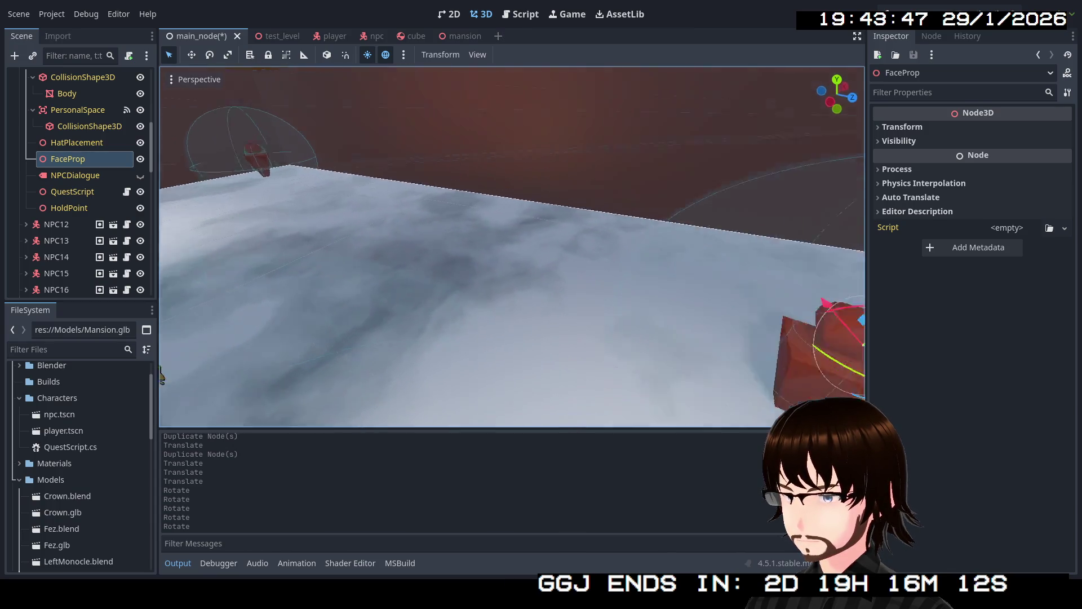
pyautogui.scroll(3, 79, 130)
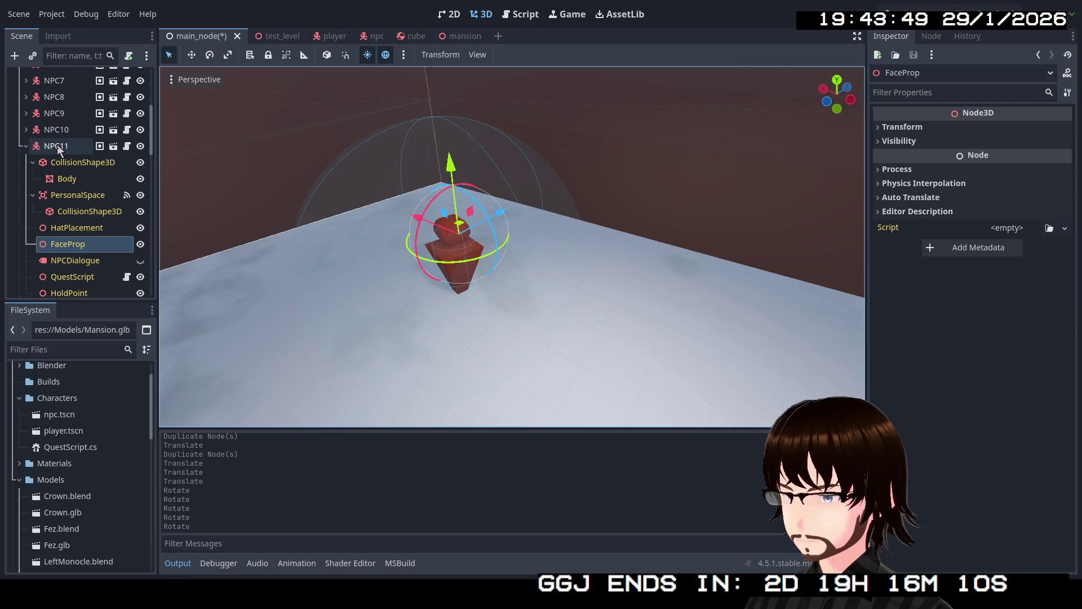
pyautogui.click(57, 145)
pyautogui.moveTo(483, 308); pyautogui.dragTo(467, 324)
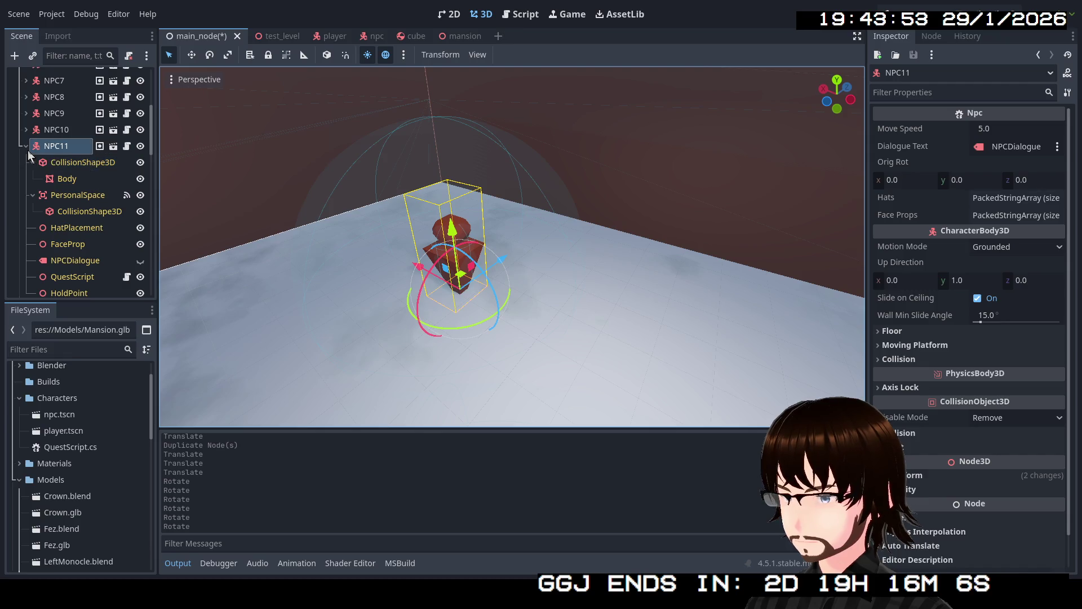
pyautogui.scroll(-10, 74, 215)
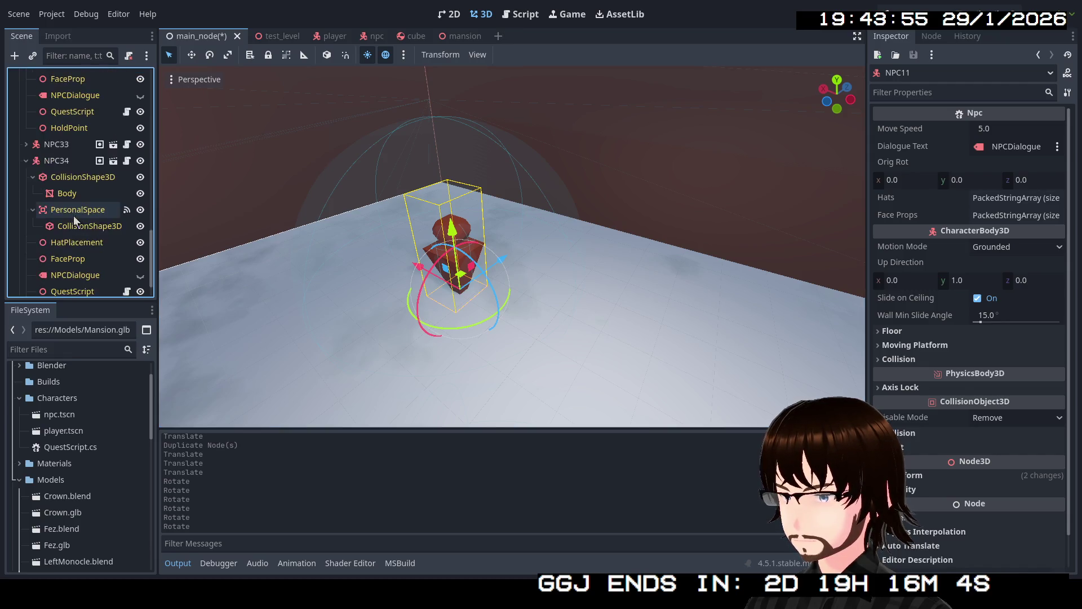
pyautogui.click(25, 150)
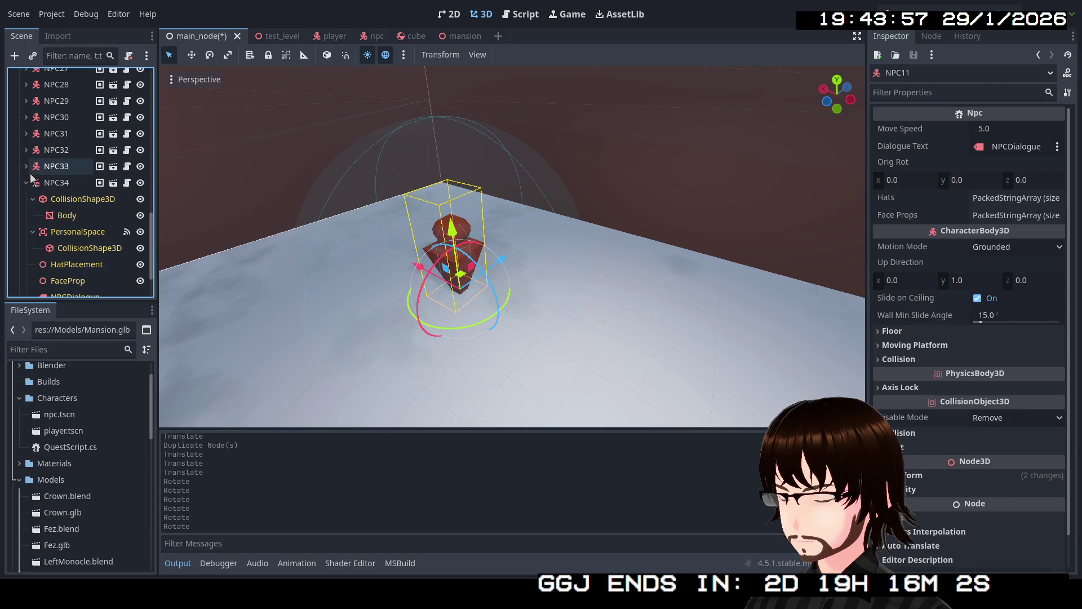
pyautogui.click(25, 183)
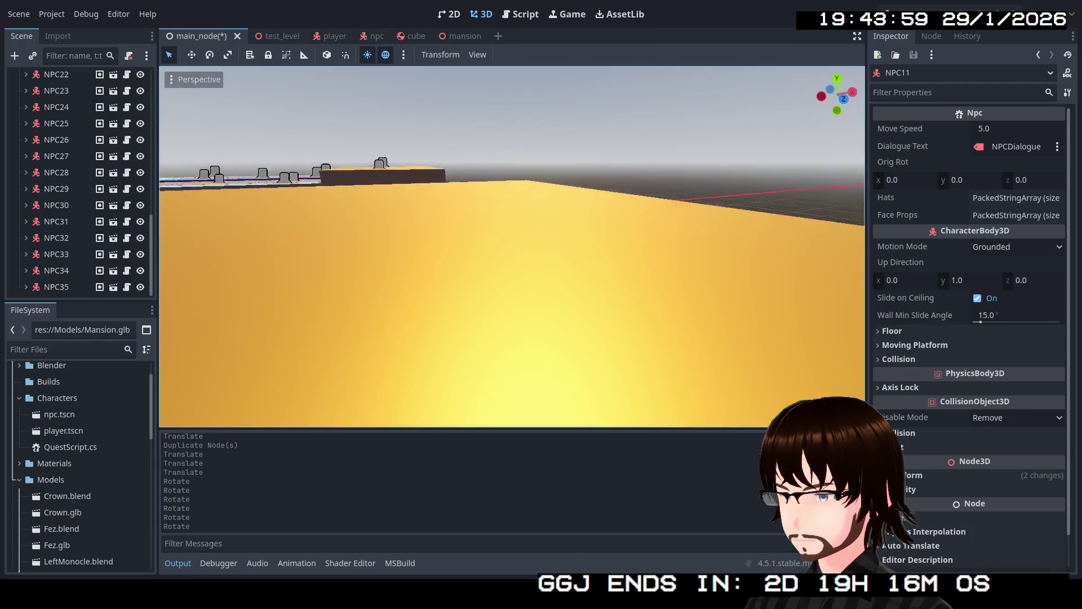
# - Duplicate NPC35 as NPC36 and move it to a new spot on the floor
pyautogui.click(113, 287)
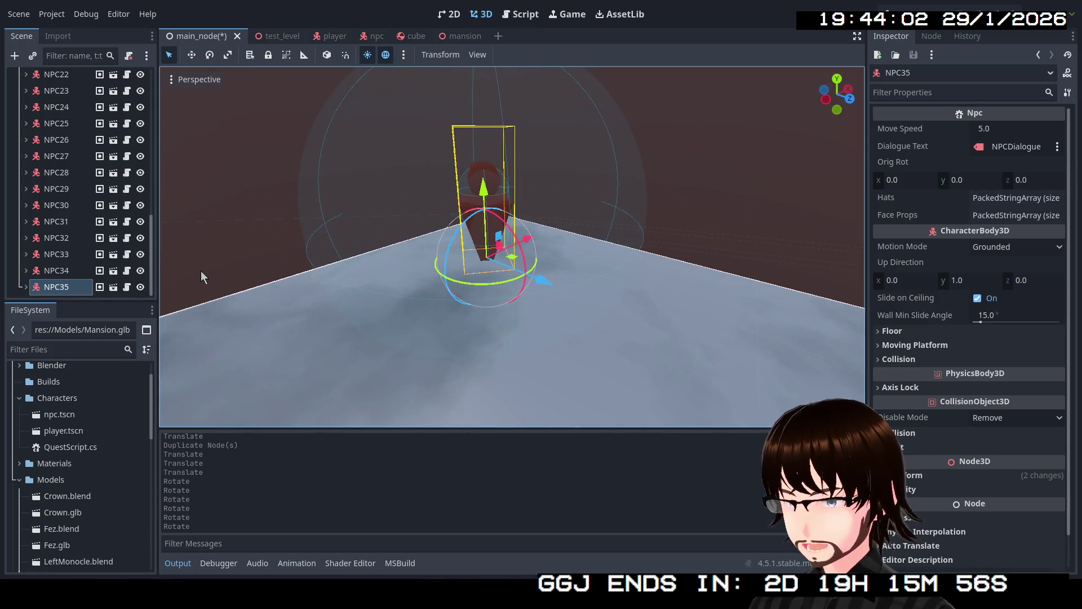
pyautogui.hotkey('ctrl', 'd')
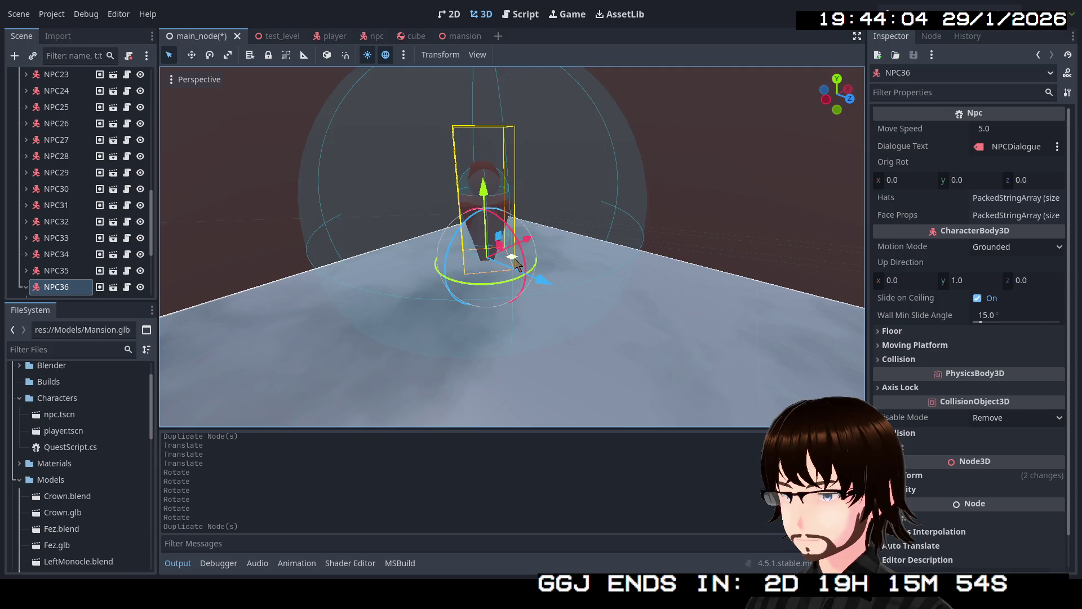
pyautogui.moveTo(514, 262)
pyautogui.mouseDown()
pyautogui.moveTo(571, 286)
pyautogui.moveTo(547, 288)
pyautogui.mouseUp()
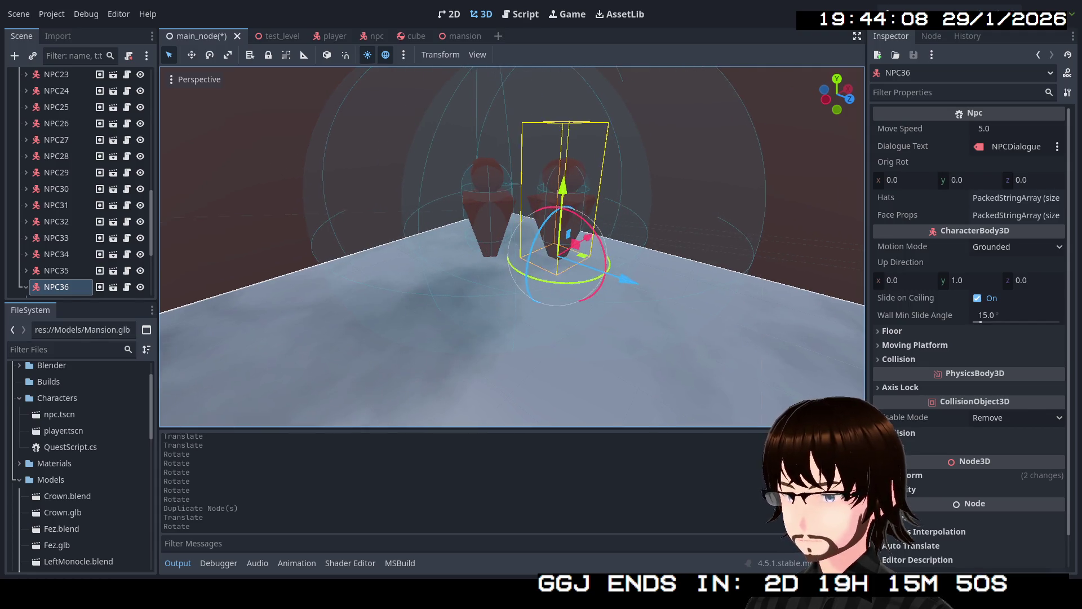
pyautogui.scroll(-5, 547, 288)
pyautogui.scroll(-5, 547, 288)
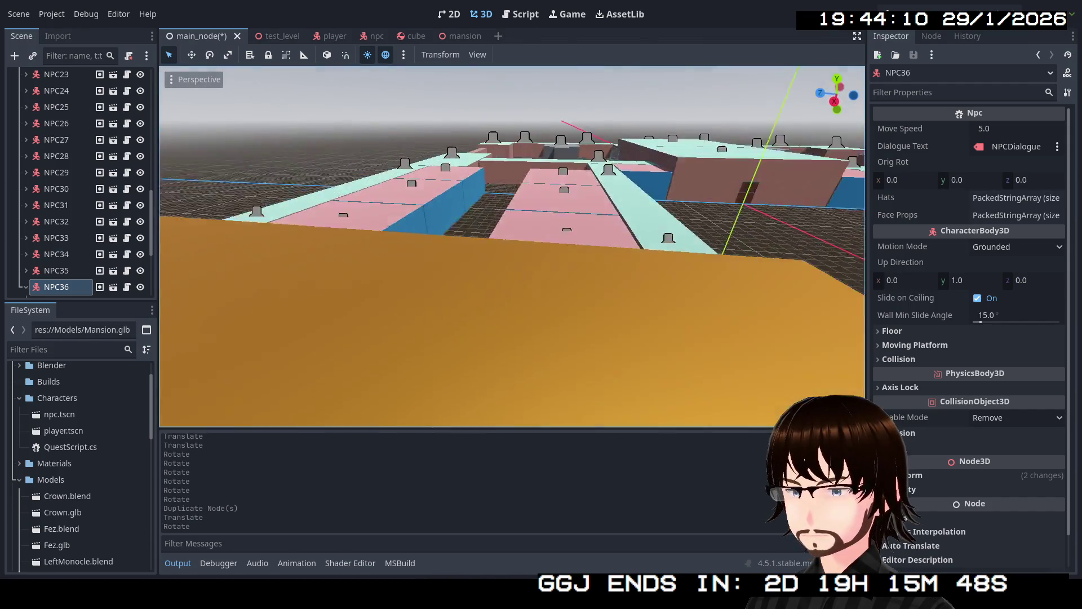
pyautogui.scroll(2, 513, 247)
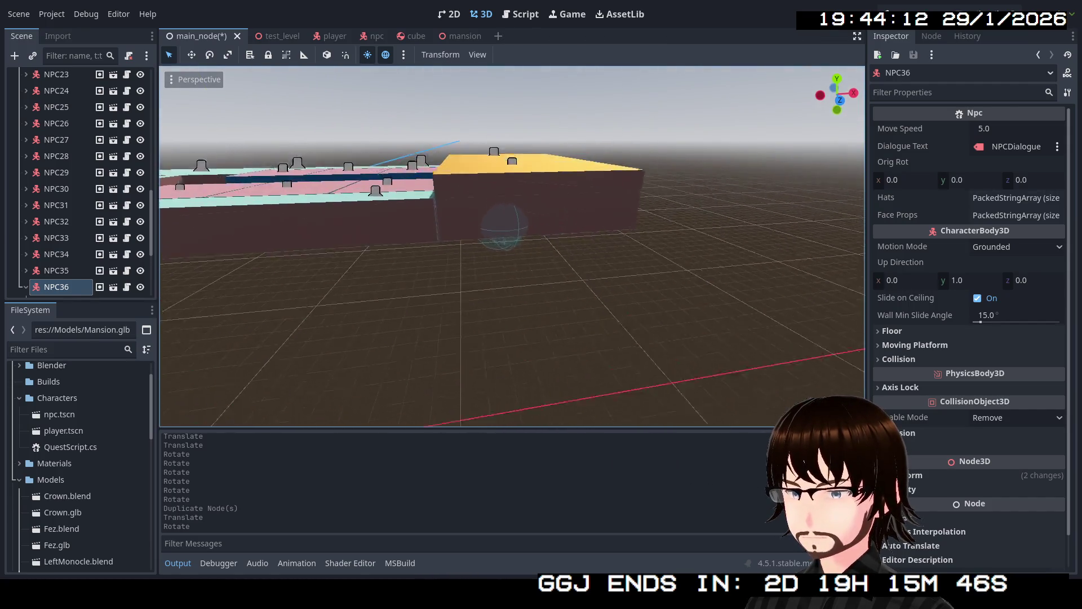
pyautogui.scroll(2, 513, 246)
pyautogui.scroll(3, 512, 246)
pyautogui.scroll(3, 512, 246)
# - Fly through the mansion to the white-floored room and select NPC31's body
pyautogui.press('w')
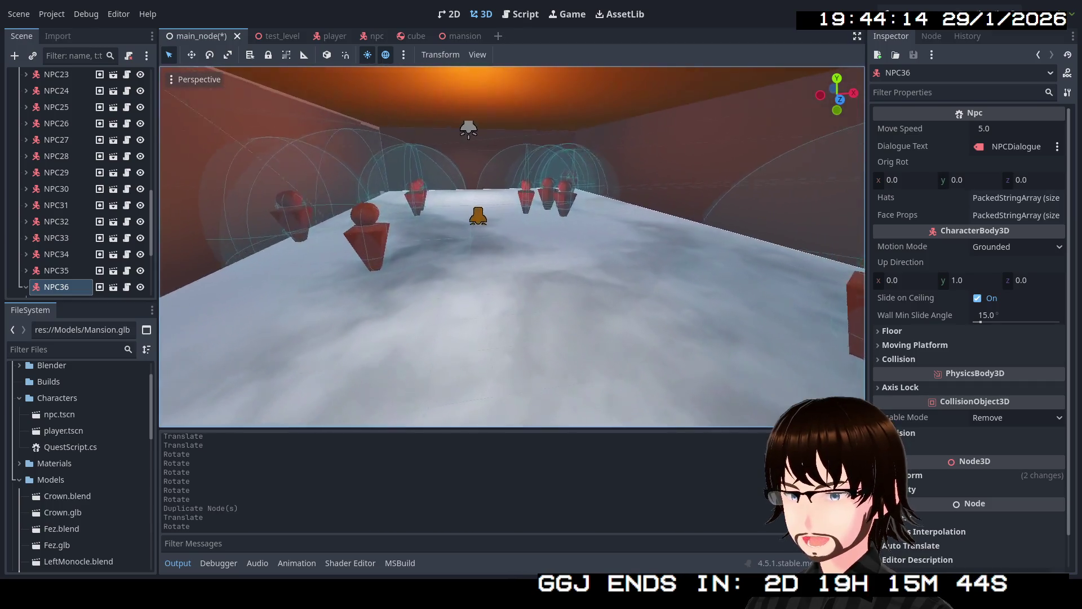
pyautogui.press('w')
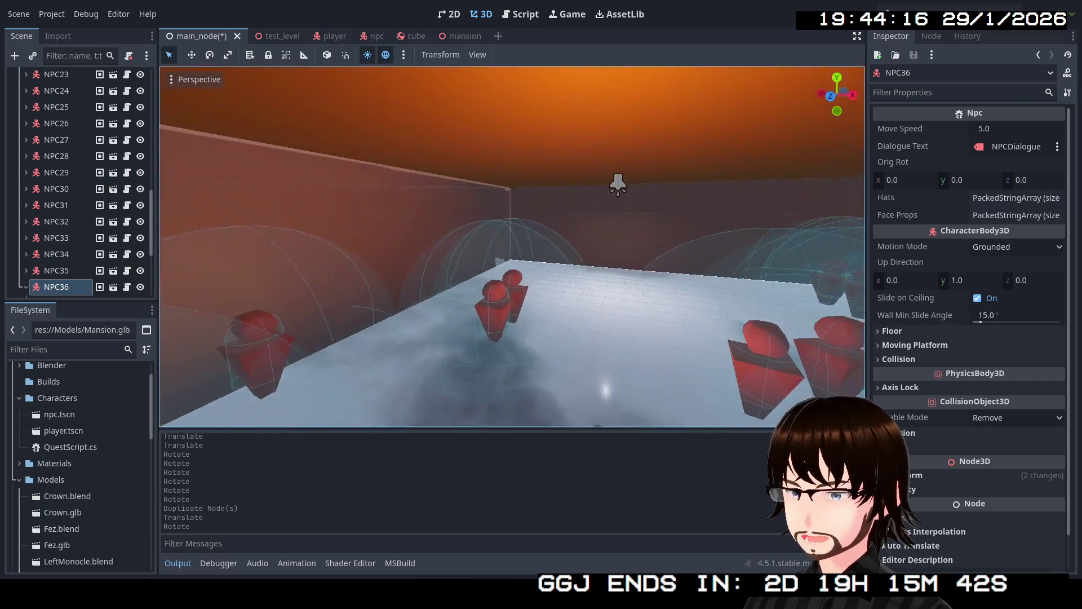
pyautogui.press('w')
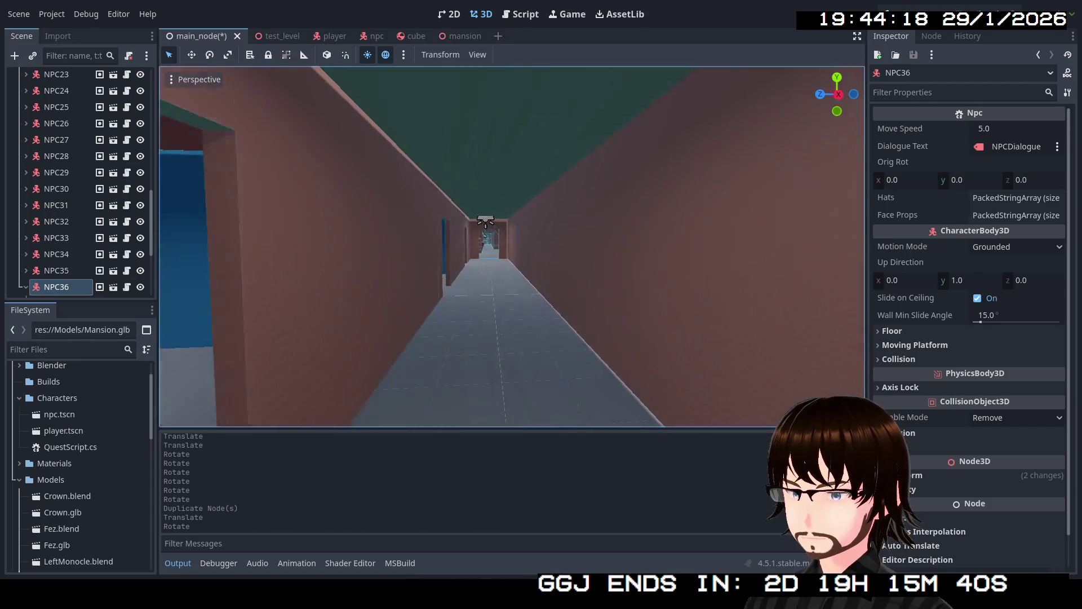
pyautogui.press('w')
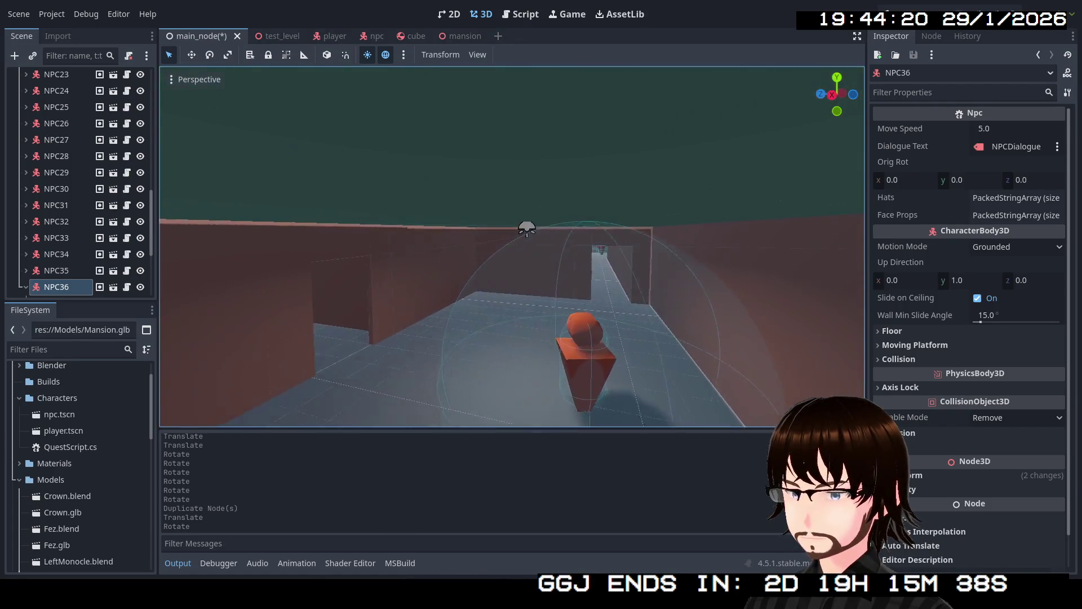
pyautogui.press('w')
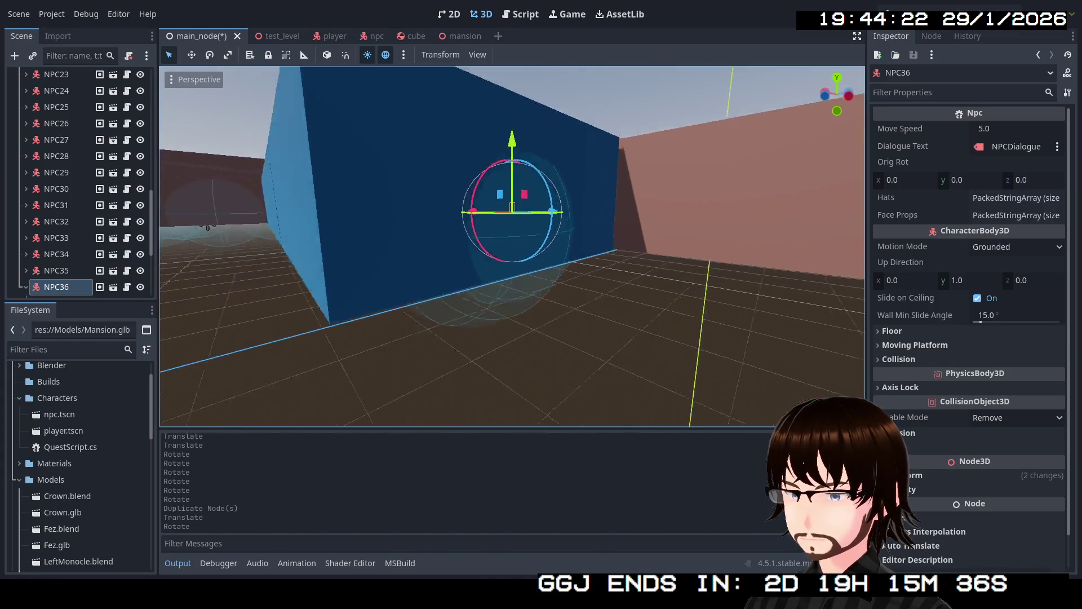
pyautogui.press('w')
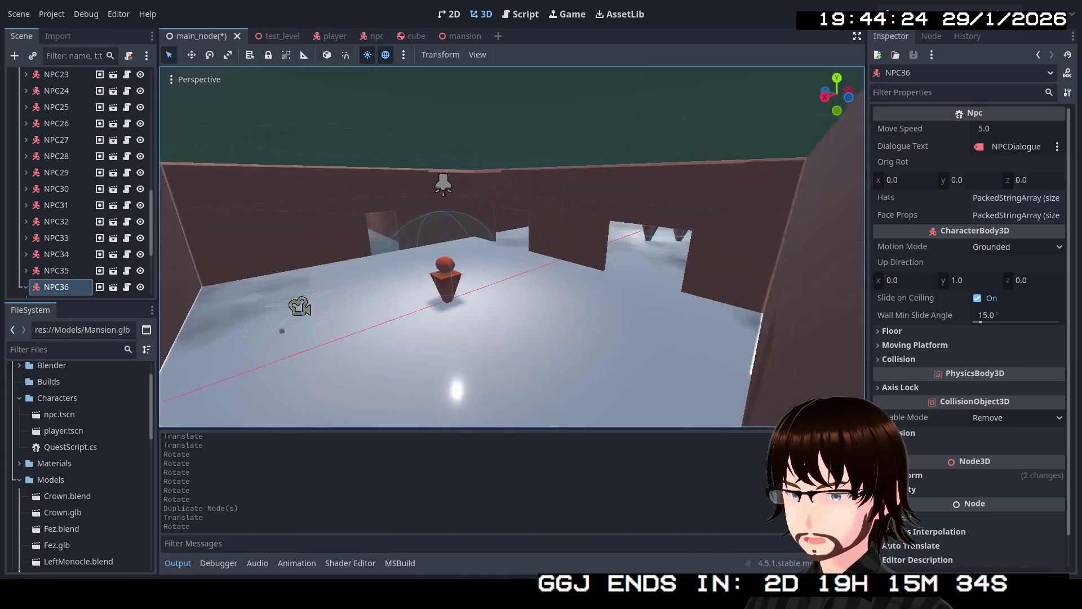
pyautogui.press('w')
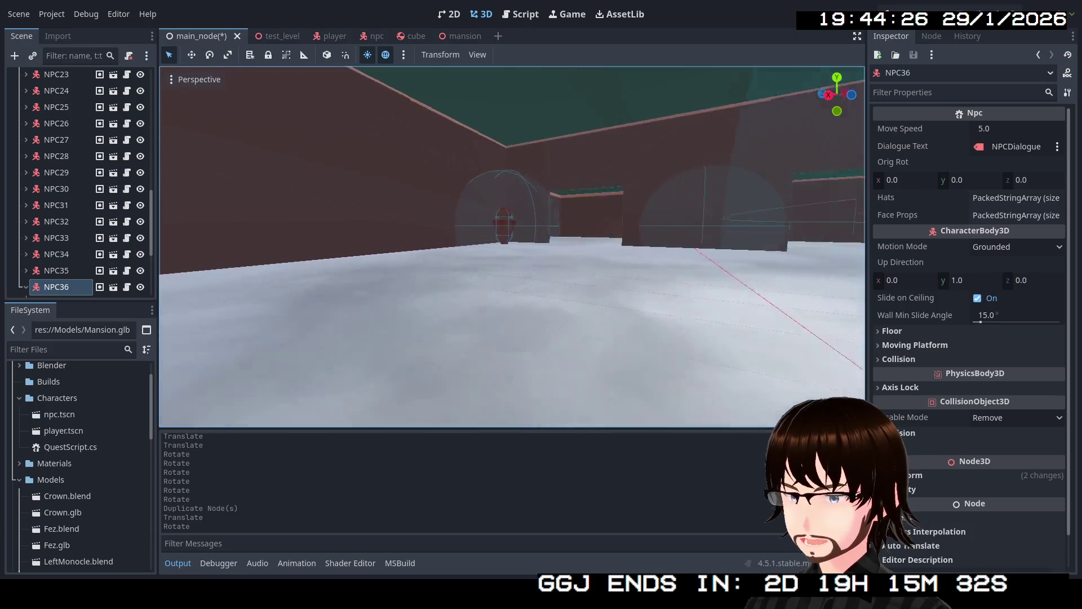
pyautogui.press('w')
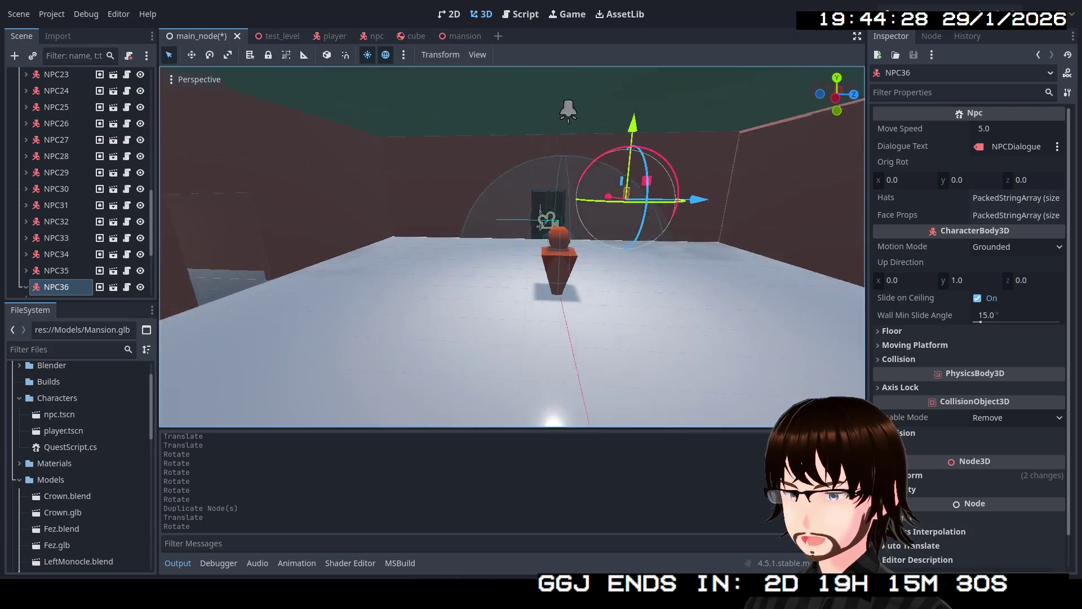
pyautogui.press('w')
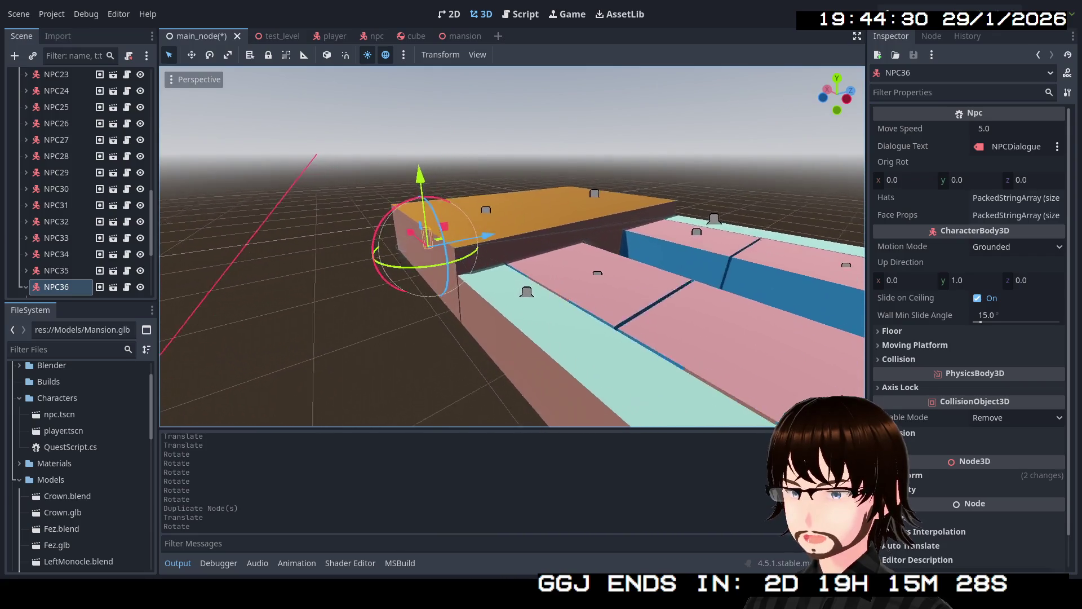
pyautogui.press('w')
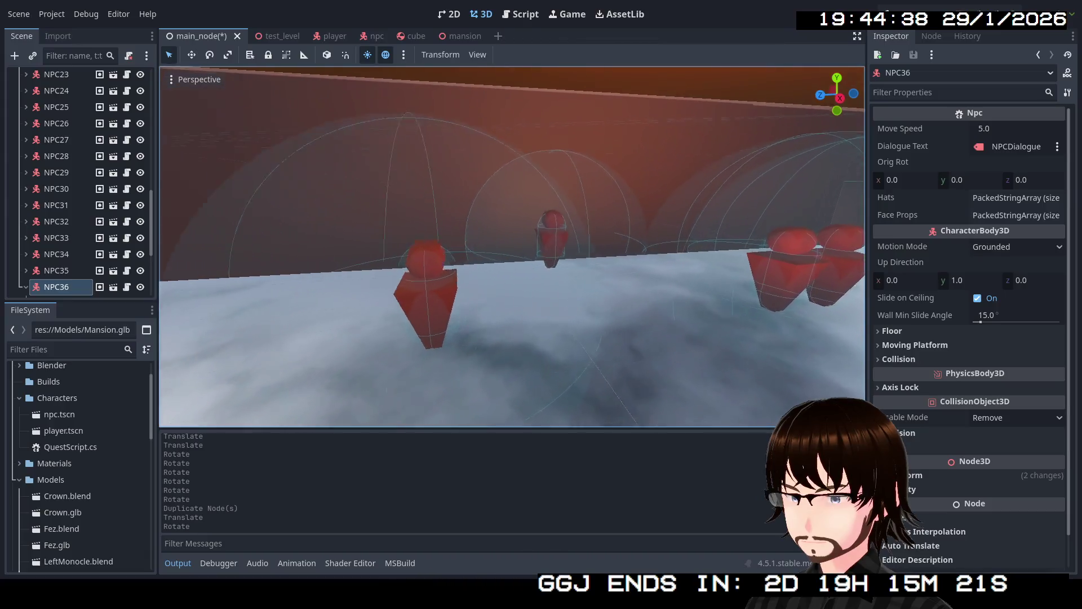
pyautogui.click(457, 227)
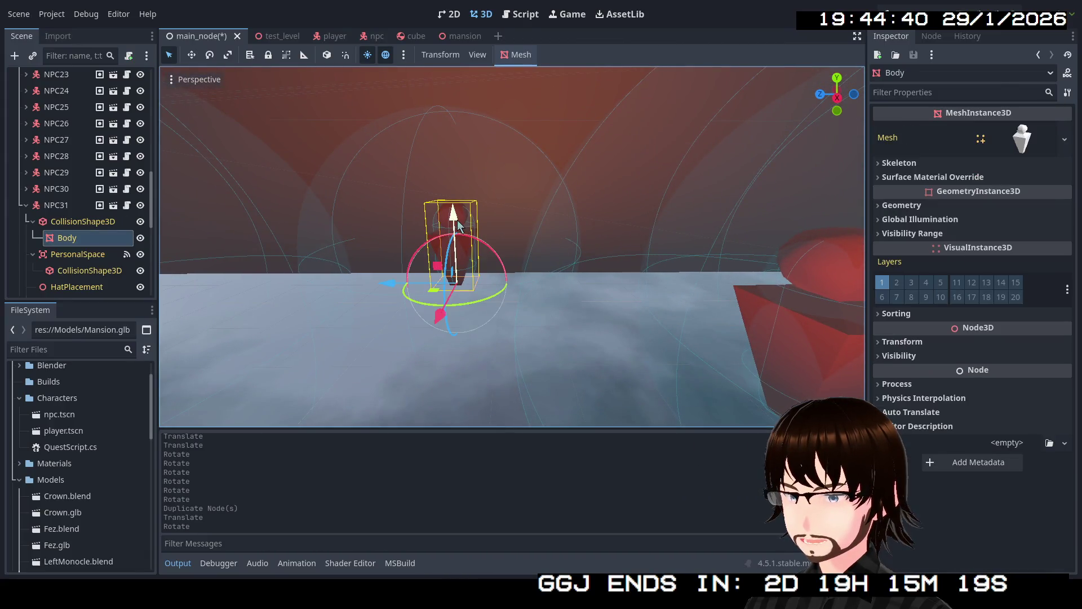
pyautogui.scroll(3, 74, 200)
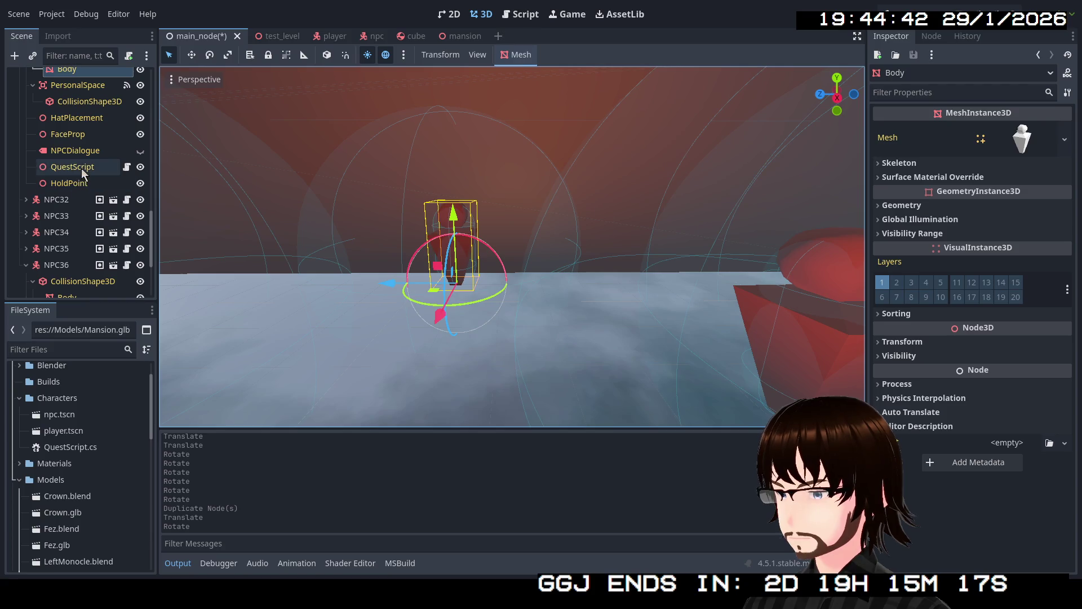
# - Write NPC31's QuestScript Quest Begin Text asking for more booze
pyautogui.click(72, 167)
pyautogui.click(1024, 129)
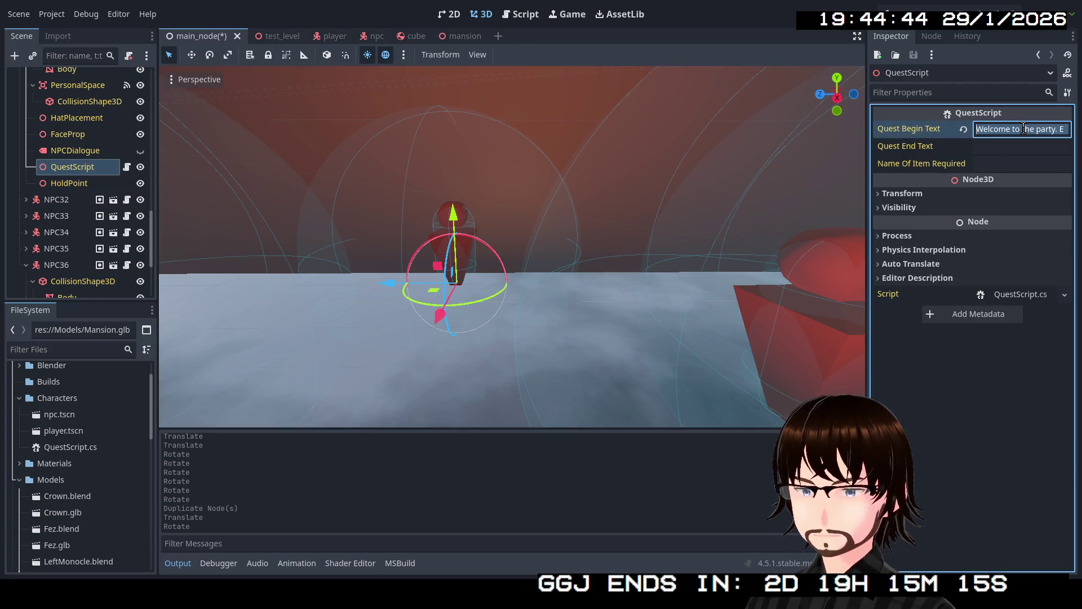
pyautogui.write('Hey, can you')
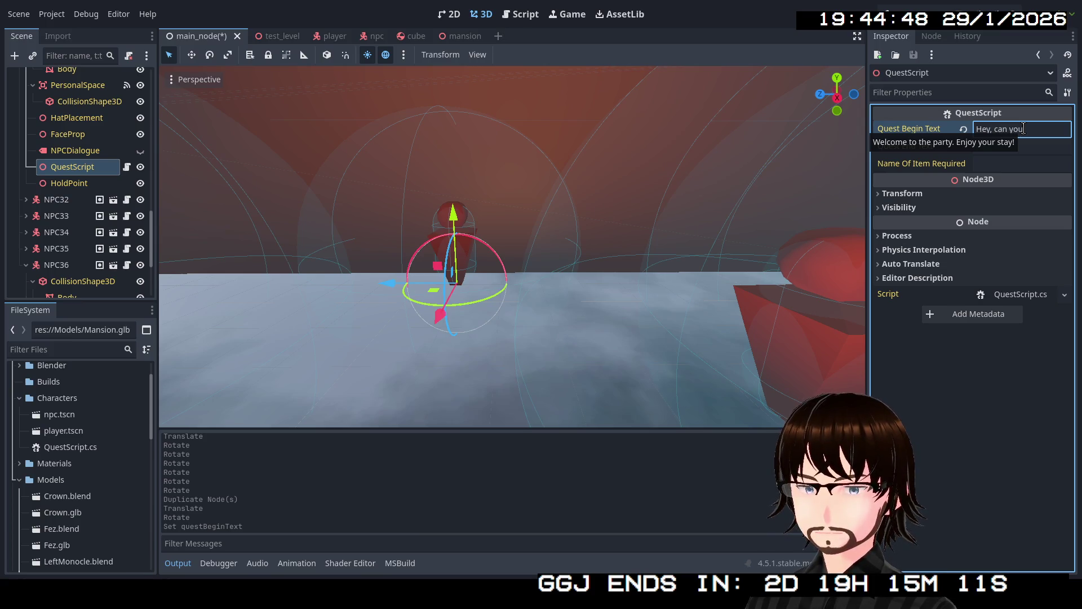
pyautogui.write('ne')
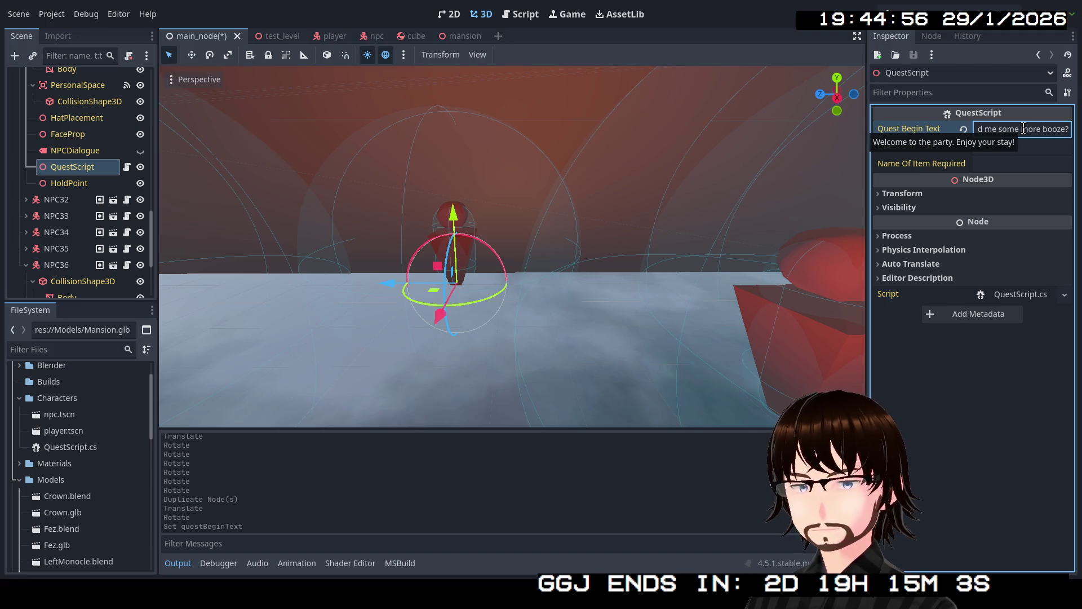
pyautogui.write('th')
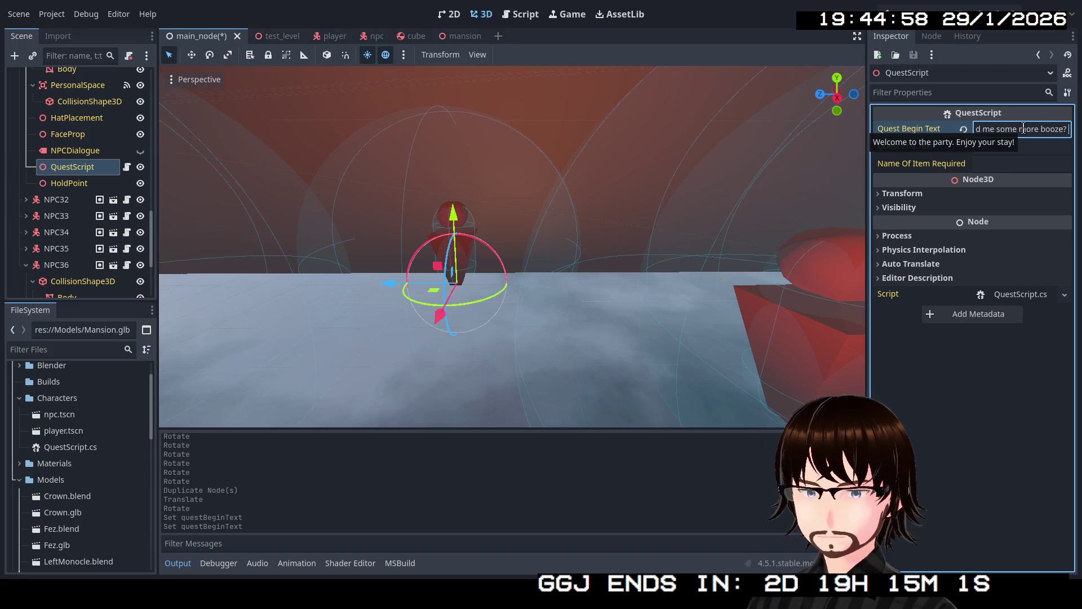
pyautogui.write('ese guys drink like a fish!')
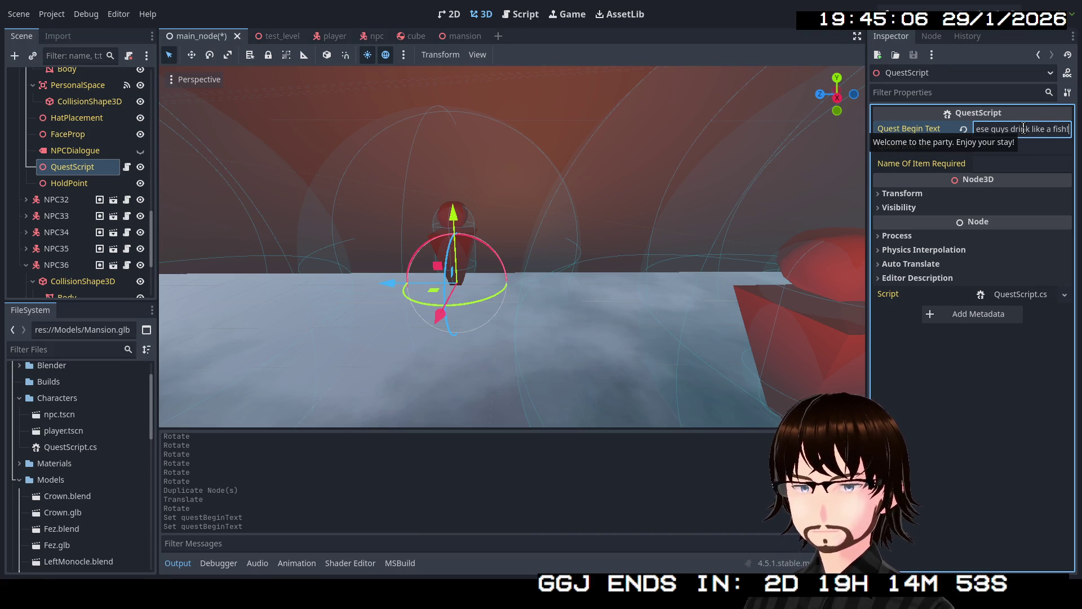
pyautogui.click(1005, 147)
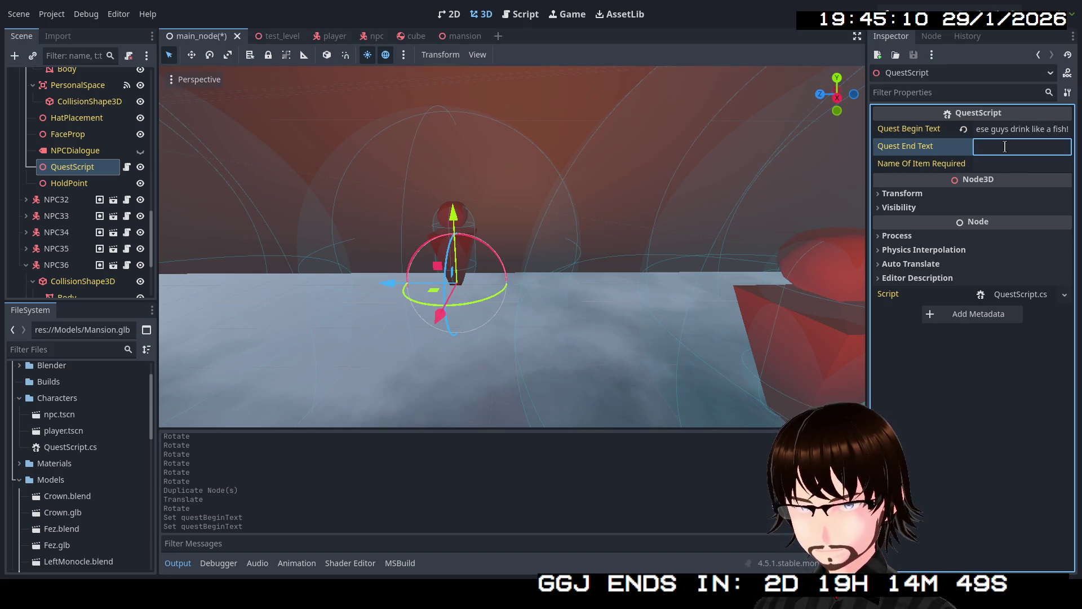
pyautogui.write('T')
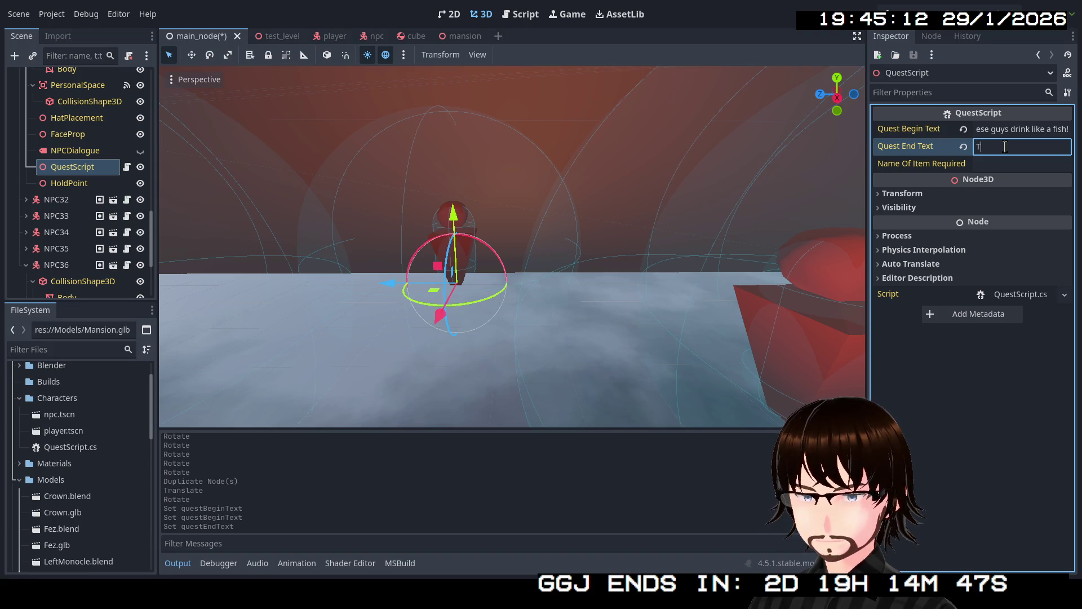
pyautogui.write('hanks, man. I owe')
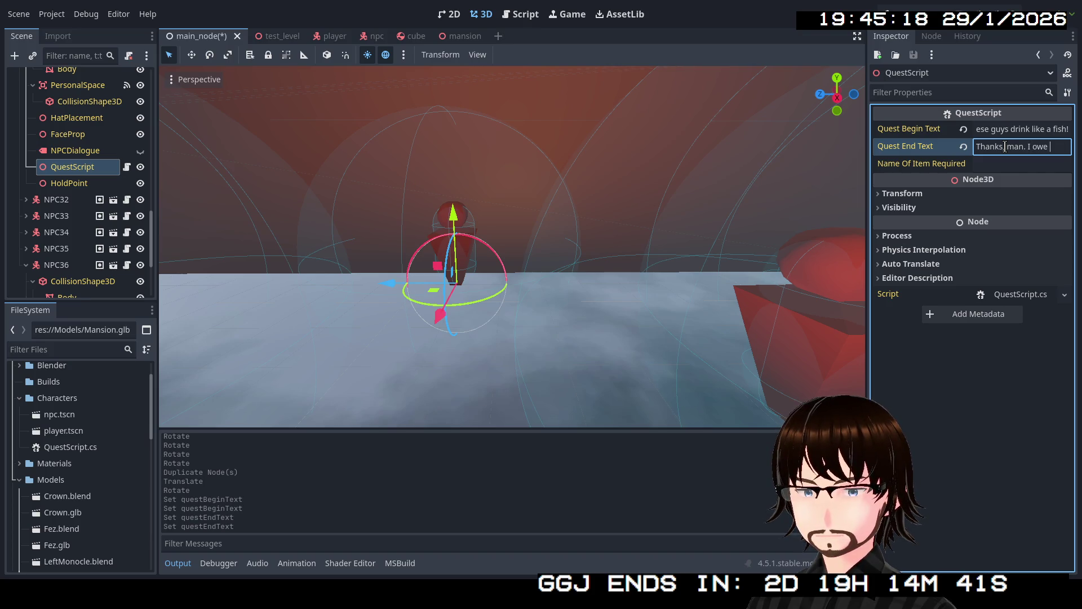
pyautogui.write('ne.')
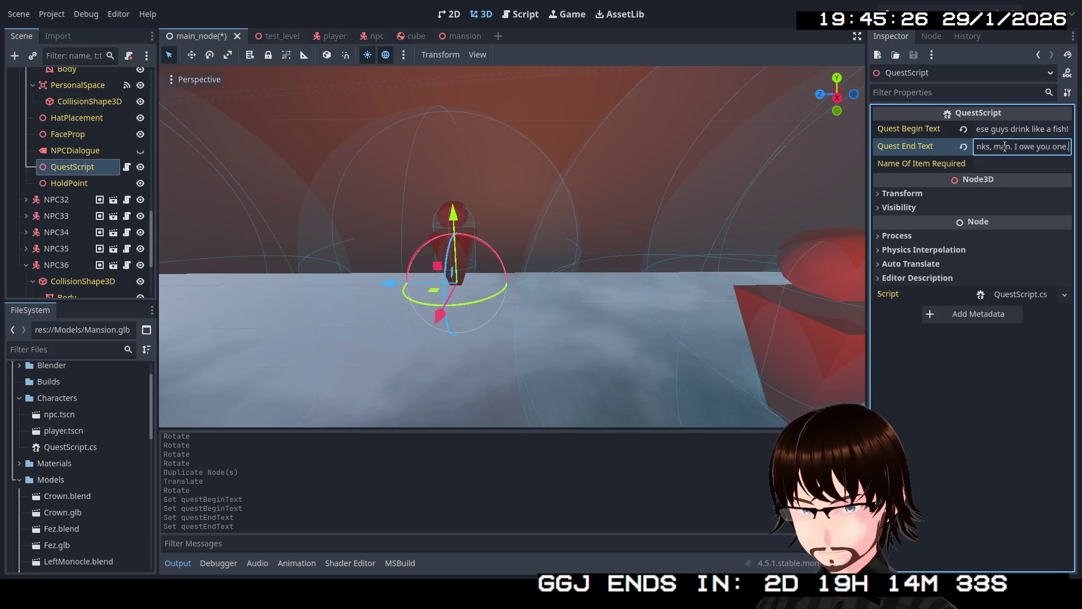
pyautogui.write('Here, have this.')
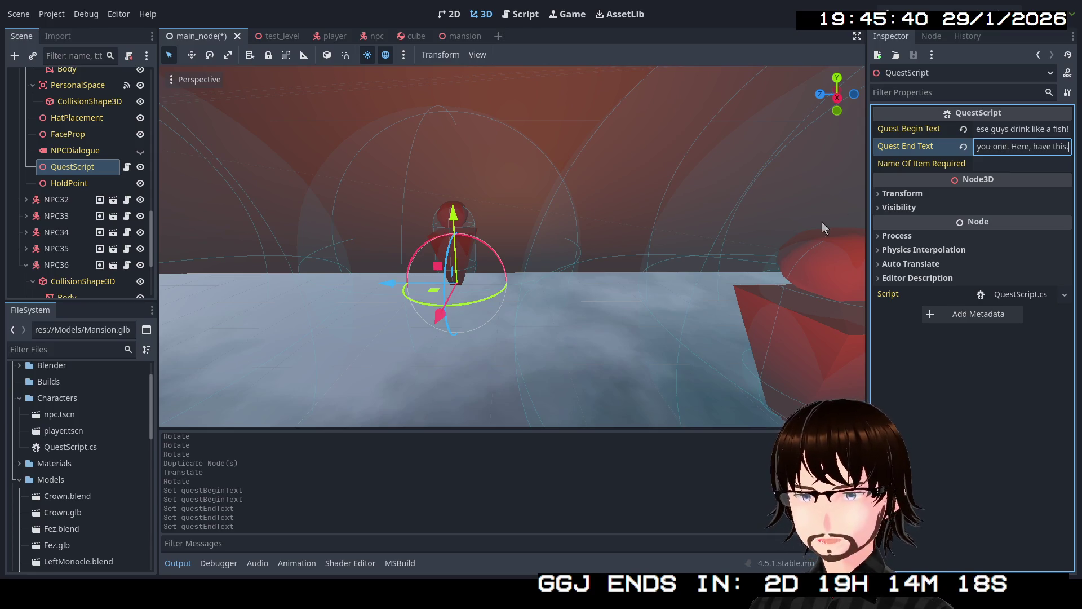
# - Finish the Quest End Text '…you one. Here, have this.' and leave the field
pyautogui.rightClick(694, 278)
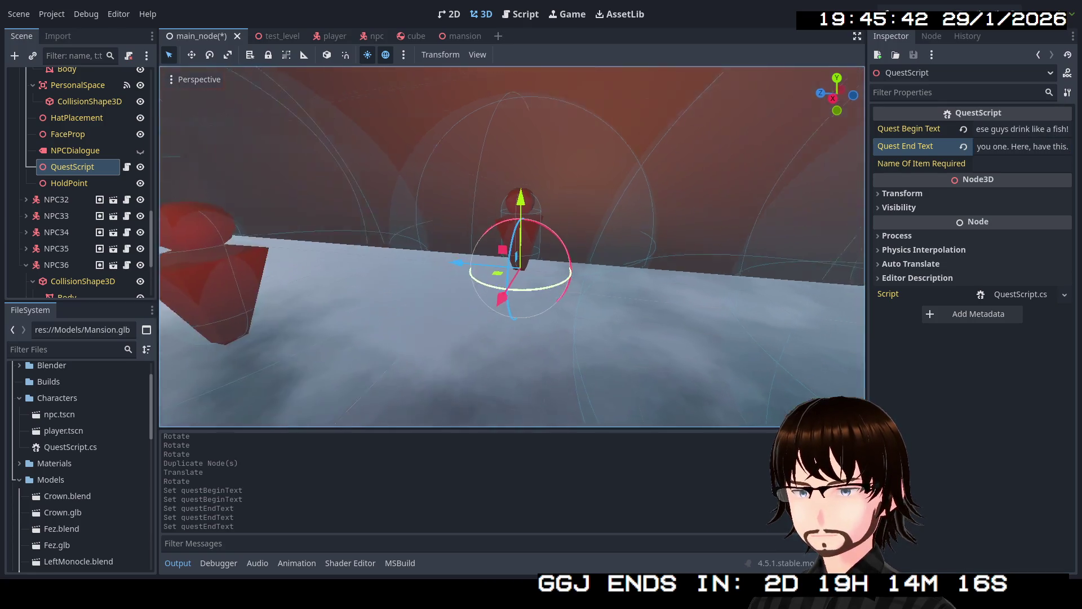
pyautogui.press('w')
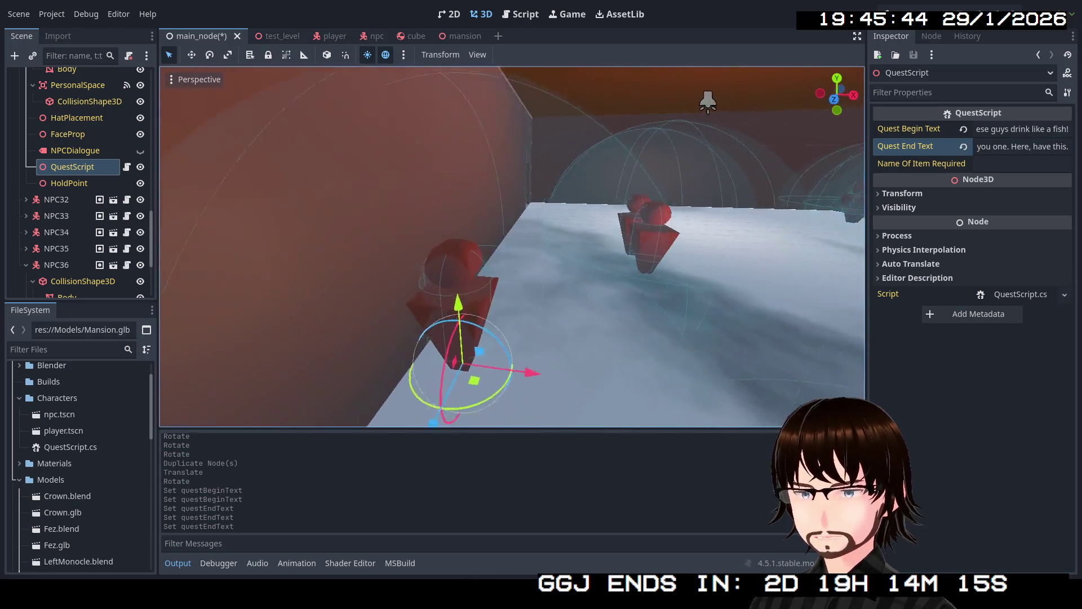
pyautogui.press('w')
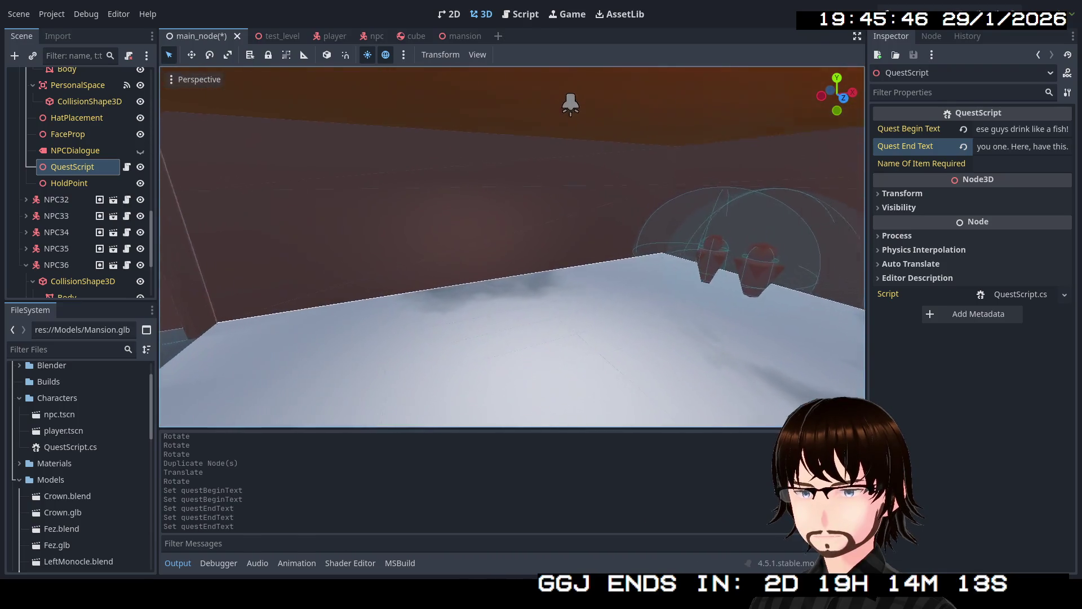
pyautogui.press('s')
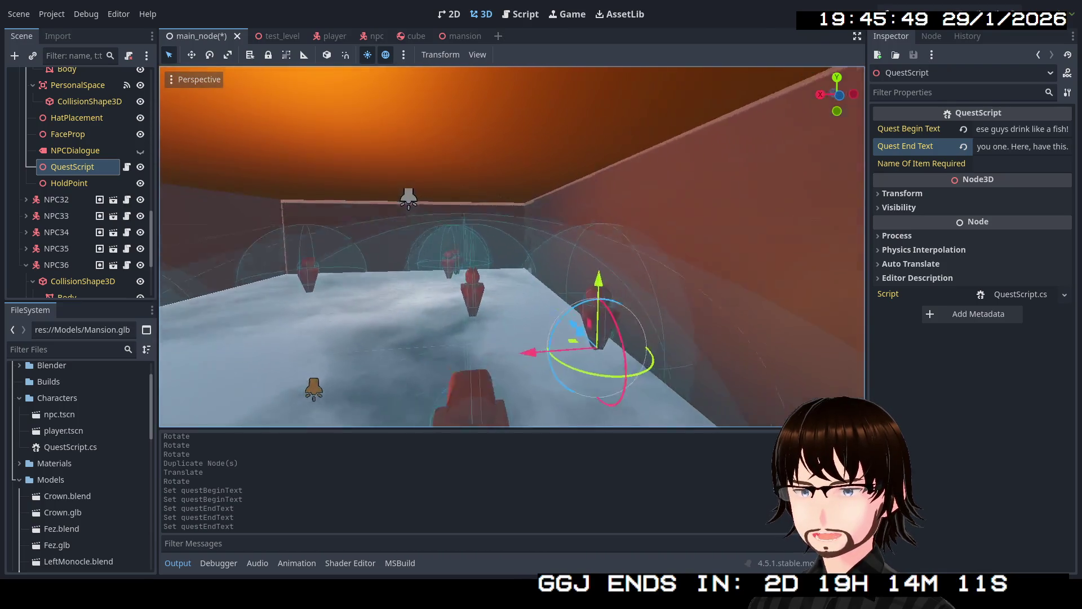
pyautogui.press('w')
pyautogui.press('s')
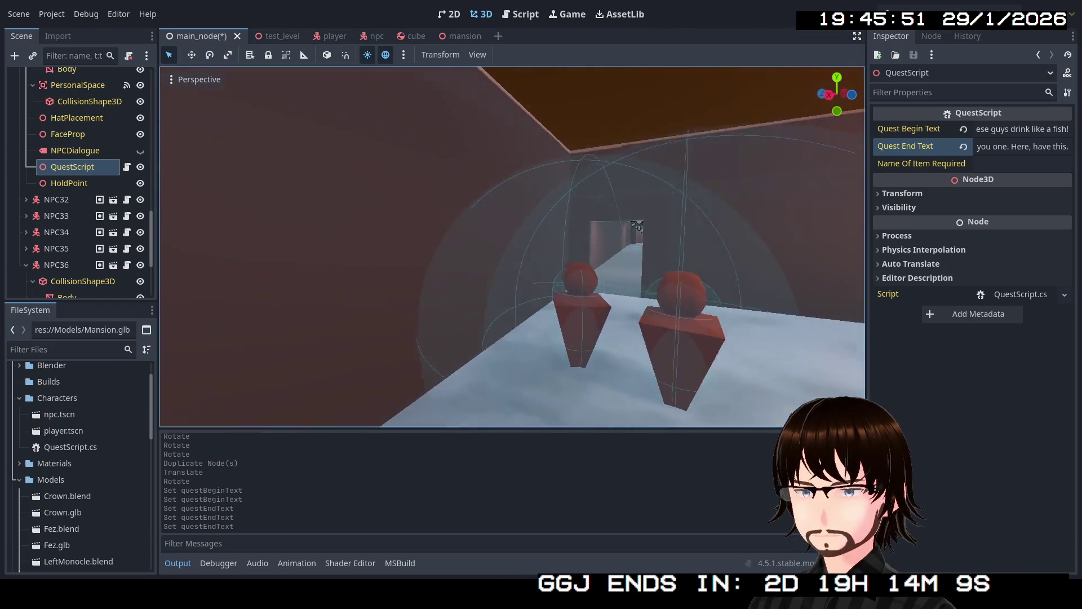
pyautogui.press('w')
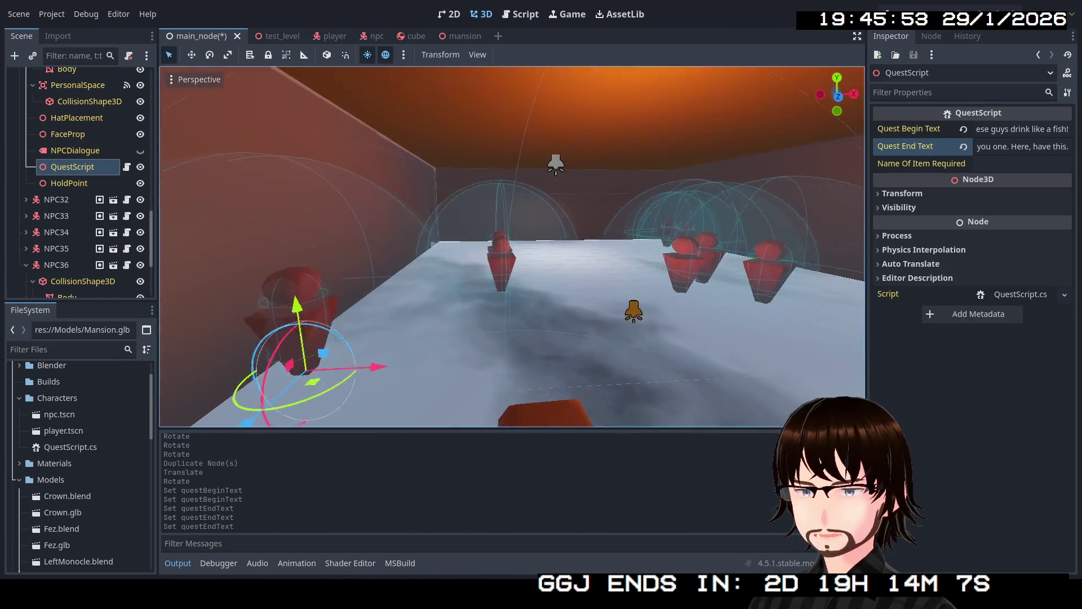
pyautogui.press('s')
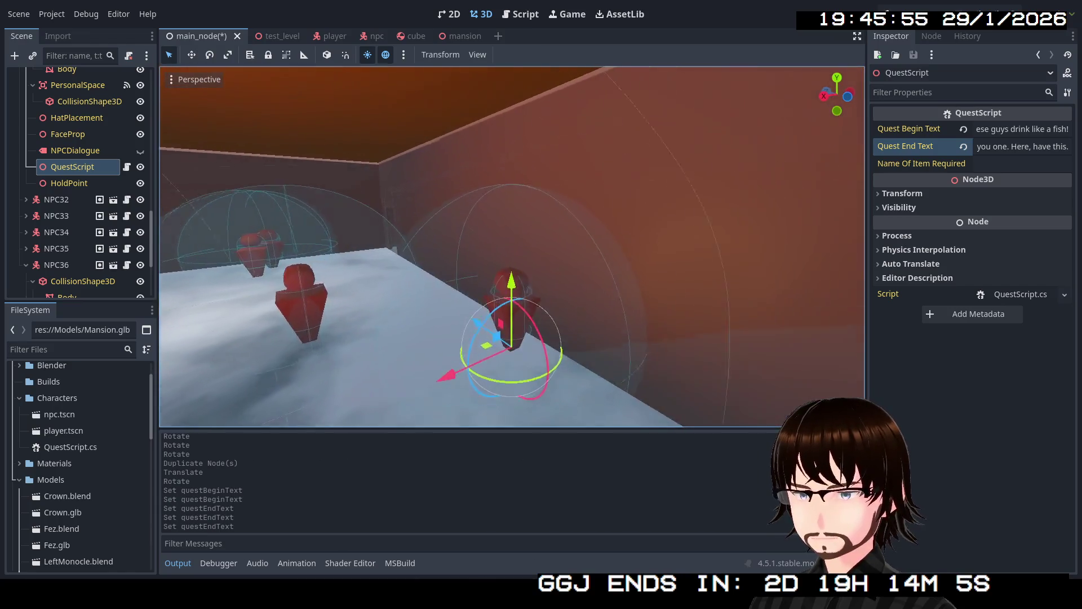
pyautogui.press('w')
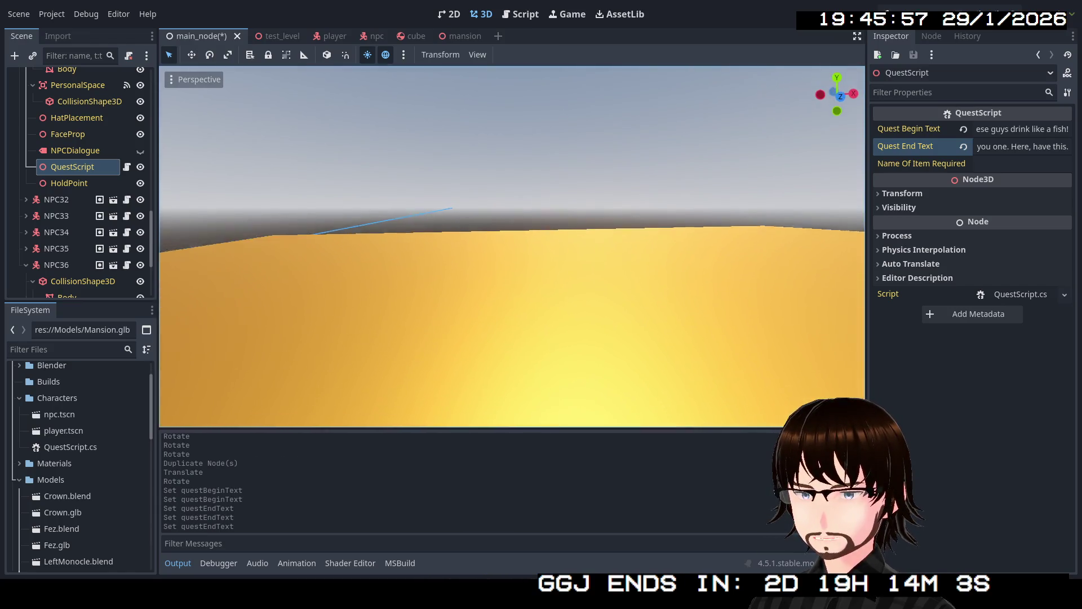
pyautogui.press('w')
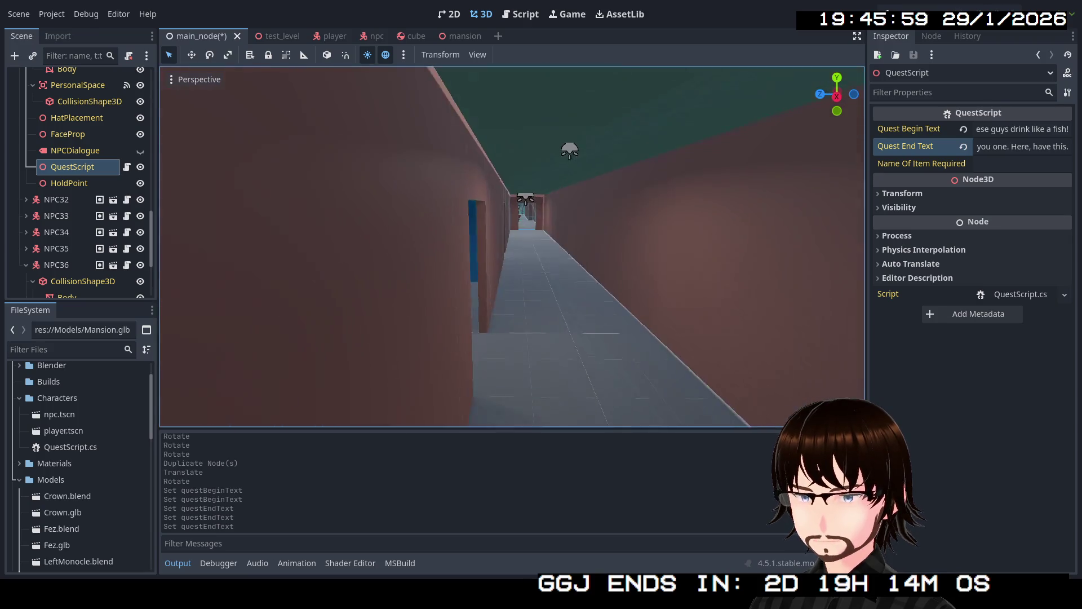
pyautogui.press('w')
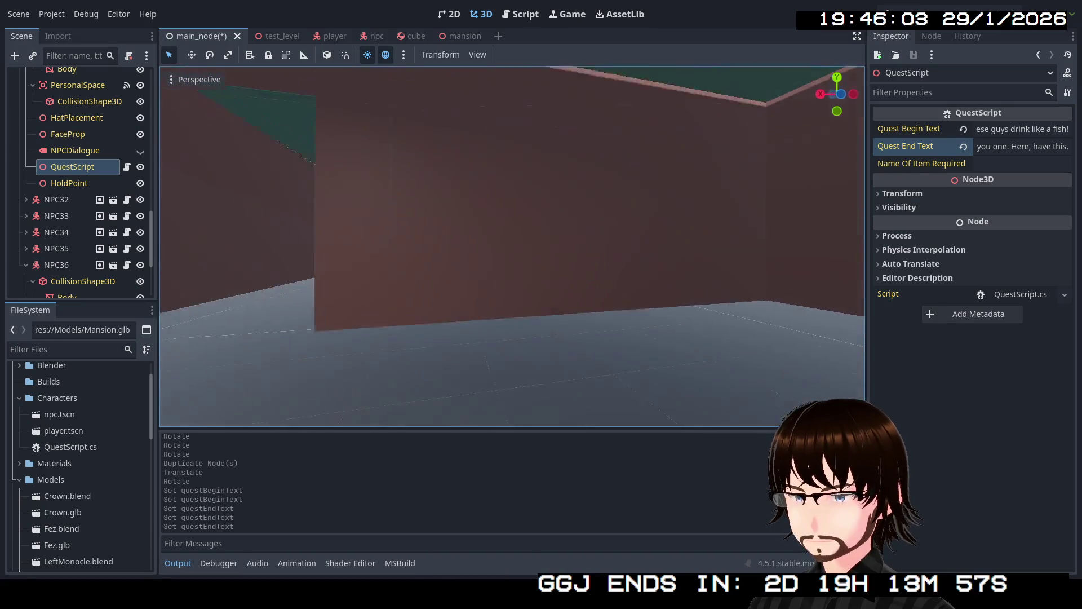
pyautogui.press('w')
pyautogui.press('w')
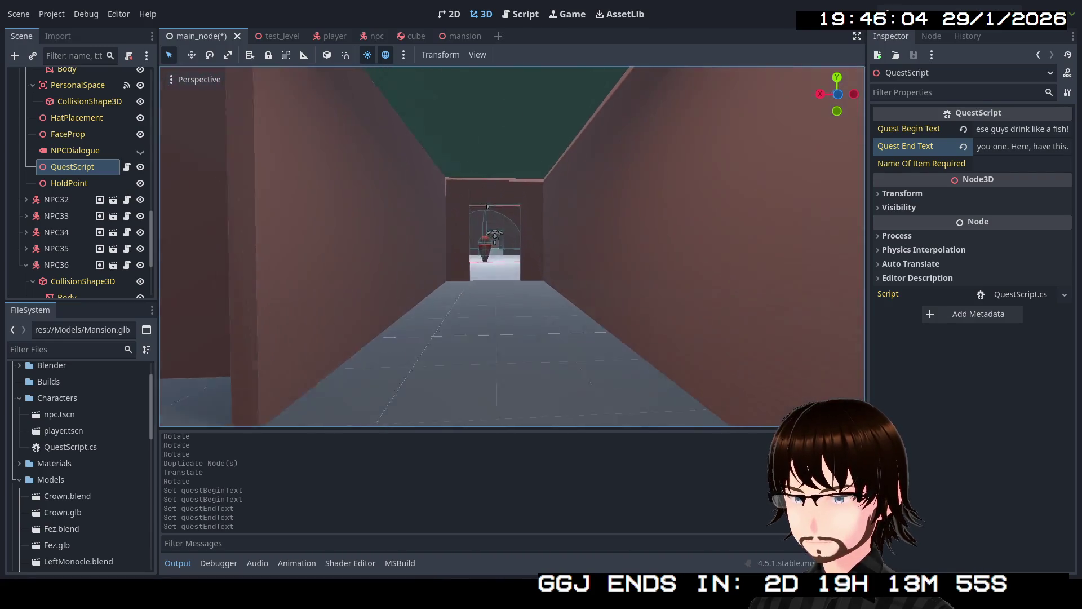
pyautogui.press('w')
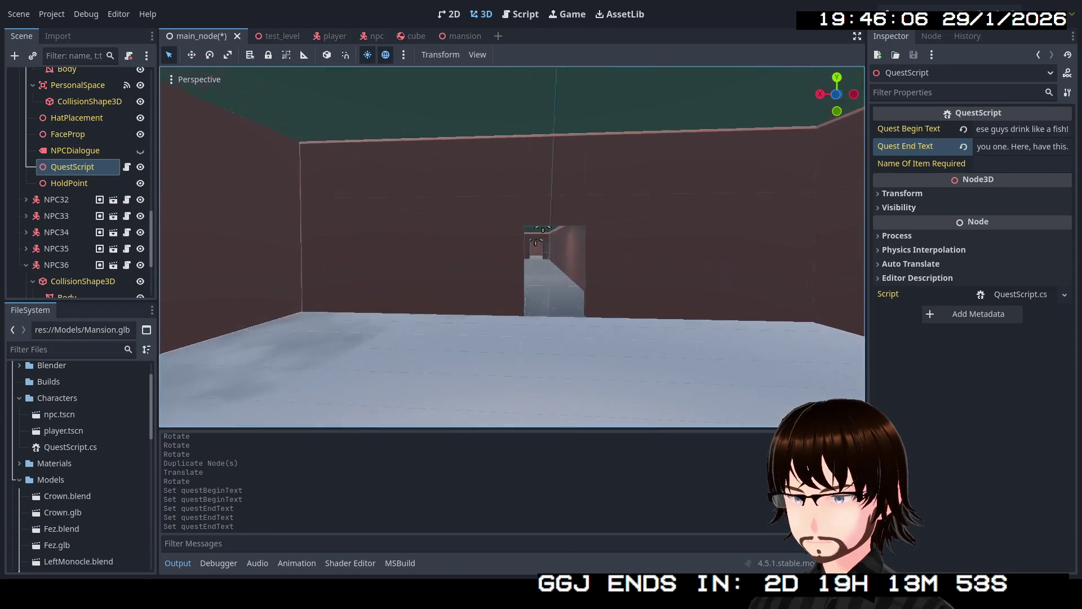
pyautogui.press('w')
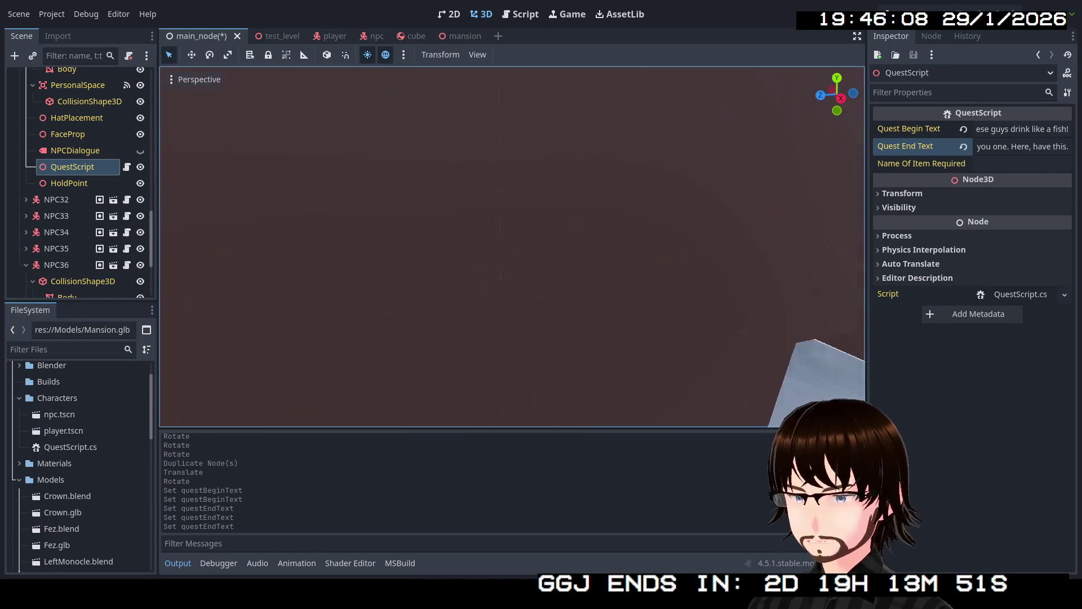
pyautogui.press('f')
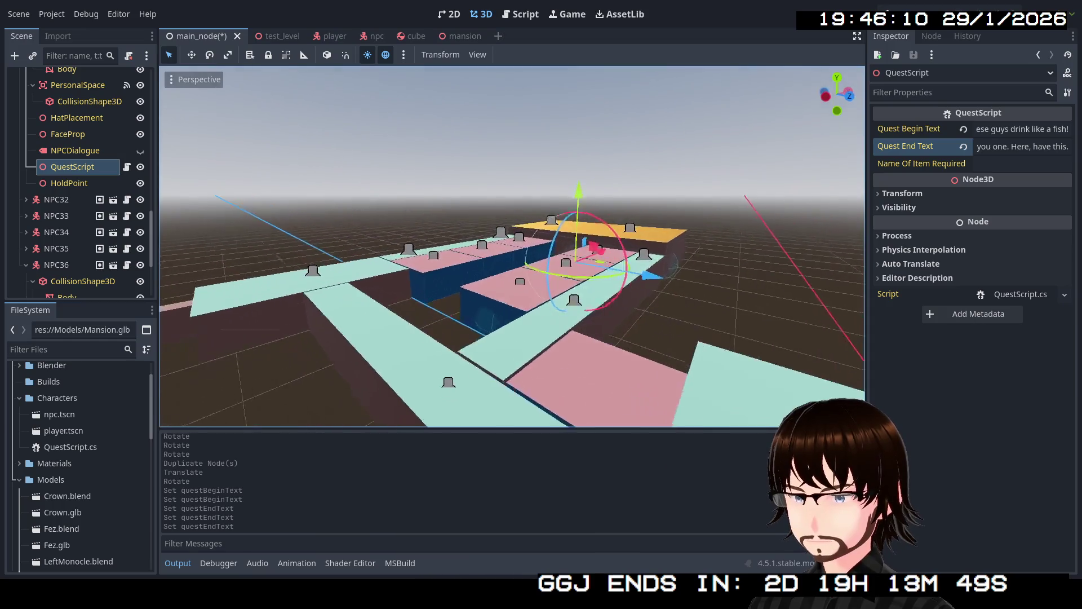
pyautogui.press('w')
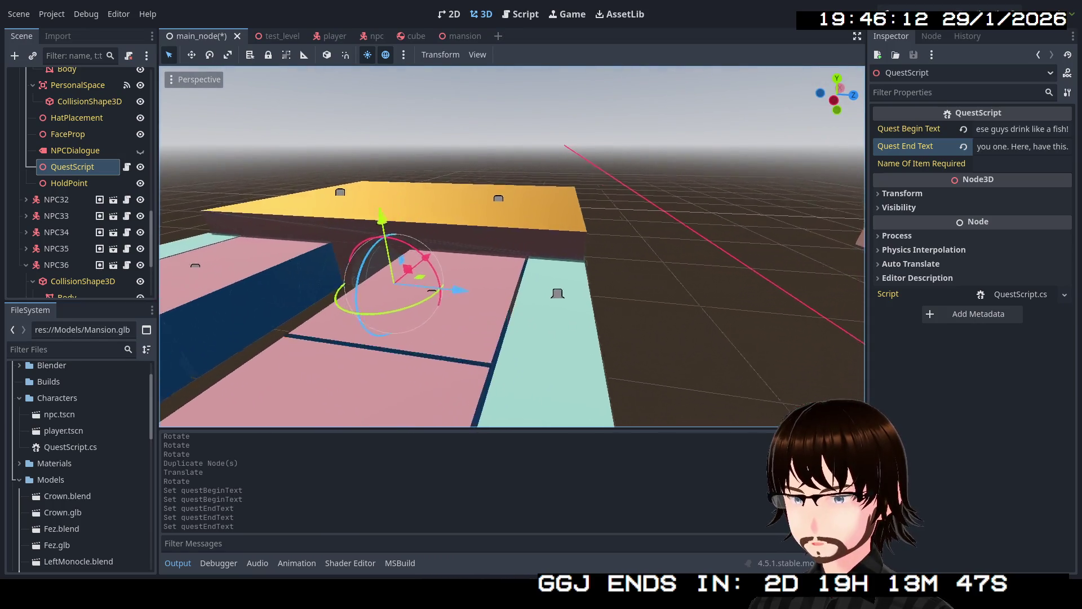
pyautogui.press('s')
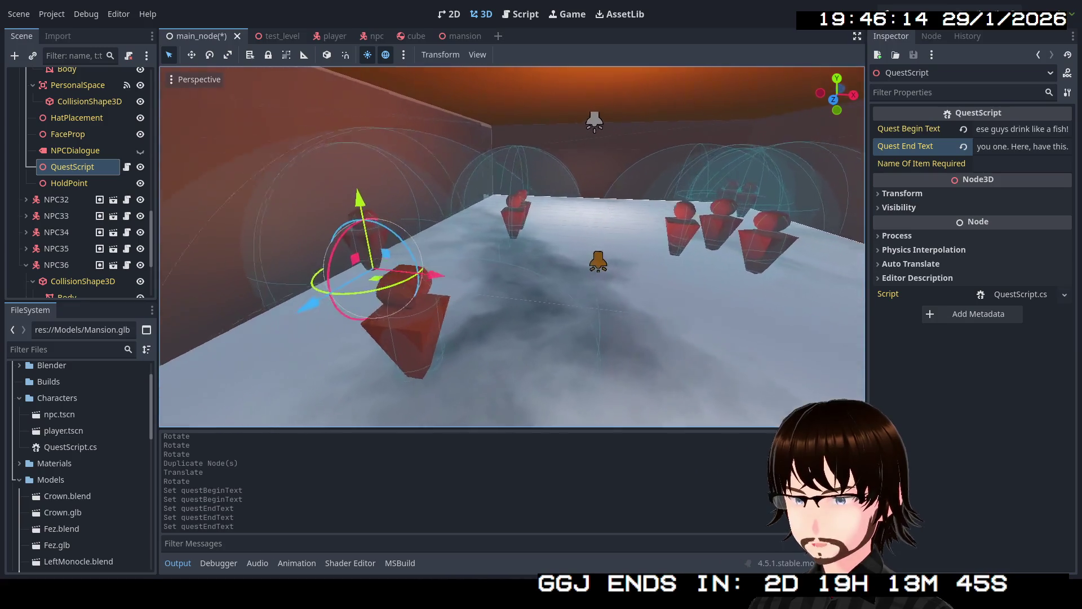
pyautogui.press('w')
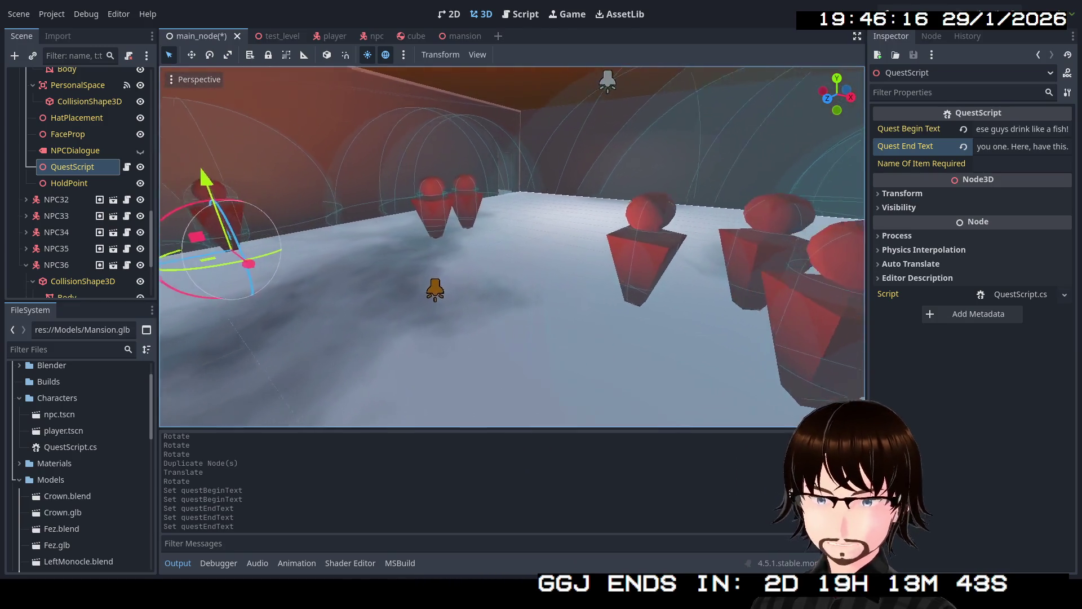
pyautogui.press('s')
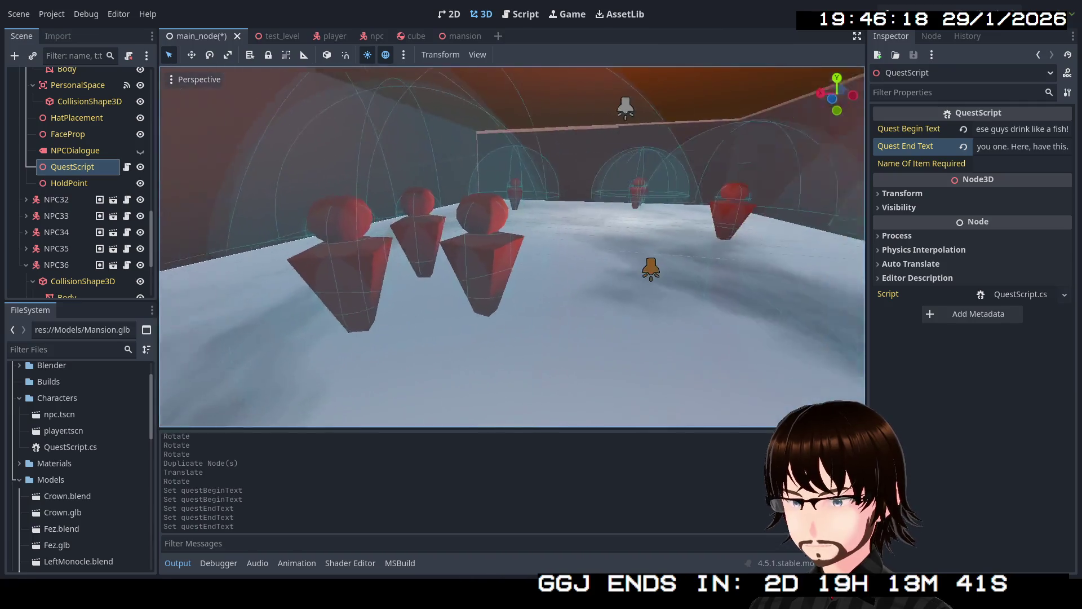
pyautogui.press('w')
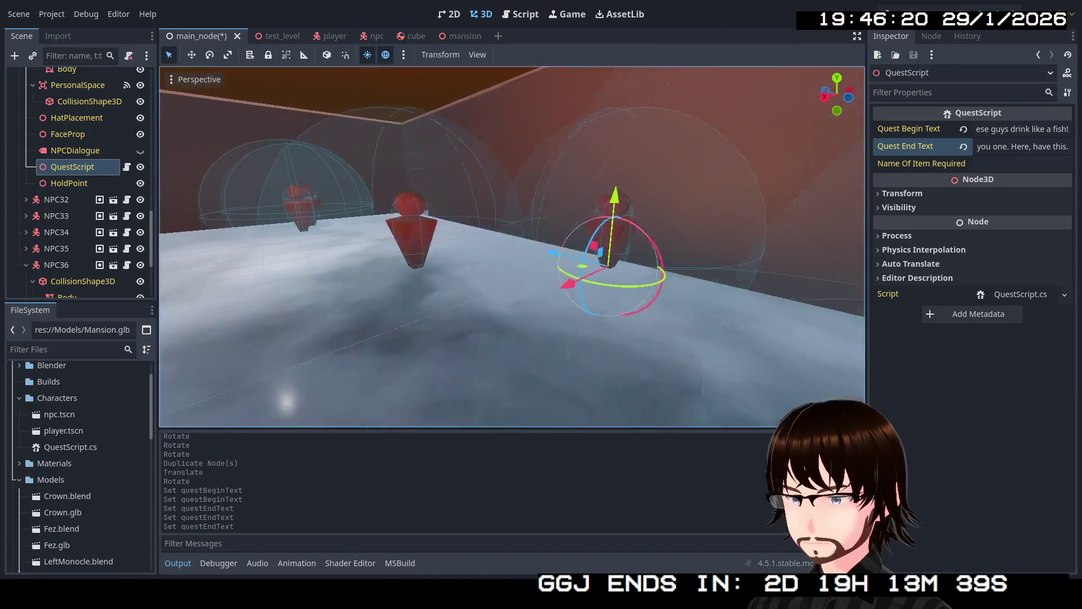
pyautogui.press('s')
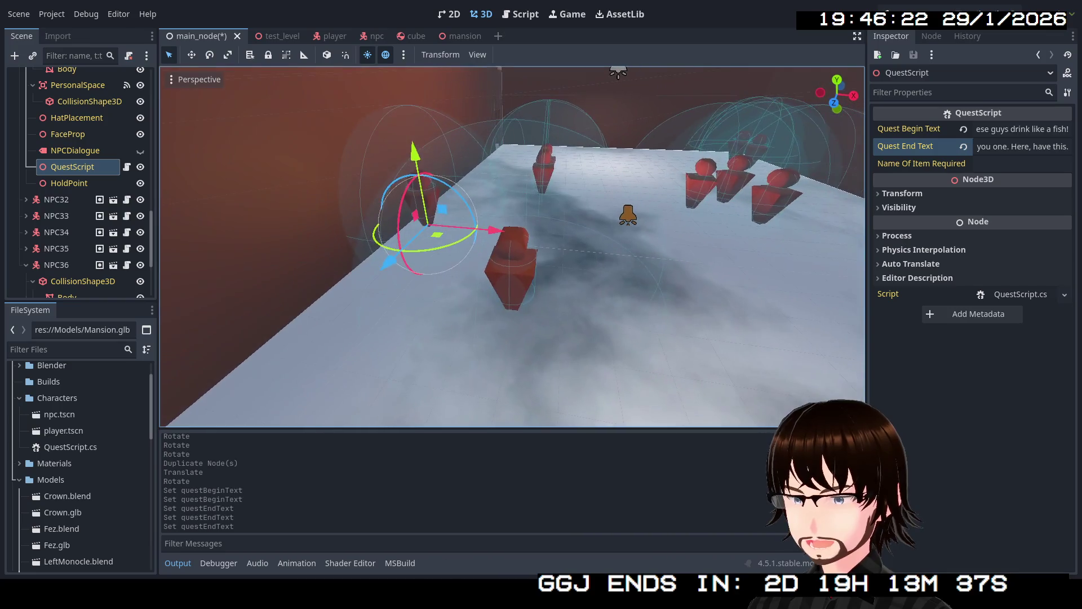
pyautogui.click(519, 245)
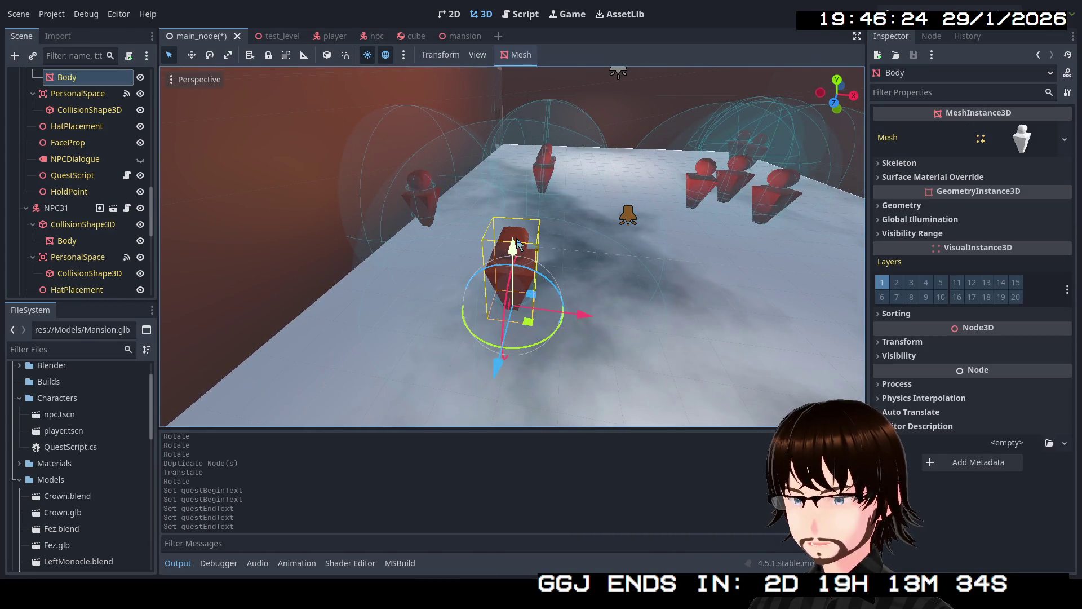
# - Set this NPC's QuestScript to begin 'I need a thing!' and end 'Thanks, here's another thing.'
pyautogui.click(68, 177)
pyautogui.tripleClick(1014, 130)
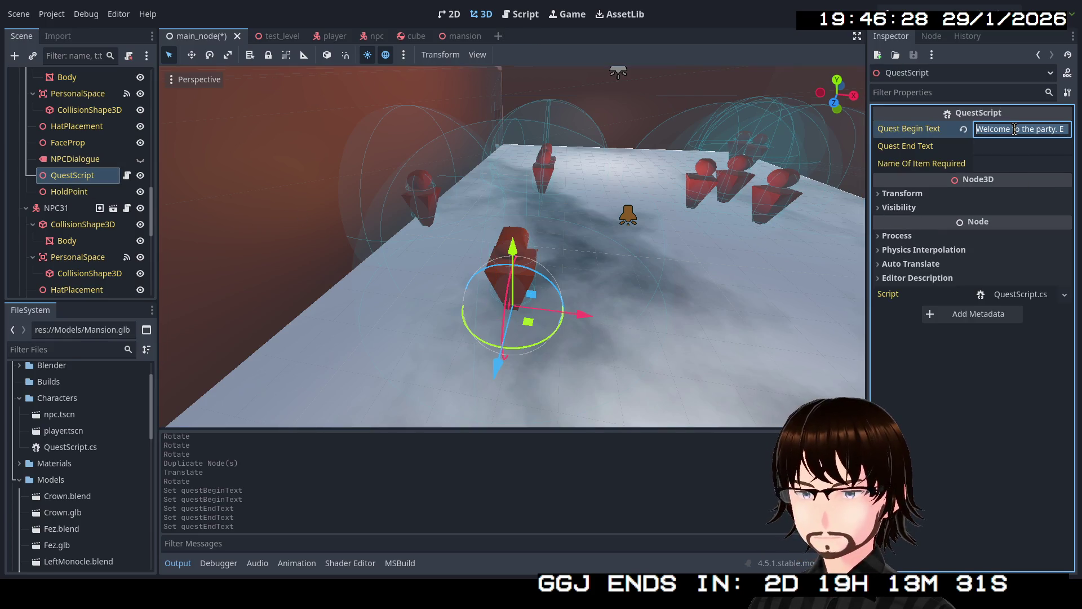
pyautogui.write('I need a thing!')
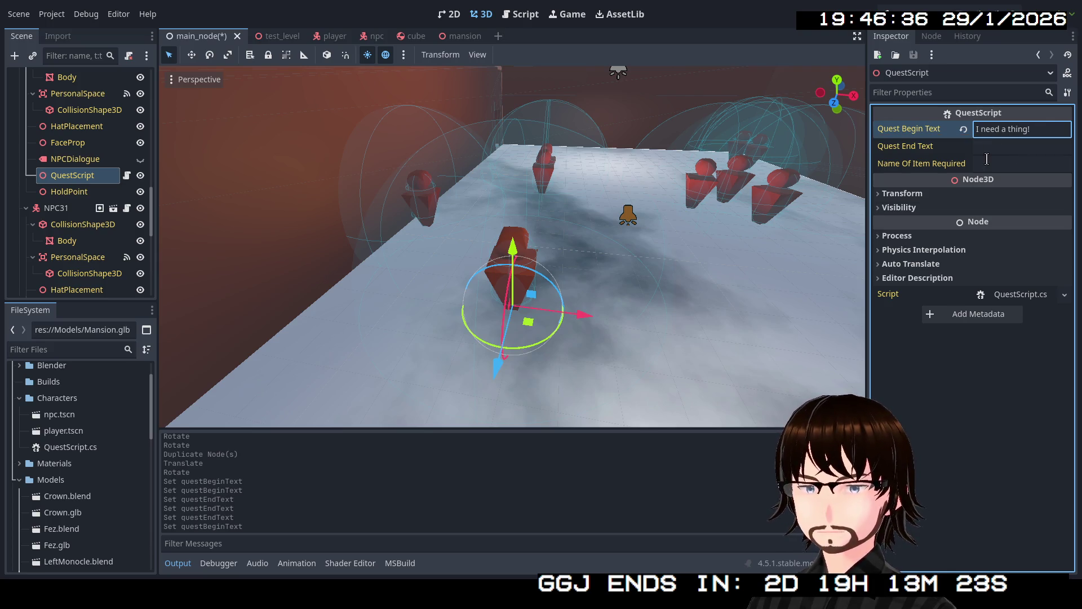
pyautogui.click(998, 152)
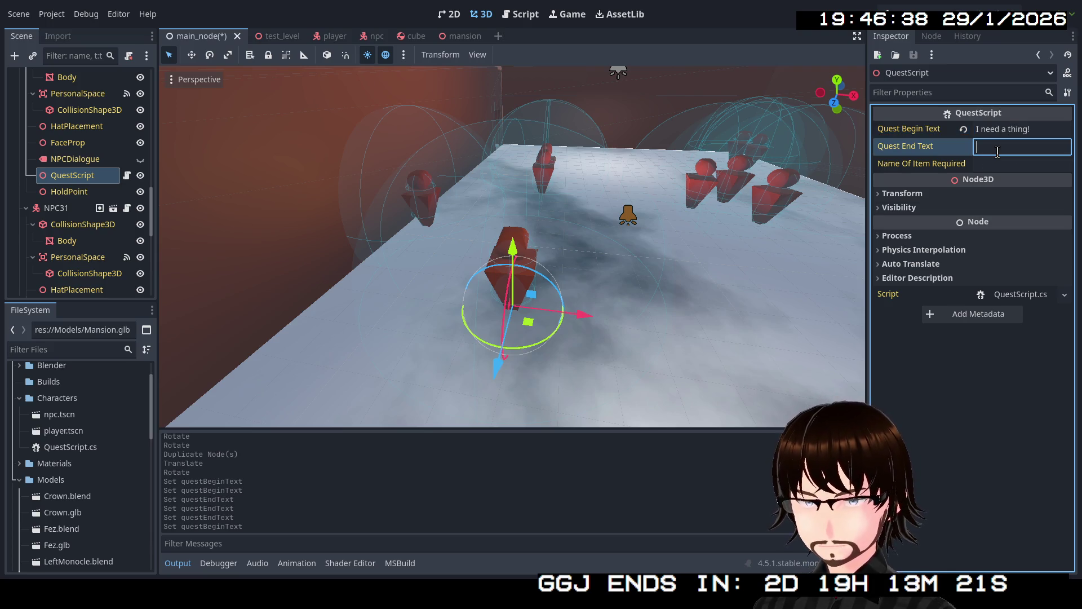
pyautogui.write('T')
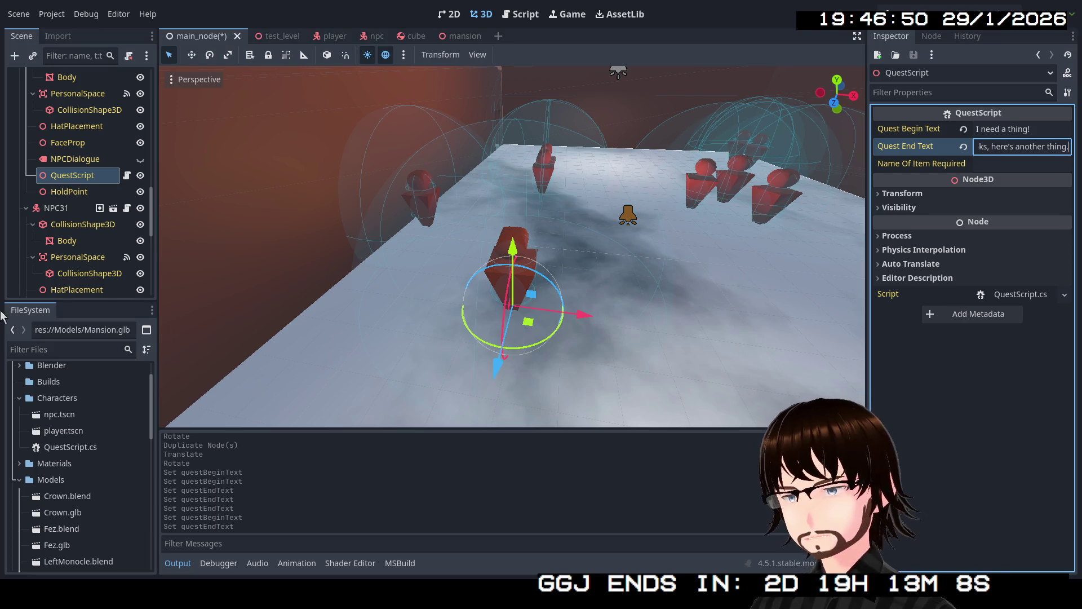
pyautogui.scroll(2, 43, 101)
pyautogui.click(25, 101)
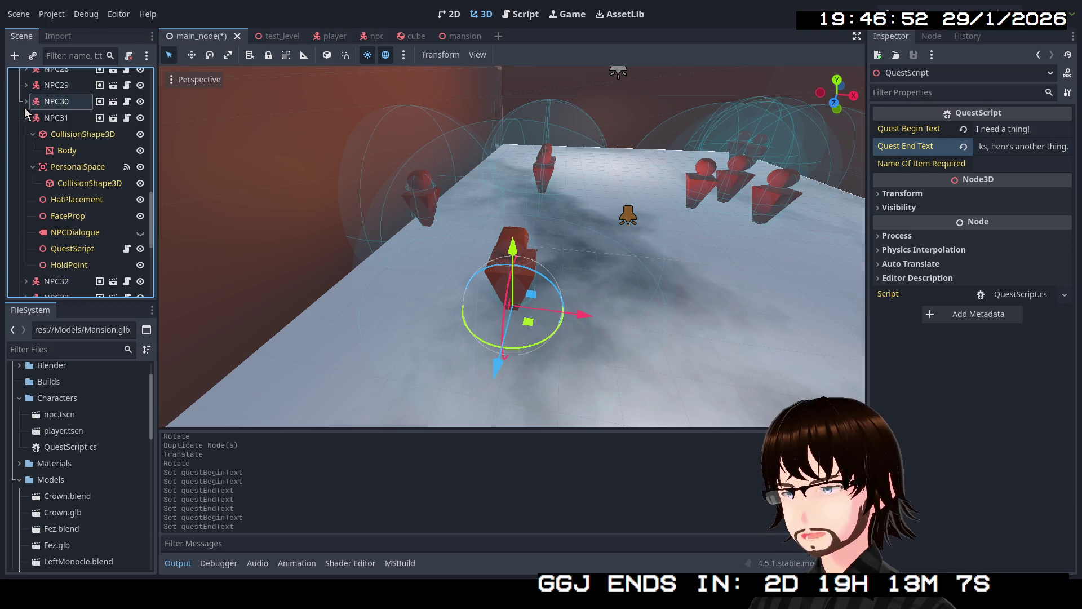
# - Fold the remaining NPC entries through NPC36 in the scene tree
pyautogui.click(26, 135)
pyautogui.click(26, 151)
pyautogui.click(26, 183)
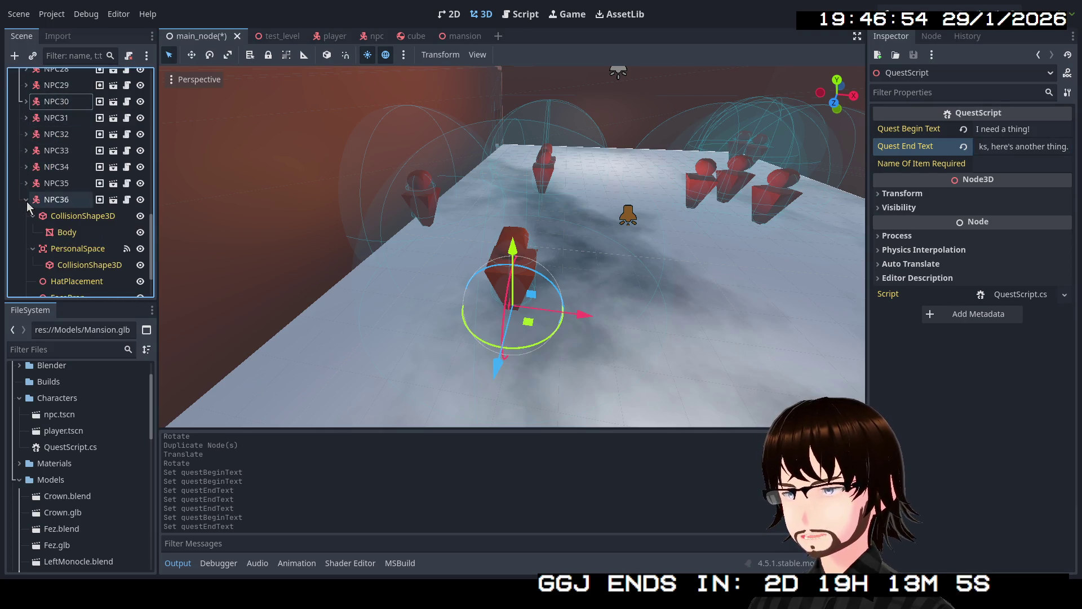
pyautogui.click(26, 200)
# - Fly the view down the corridor to the lone NPC
pyautogui.press('w')
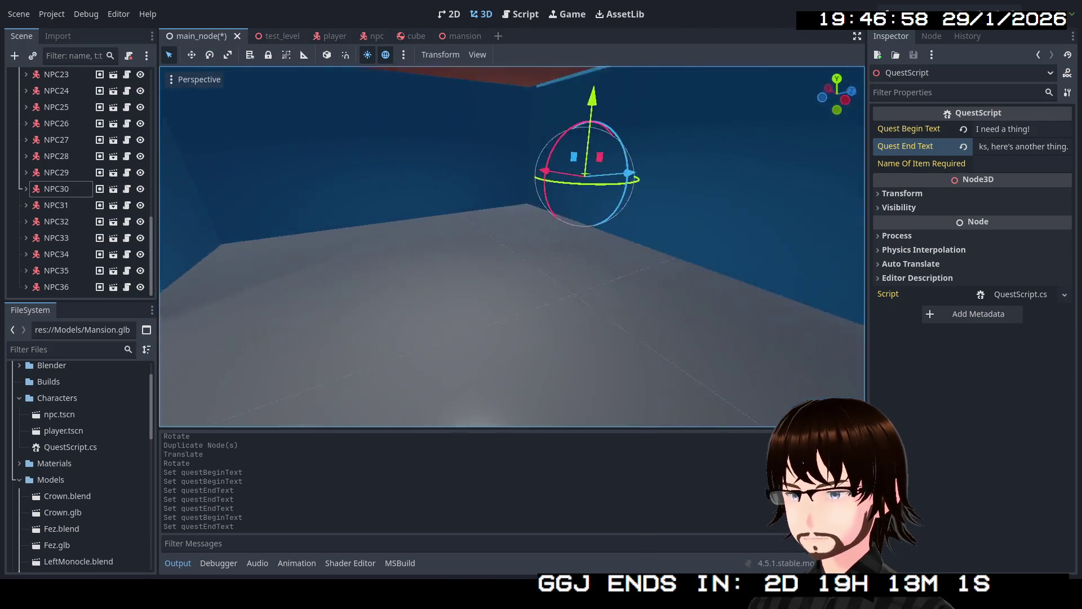
pyautogui.press('w')
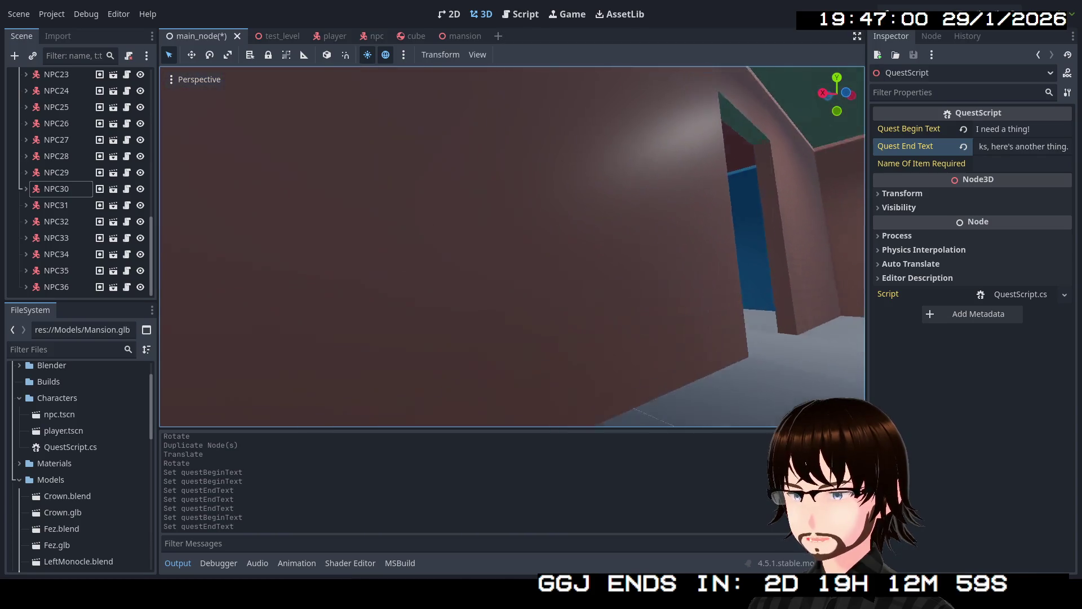
pyautogui.press('w')
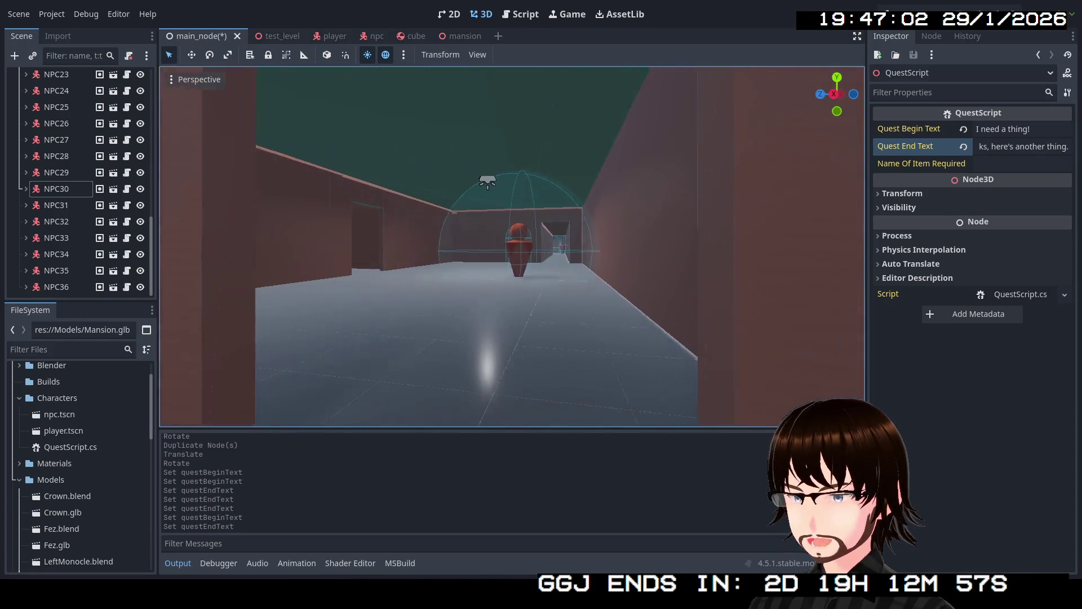
pyautogui.press('w')
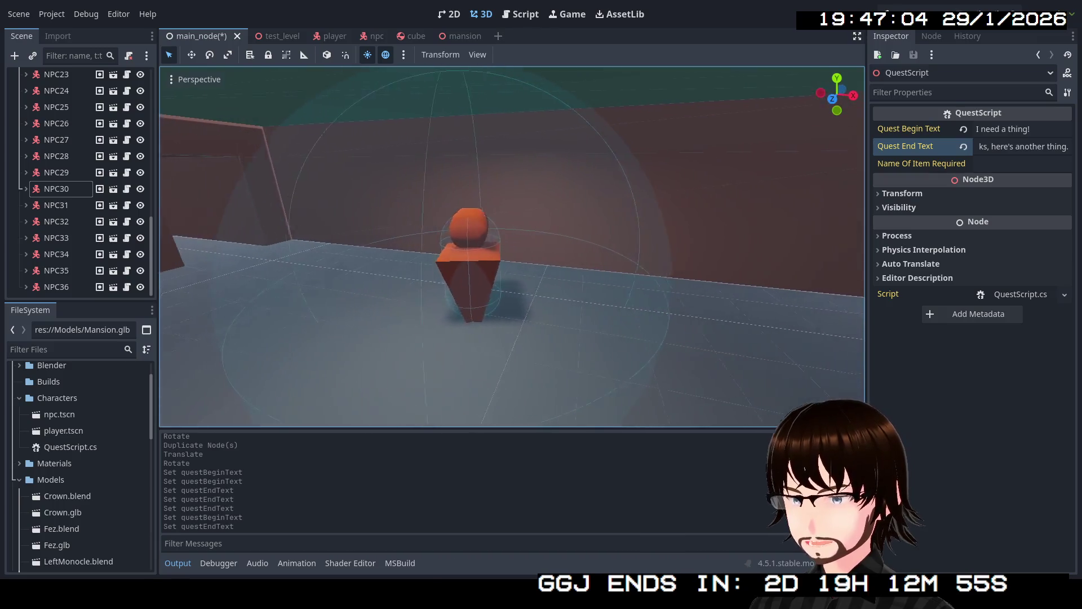
pyautogui.press('w')
# - Set the corridor NPC's QuestScript to begin 'I need a thing.' and end 'Arigatou!'
pyautogui.click(504, 265)
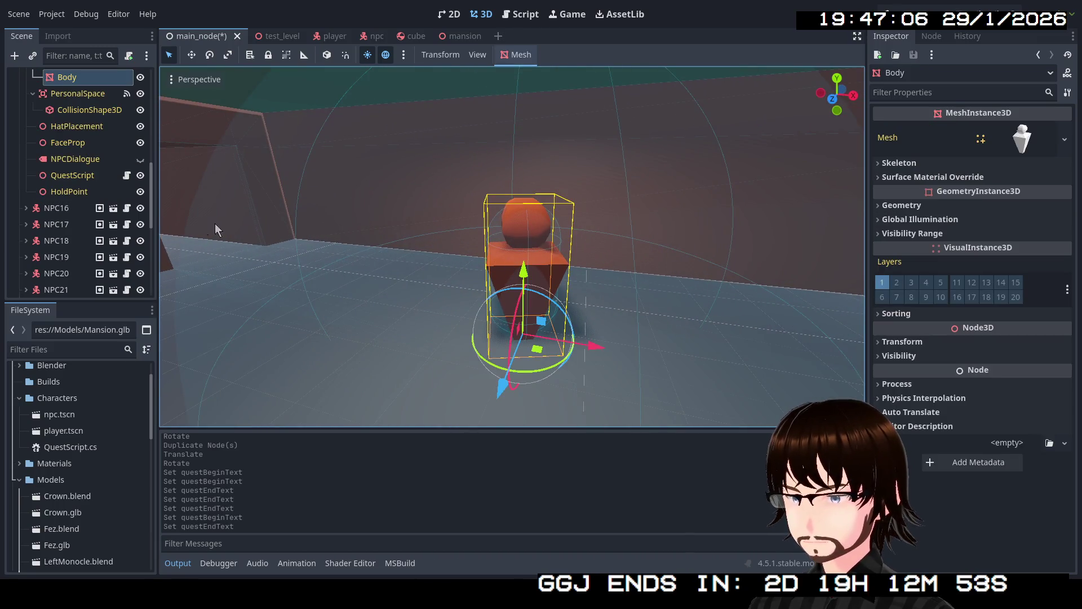
pyautogui.click(82, 178)
pyautogui.click(1013, 130)
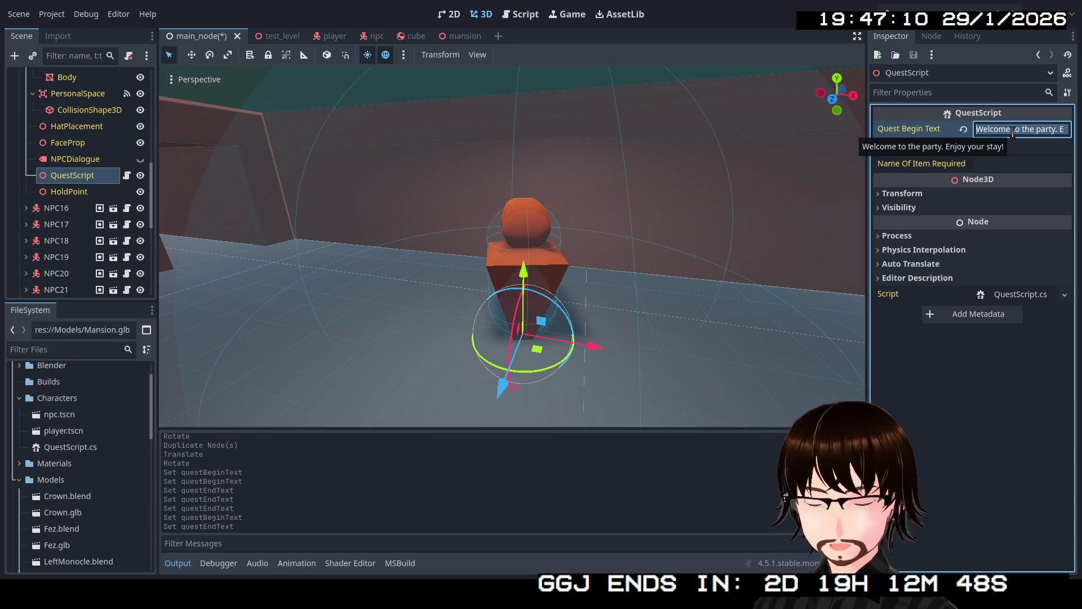
pyautogui.write('I need a thing.')
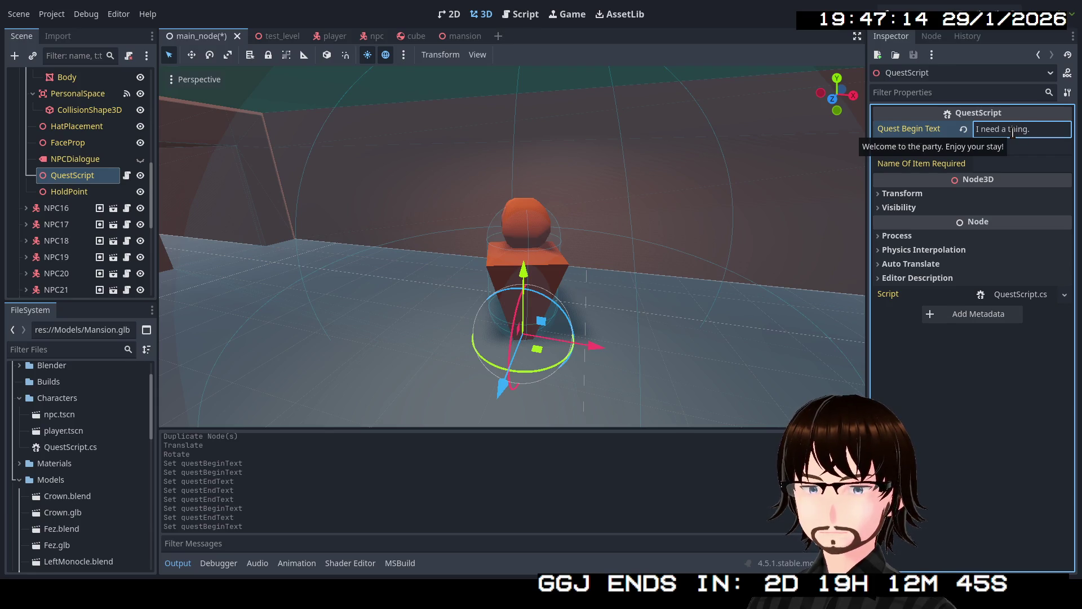
pyautogui.click(995, 147)
pyautogui.write('Ari')
pyautogui.write('gatou')
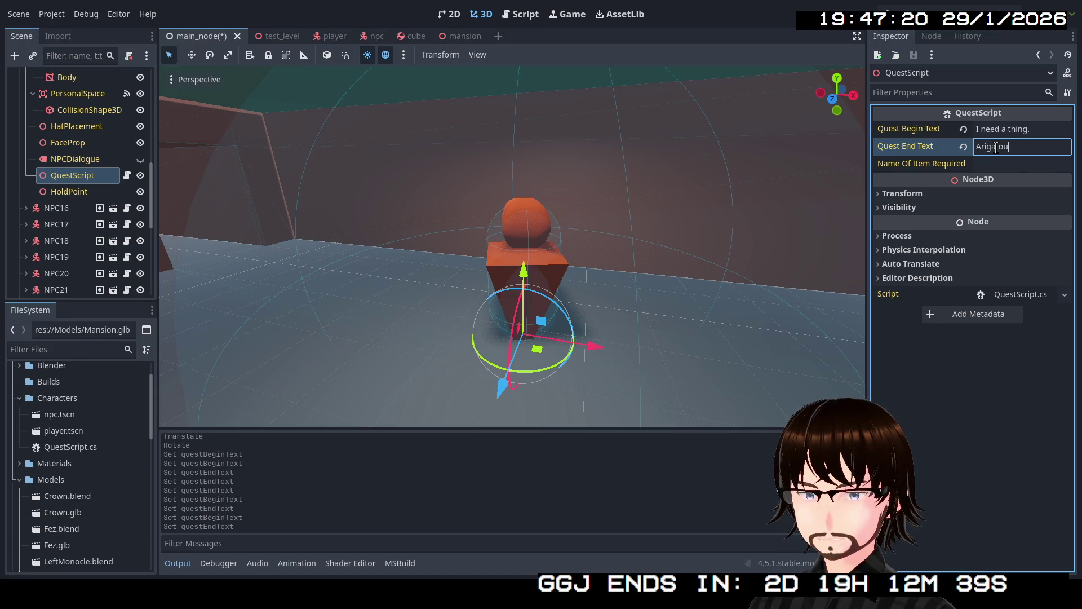
pyautogui.write('!')
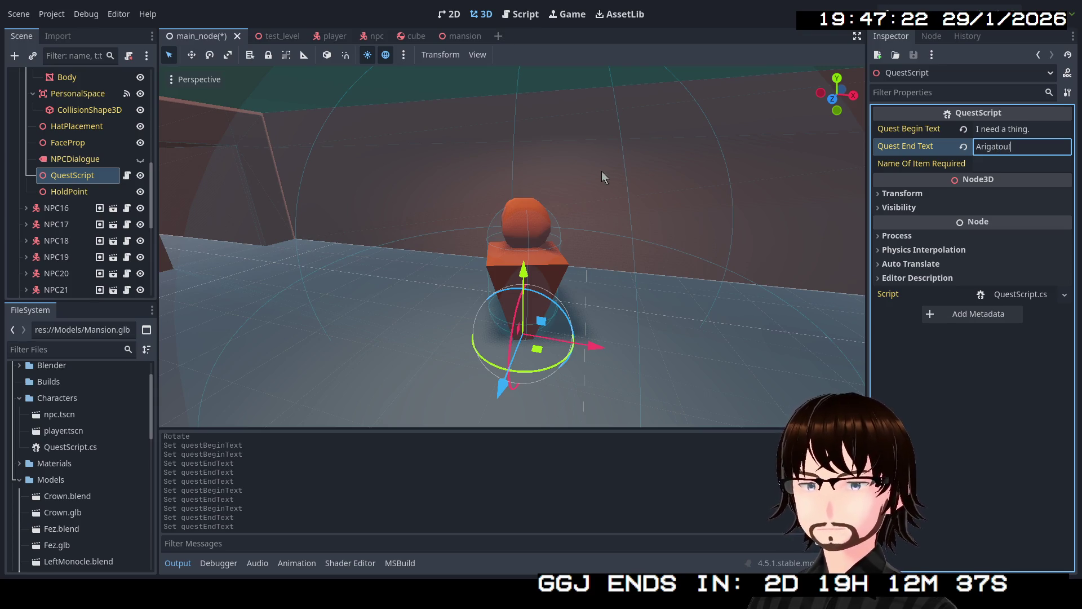
pyautogui.rightClick(682, 192)
pyautogui.press('w')
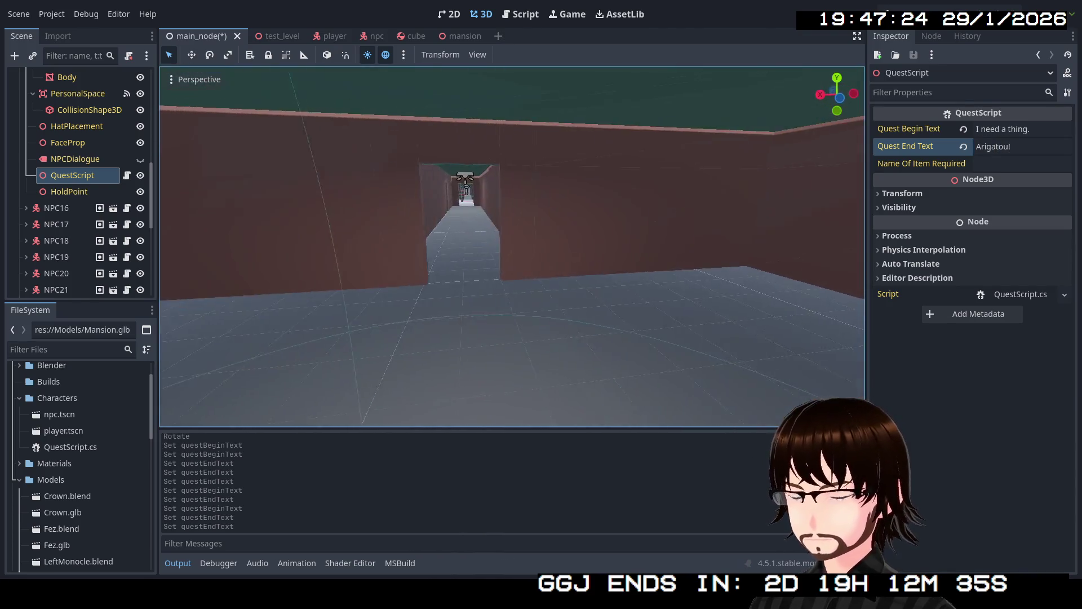
pyautogui.press('w')
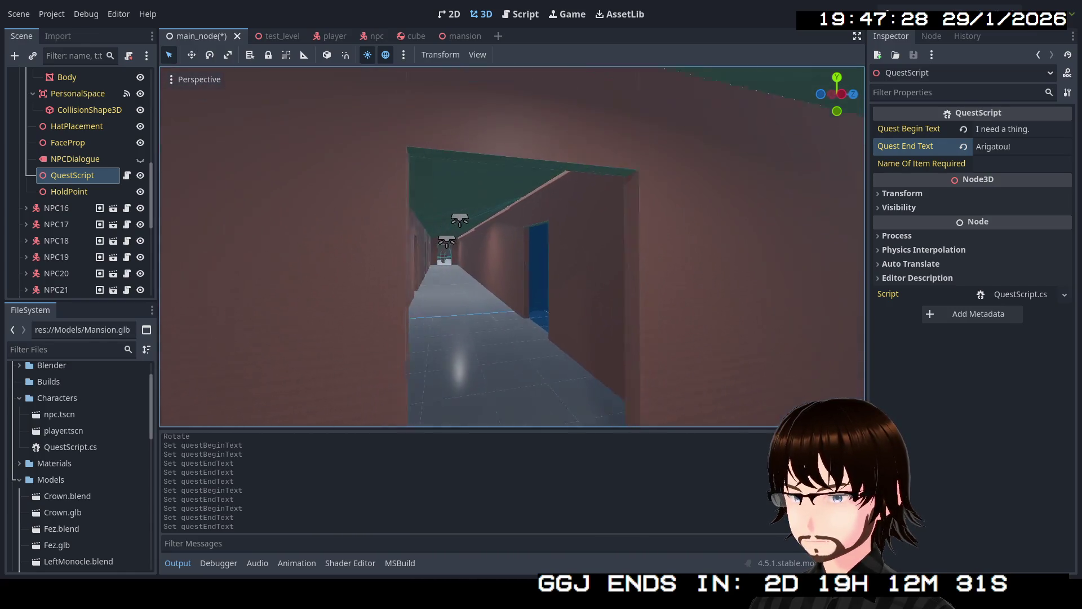
pyautogui.press('w')
pyautogui.press('w')
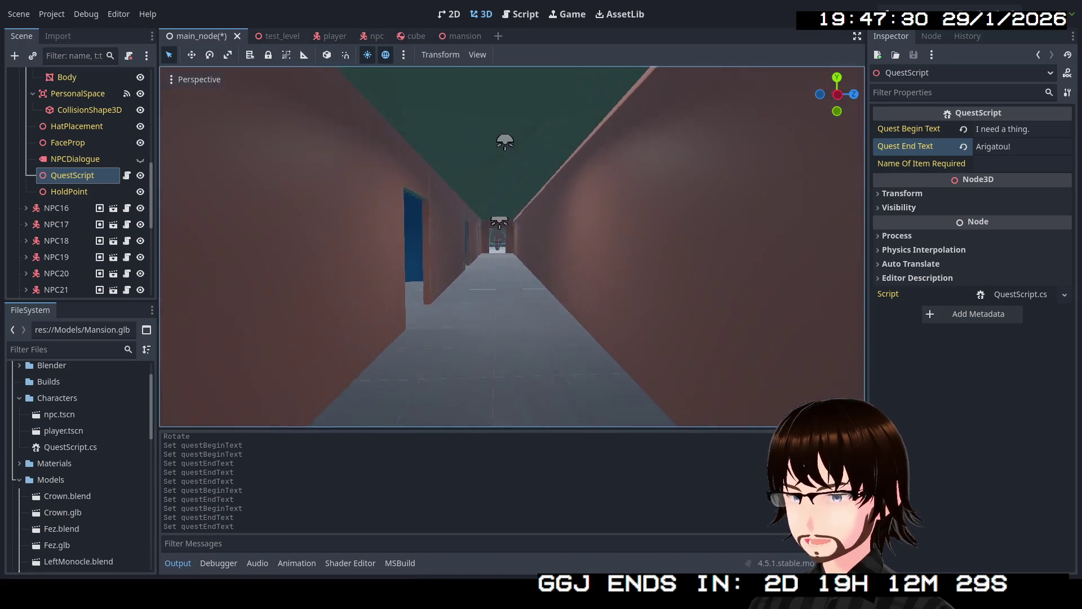
pyautogui.press('w')
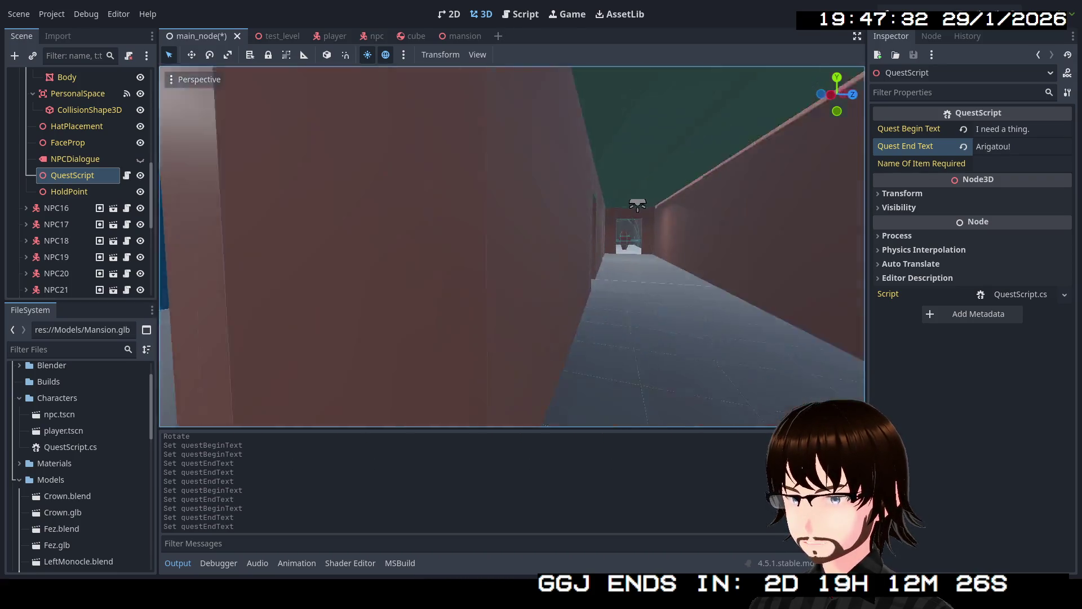
pyautogui.press('w')
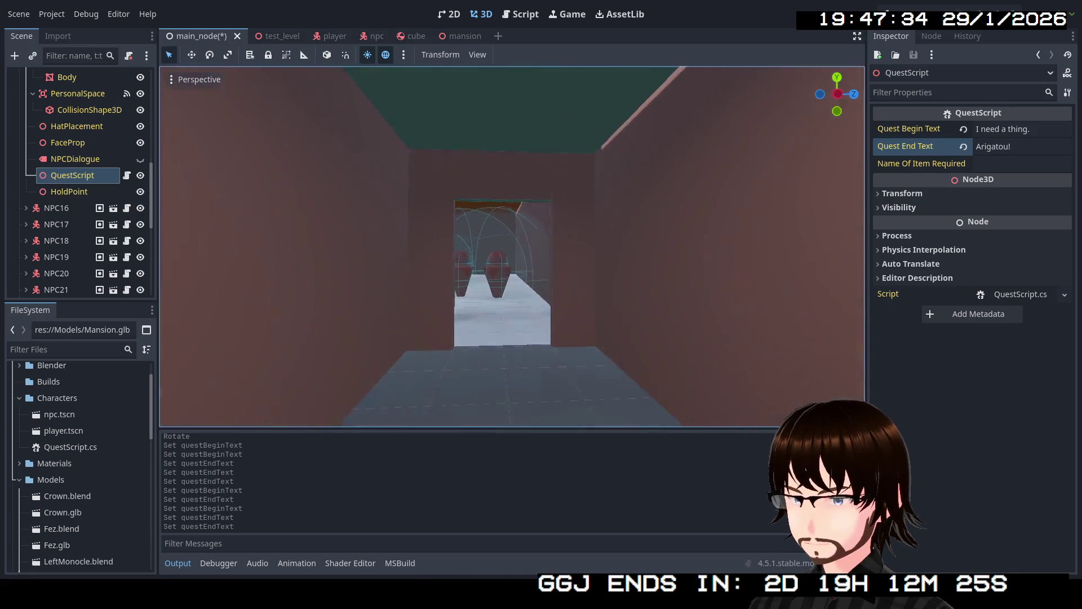
pyautogui.press('f')
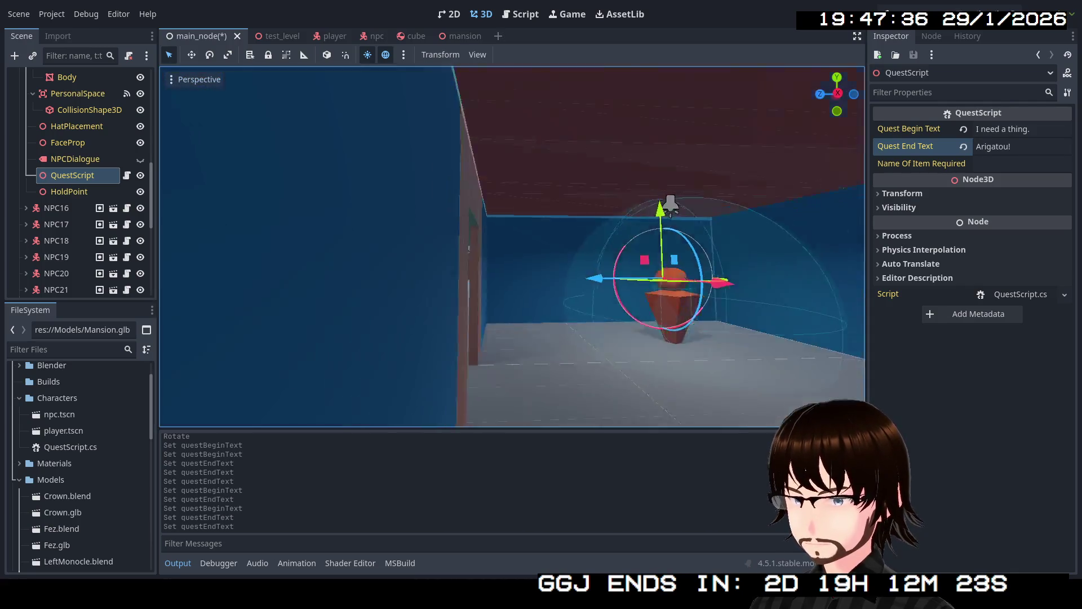
pyautogui.press('w')
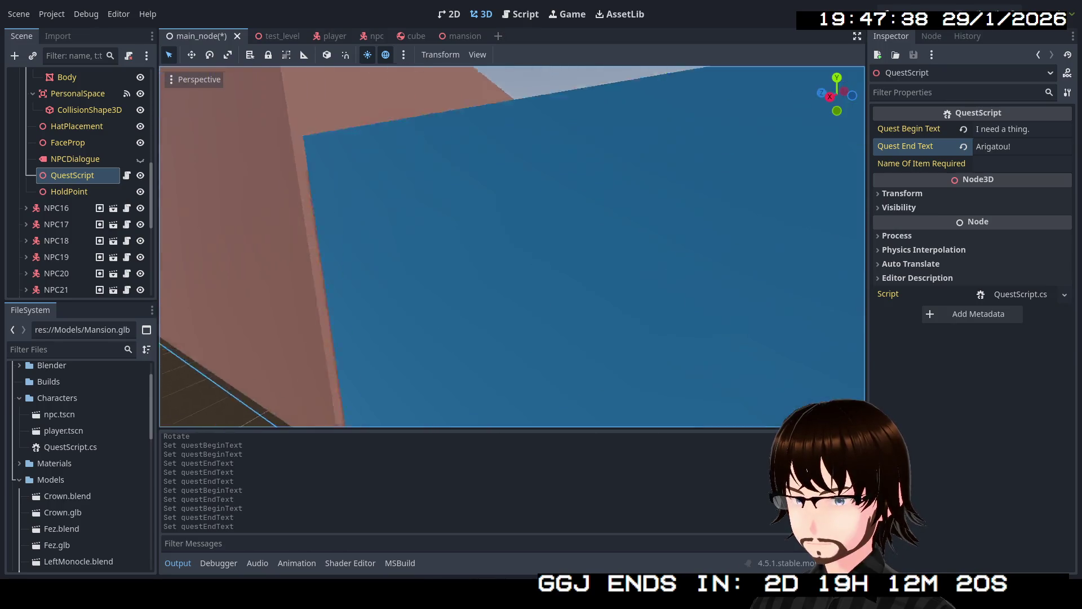
pyautogui.press('w')
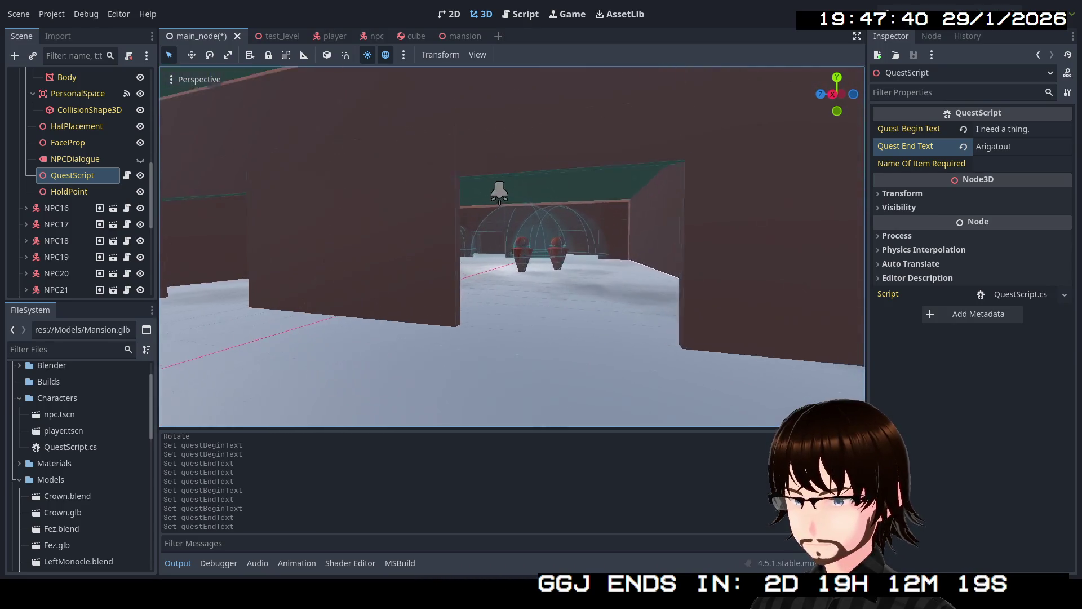
pyautogui.press('w')
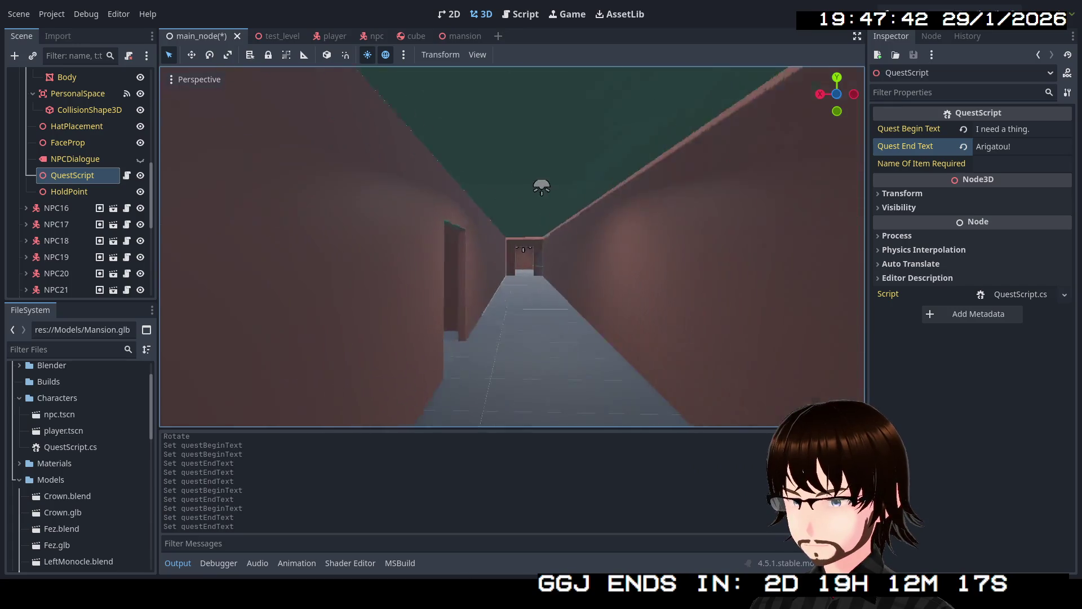
pyautogui.press('w')
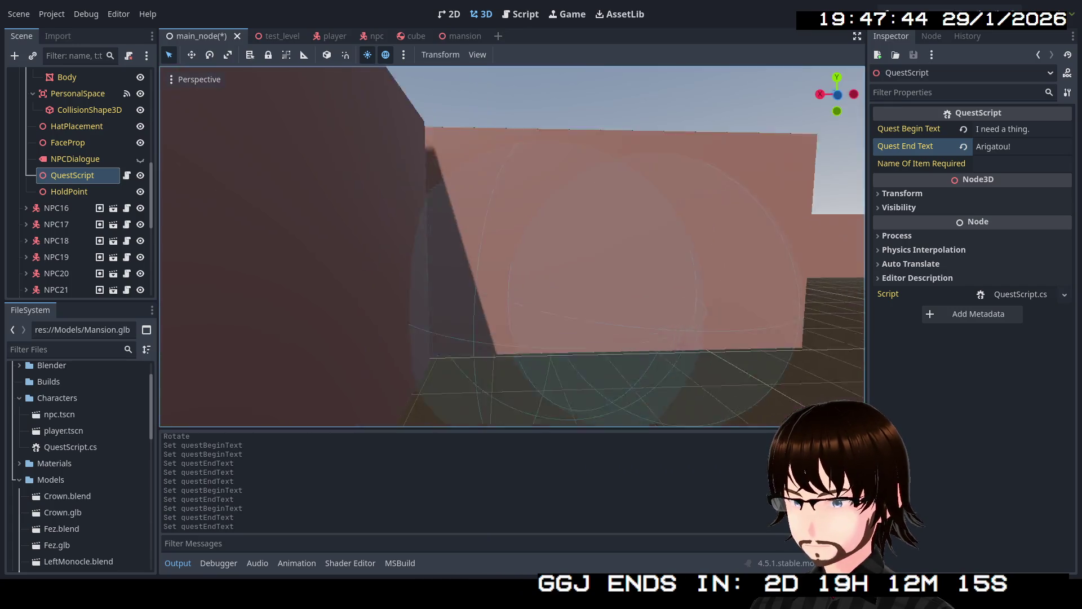
pyautogui.press('w')
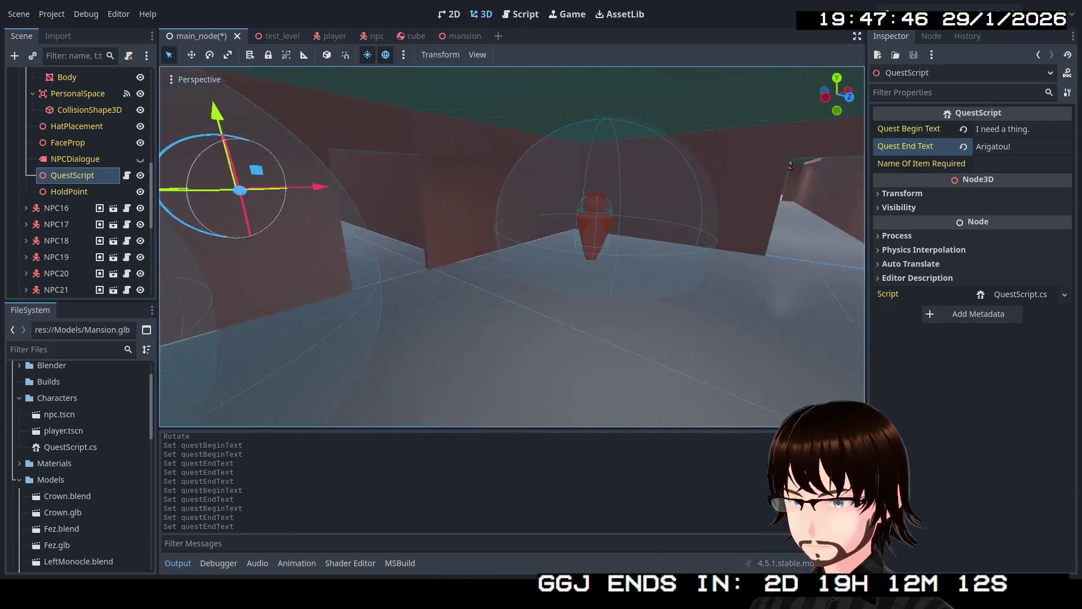
pyautogui.press('w')
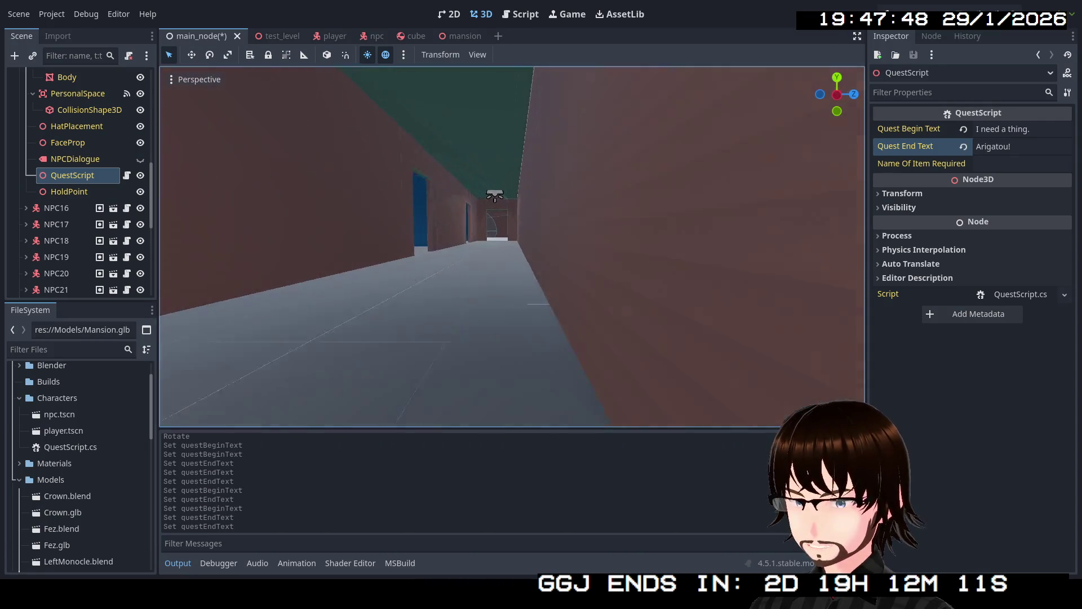
pyautogui.press('w')
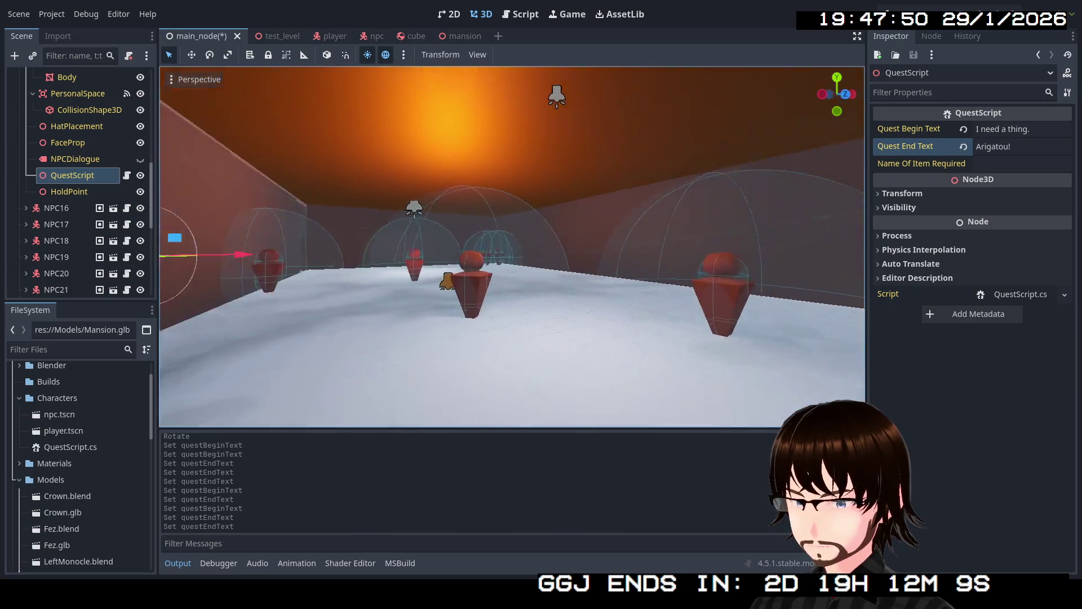
pyautogui.press('w')
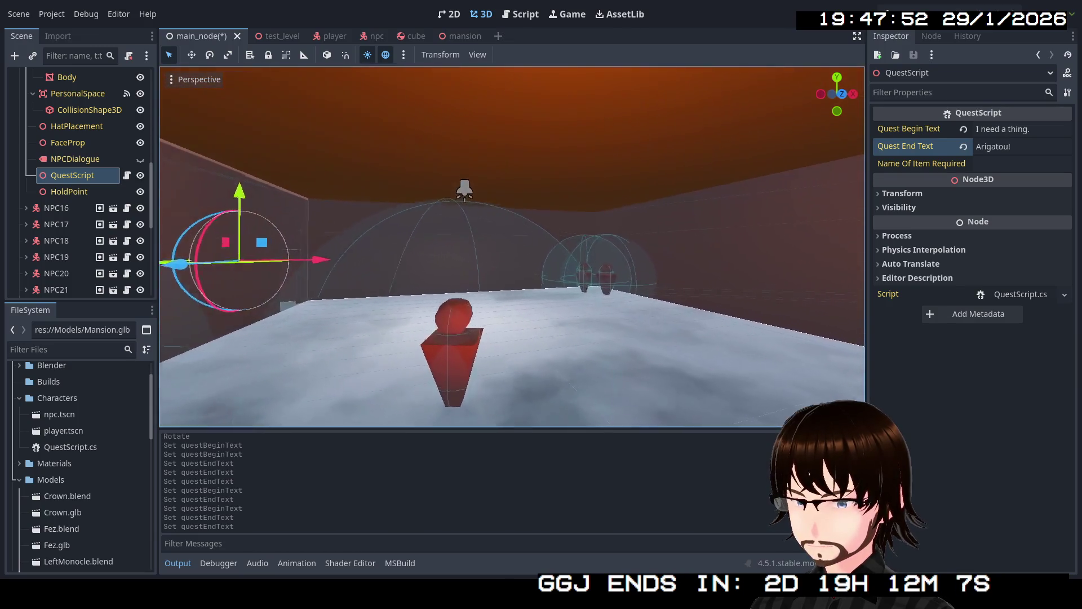
pyautogui.press('s')
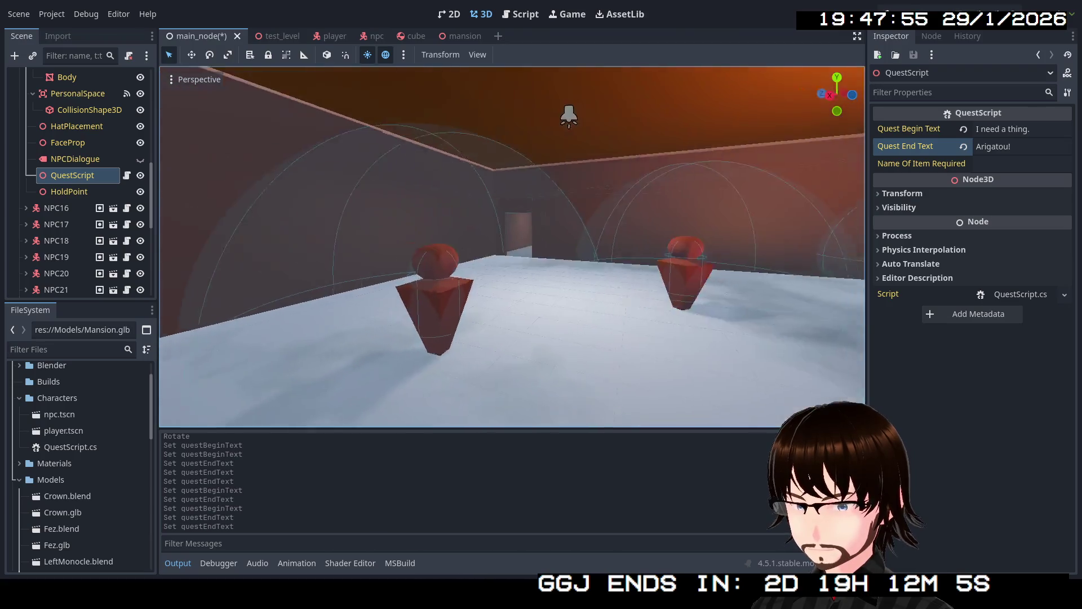
pyautogui.press('w')
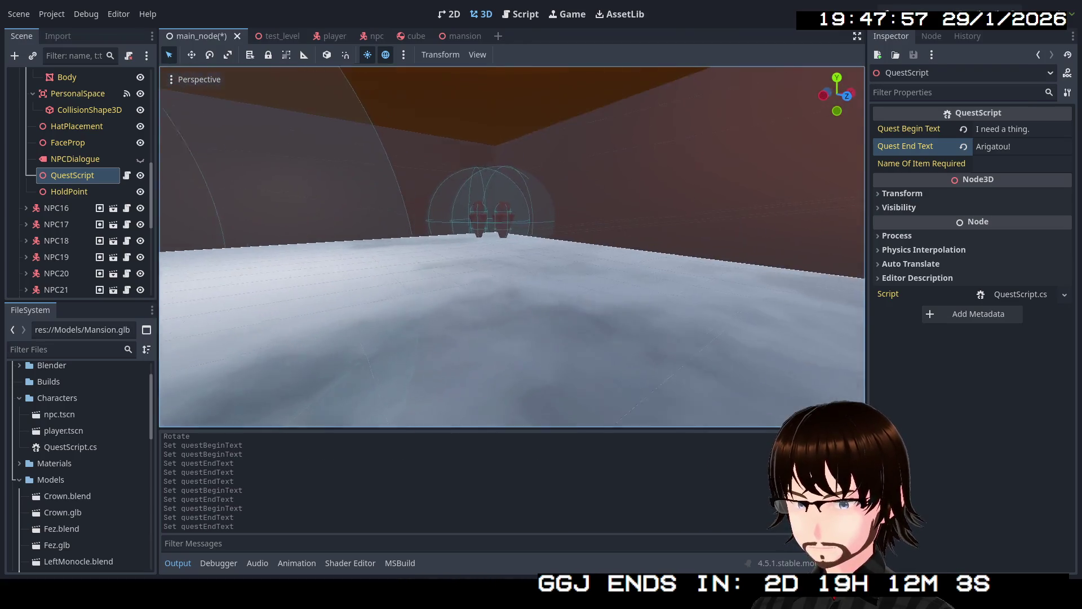
pyautogui.press('a')
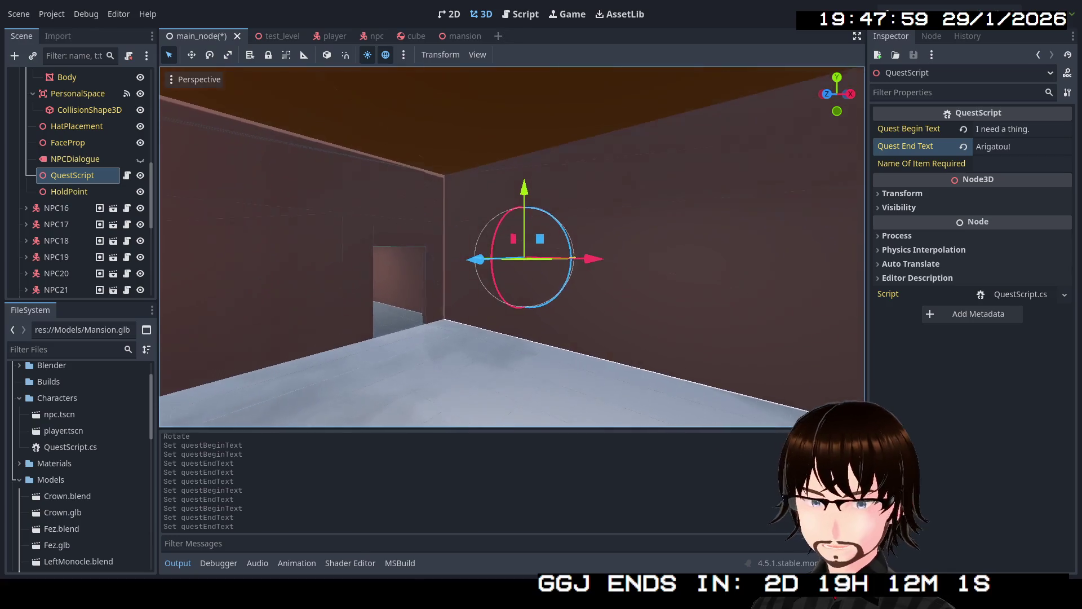
pyautogui.press('w')
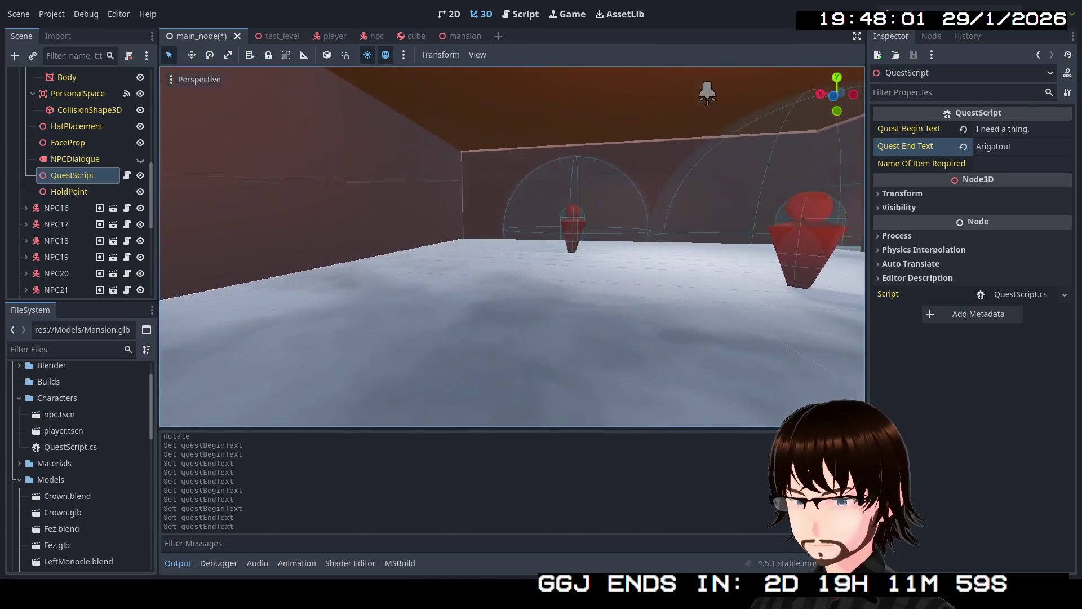
pyautogui.press('w')
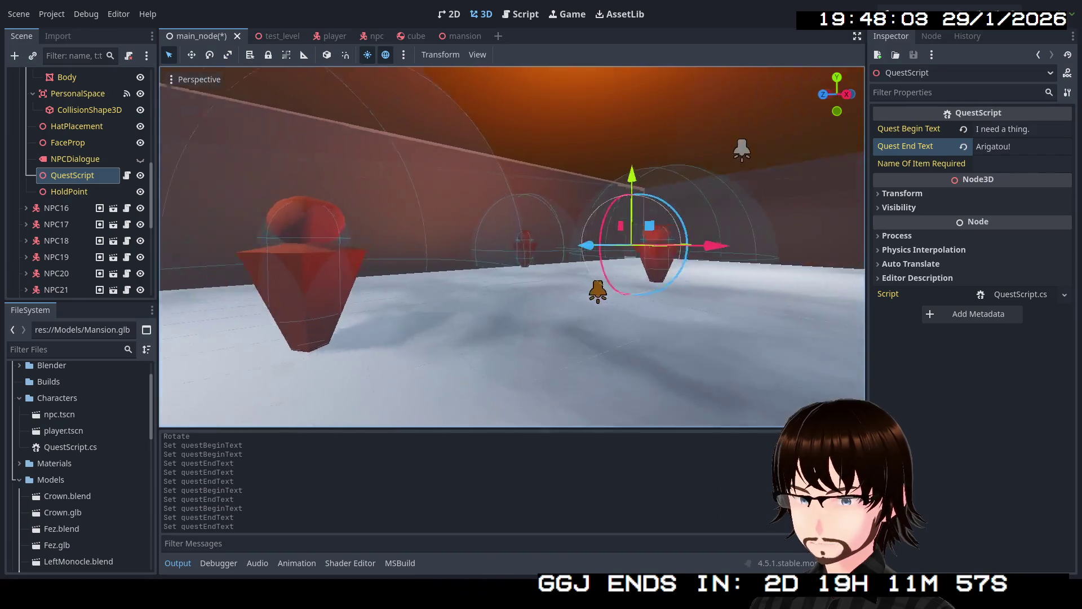
pyautogui.press('w')
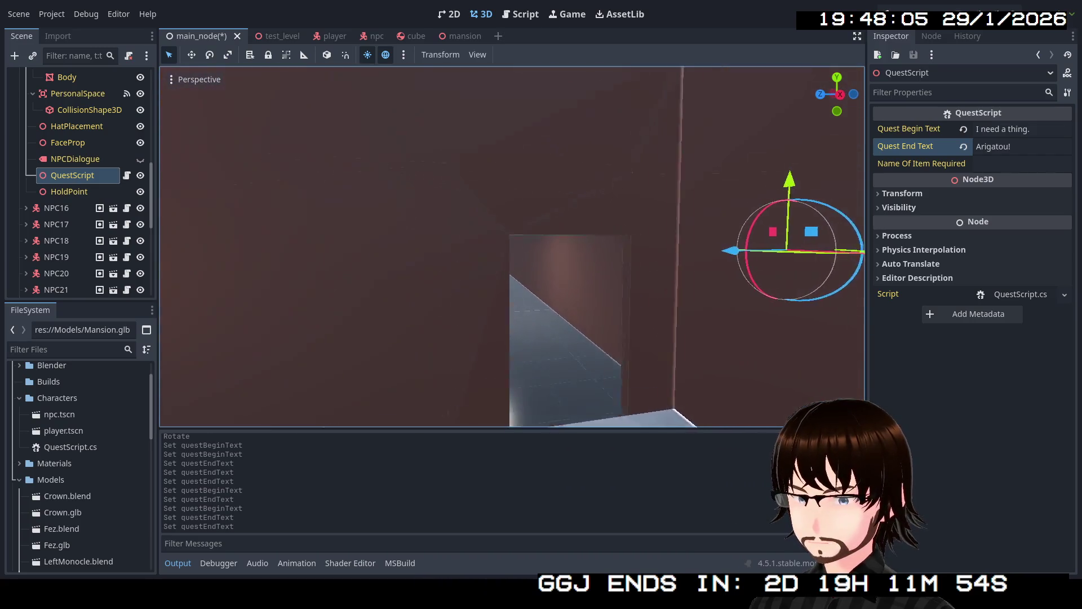
pyautogui.press('w')
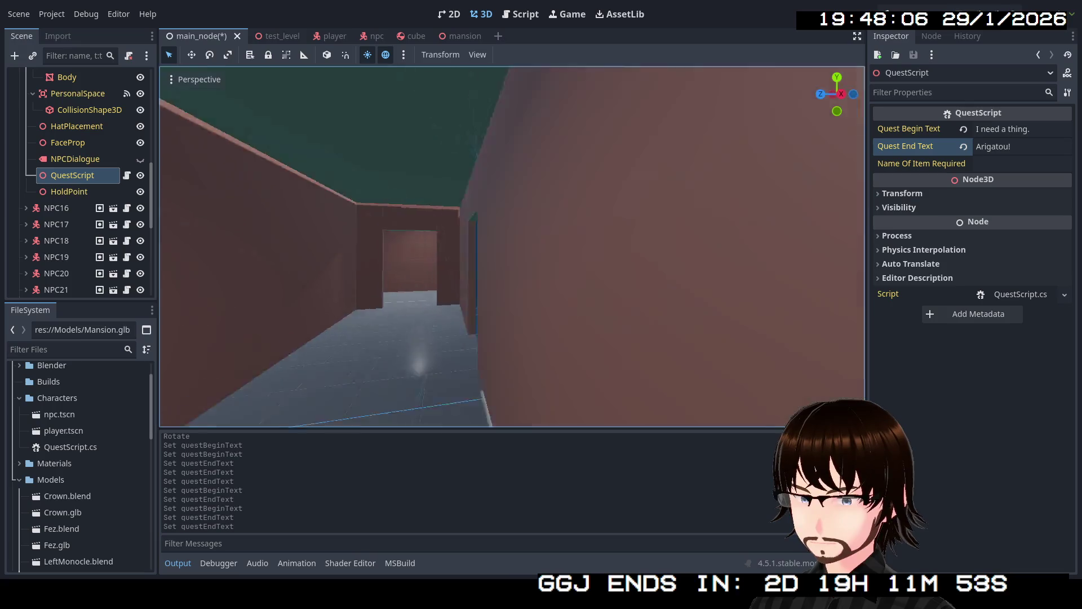
pyautogui.press('w')
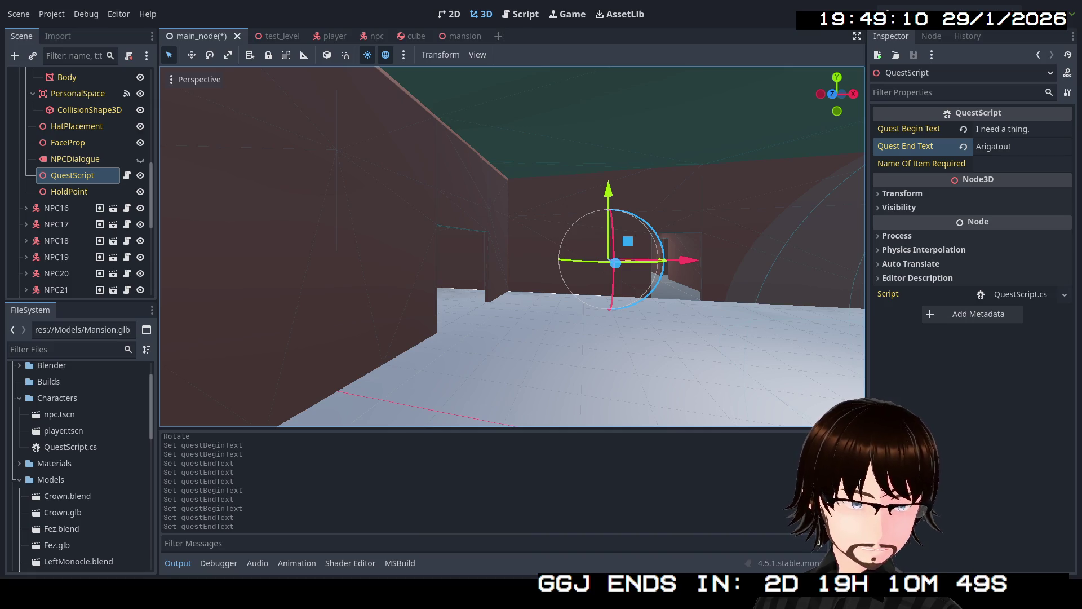
pyautogui.press('w')
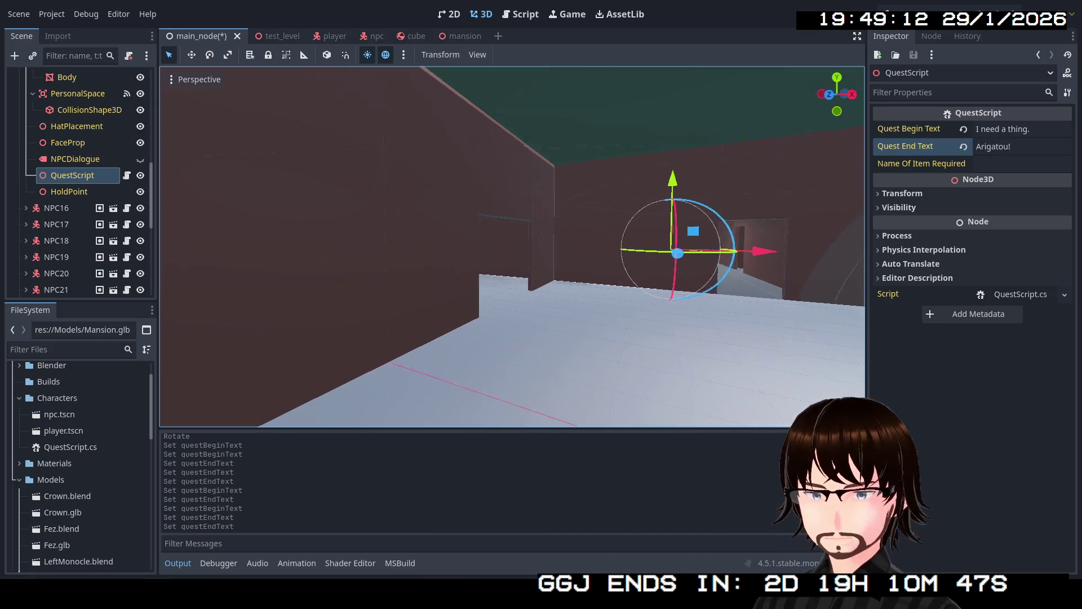
pyautogui.press('s')
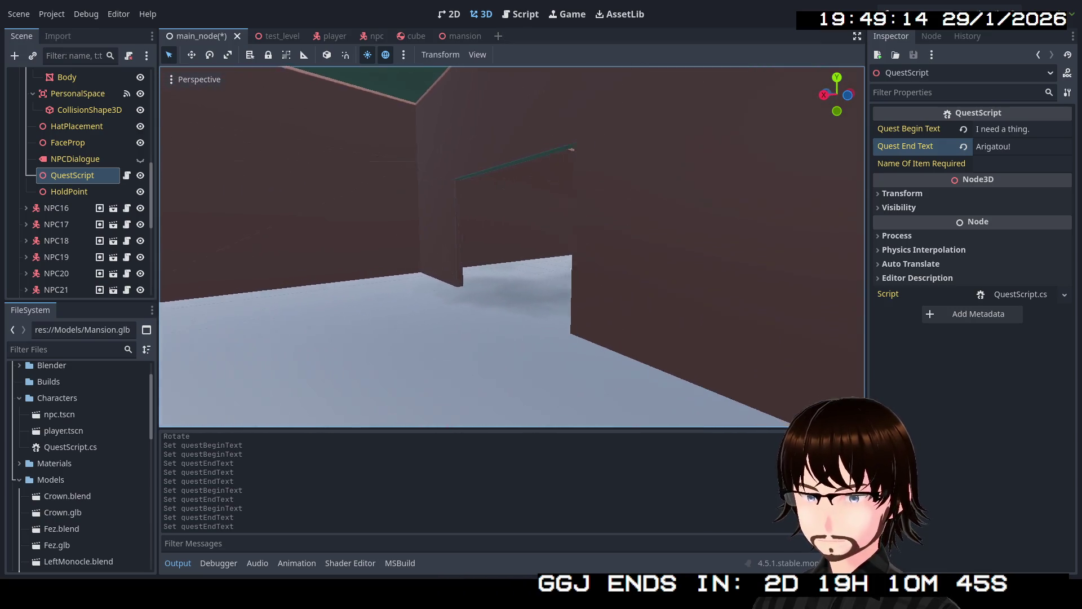
pyautogui.press('w')
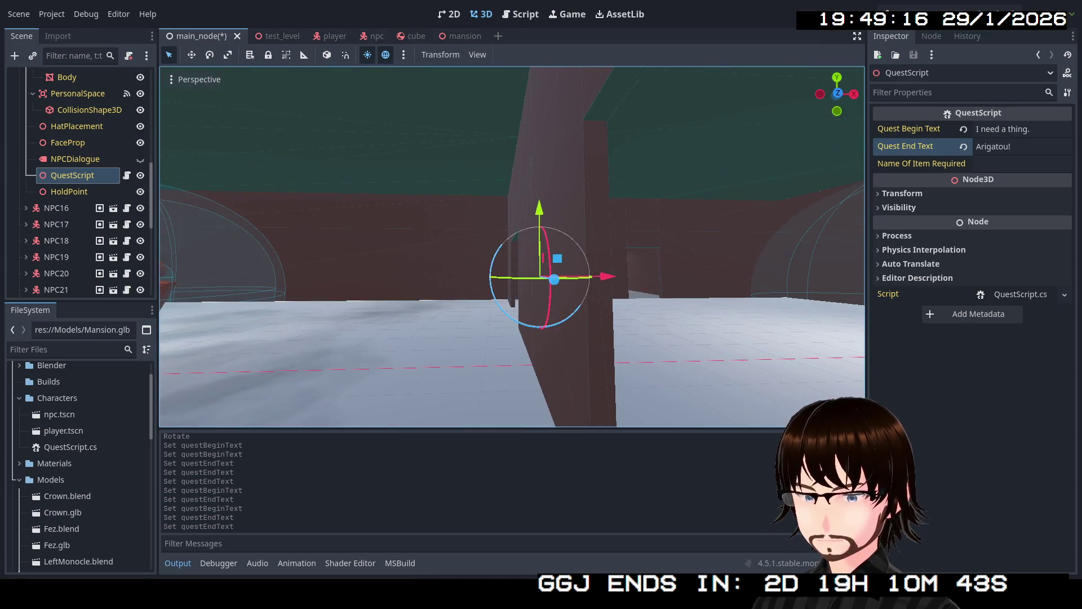
pyautogui.press('s')
pyautogui.press('s')
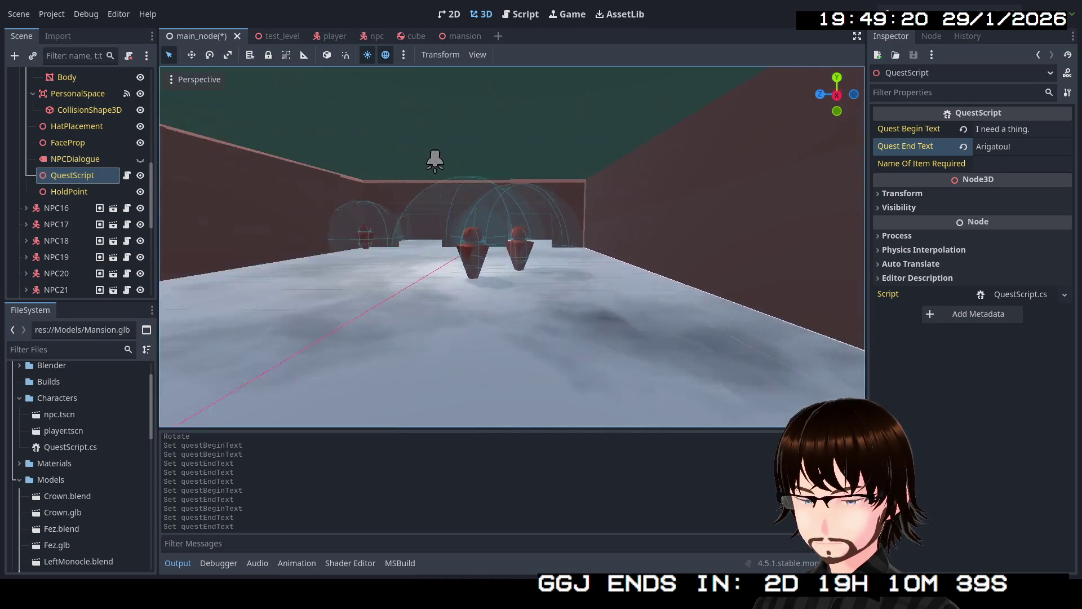
pyautogui.press('w')
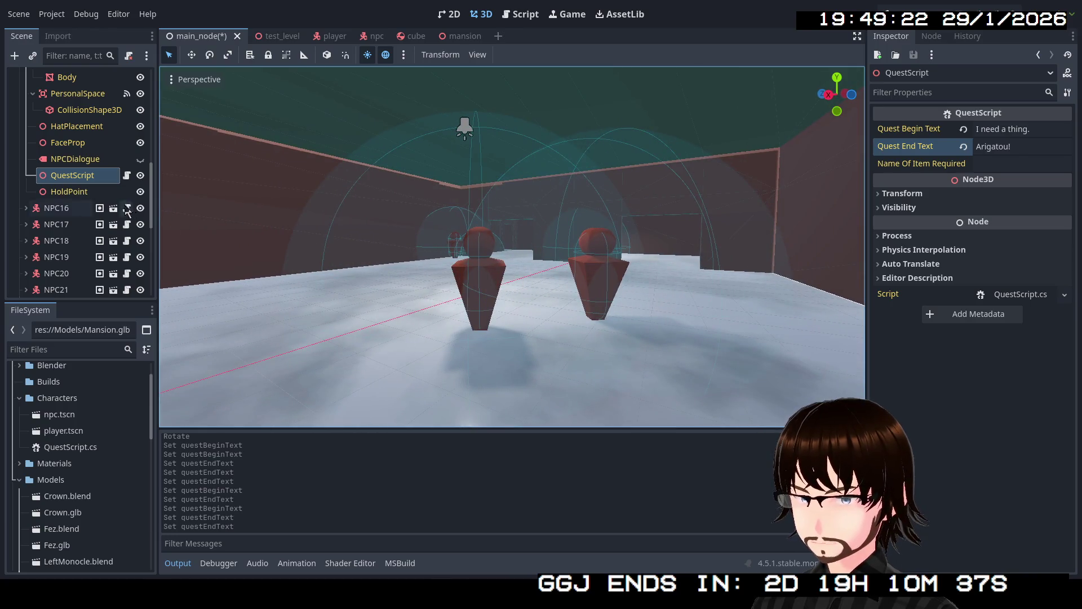
pyautogui.scroll(5, 102, 212)
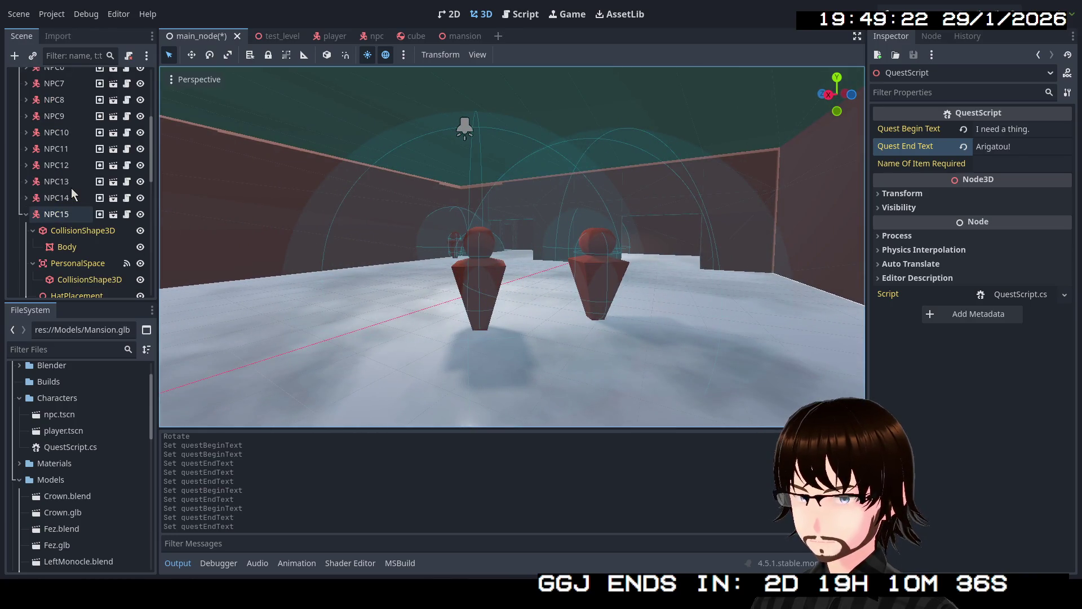
# - Replace NPC2's QuestScript begin text with "Odd that we would get invited to such a thing."
pyautogui.click(26, 215)
pyautogui.scroll(-5, 100, 186)
pyautogui.scroll(10, 100, 182)
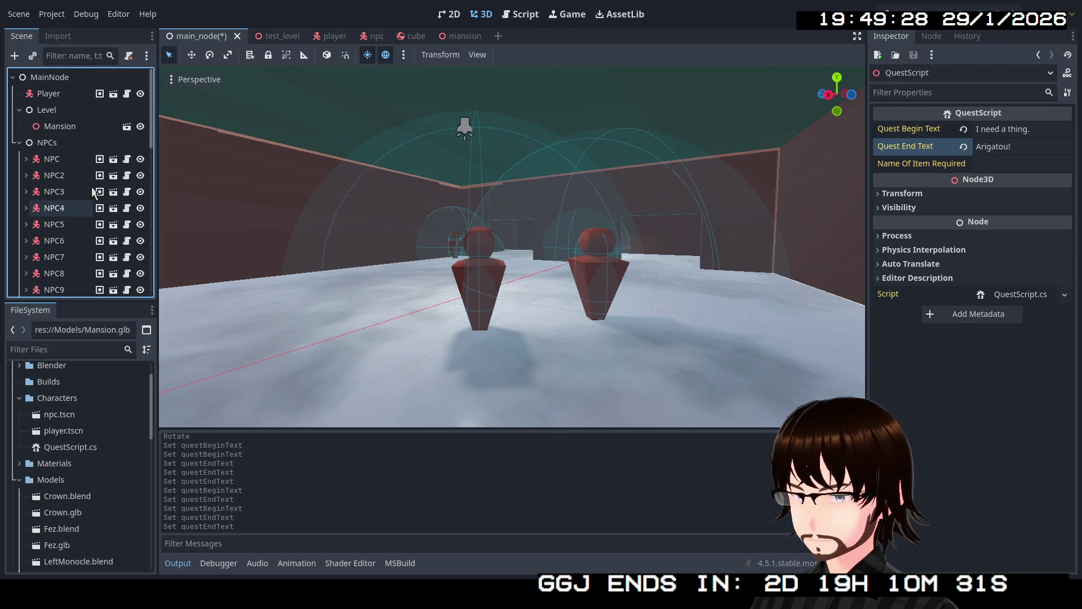
pyautogui.click(61, 165)
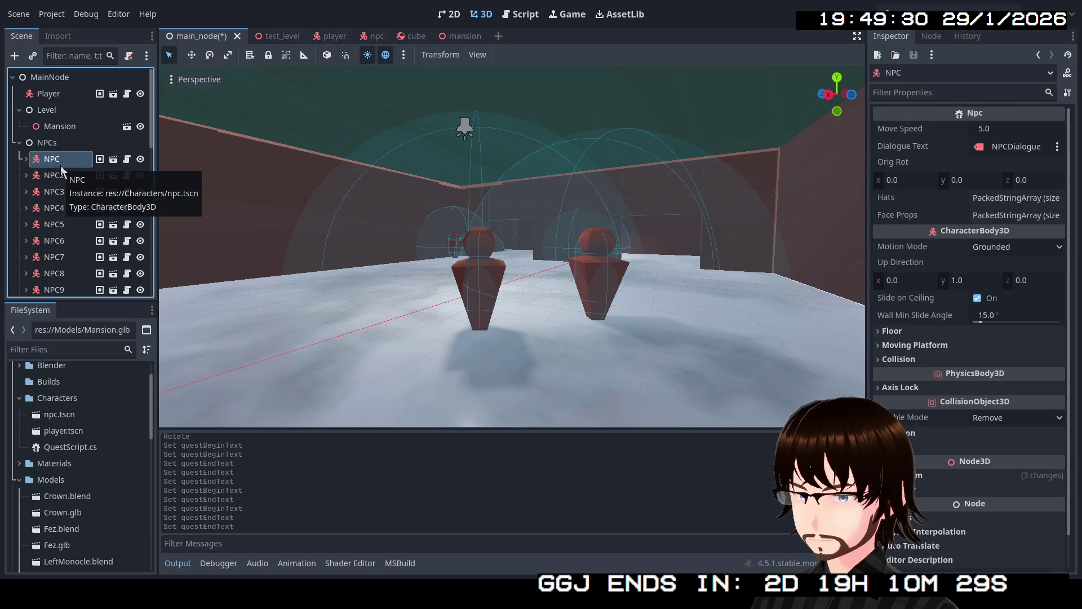
pyautogui.click(26, 173)
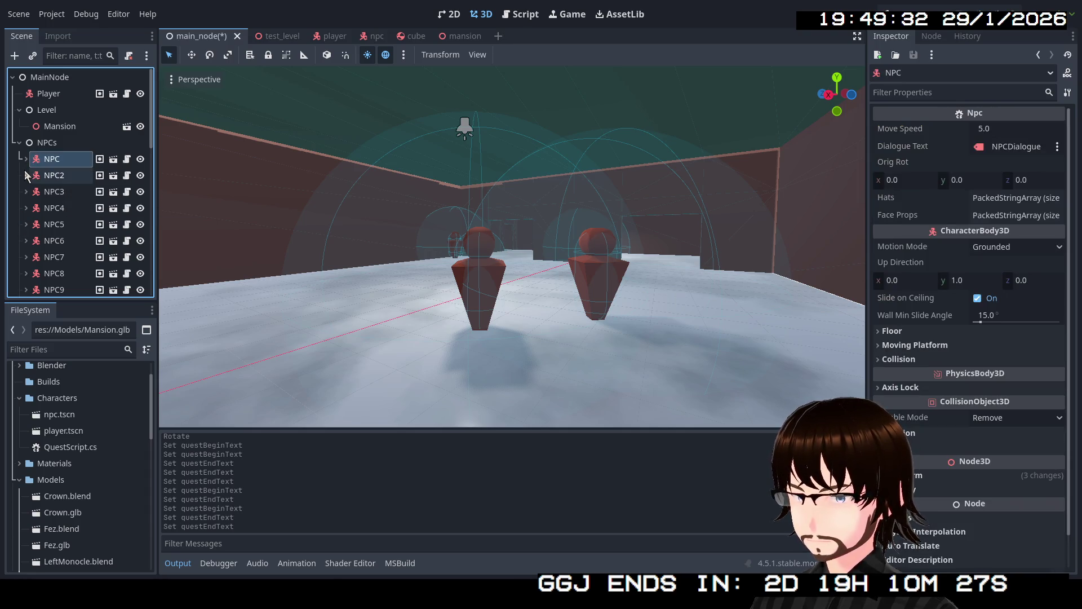
pyautogui.click(43, 177)
pyautogui.scroll(-2, 50, 186)
pyautogui.scroll(-1, 68, 199)
pyautogui.scroll(-1, 79, 206)
pyautogui.click(72, 193)
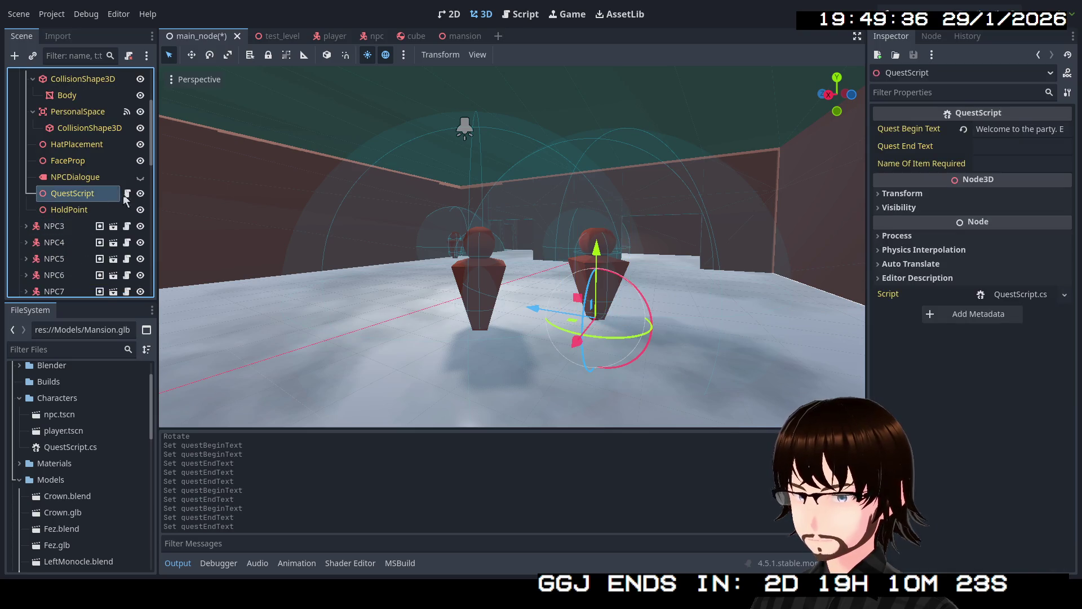
pyautogui.click(993, 129)
pyautogui.hotkey('ctrl', 'a')
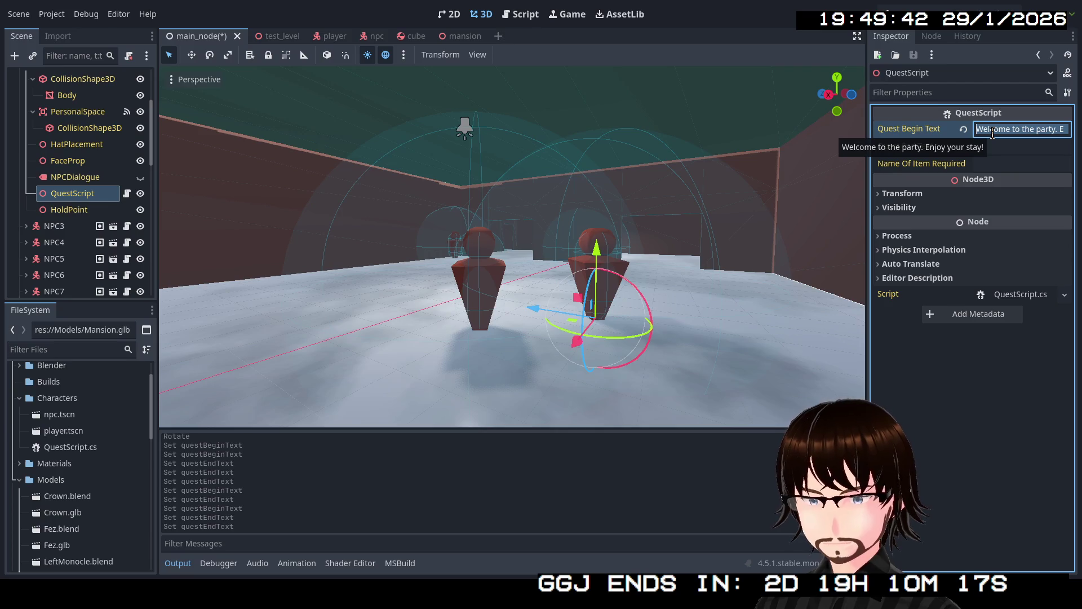
pyautogui.write('Odd that we wo')
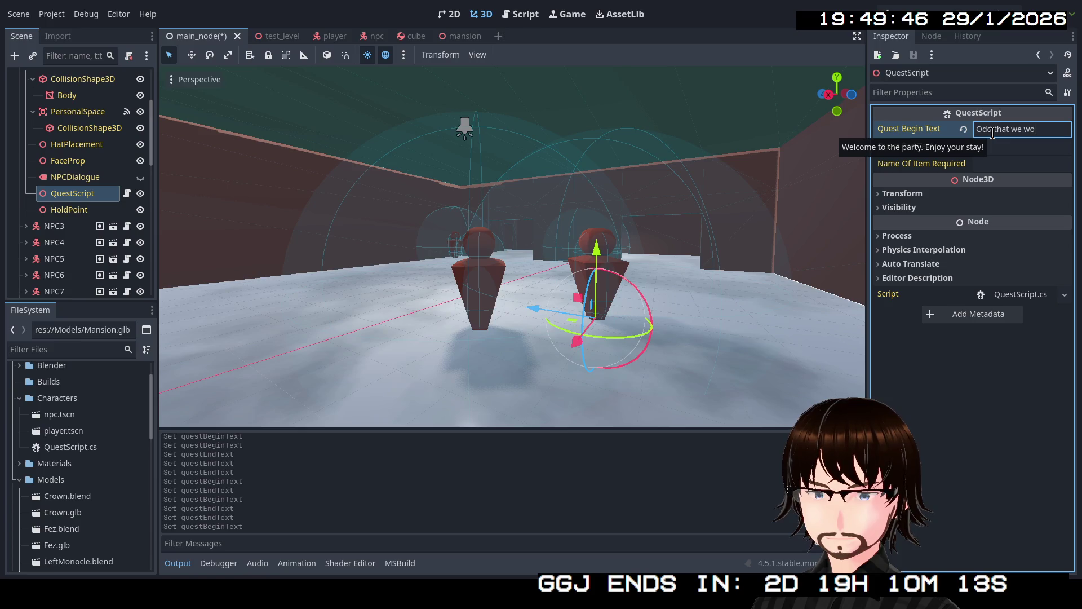
pyautogui.write('t invited to such a thing.')
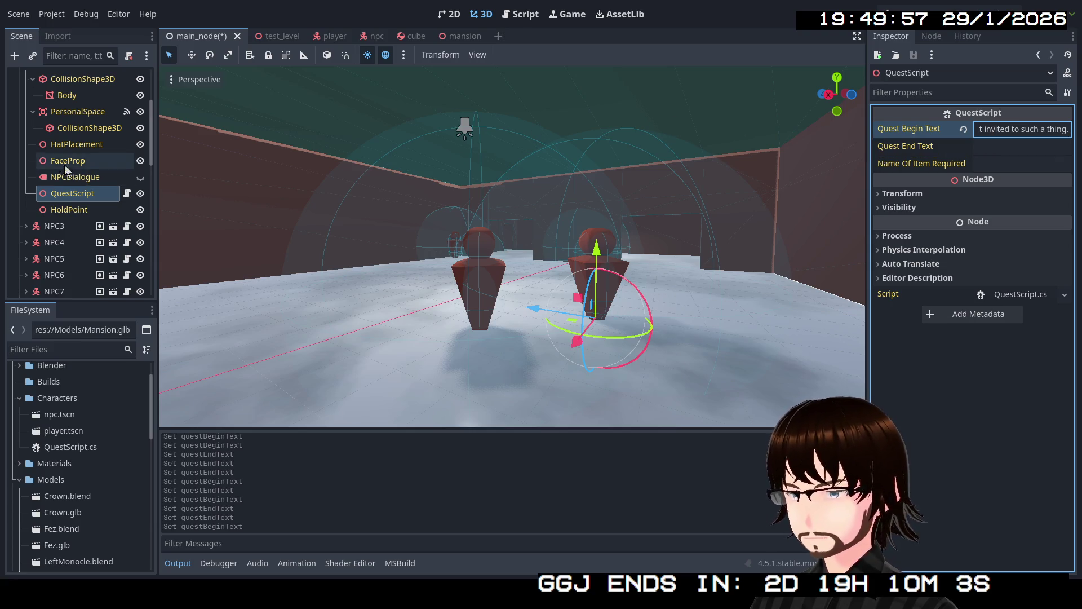
pyautogui.scroll(3, 28, 158)
pyautogui.click(25, 147)
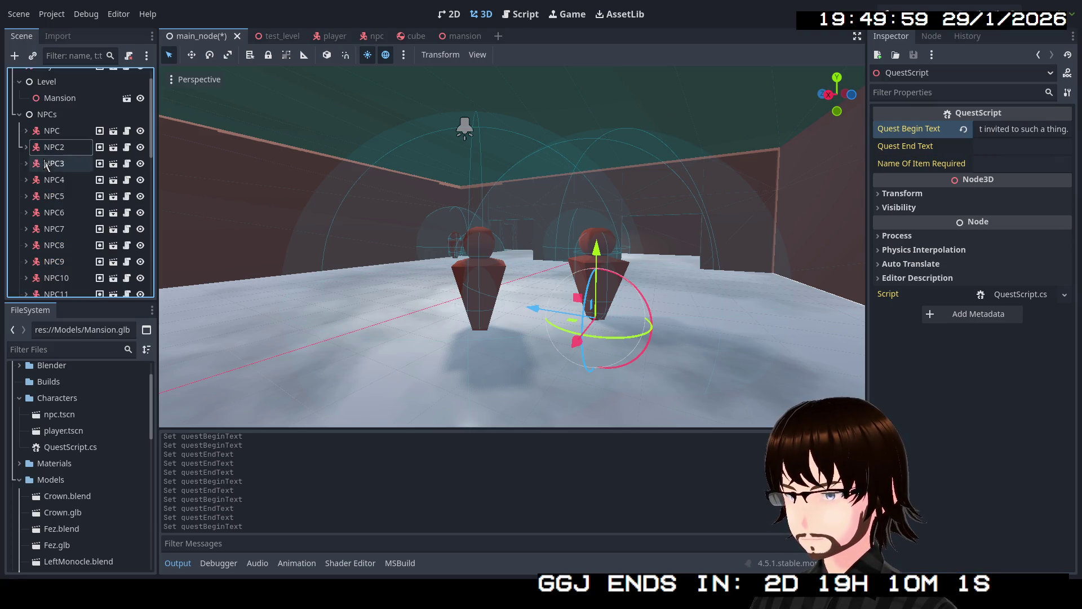
# - Clear NPC3's QuestScript welcome text and enter "Hmm." as its quest begin line
pyautogui.click(34, 163)
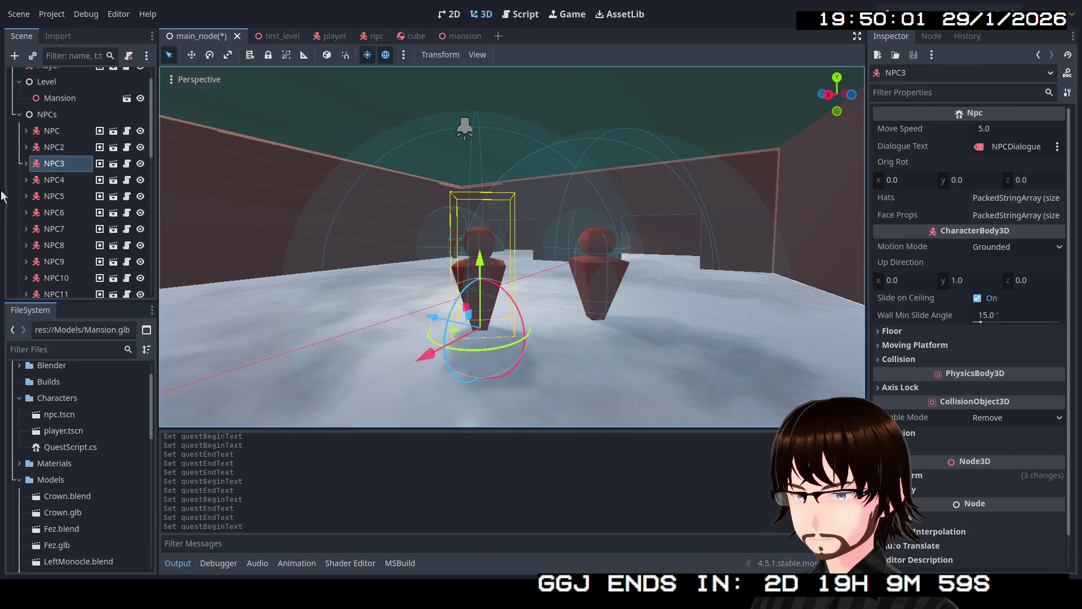
pyautogui.click(26, 163)
pyautogui.scroll(-3, 25, 169)
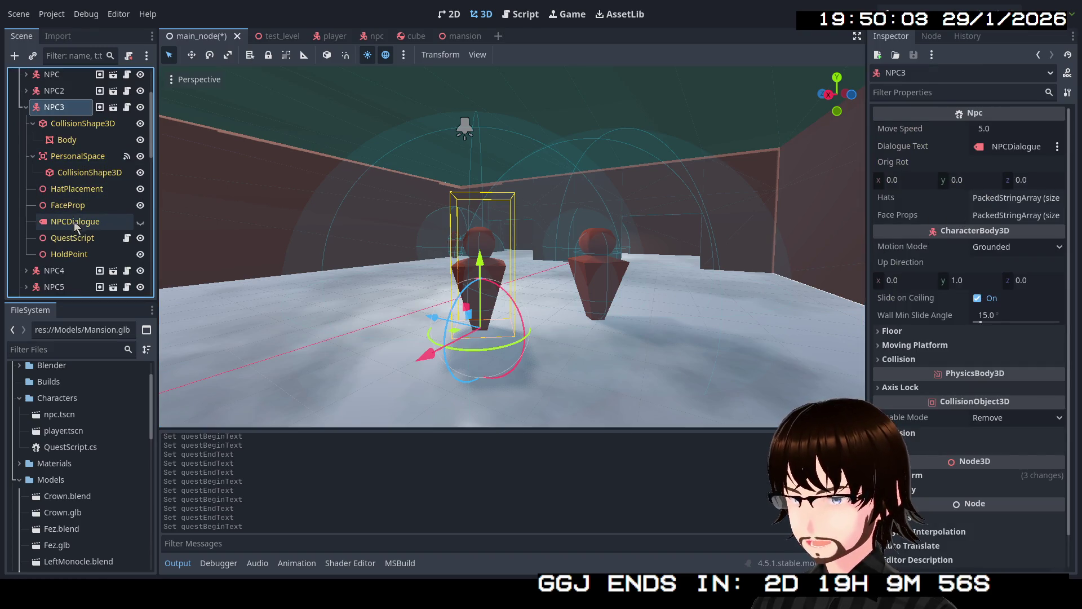
pyautogui.click(97, 238)
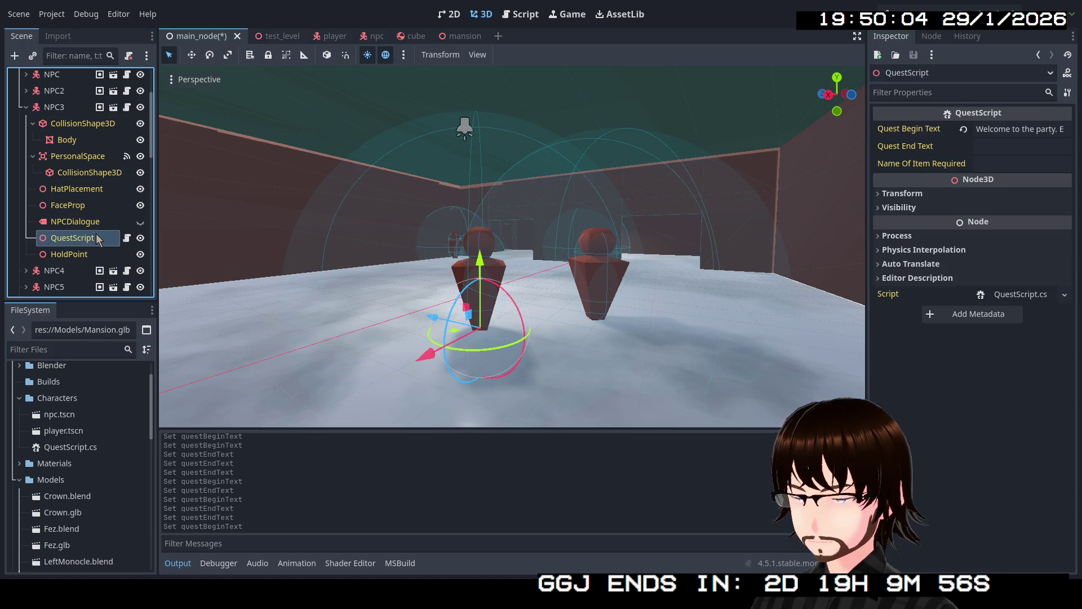
pyautogui.click(1021, 129)
pyautogui.press('BackSpace')
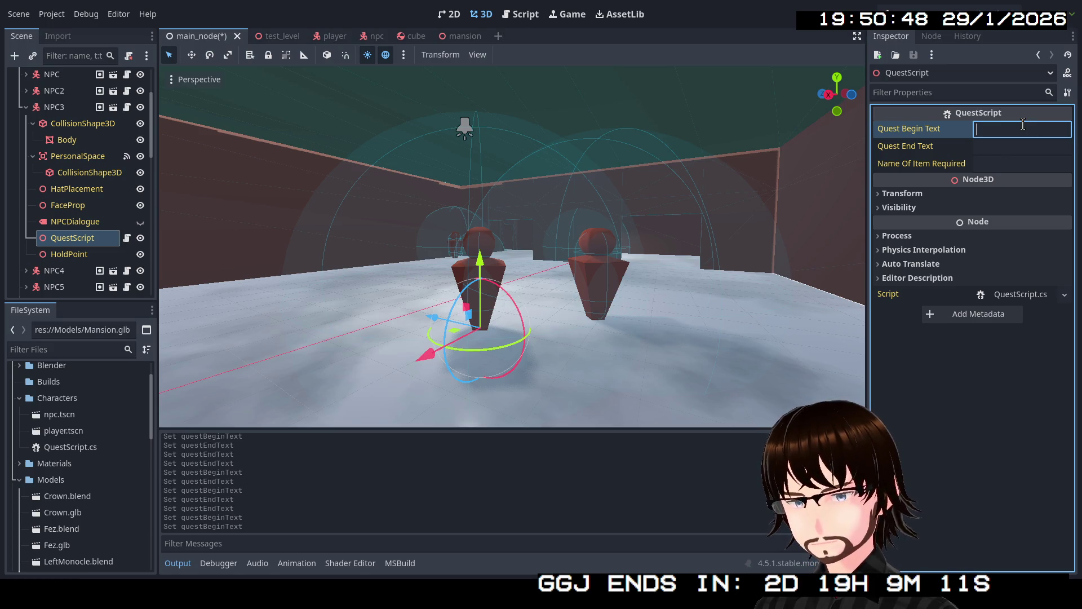
pyautogui.write('Hmm.')
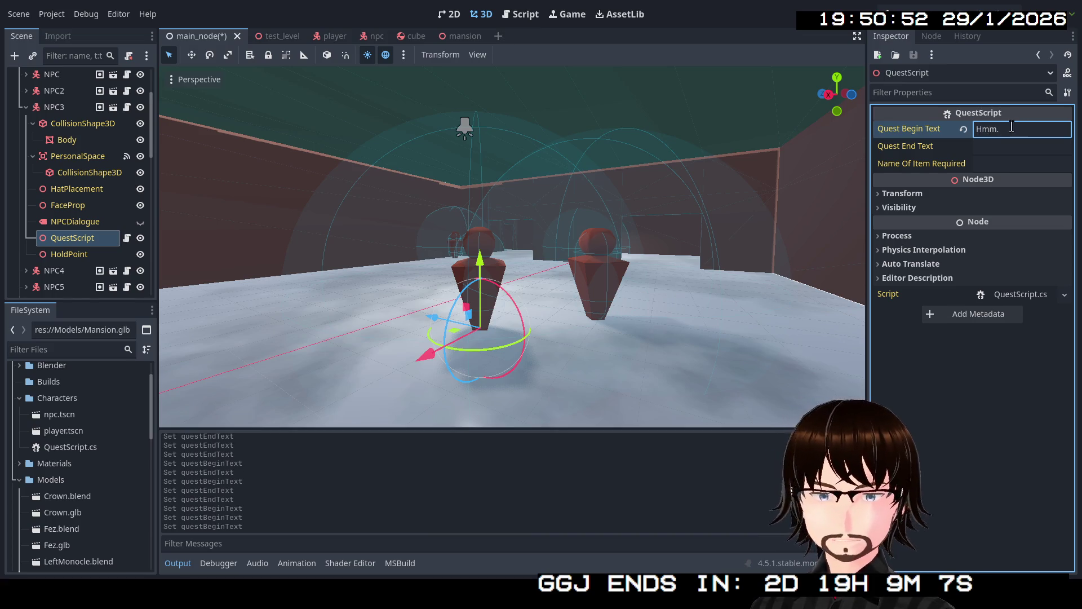
pyautogui.rightClick(100, 263)
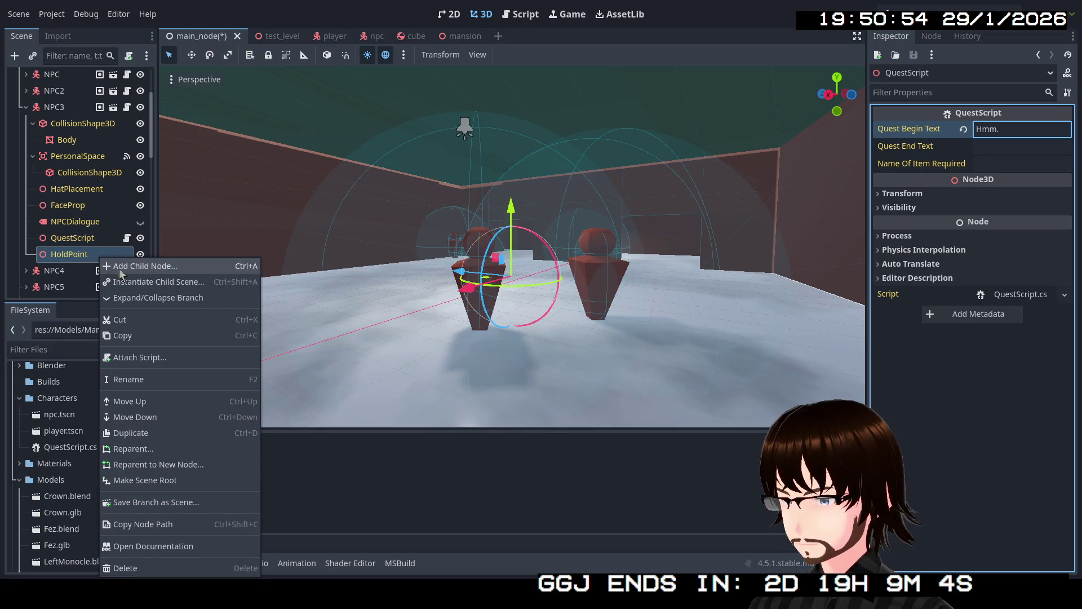
pyautogui.click(138, 282)
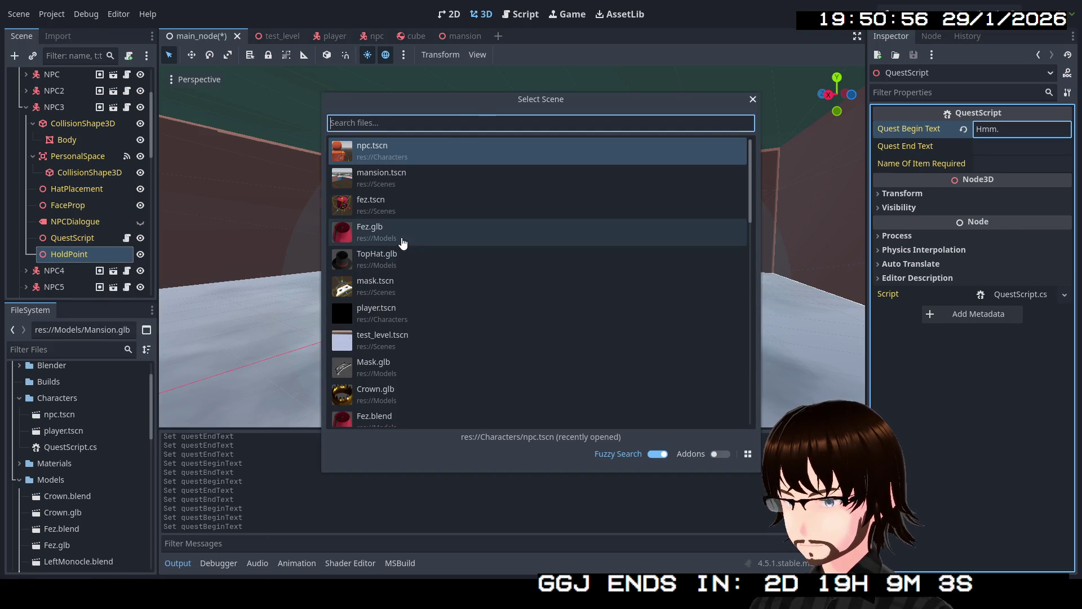
pyautogui.doubleClick(401, 236)
pyautogui.press('f')
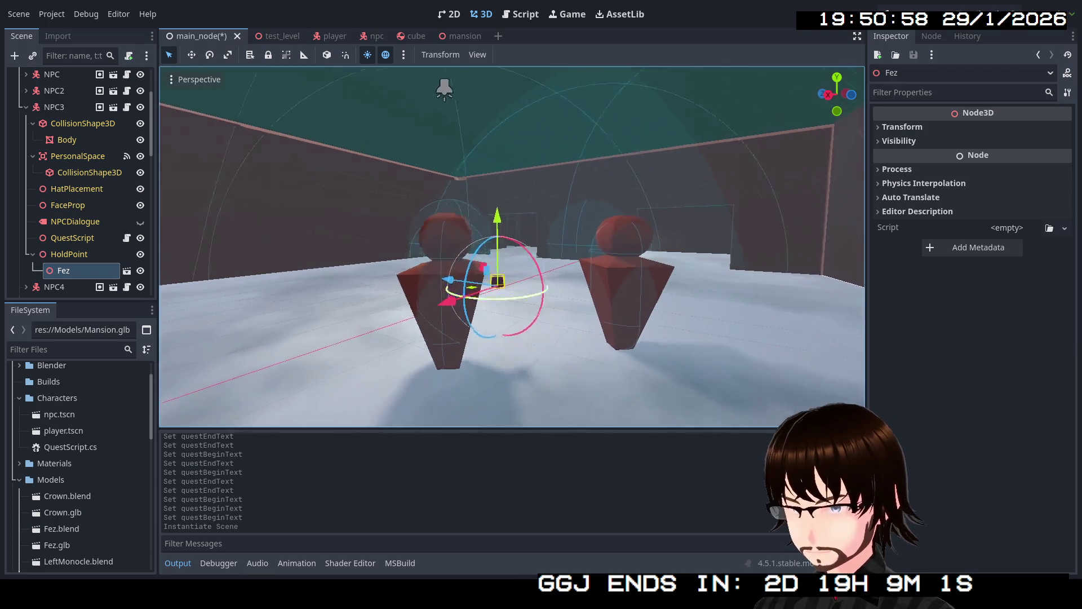
pyautogui.moveTo(456, 254); pyautogui.dragTo(520, 247)
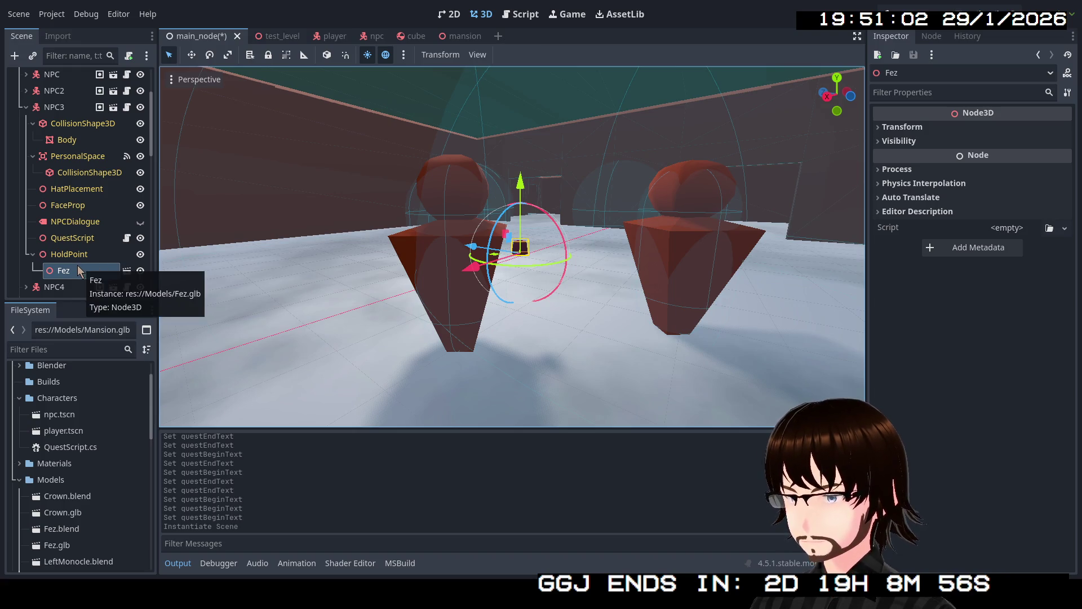
pyautogui.press('Delete')
pyautogui.click(512, 300)
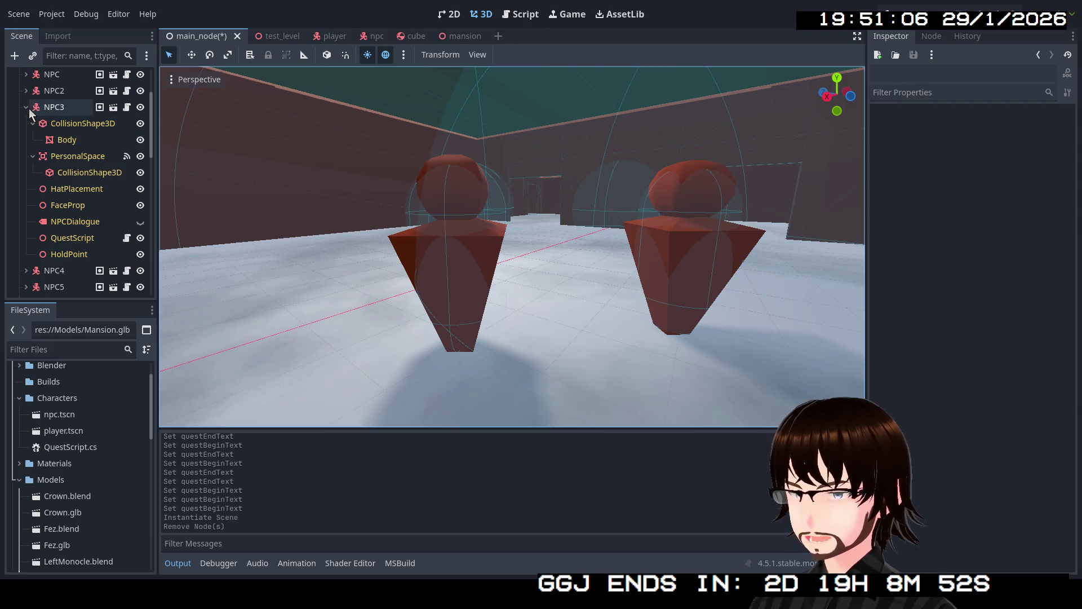
pyautogui.moveTo(53, 106)
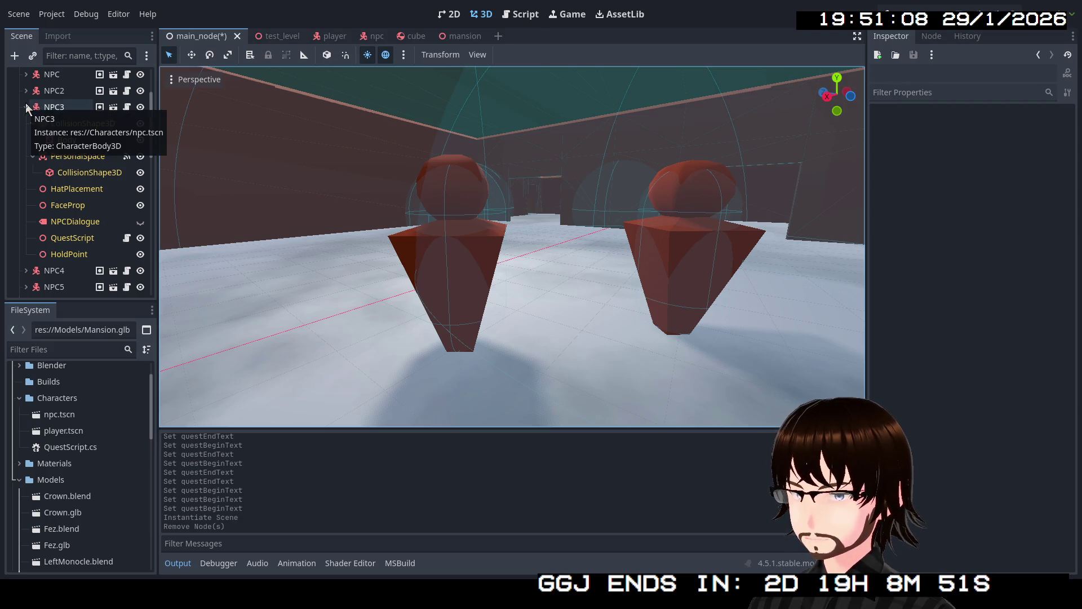
pyautogui.click(25, 103)
pyautogui.click(28, 123)
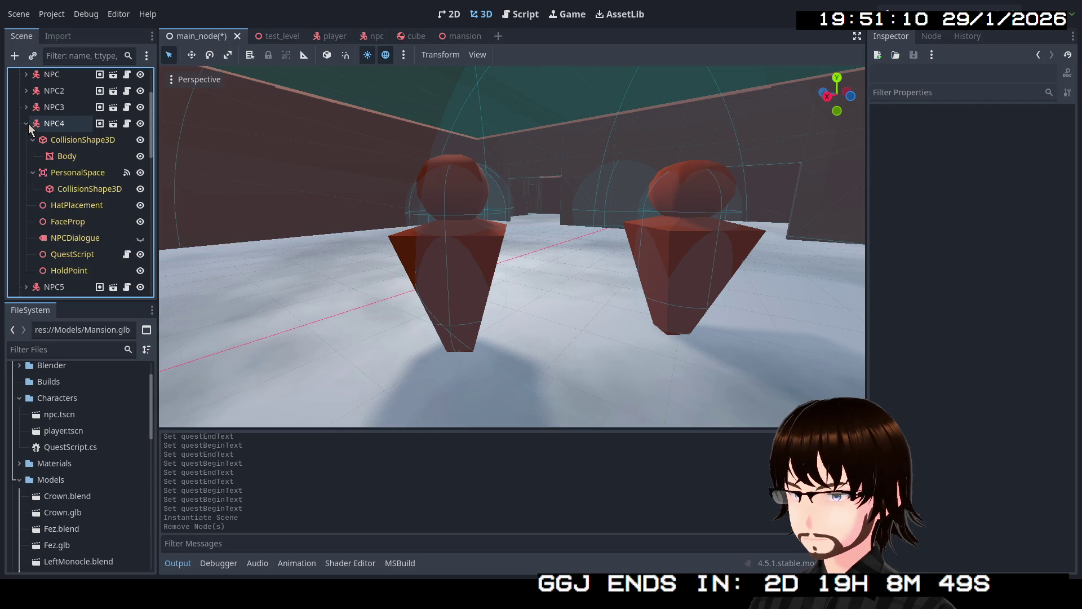
# - Frame NPC4 then NPC5 in the view and expand NPC5's child nodes
pyautogui.click(60, 128)
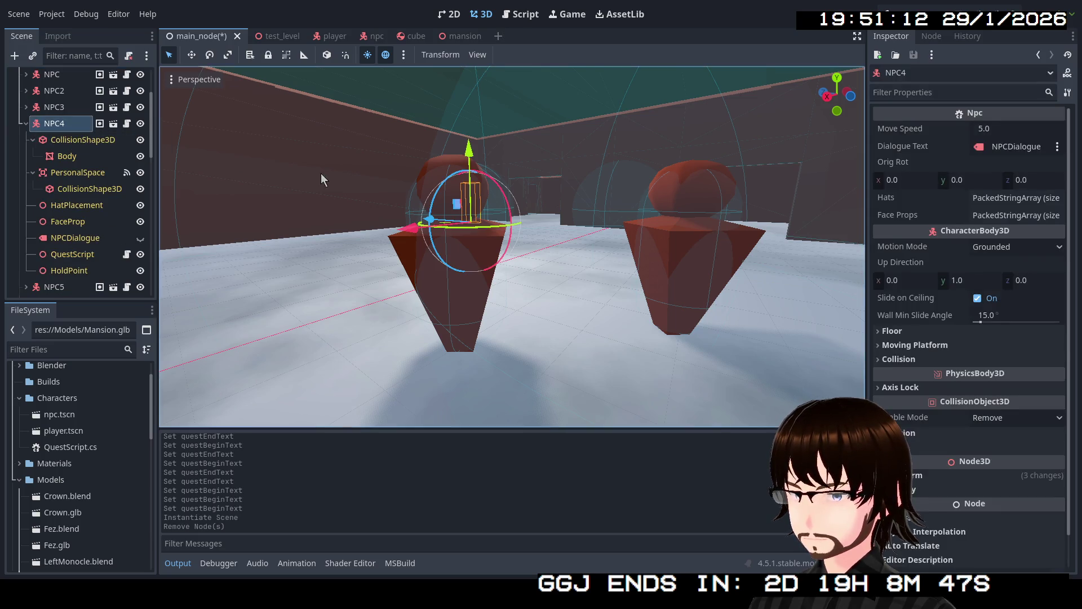
pyautogui.press('f')
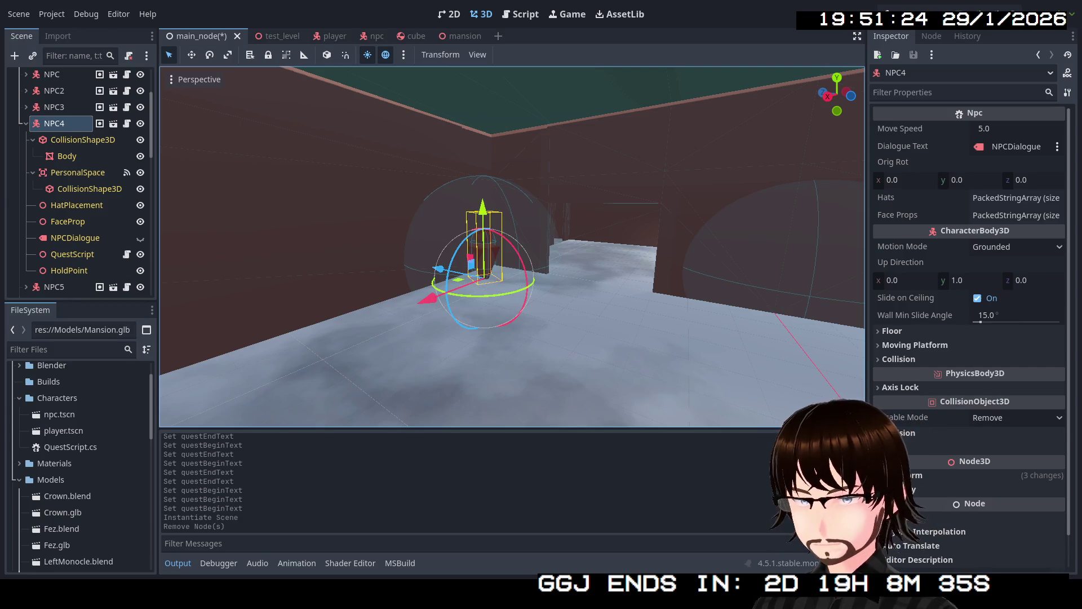
pyautogui.click(27, 123)
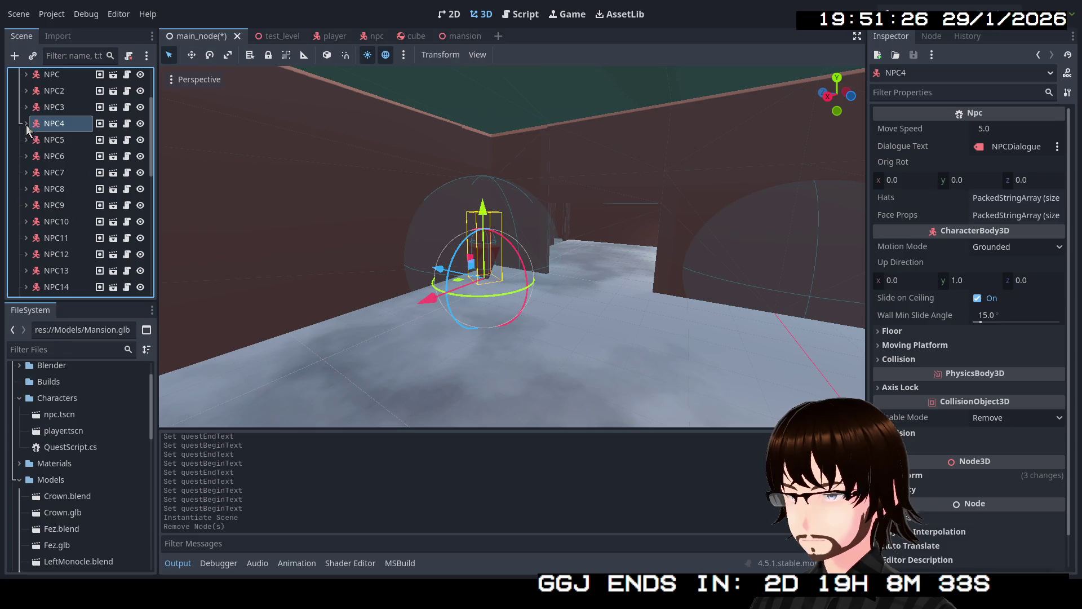
pyautogui.click(34, 139)
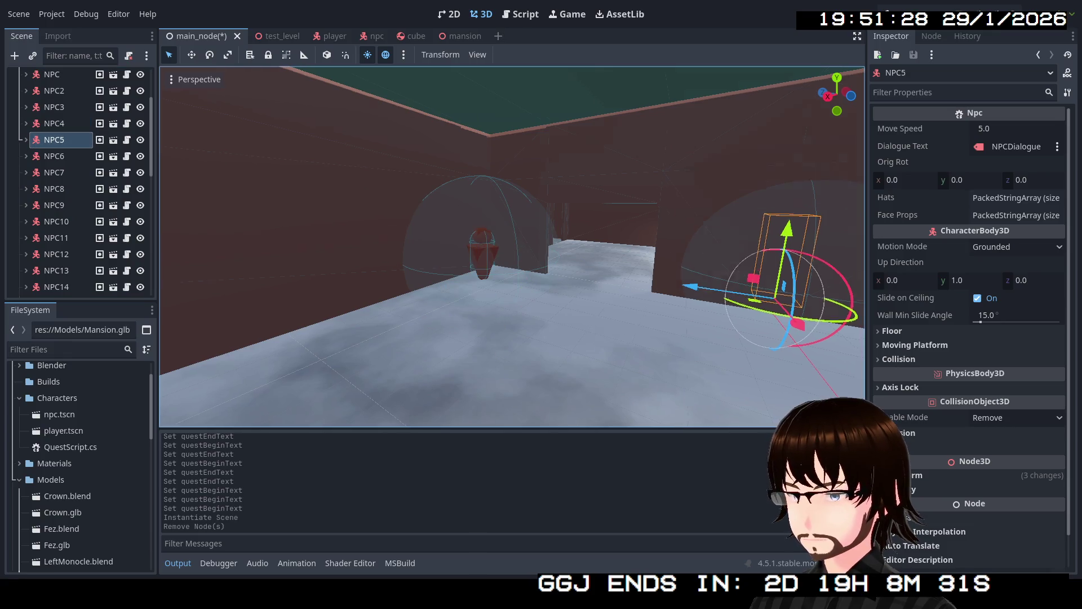
pyautogui.press('f')
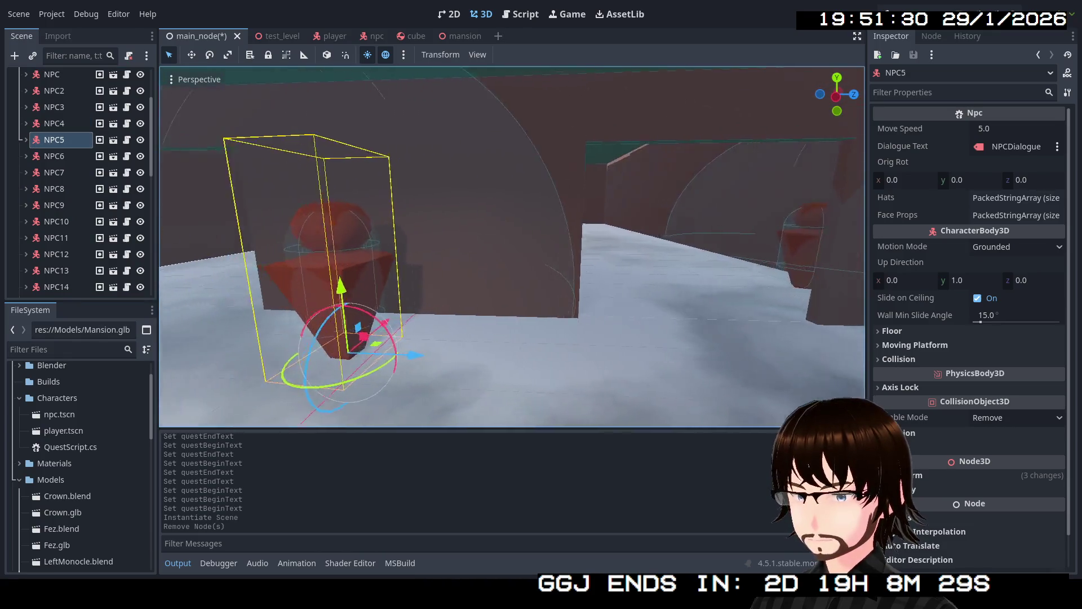
pyautogui.click(26, 140)
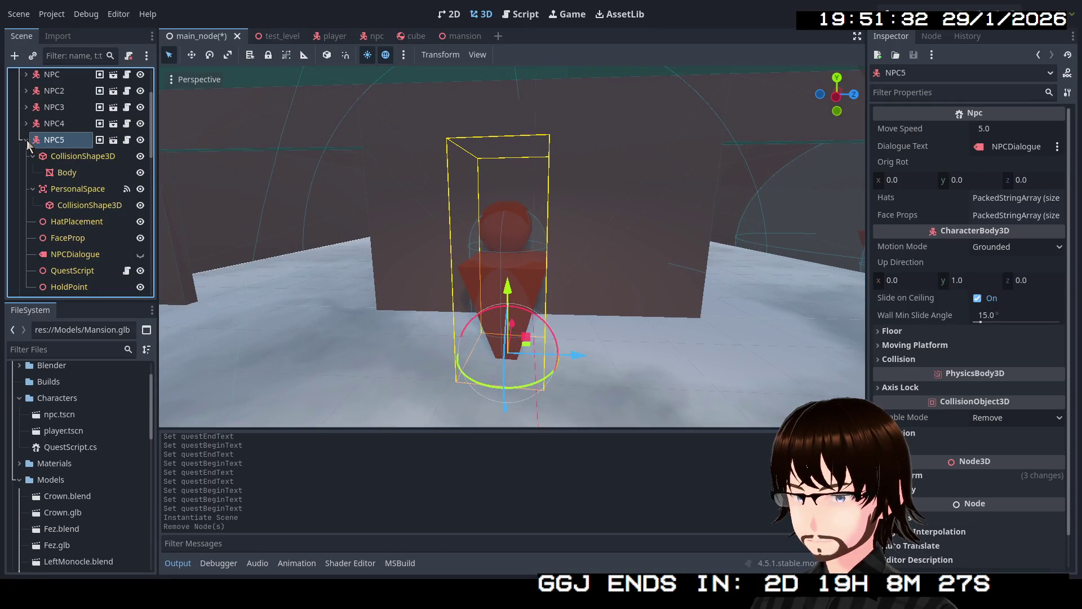
pyautogui.scroll(-1, 76, 220)
# - Give NPC5's QuestScript the "Psst…" follow-on-Twitch begin text ending with an exclamation mark
pyautogui.click(72, 242)
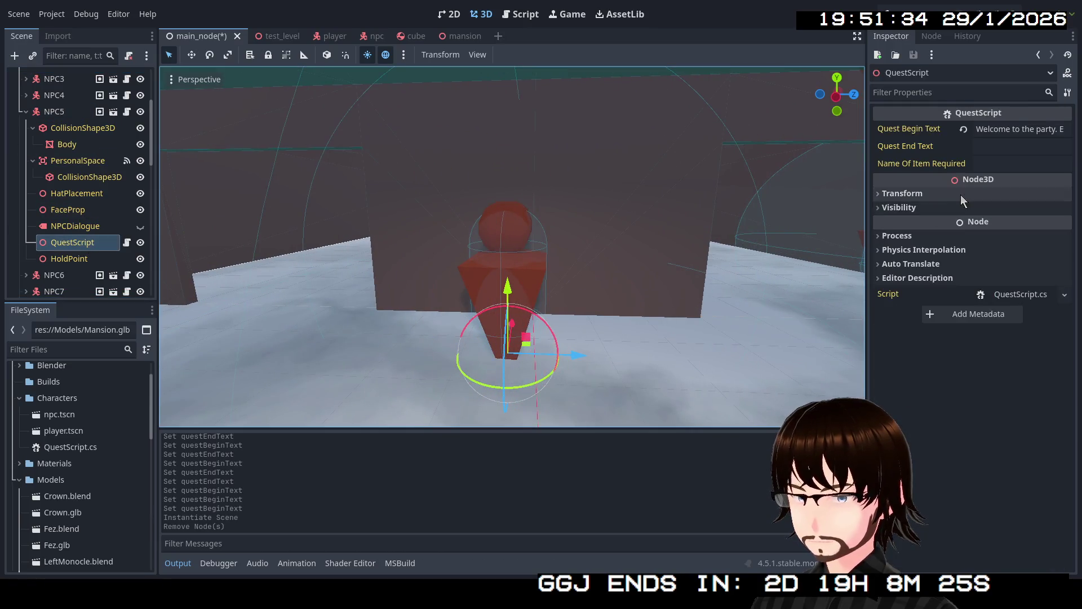
pyautogui.click(1045, 128)
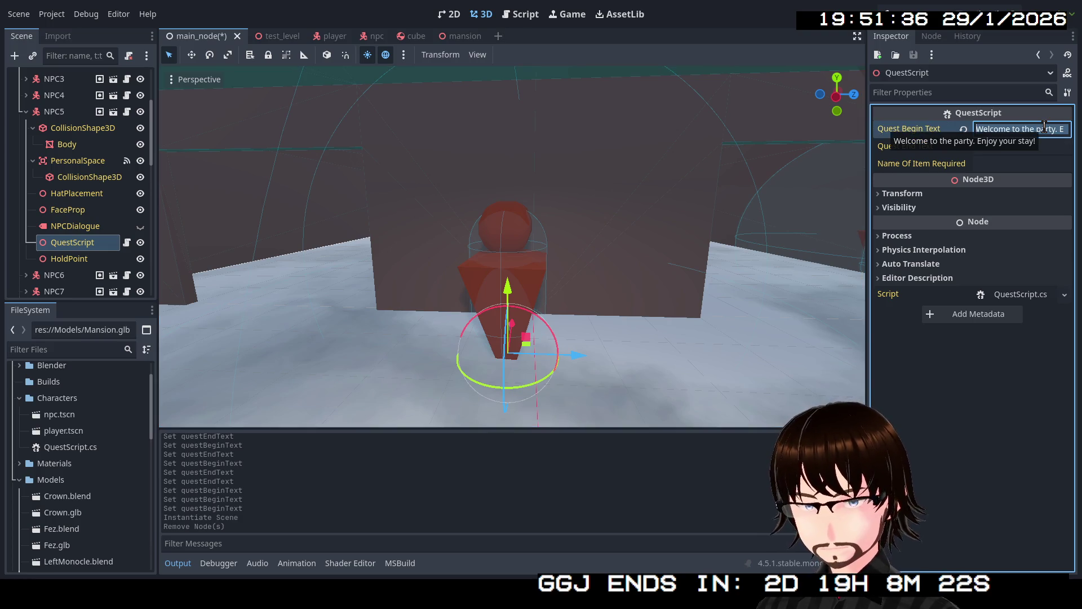
pyautogui.write('Psst...')
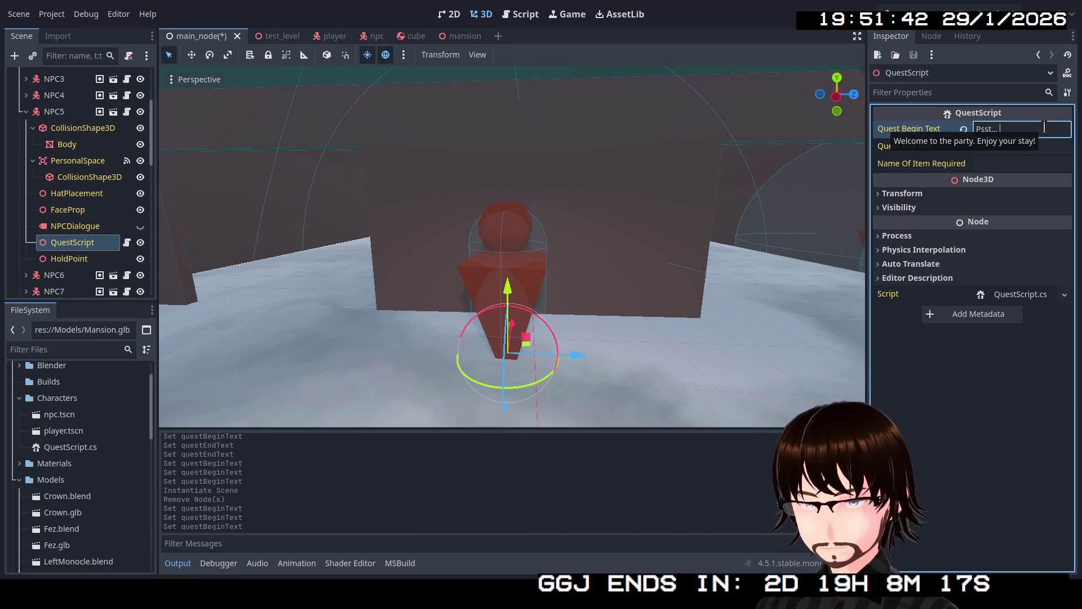
pyautogui.write('H')
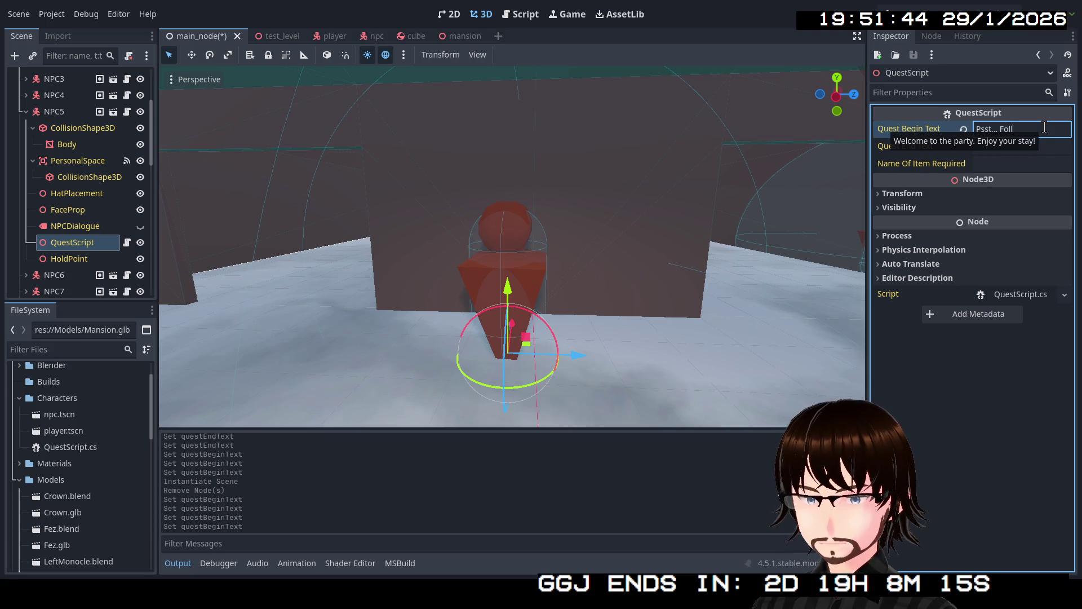
pyautogui.write(' SGTAG')
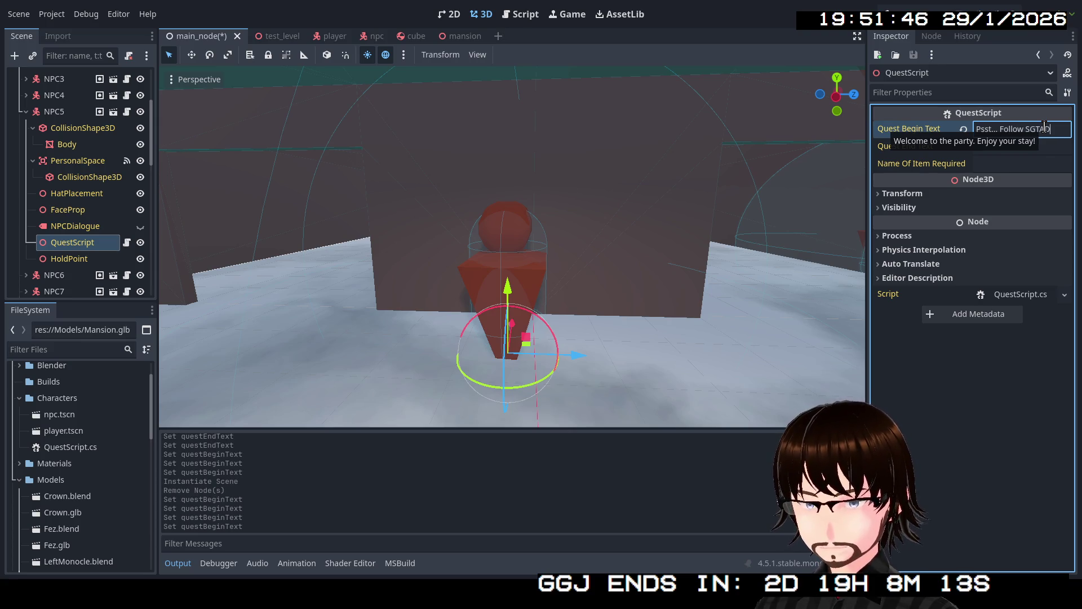
pyautogui.write(' on Twitch.')
pyautogui.press('BackSpace')
pyautogui.write('!')
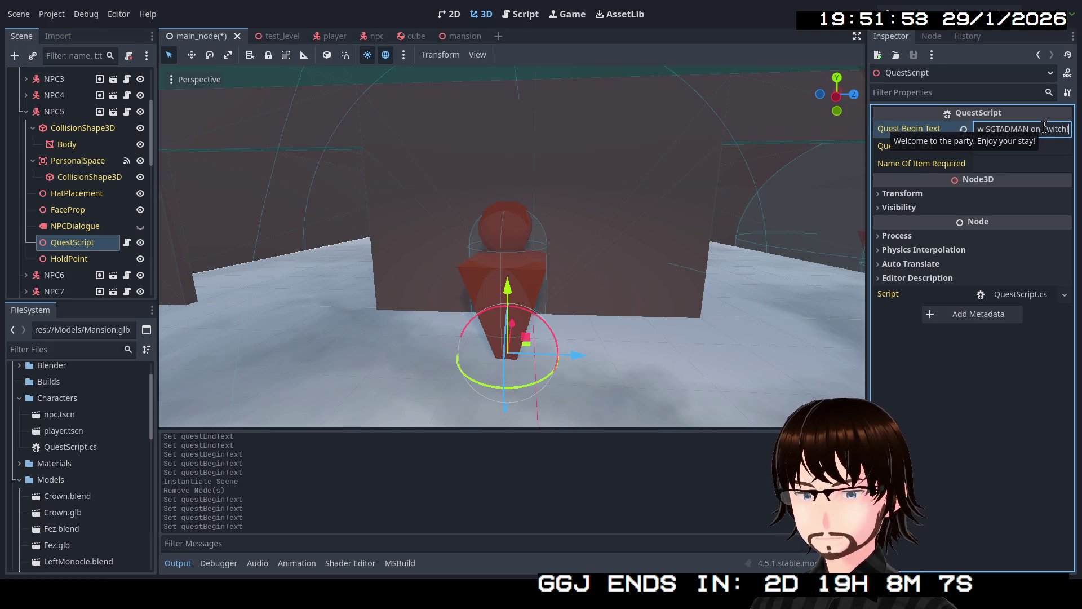
pyautogui.click(26, 111)
pyautogui.click(25, 128)
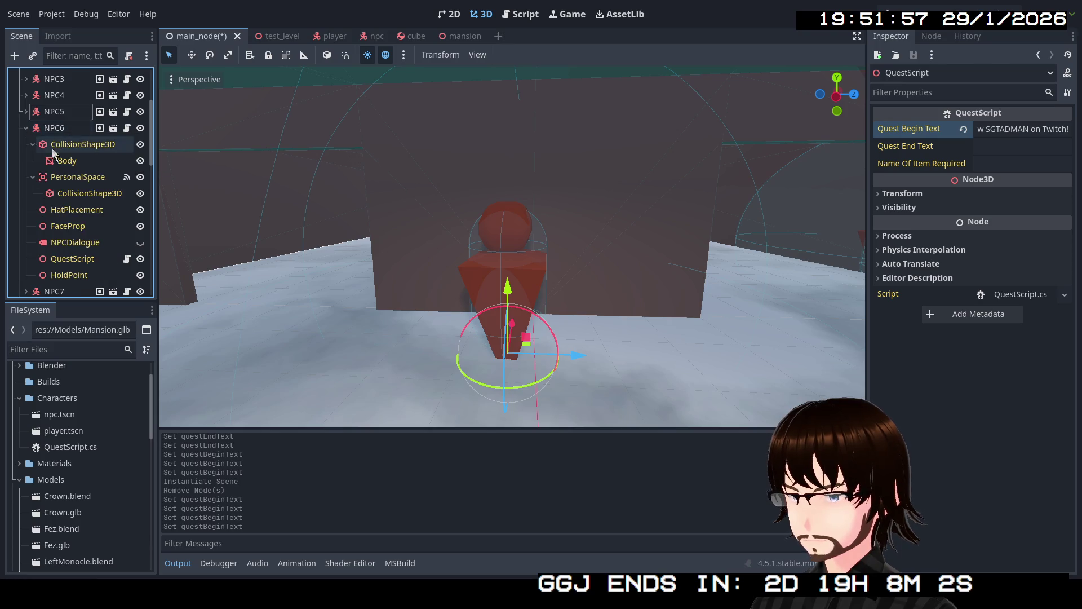
pyautogui.scroll(-1, 52, 169)
# - Frame NPC6 in the 3D view to check its placement in the level
pyautogui.click(74, 230)
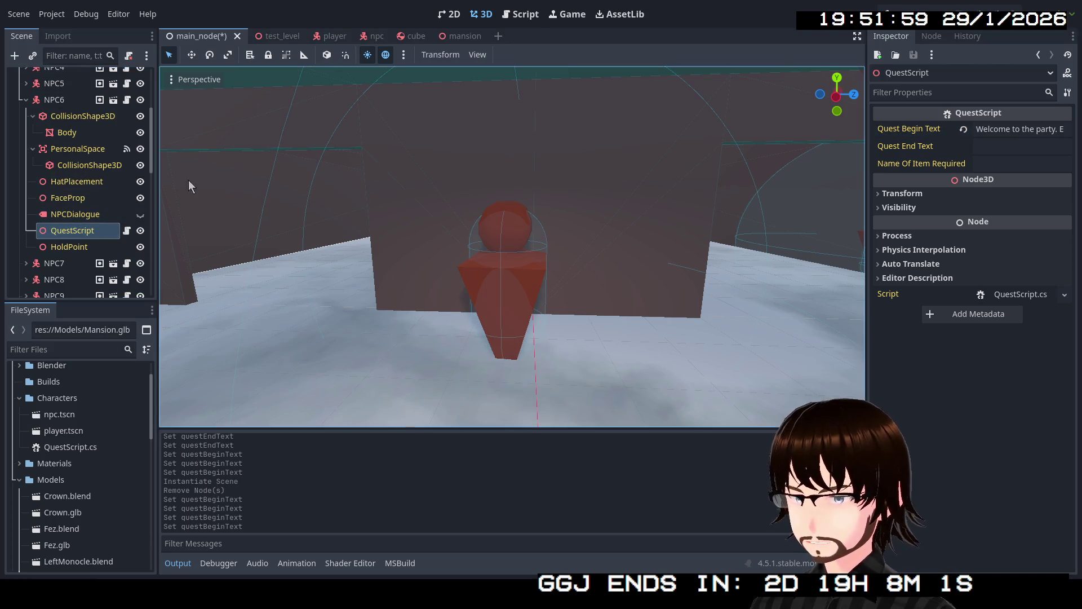
pyautogui.click(54, 99)
pyautogui.press('f')
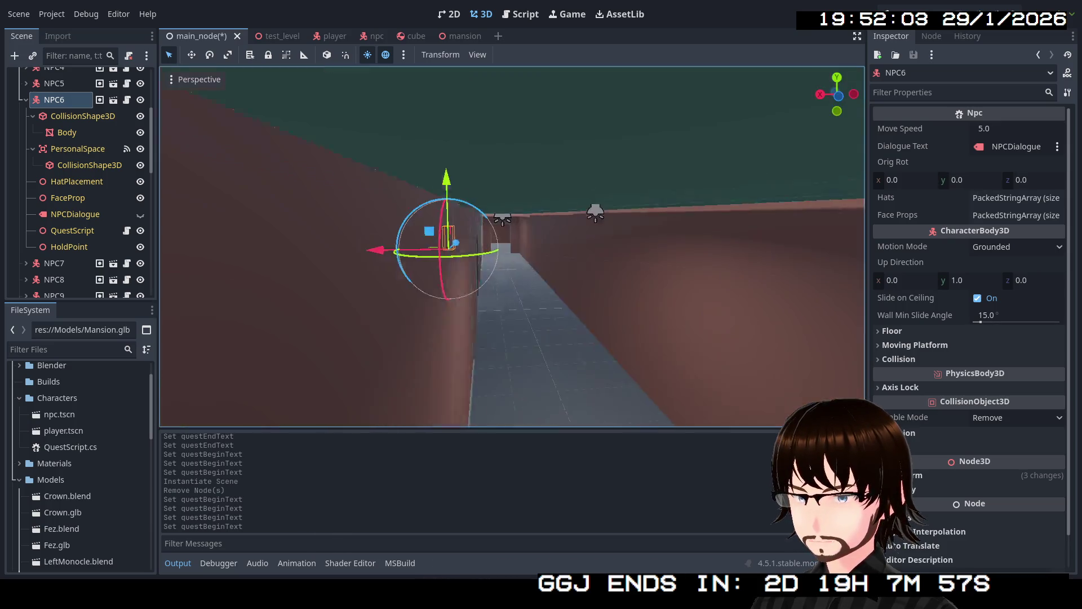
pyautogui.moveTo(508, 254); pyautogui.dragTo(508, 254)
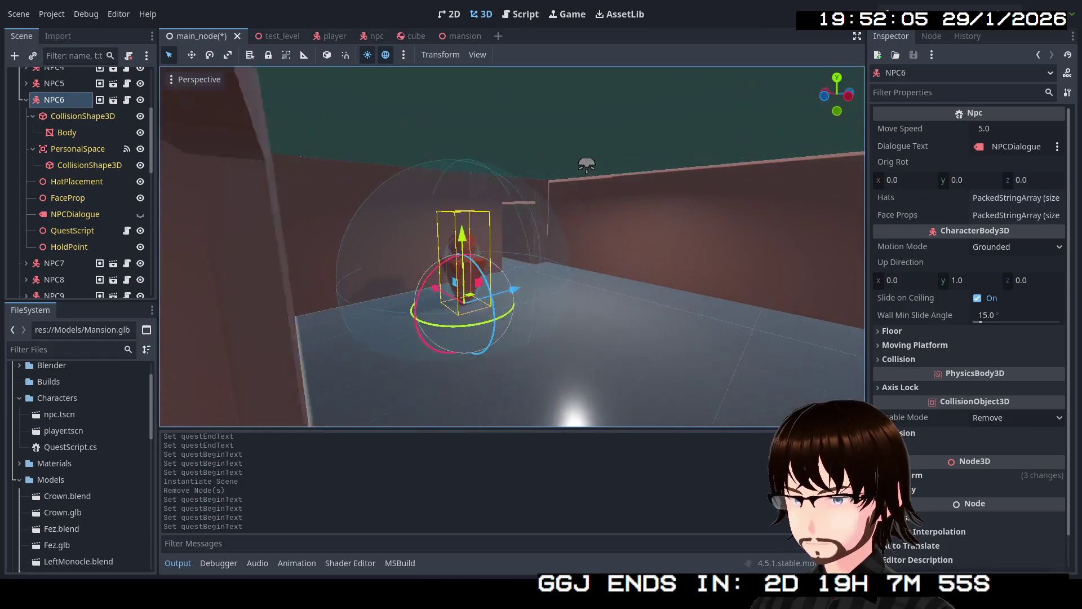
pyautogui.scroll(5, 512, 246)
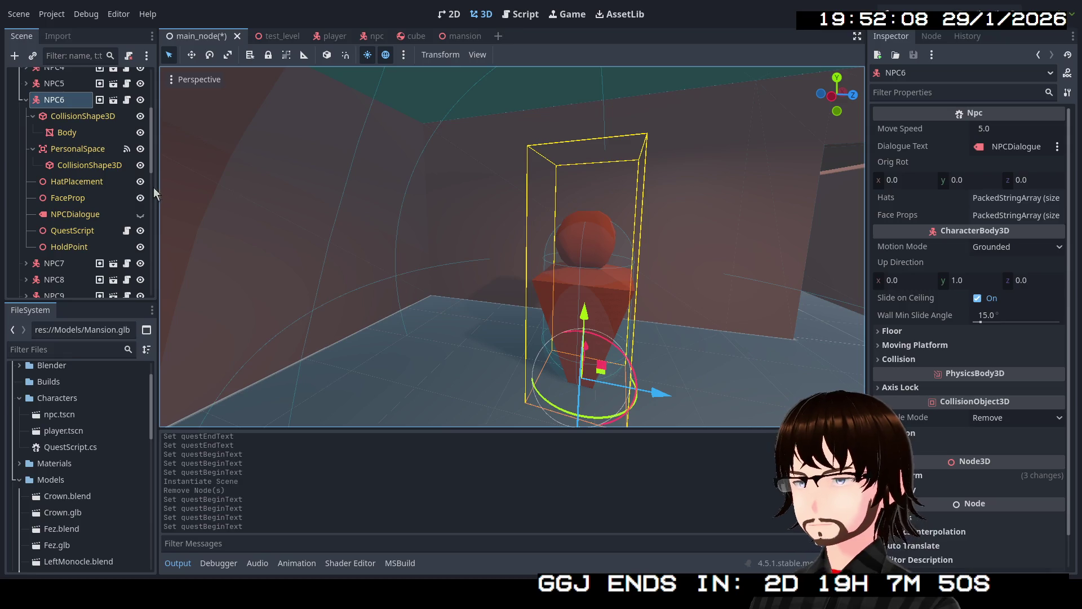
# - Set NPC6's QuestScript begin text to "I think I'm lost."
pyautogui.click(86, 230)
pyautogui.click(1008, 129)
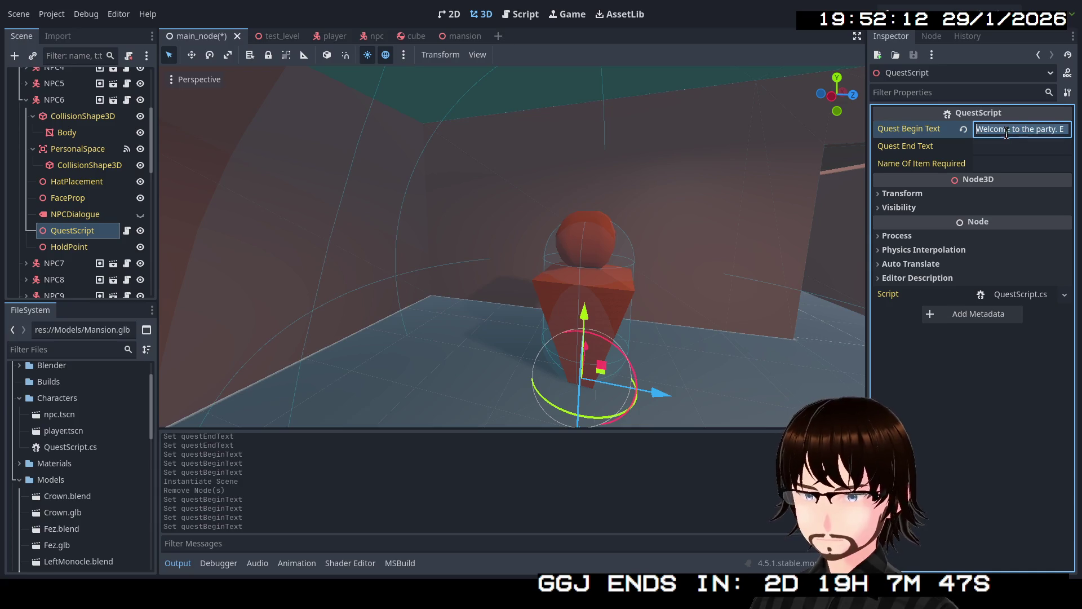
pyautogui.press('BackSpace')
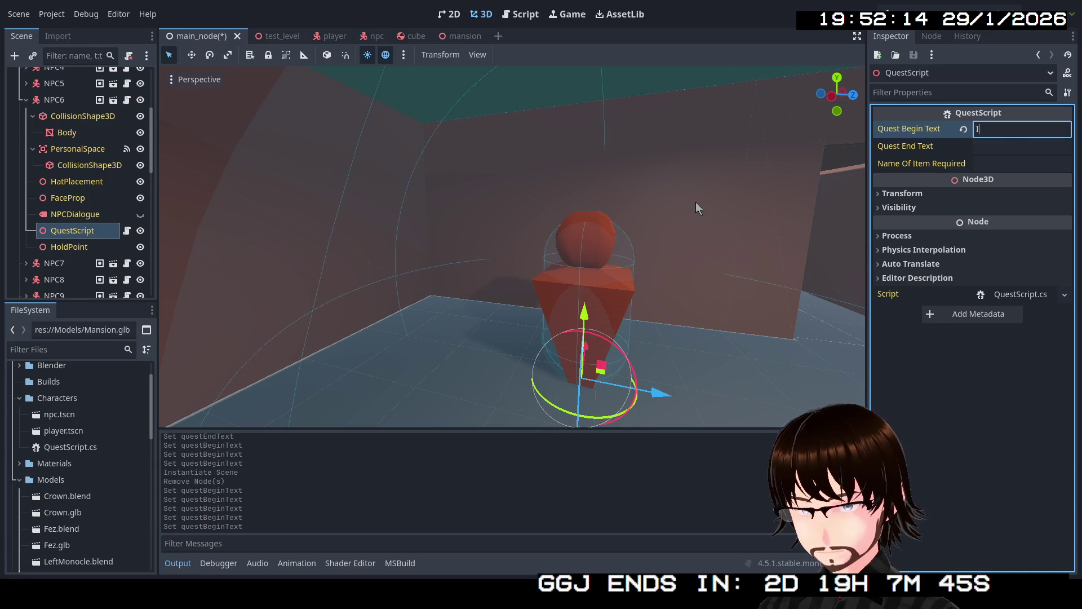
pyautogui.write("think I'm ")
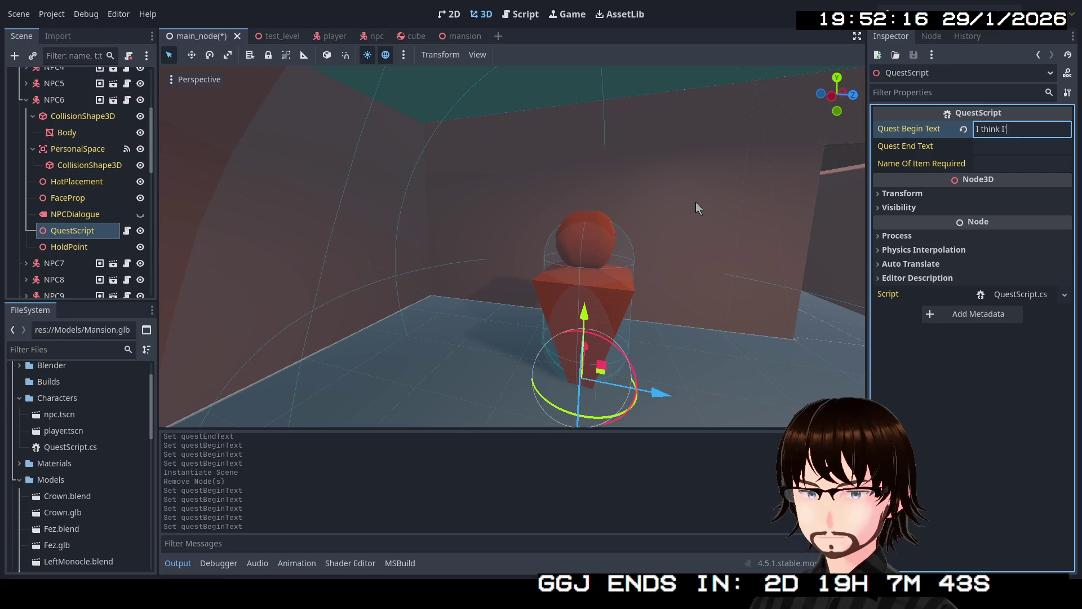
pyautogui.write('lost')
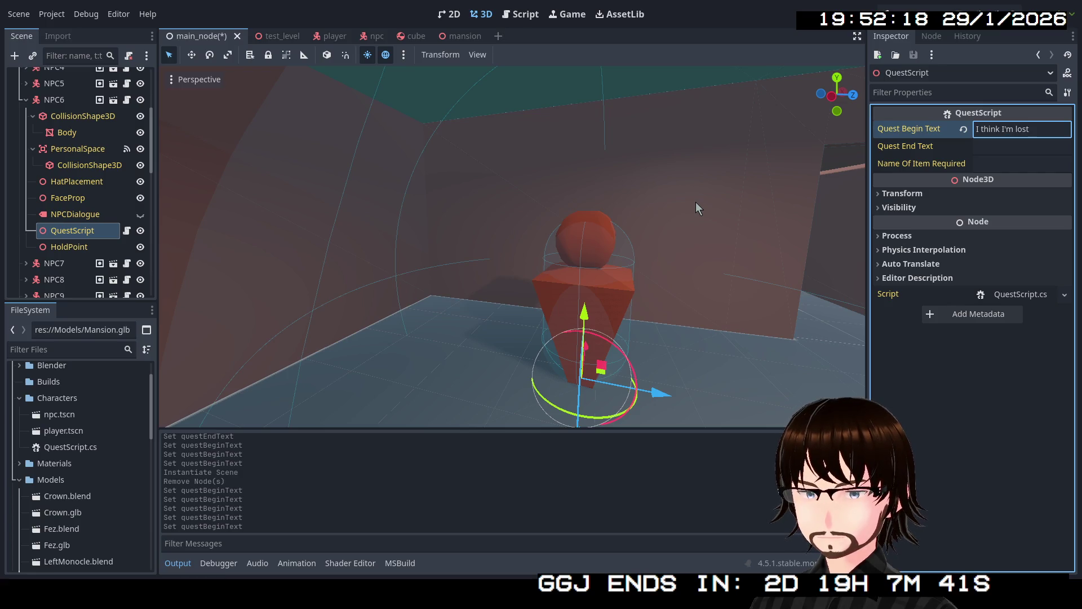
pyautogui.write('.')
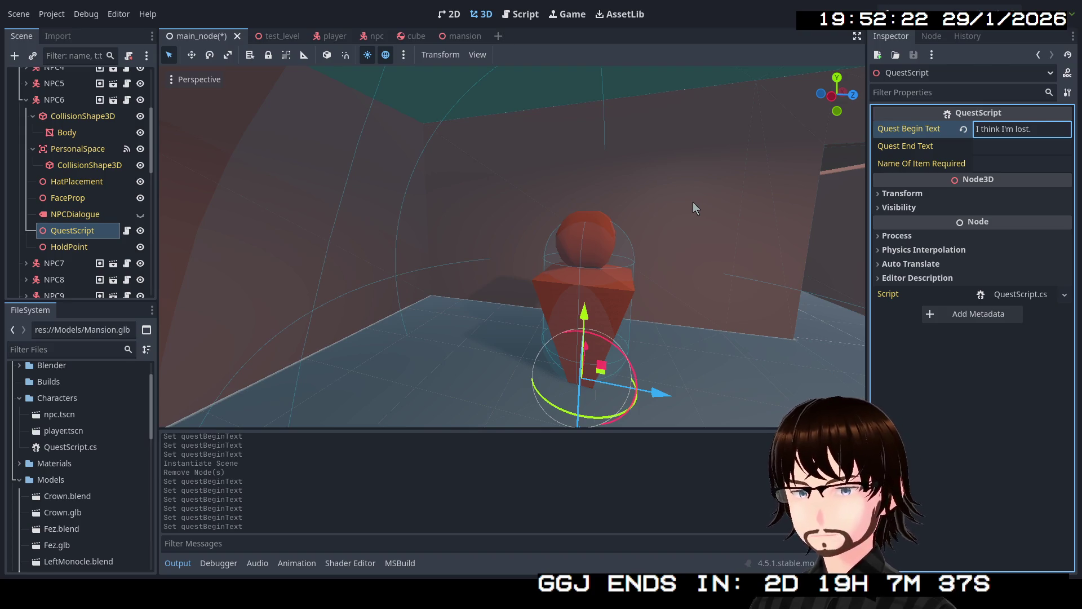
pyautogui.click(27, 99)
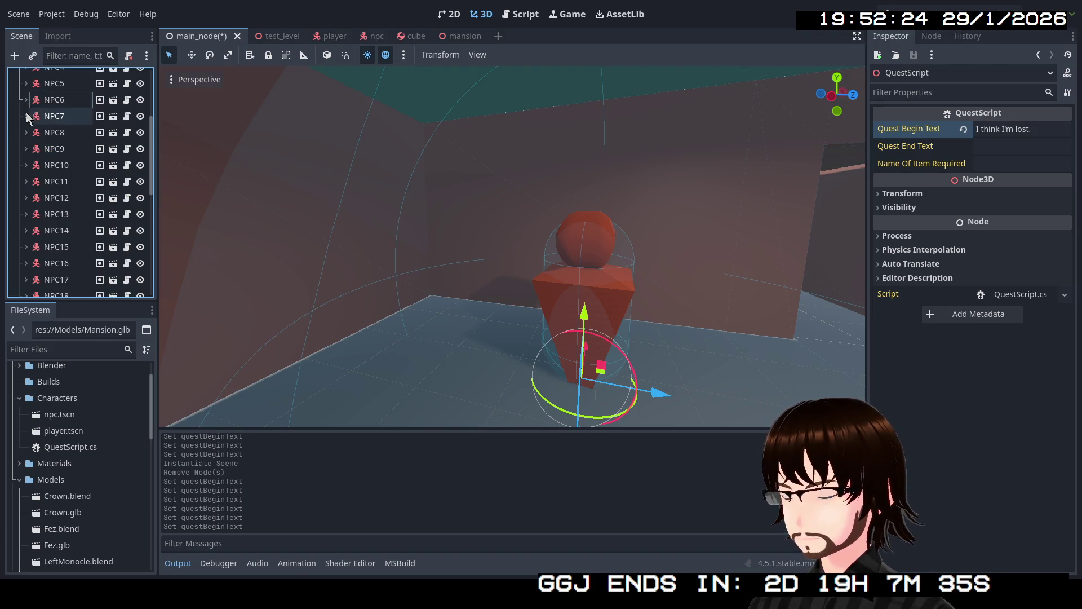
# - Expand NPC7 and centre it in the 3D view inside the mansion
pyautogui.click(26, 116)
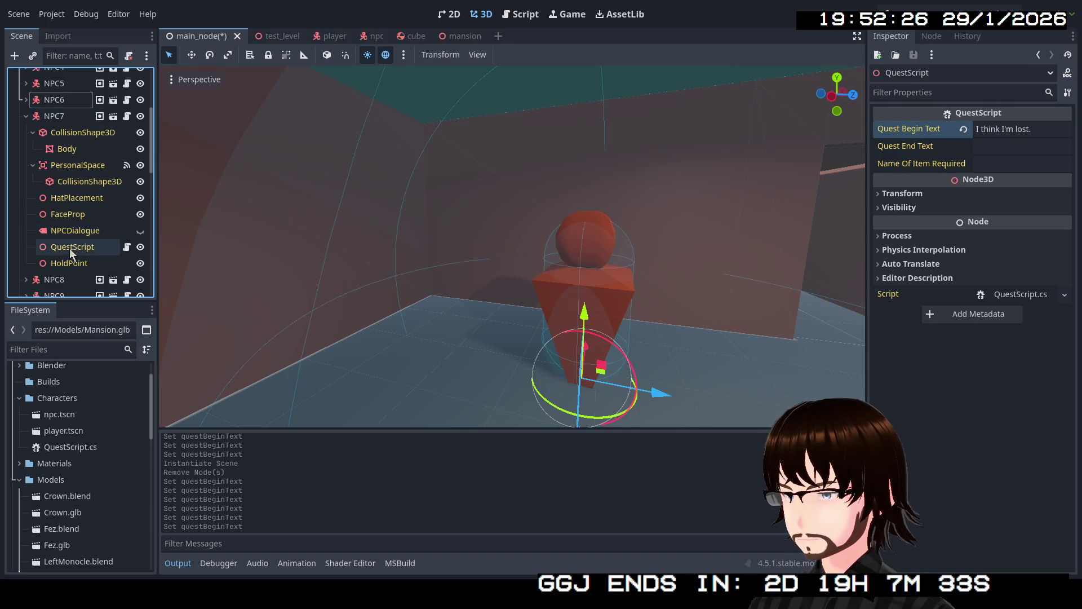
pyautogui.click(50, 117)
pyautogui.press('s')
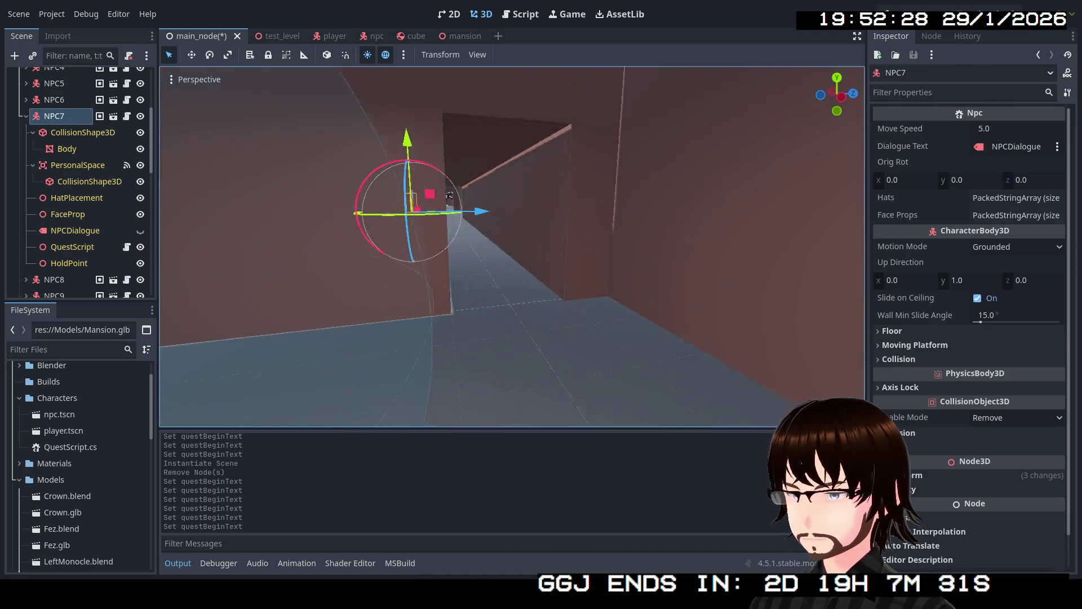
pyautogui.press('w')
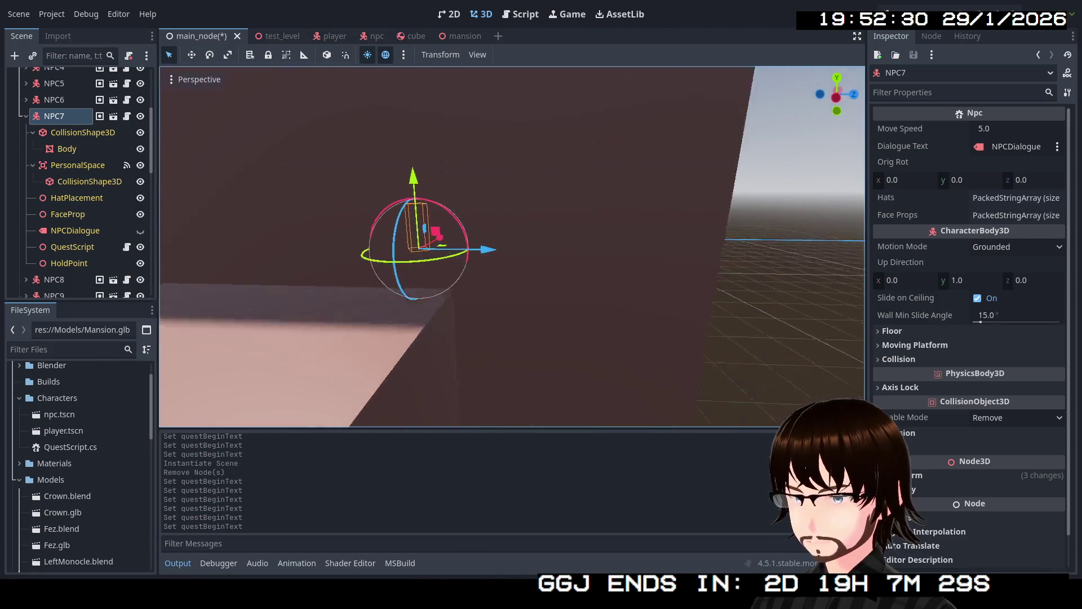
pyautogui.press('f')
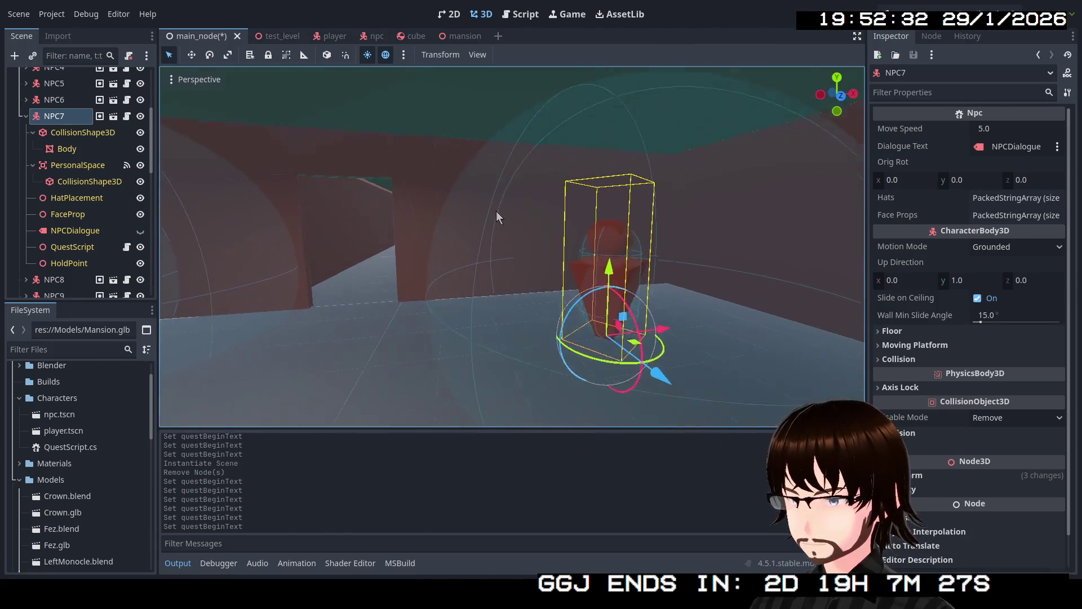
# - Set NPC7's QuestScript begin text to "Those two are very strange."
pyautogui.click(96, 247)
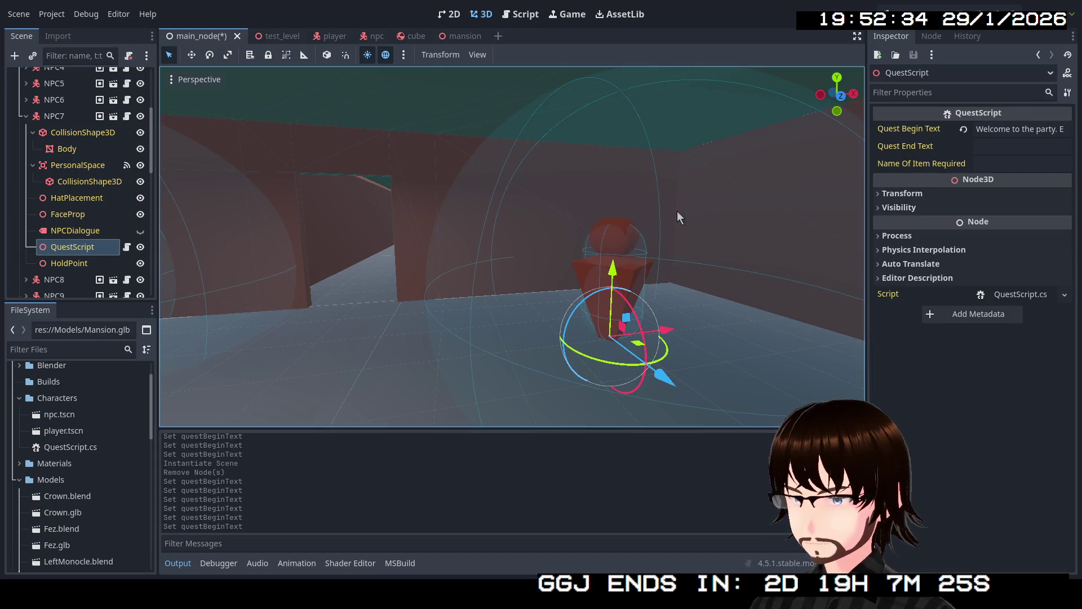
pyautogui.click(1000, 132)
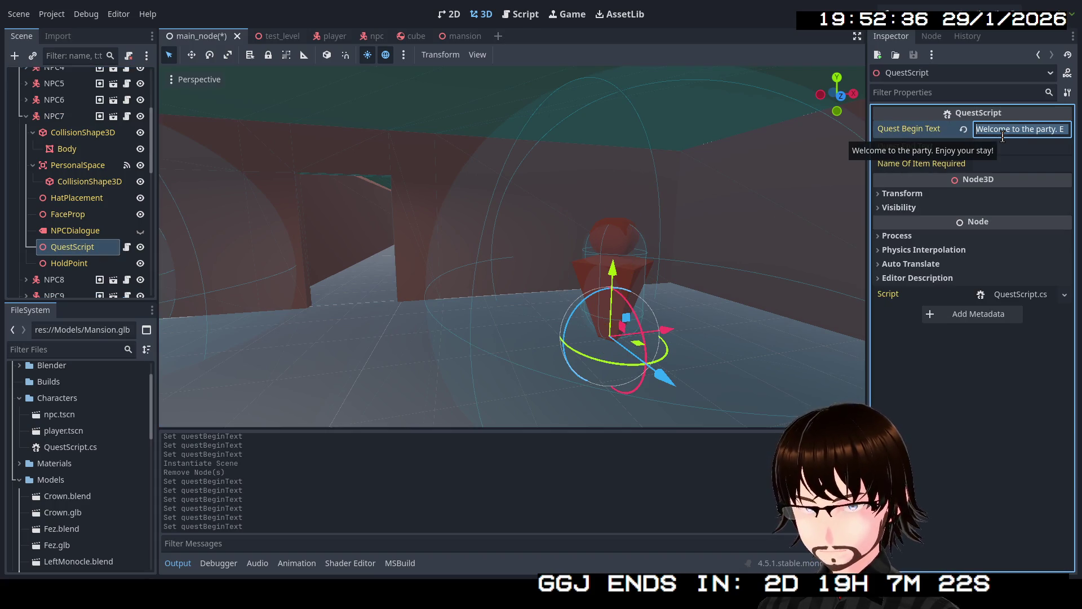
pyautogui.write('Those two arev')
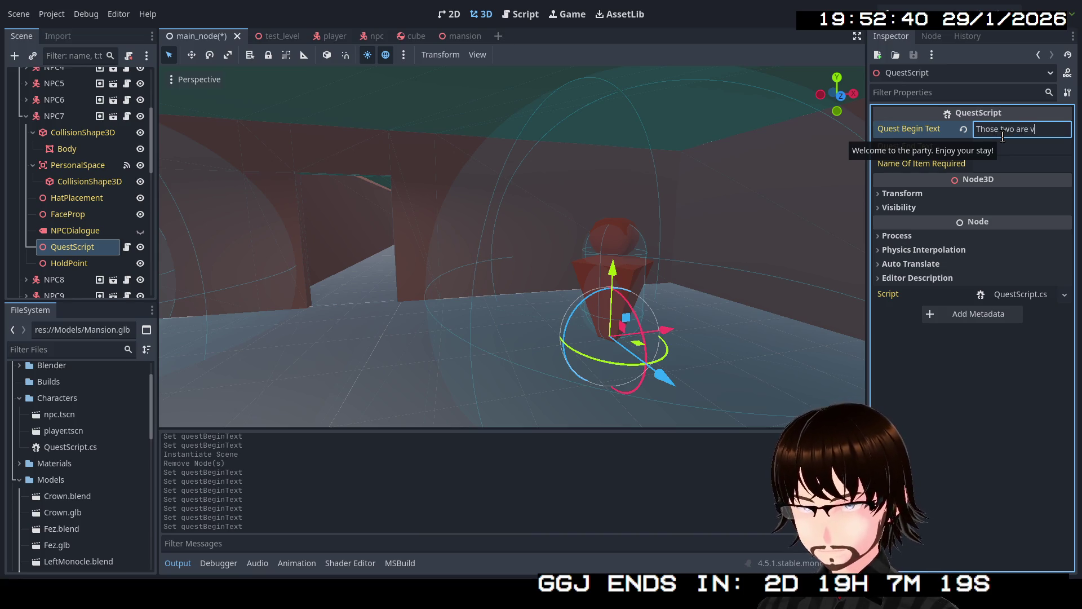
pyautogui.write('trange.')
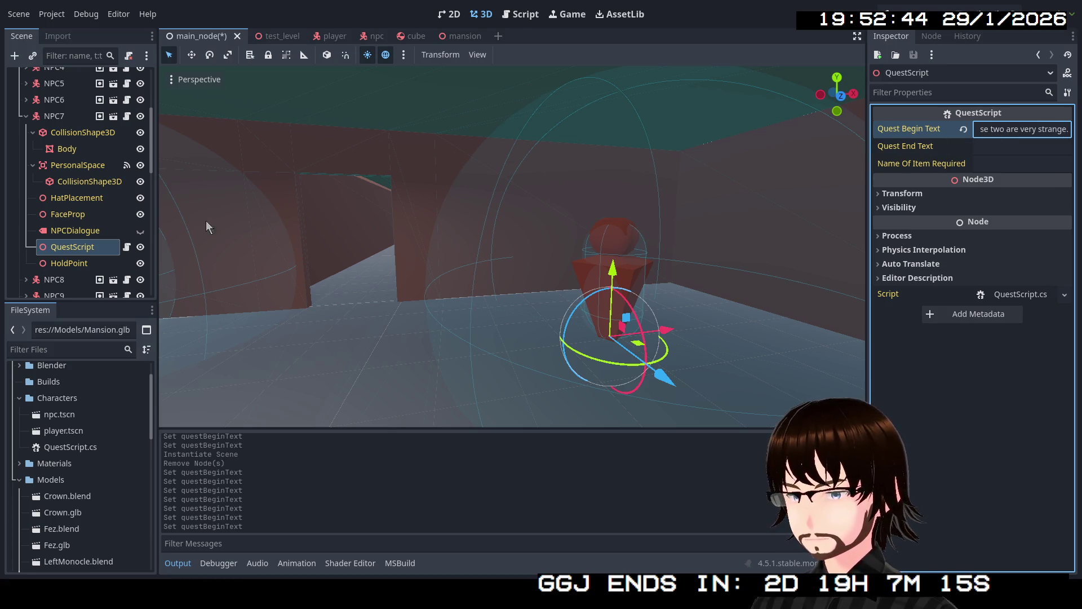
pyautogui.click(139, 231)
pyautogui.click(140, 231)
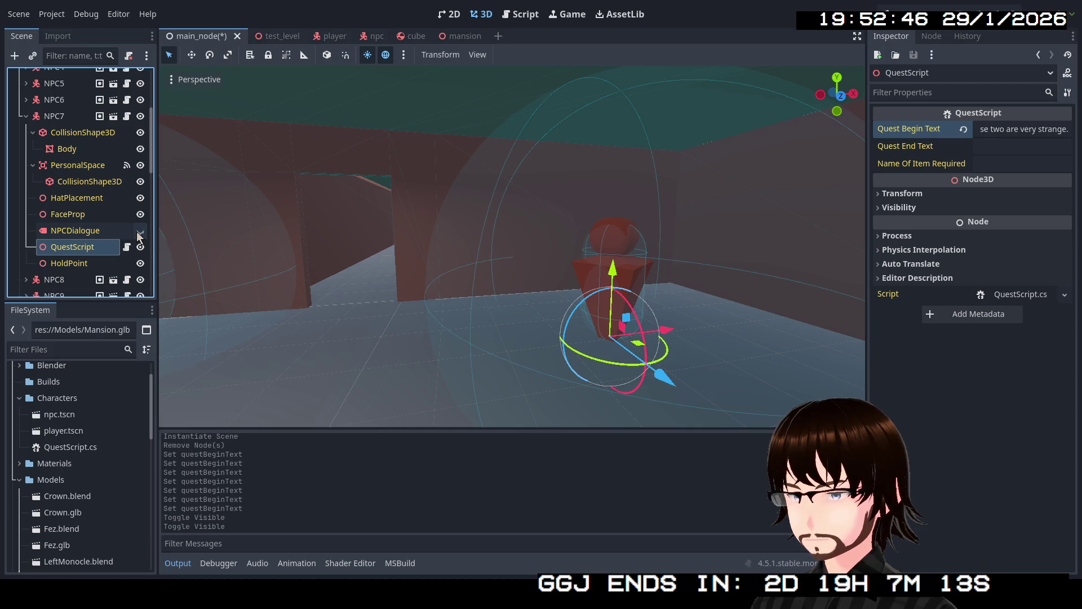
pyautogui.press('s')
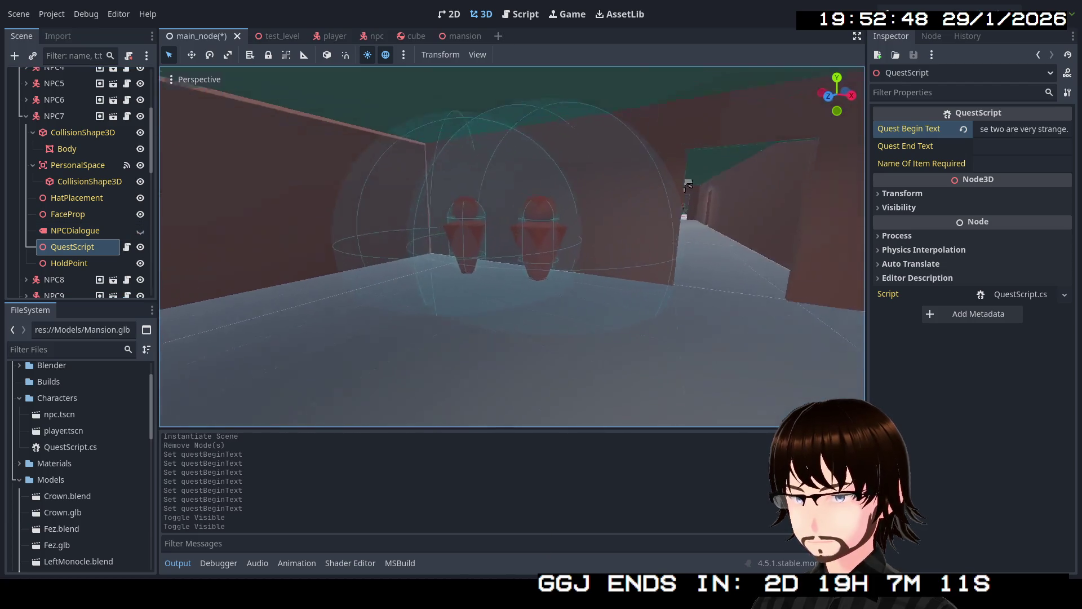
# - Open NPC8's QuestScript and clear its welcome begin text
pyautogui.click(26, 116)
pyautogui.click(51, 133)
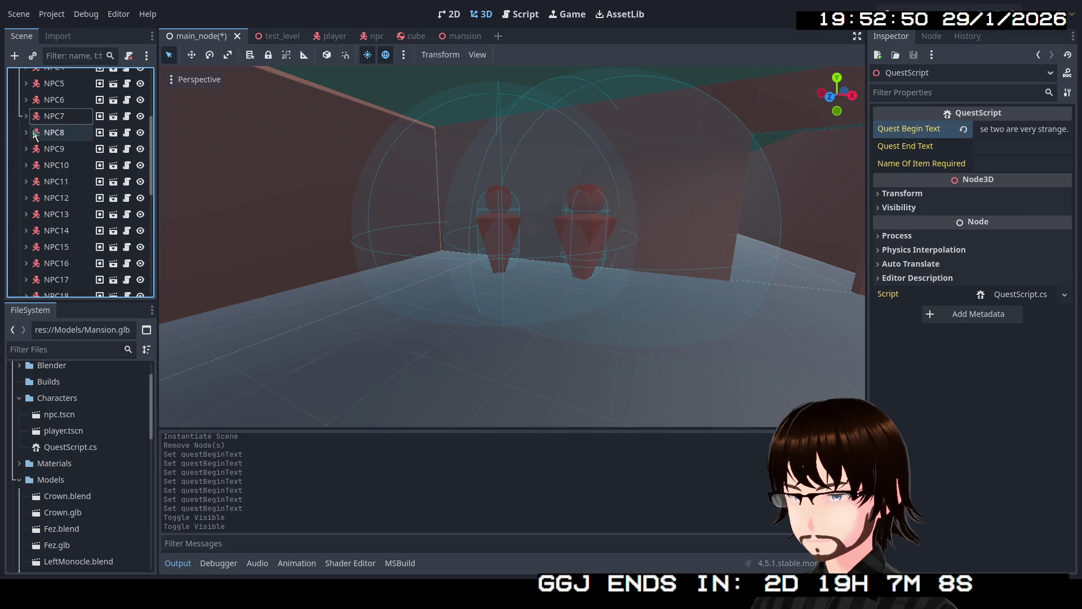
pyautogui.click(25, 132)
pyautogui.click(91, 264)
pyautogui.click(1007, 129)
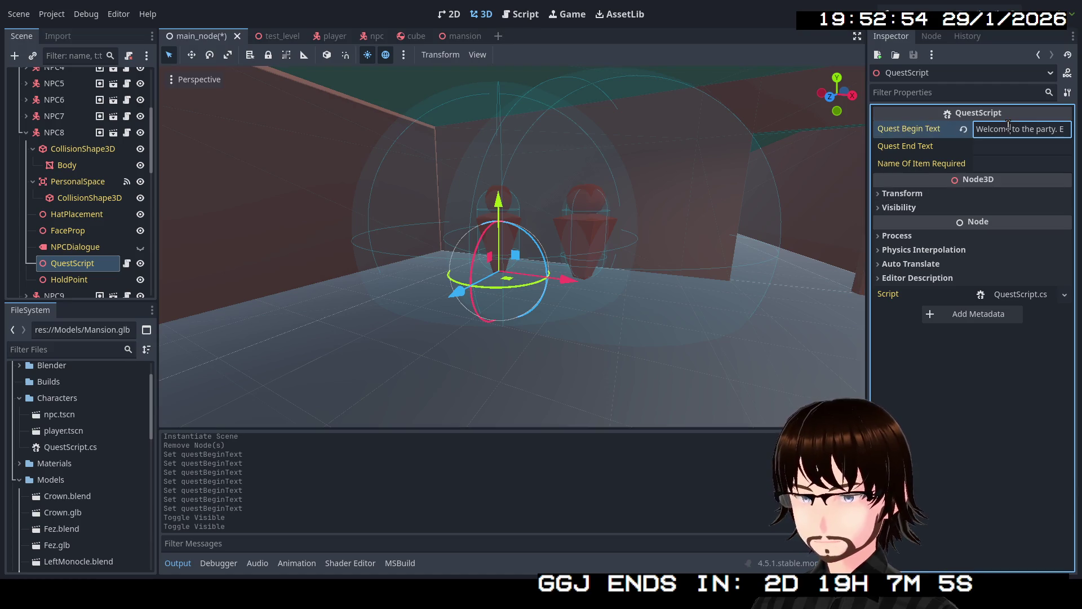
pyautogui.press('BackSpace')
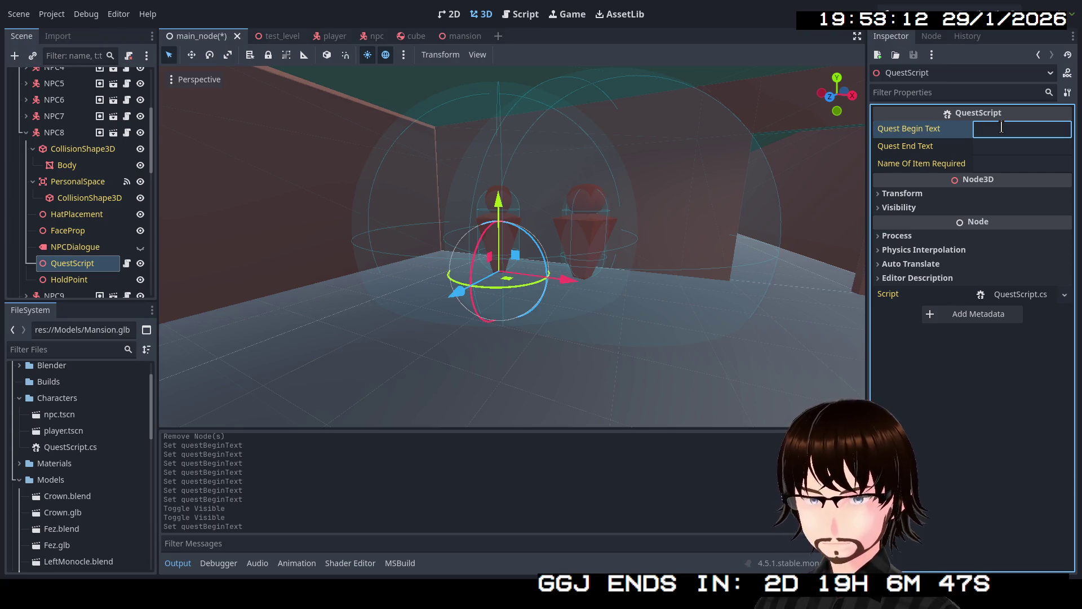
pyautogui.write('おさけ')
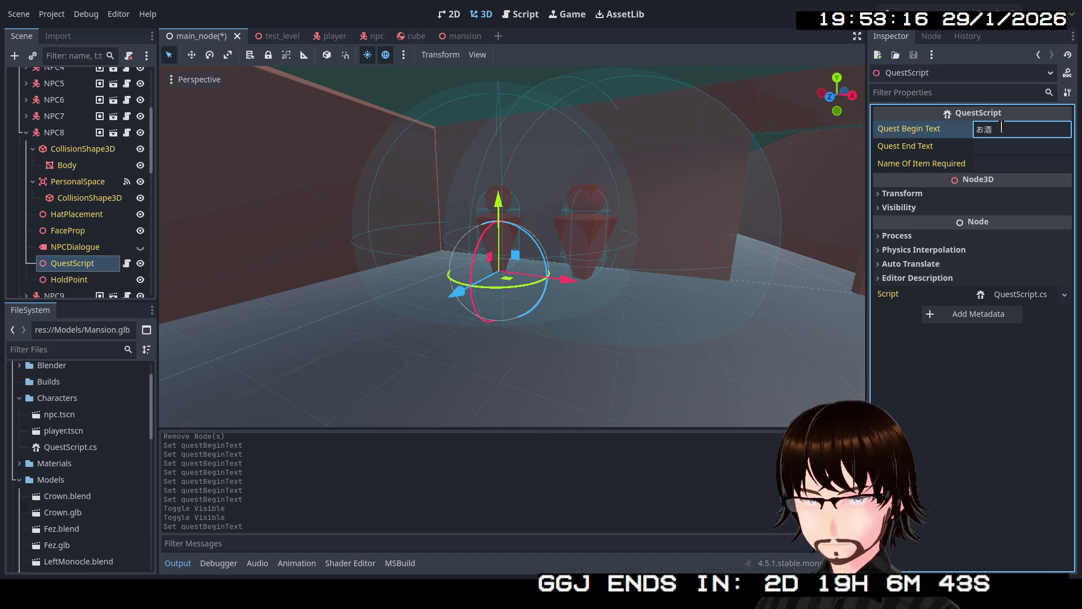
pyautogui.write('ga')
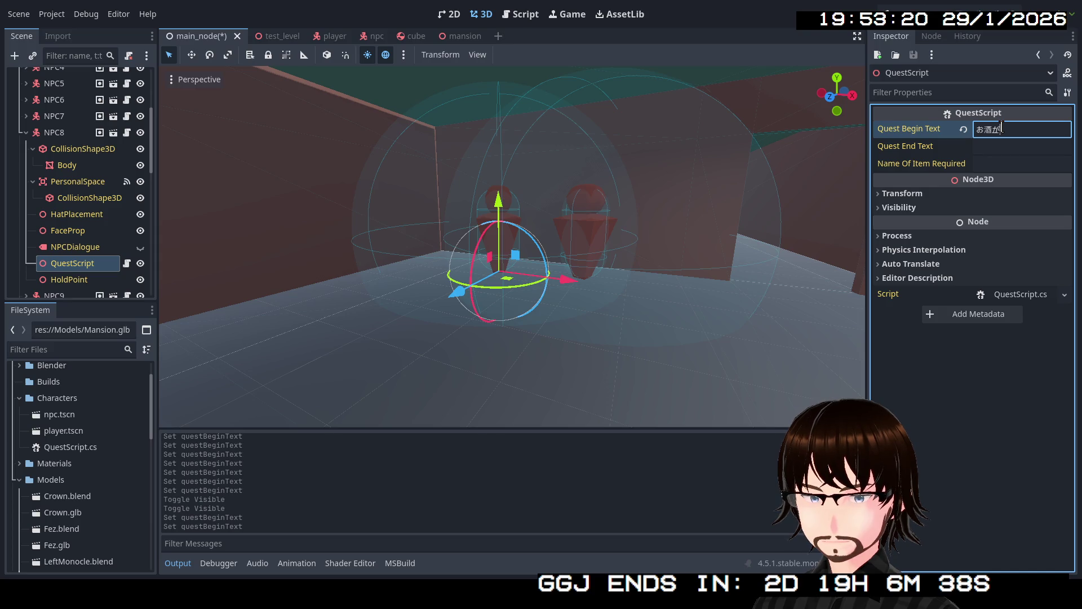
pyautogui.write('hoshii!')
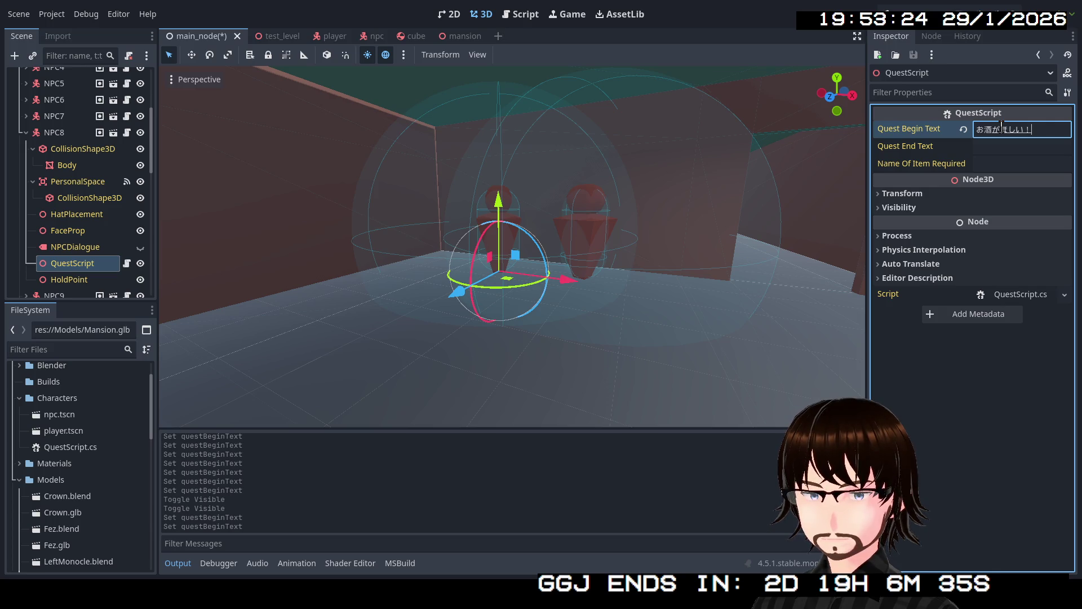
# - Enter "お酒がほしい！" via IME as NPC8's quest begin text and commit it
pyautogui.press('Return')
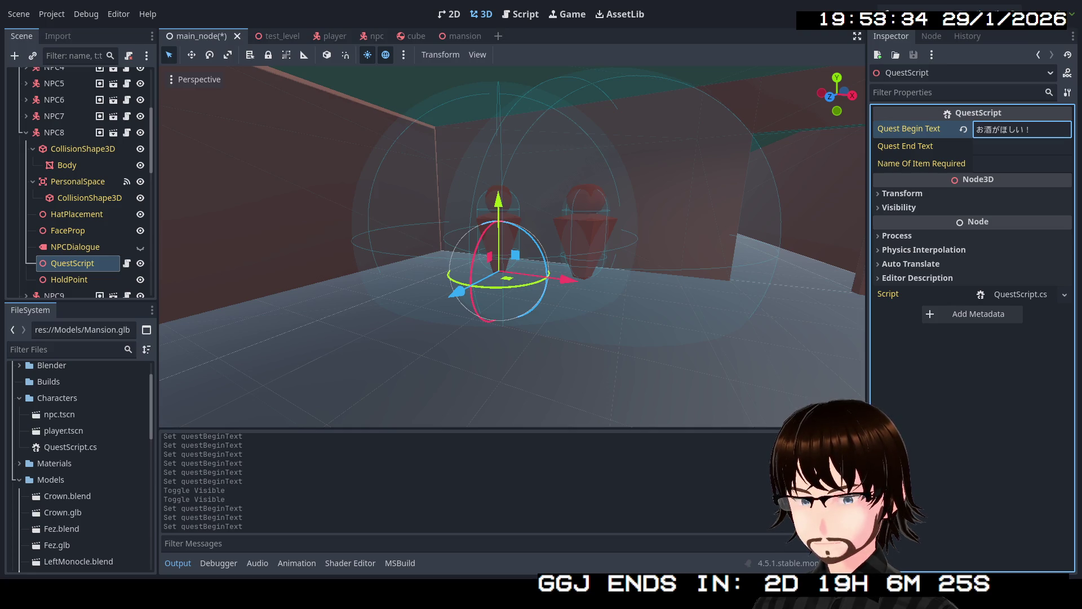
pyautogui.press('Return')
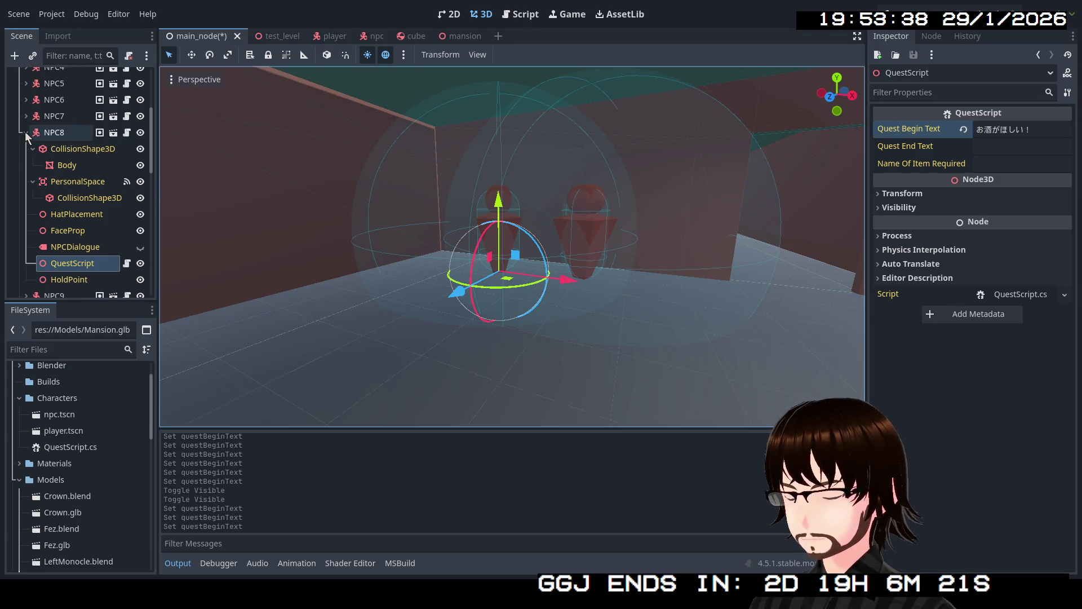
pyautogui.click(26, 132)
pyautogui.click(48, 150)
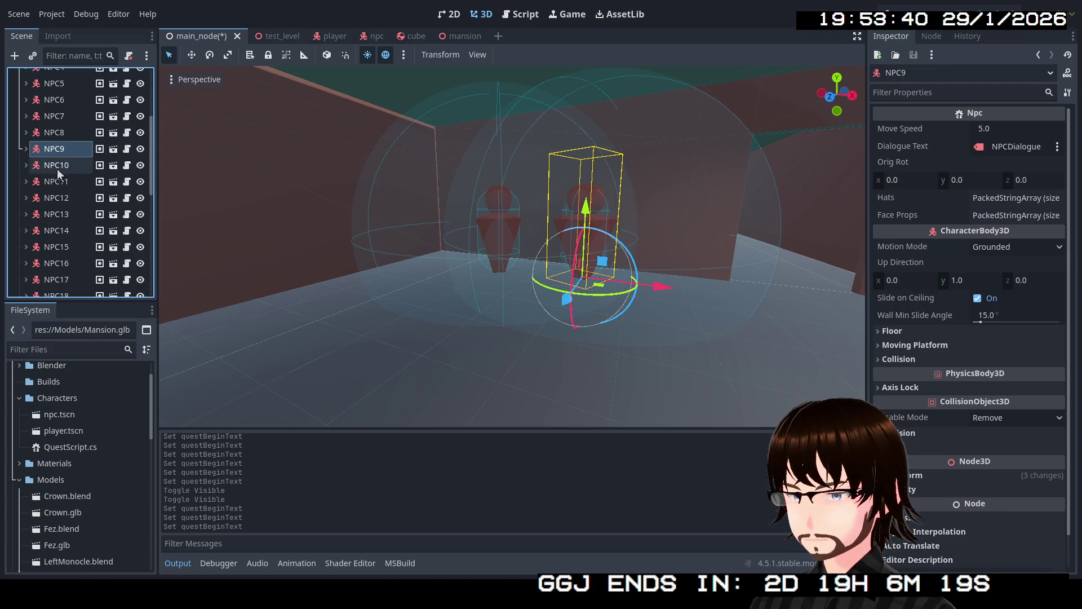
# - Replace NPC9's QuestScript welcome text with the pasted Japanese line
pyautogui.click(26, 149)
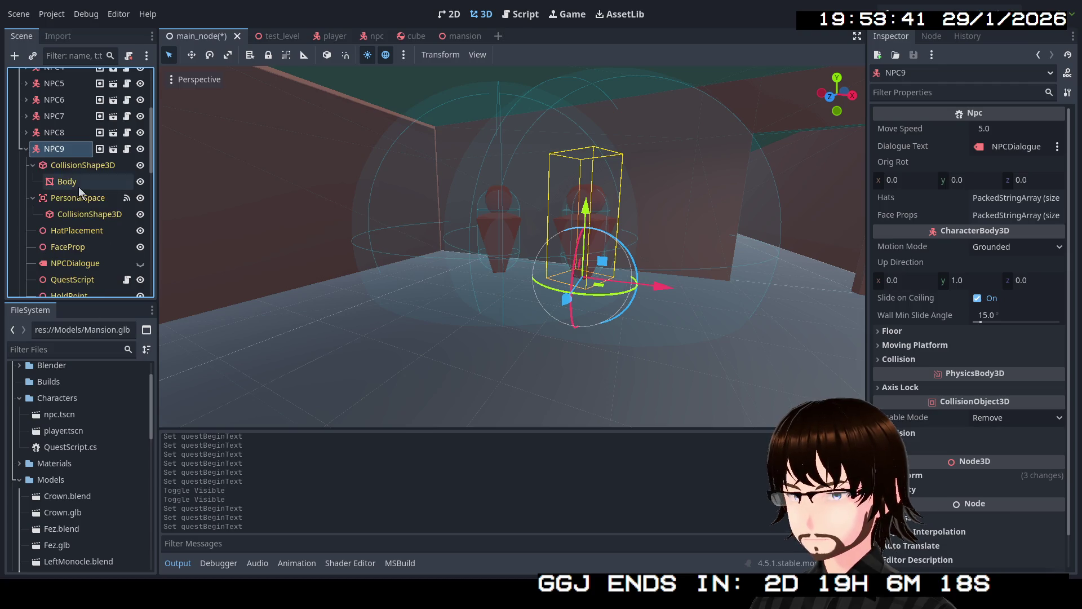
pyautogui.click(66, 277)
pyautogui.click(990, 129)
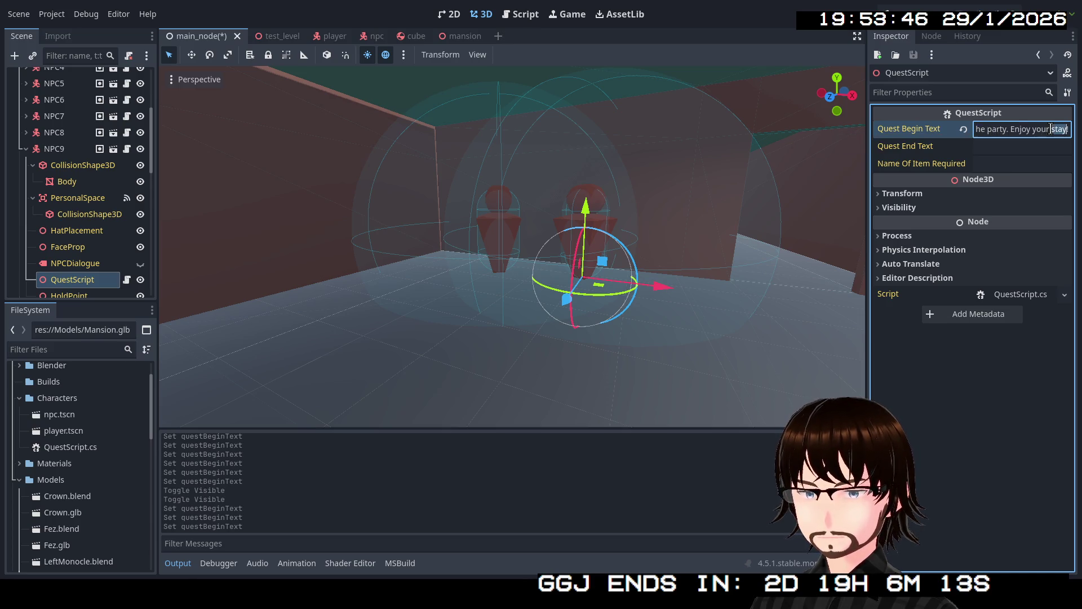
pyautogui.hotkey('ctrl', 'a')
pyautogui.press('BackSpace')
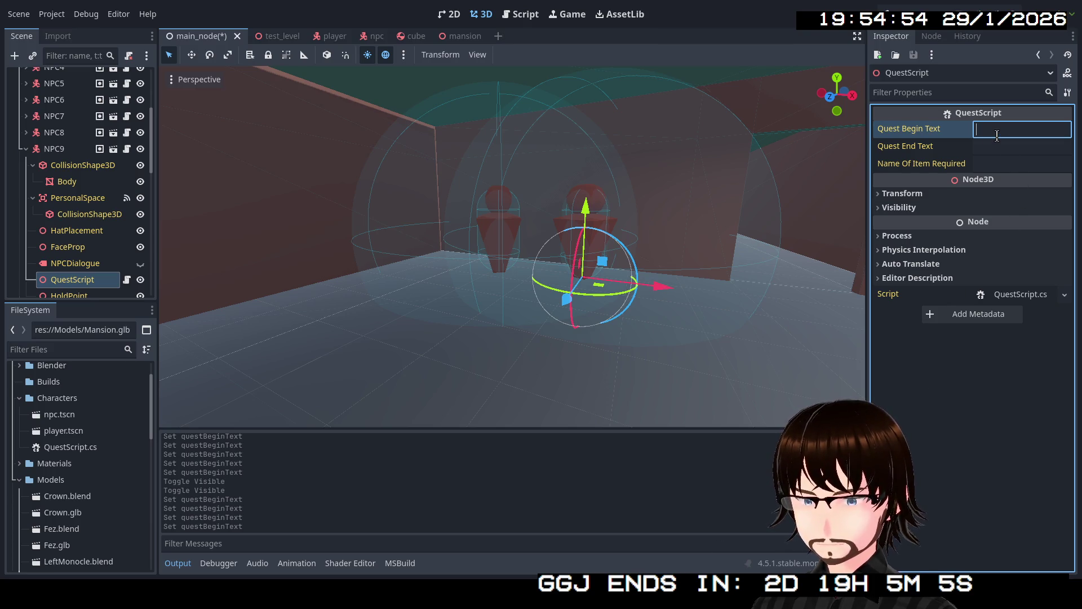
pyautogui.write('君は飲みすぎです')
pyautogui.press('Return')
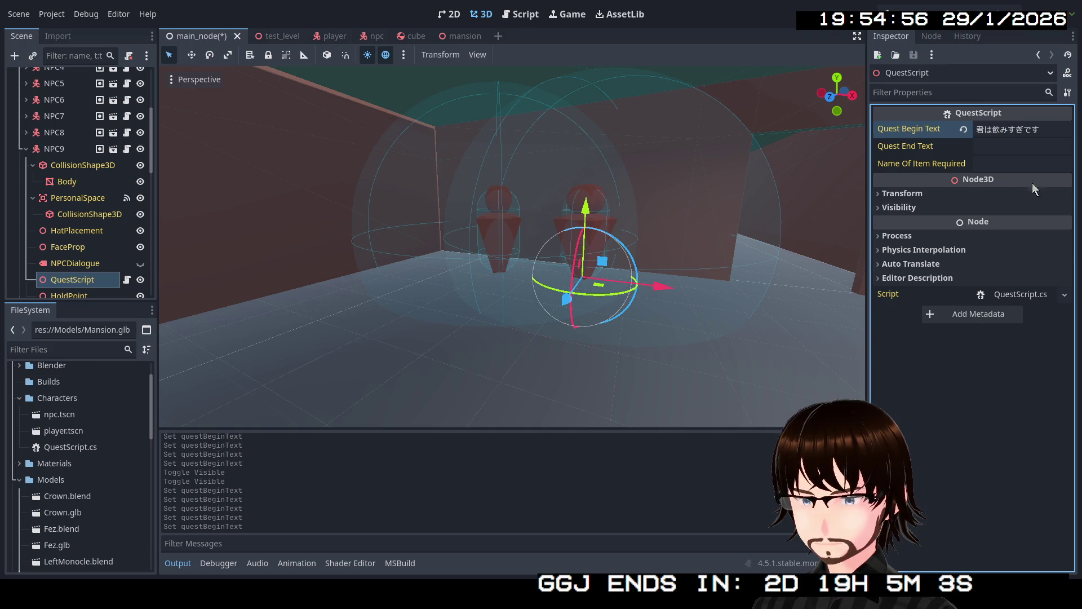
# - Trim the trailing です so NPC9's begin text reads 君は飲みすぎだよ, then move the view into the corridor
pyautogui.moveTo(1041, 131); pyautogui.dragTo(1026, 131)
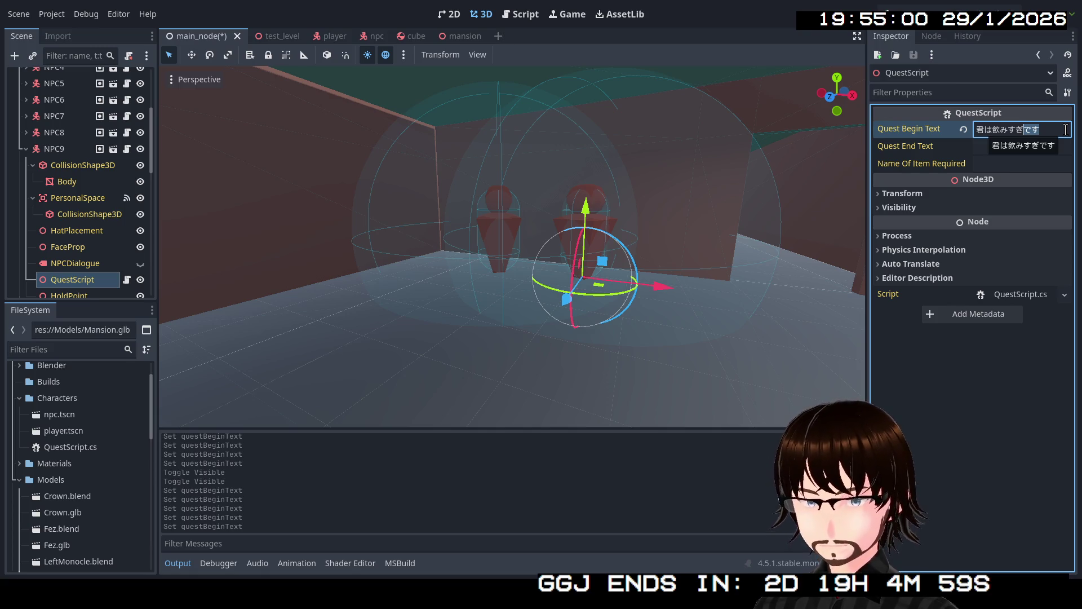
pyautogui.press('BackSpace')
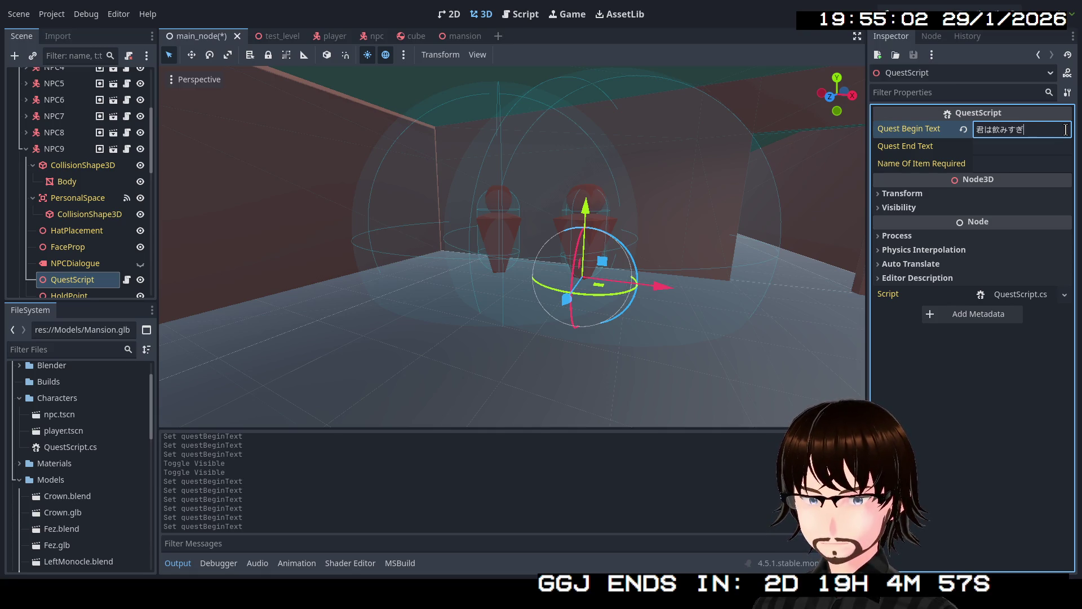
pyautogui.write('だよ')
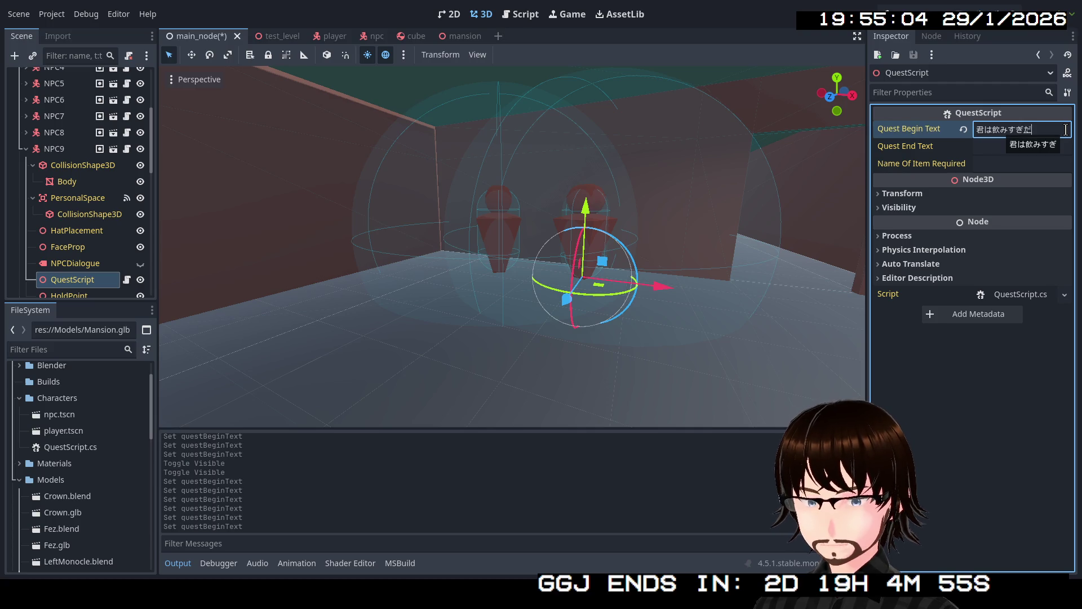
pyautogui.press('Return')
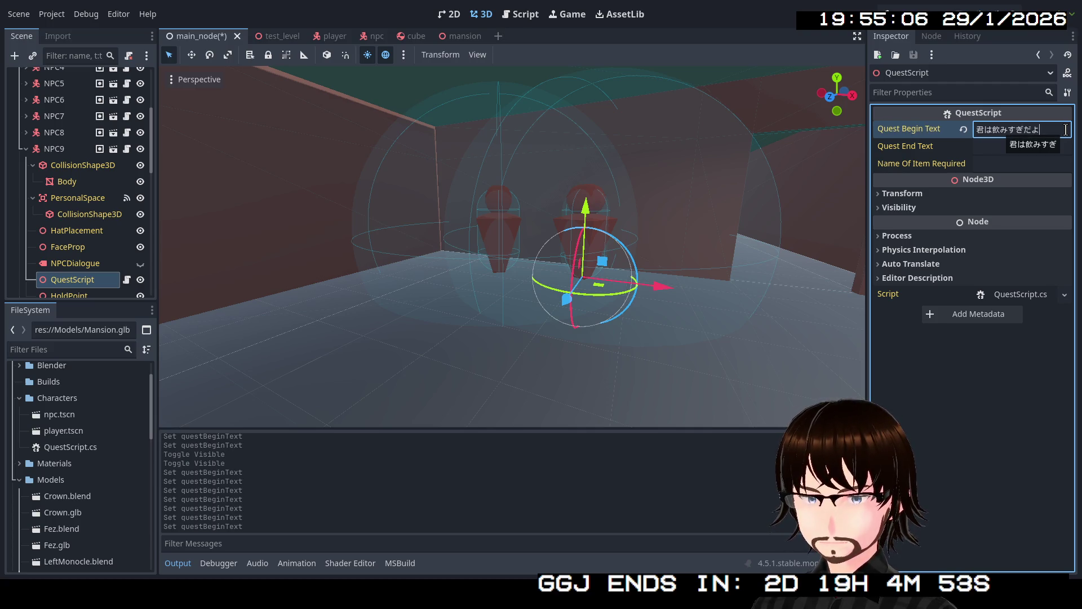
pyautogui.click(997, 356)
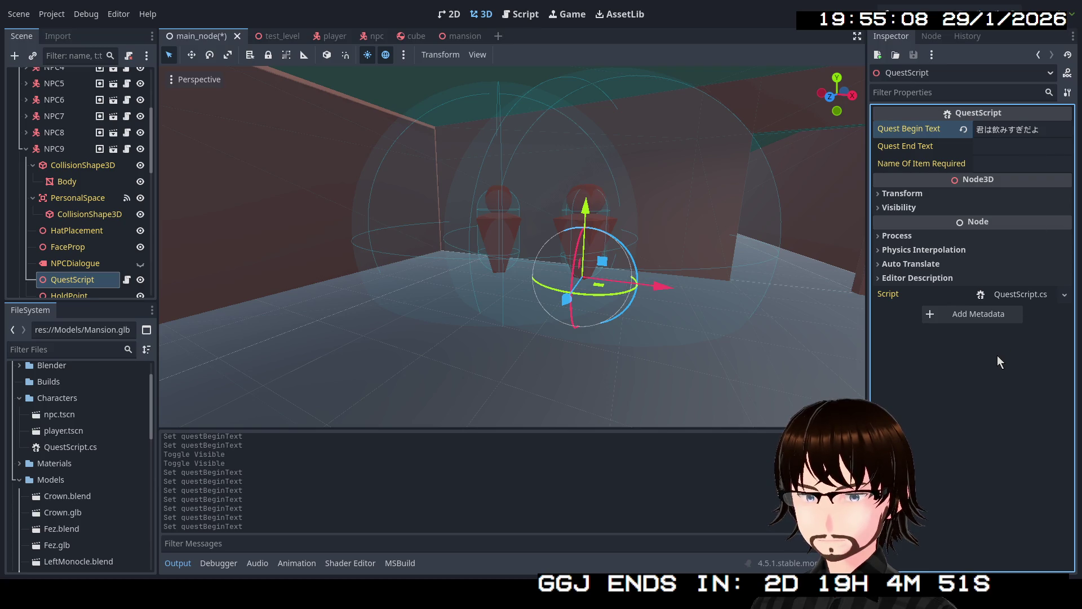
pyautogui.rightClick(663, 268)
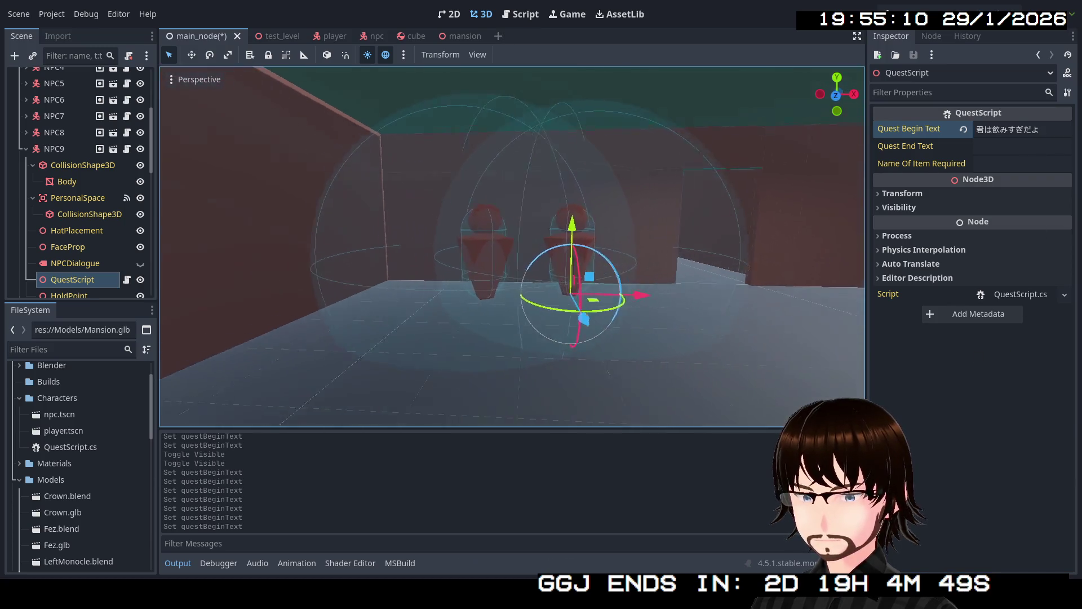
pyautogui.press('w')
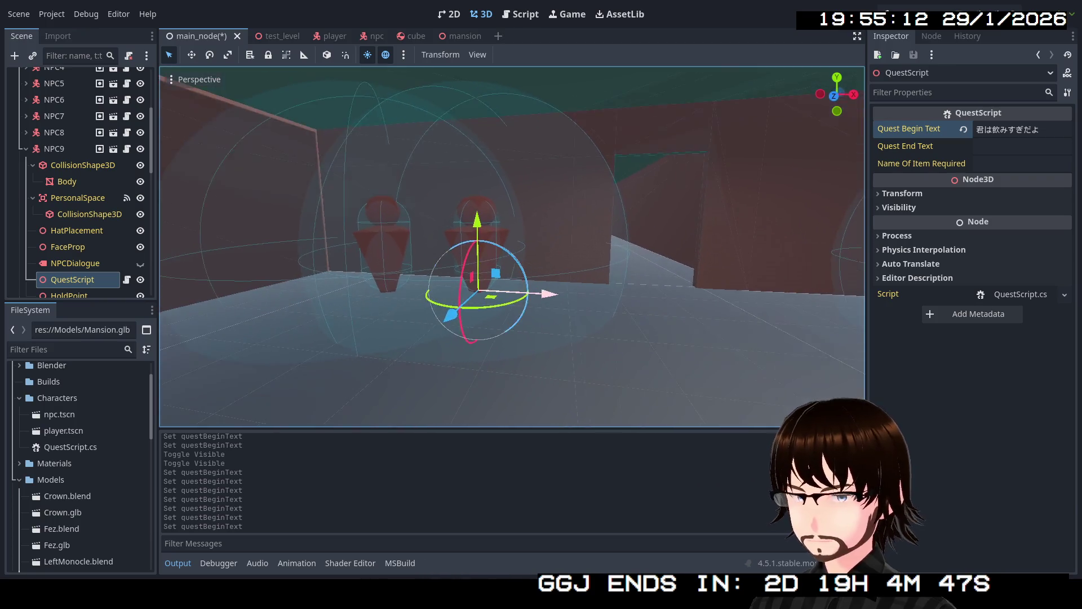
pyautogui.click(26, 149)
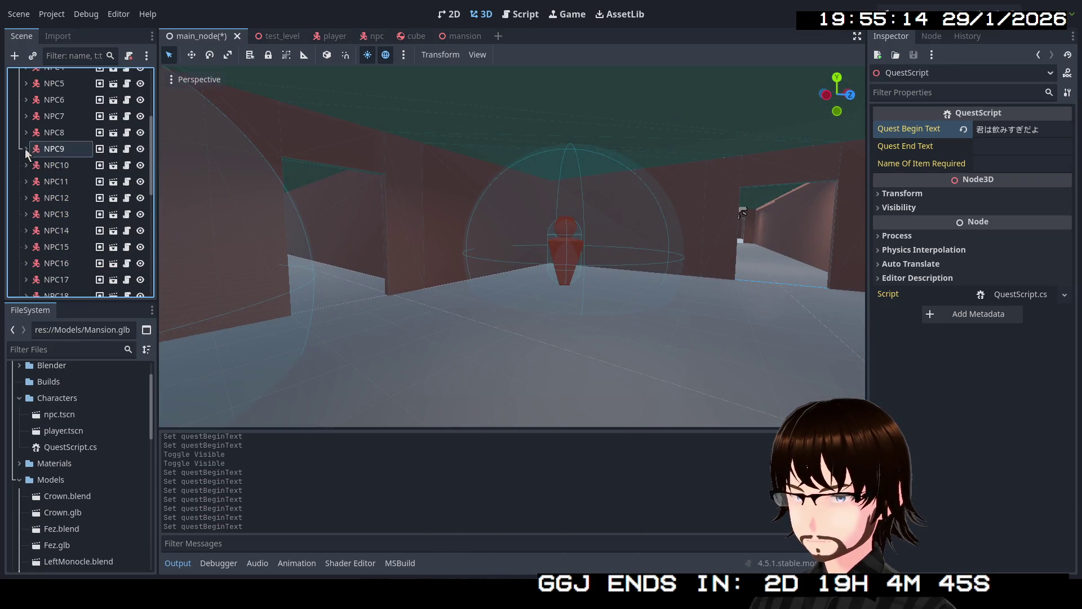
# - Frame NPC10 in the corridor view and expand its child nodes
pyautogui.click(56, 165)
pyautogui.rightClick(324, 197)
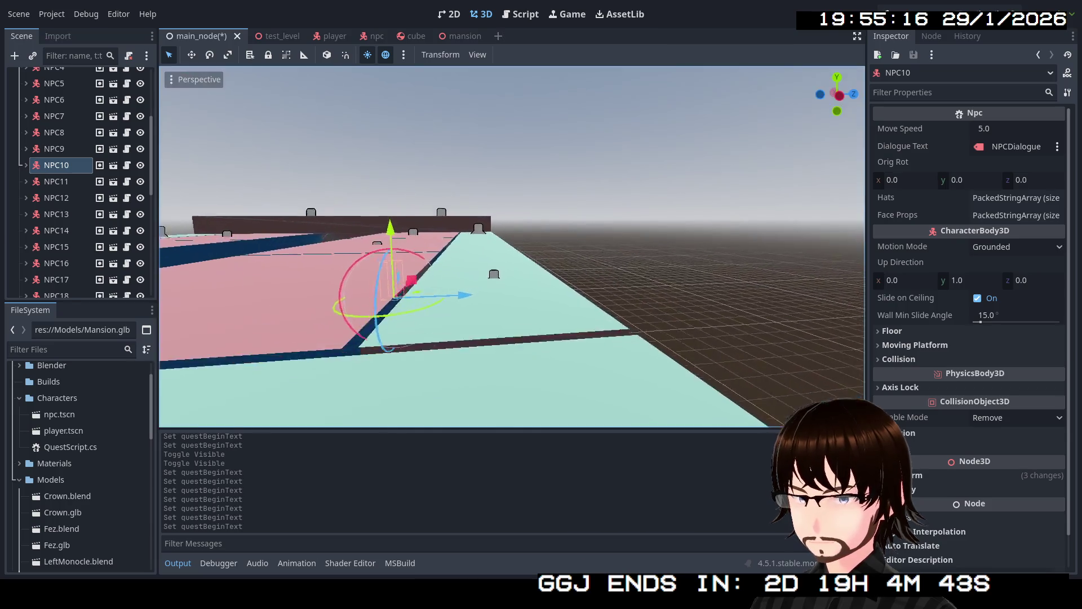
pyautogui.press('f')
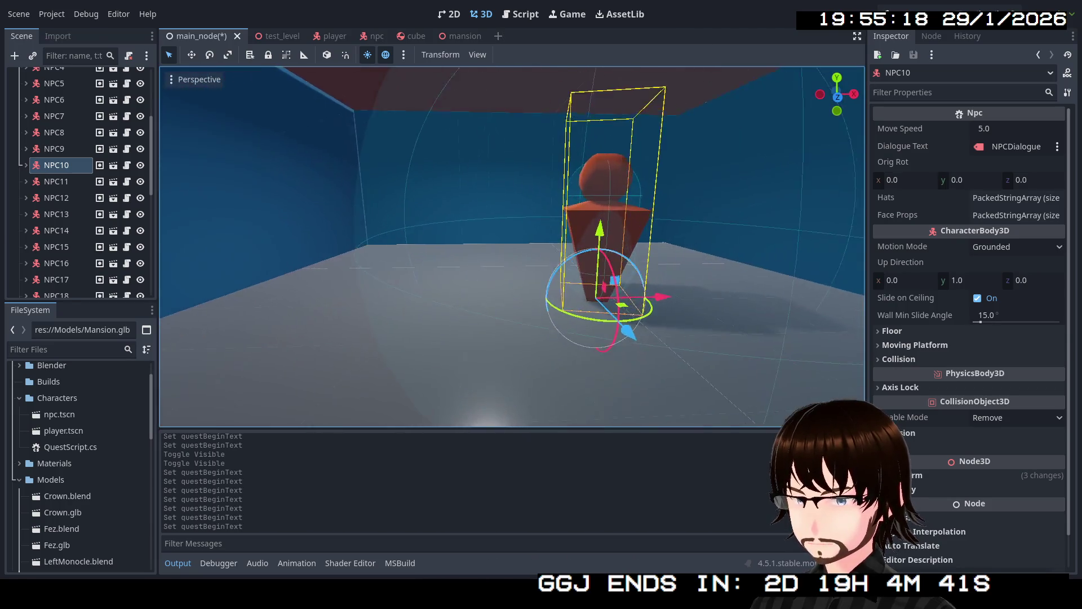
pyautogui.moveTo(384, 119); pyautogui.dragTo(385, 99)
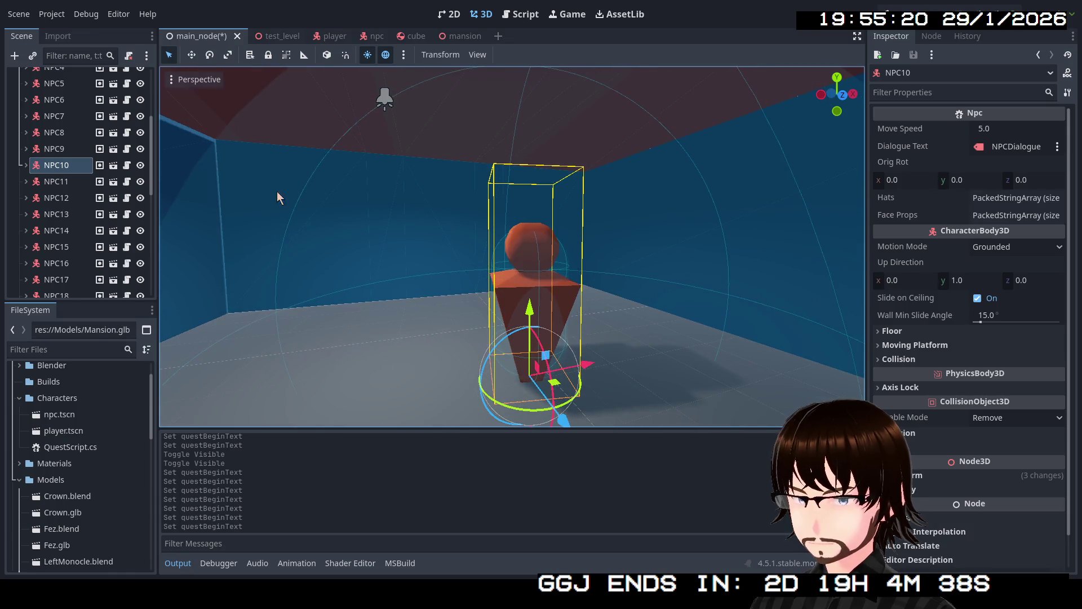
pyautogui.click(28, 165)
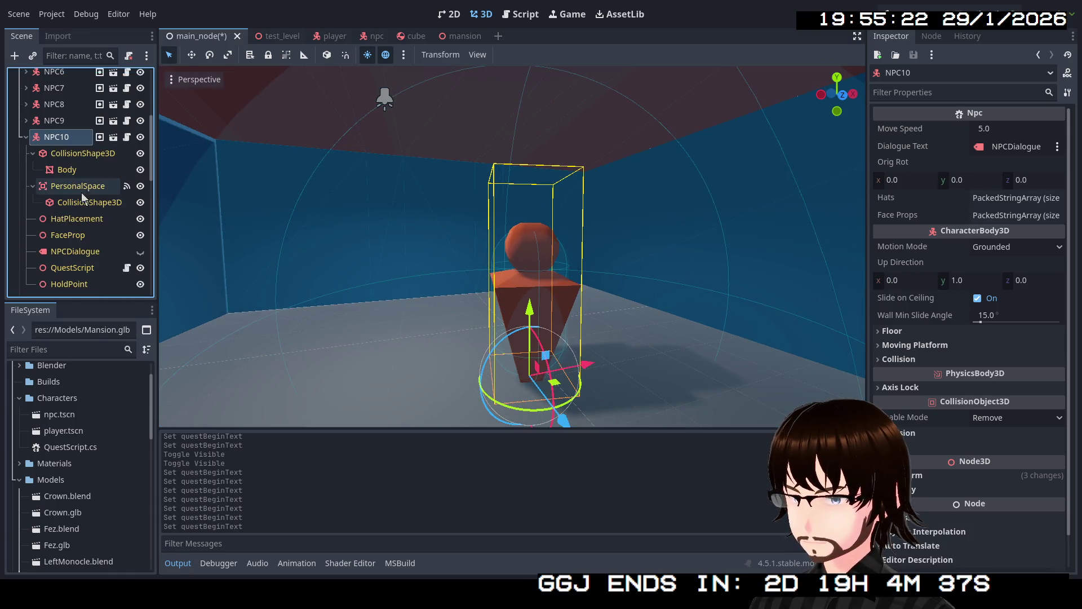
# - Set NPC10's QuestScript begin text to "I know I saw something in one of these bedrooms."
pyautogui.click(77, 267)
pyautogui.click(999, 132)
pyautogui.write('I')
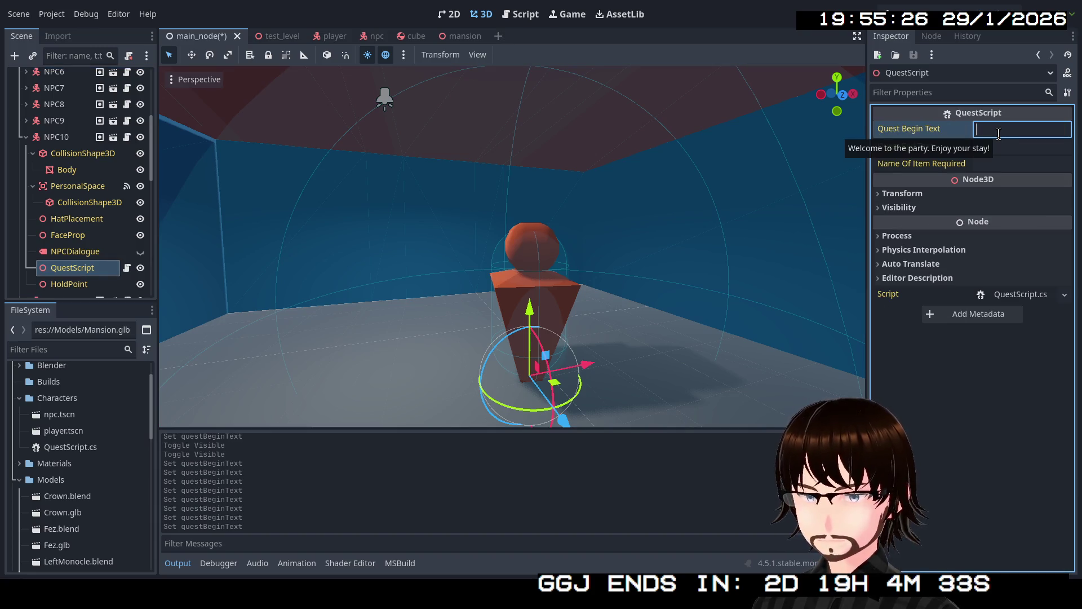
pyautogui.write(' know I sa')
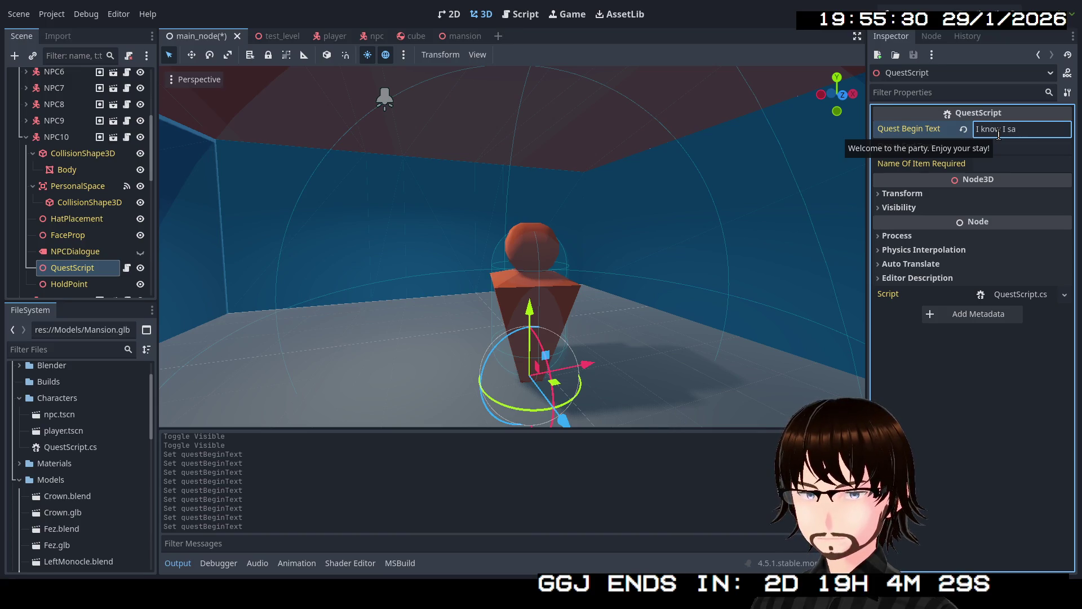
pyautogui.write('n one of these bedrooms')
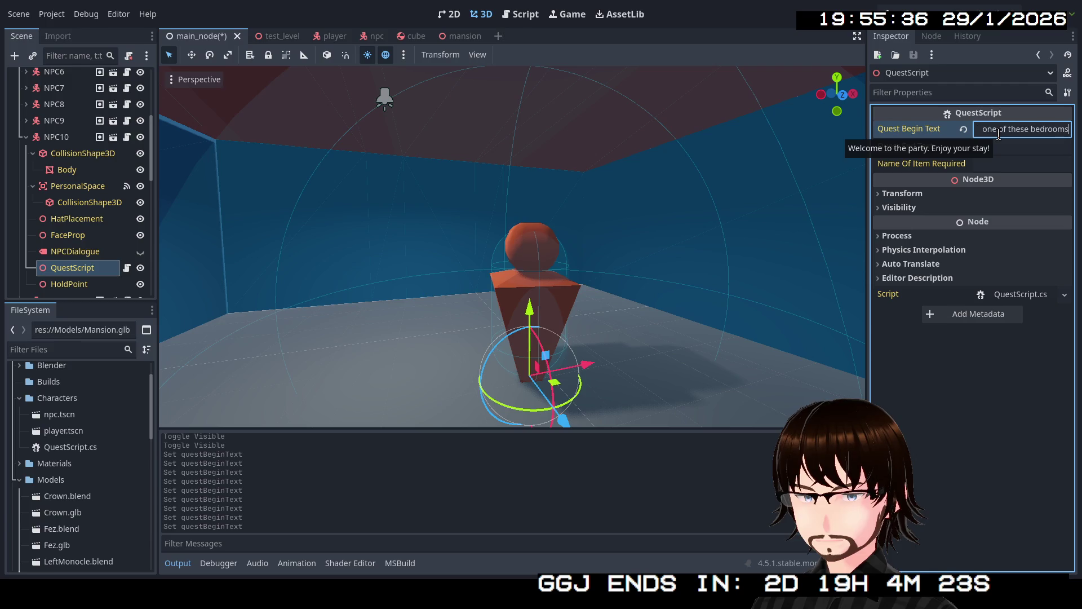
pyautogui.write('.')
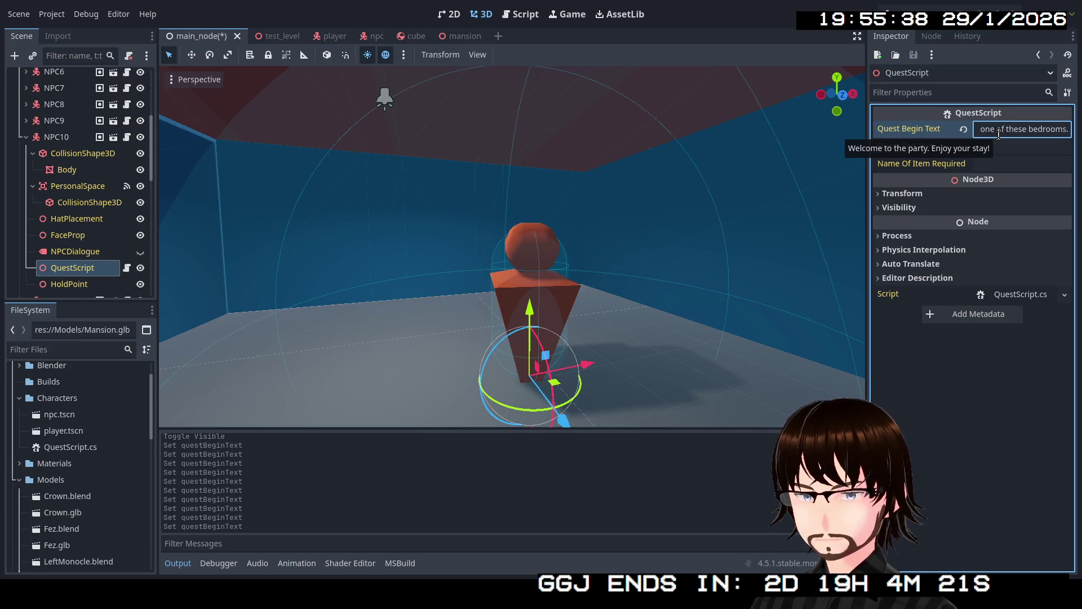
pyautogui.click(25, 137)
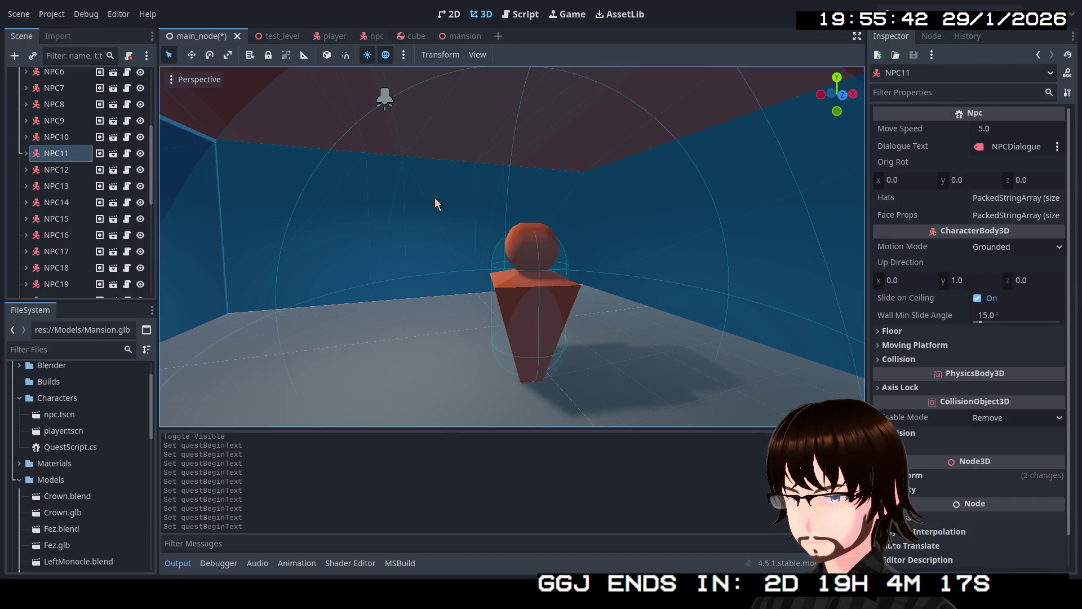
# - Frame NPC11 closely in the 3D view and expand its child nodes
pyautogui.press('f')
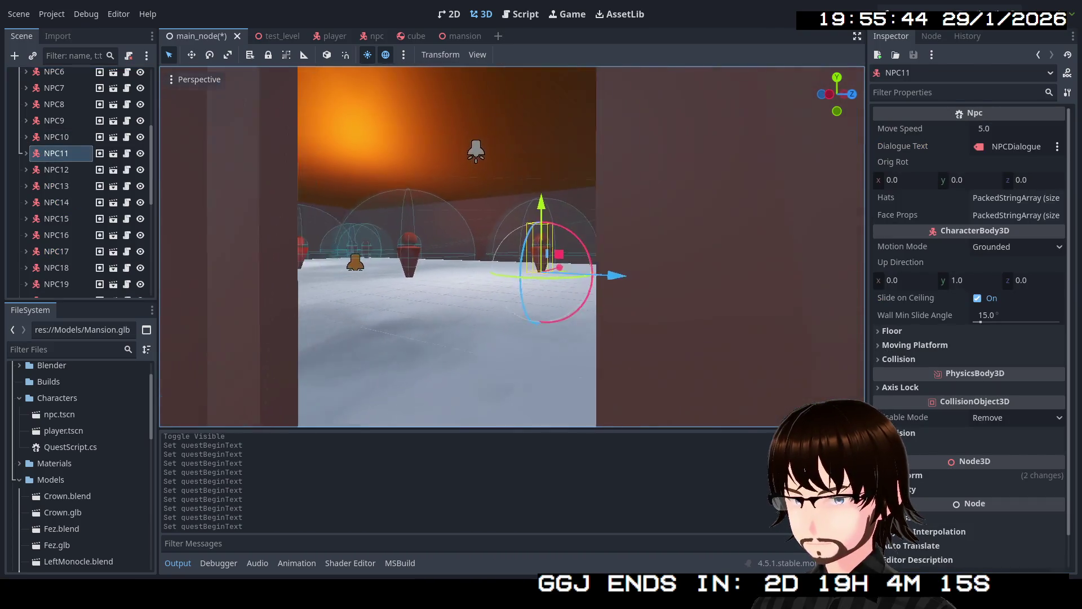
pyautogui.press('s')
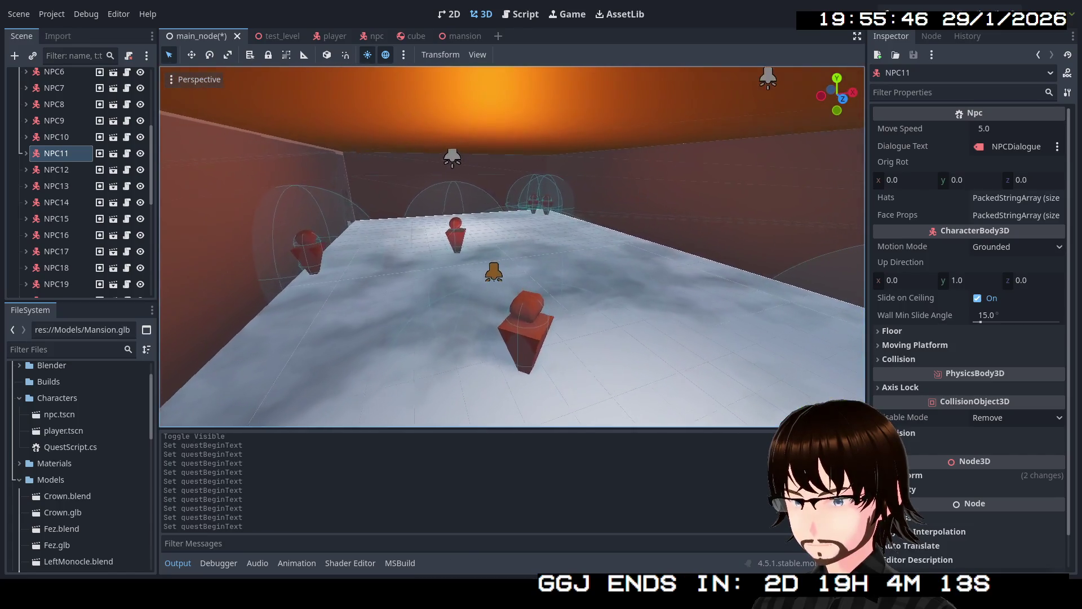
pyautogui.press('w')
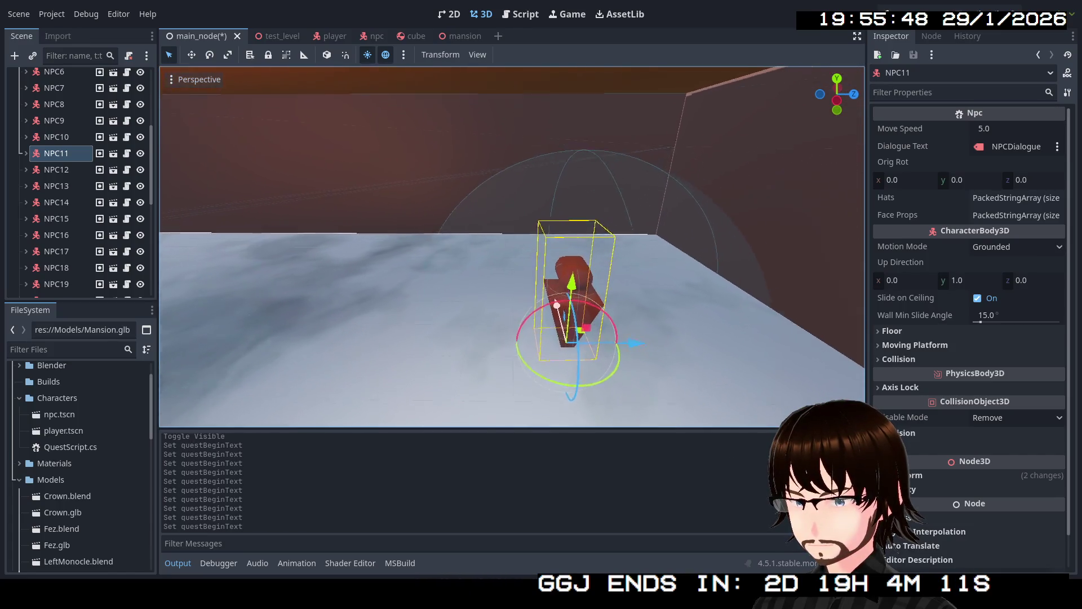
pyautogui.press('w')
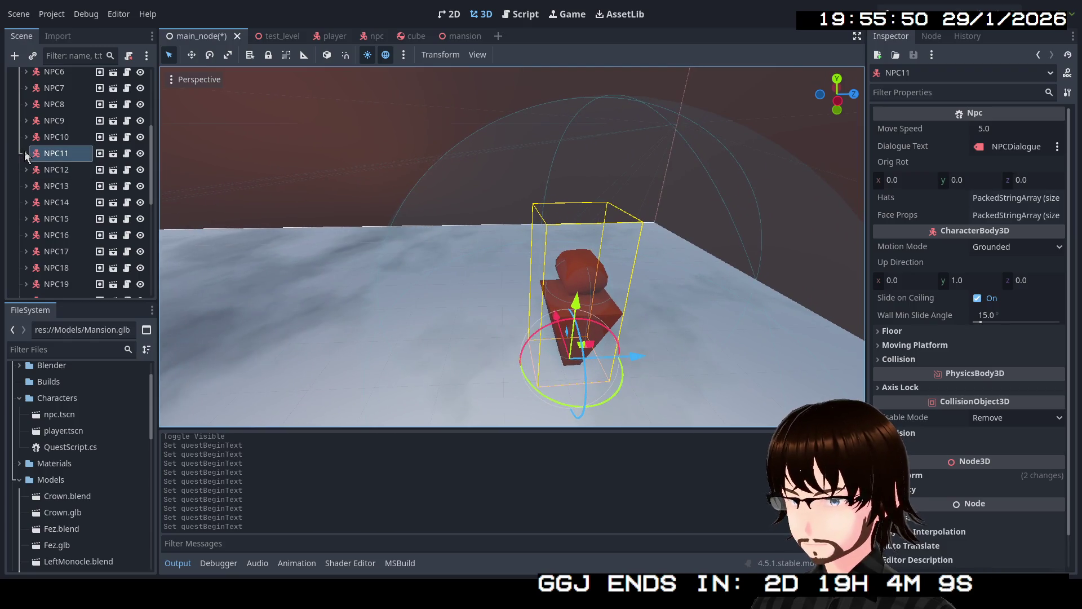
pyautogui.click(25, 152)
# - Set NPC11's QuestScript begin text to "Marvelous thing, isn't it?"
pyautogui.click(80, 269)
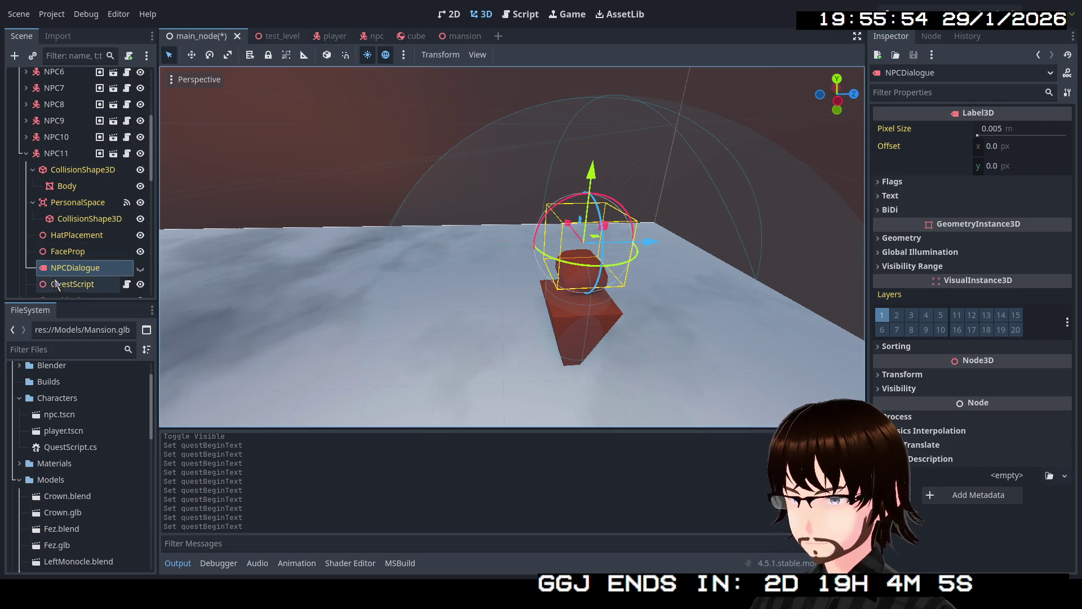
pyautogui.click(72, 284)
pyautogui.click(991, 129)
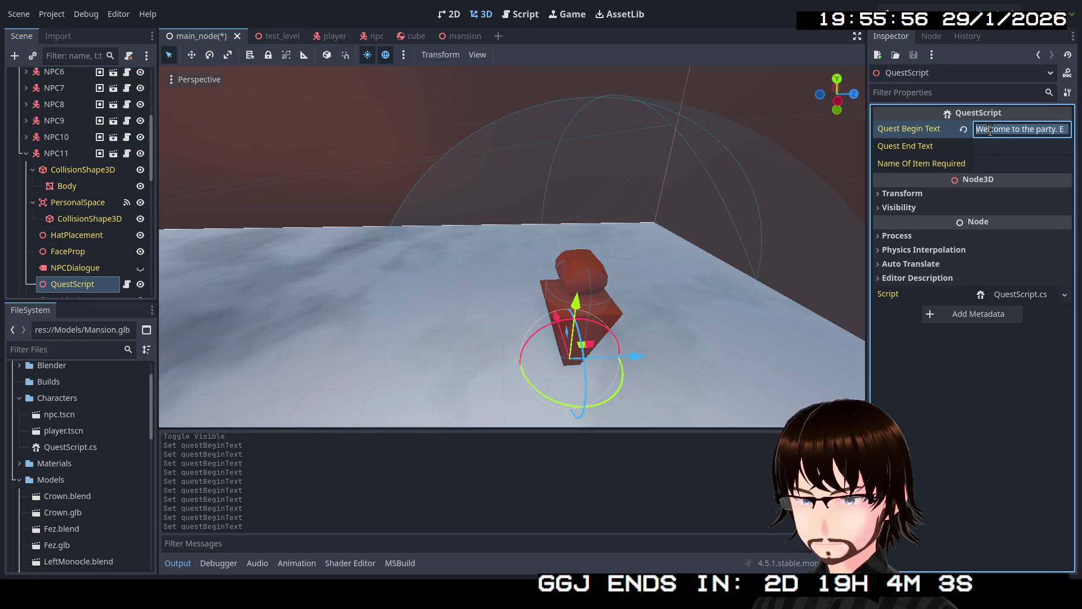
pyautogui.press('BackSpace')
pyautogui.write('Marvelo')
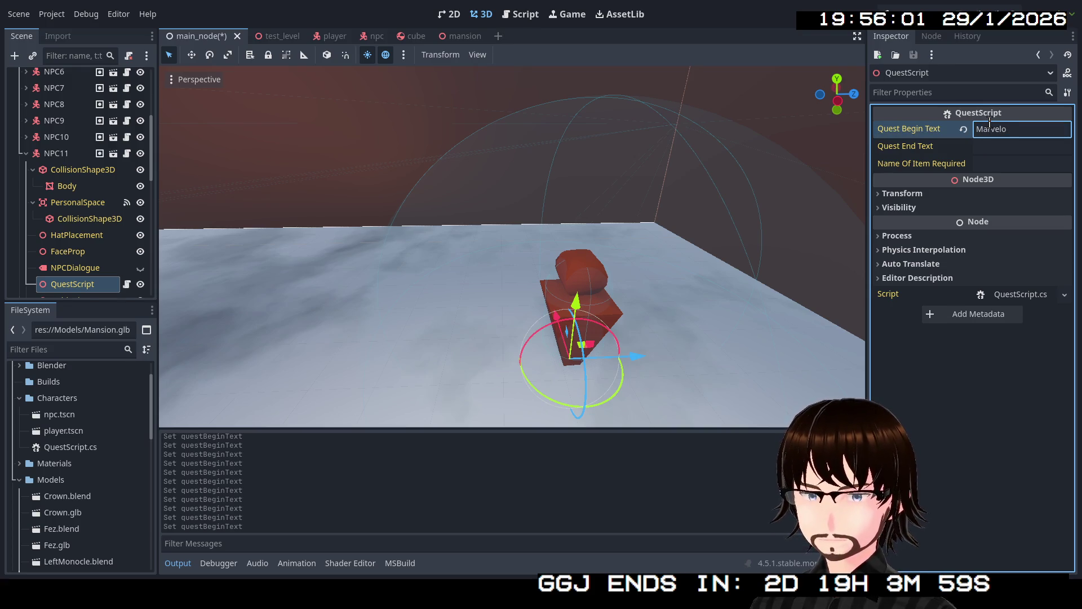
pyautogui.write("pthing, isn't it?")
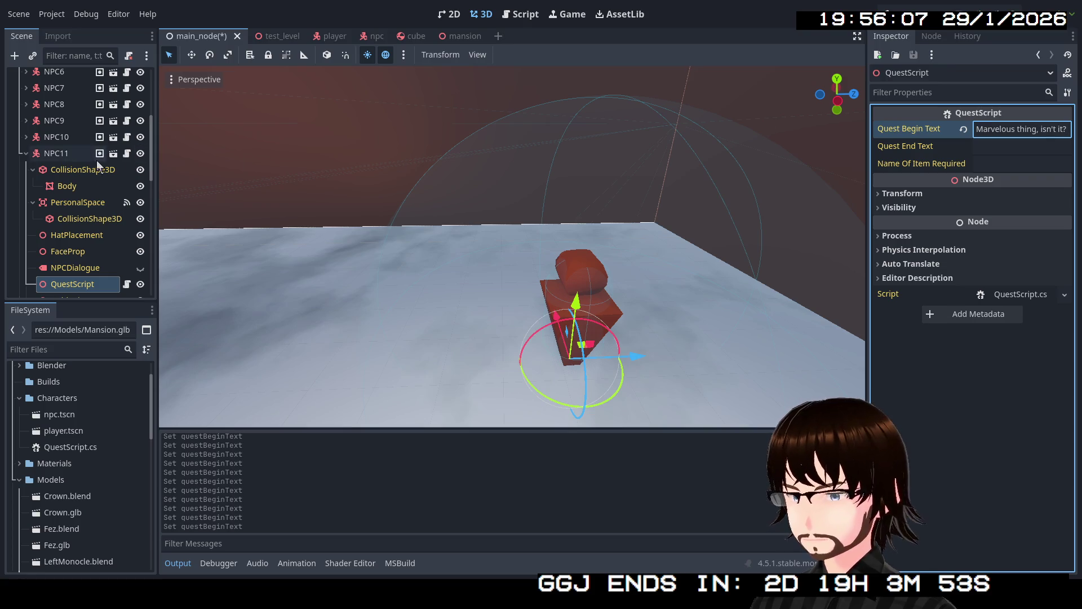
pyautogui.click(26, 154)
# - Open NPC12's QuestScript and turn the view toward NPC12 in the room
pyautogui.click(25, 170)
pyautogui.scroll(-2, 64, 220)
pyautogui.click(72, 272)
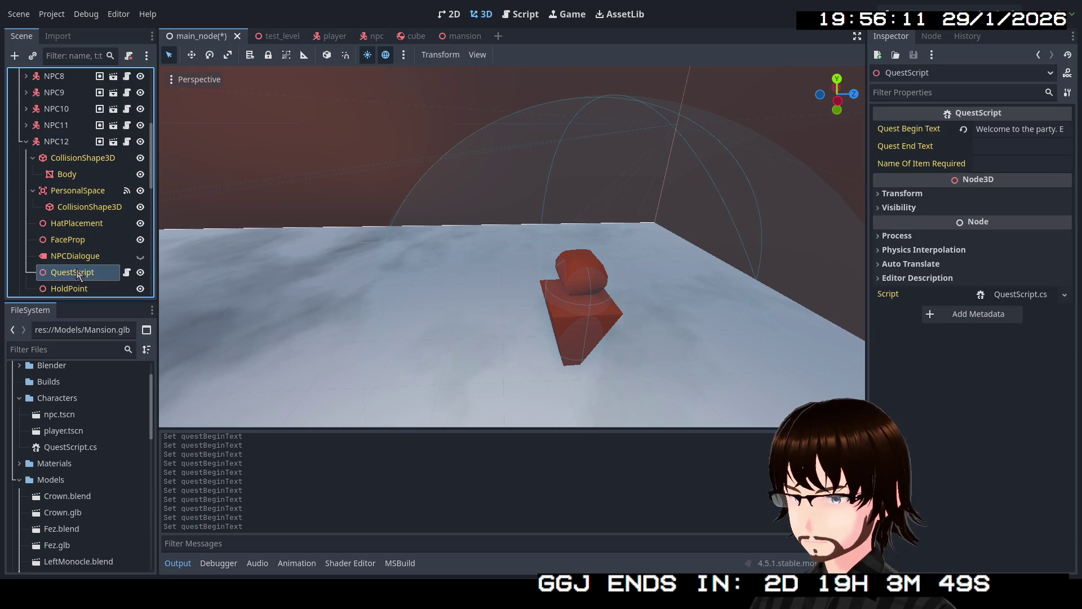
pyautogui.moveTo(385, 205)
pyautogui.mouseDown()
pyautogui.moveTo(439, 220)
pyautogui.moveTo(131, 125)
pyautogui.mouseUp()
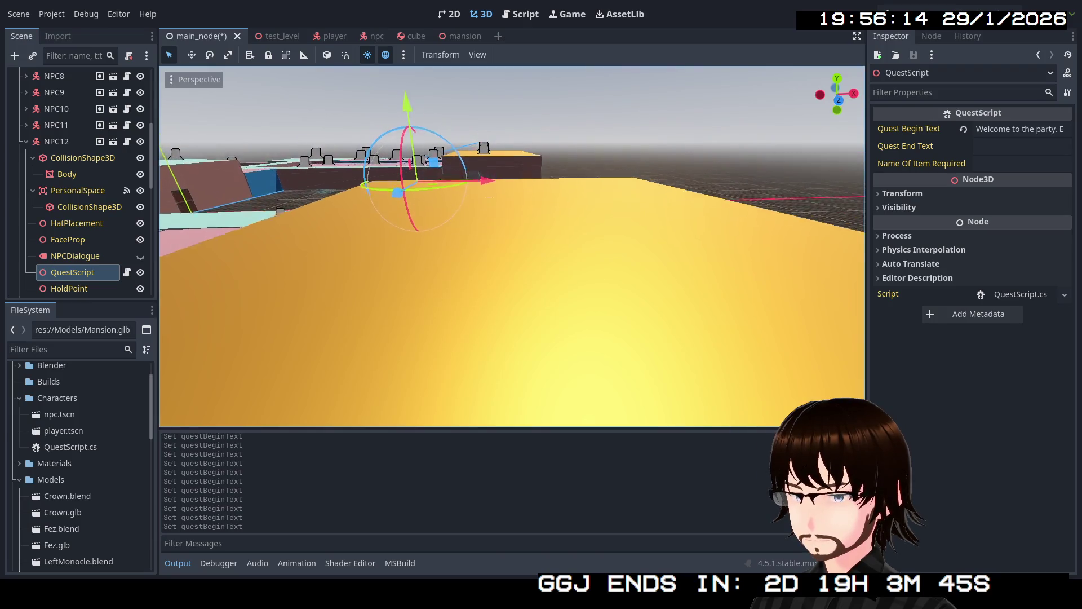
pyautogui.moveTo(563, 235); pyautogui.dragTo(507, 237)
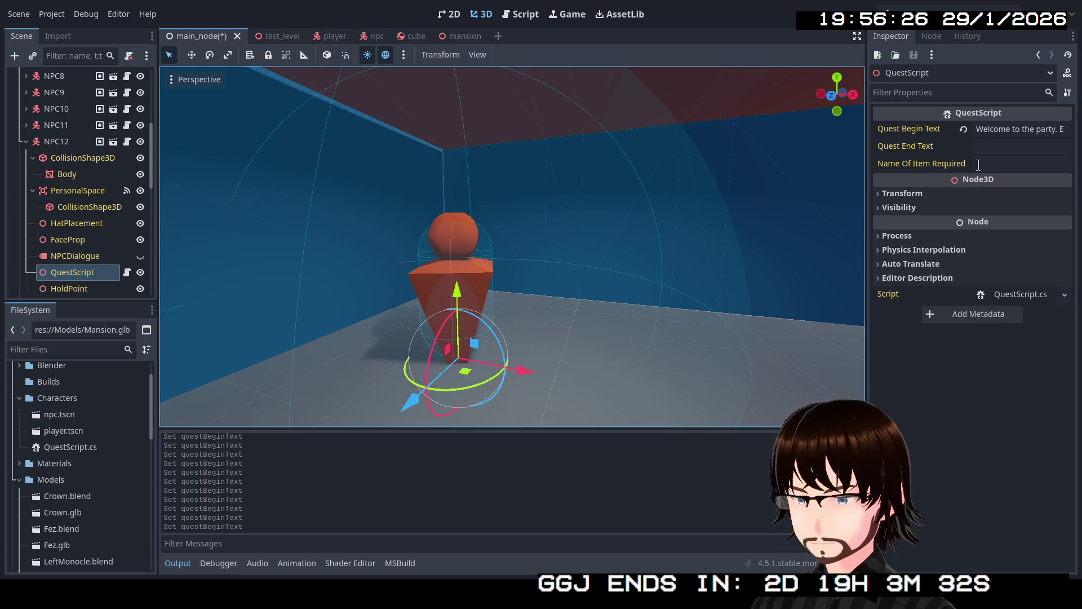
# - Set NPC12's begin text to "I wish I could live here." and move on to NPC13
pyautogui.click(1000, 128)
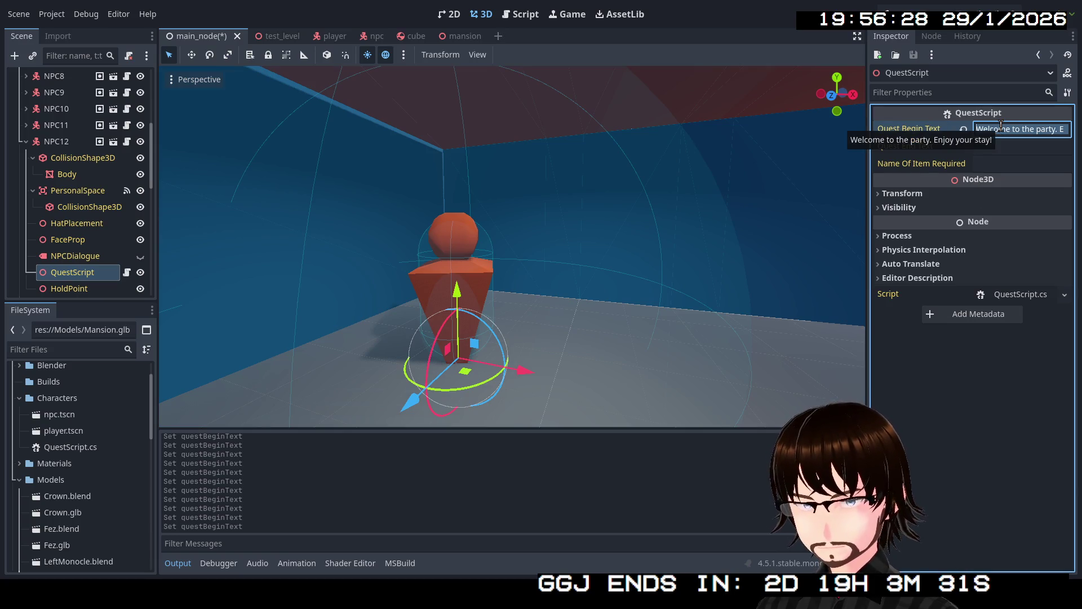
pyautogui.write('I wish I could live here.')
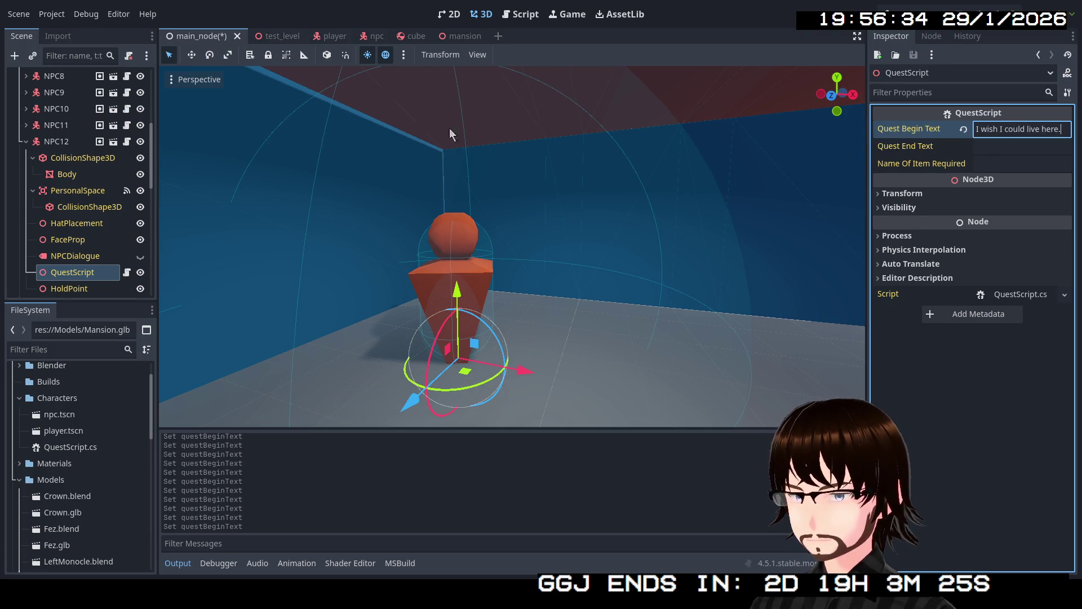
pyautogui.click(27, 141)
pyautogui.click(56, 157)
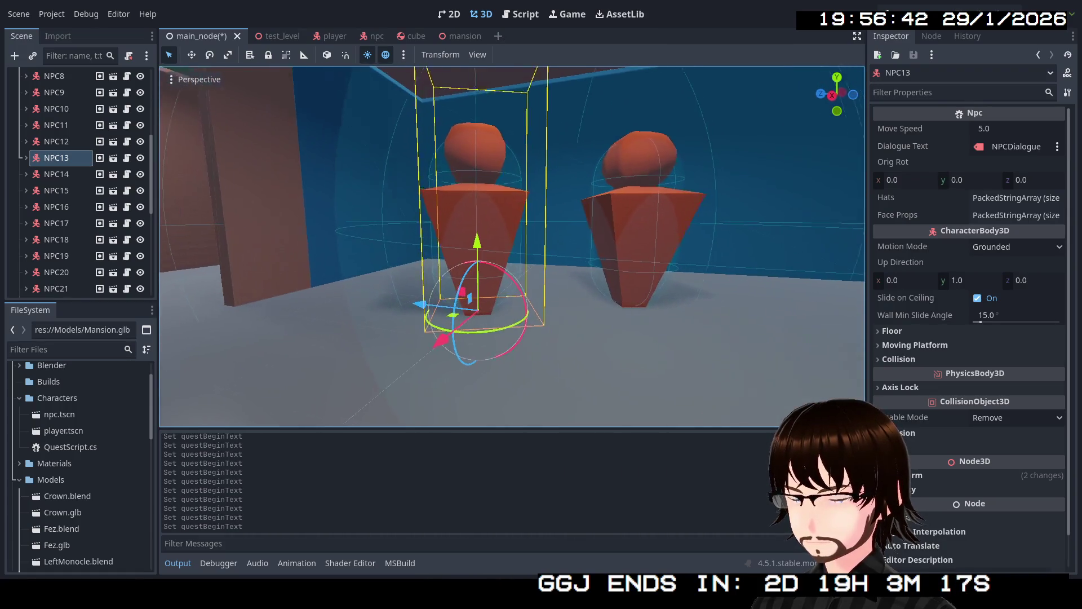
# - Replace NPC13's QuestScript quest begin text with "Do you mind? I'm trying to get some action."
pyautogui.click(26, 158)
pyautogui.scroll(-1, 115, 234)
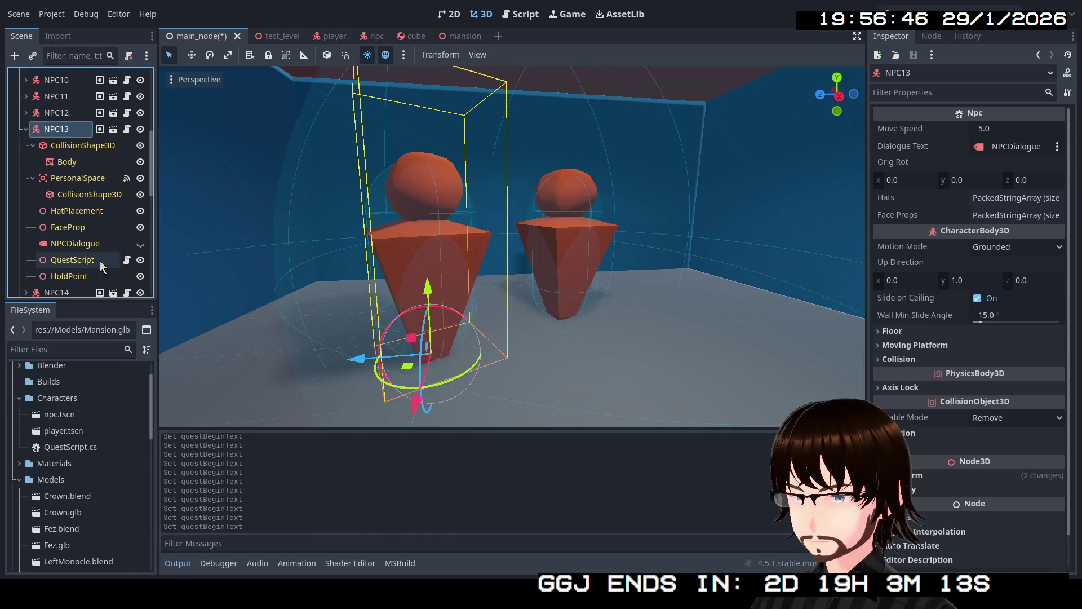
pyautogui.click(72, 260)
pyautogui.tripleClick(1003, 129)
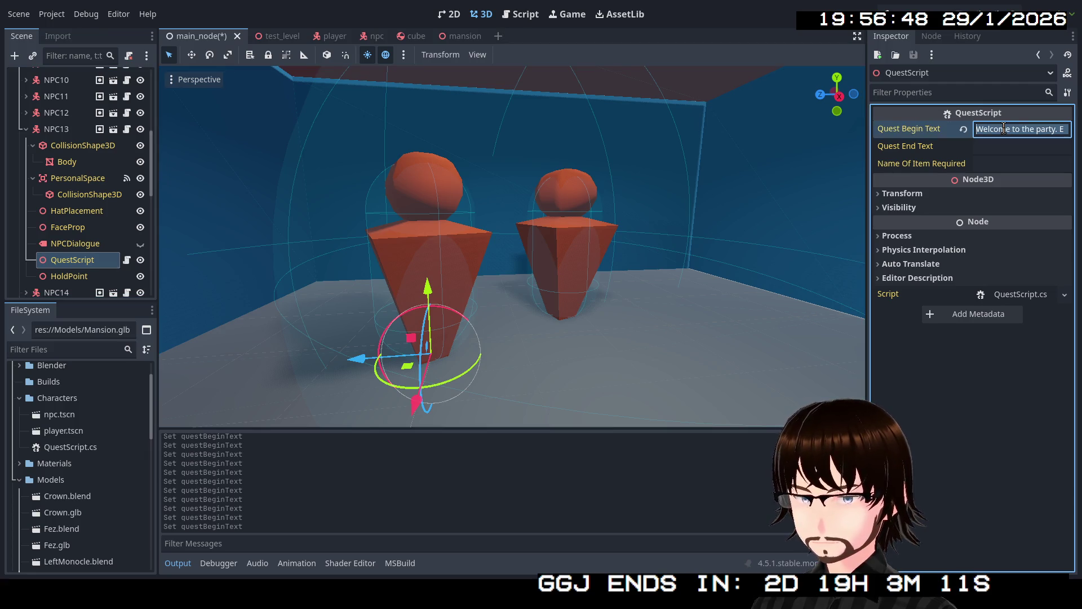
pyautogui.press('BackSpace')
pyautogui.write('Do you')
pyautogui.write(" mind? I'm")
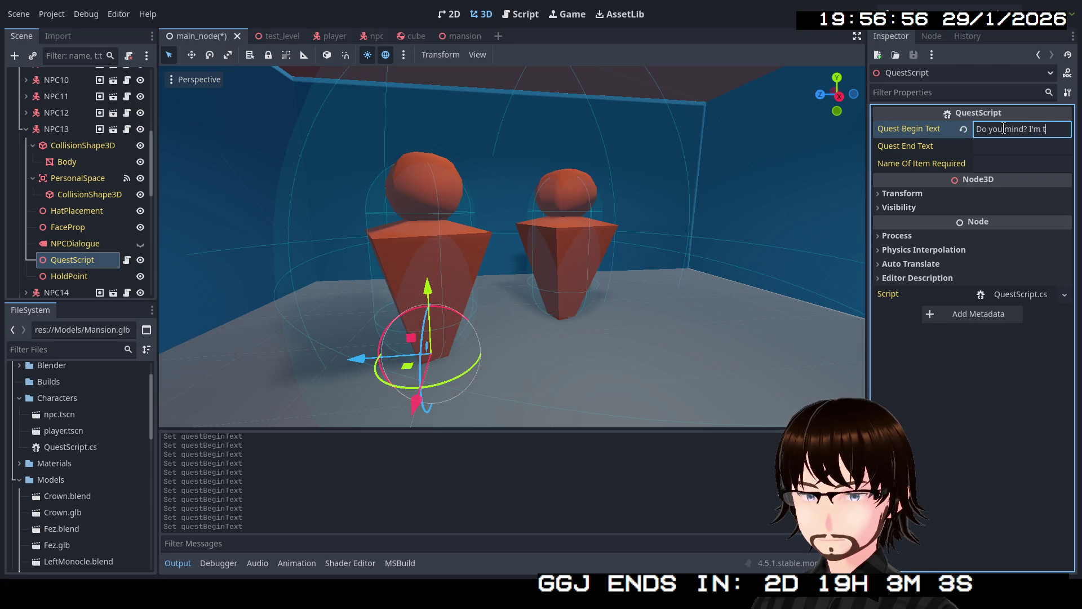
pyautogui.write('to get some action,')
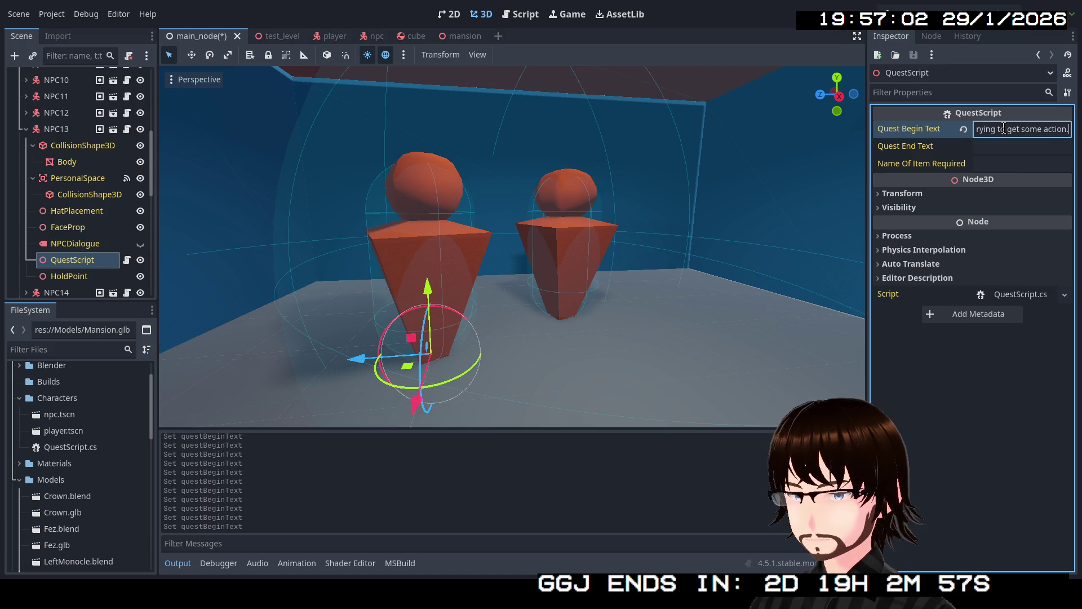
pyautogui.click(26, 128)
# - Replace NPC14's QuestScript quest begin text with "I wish this berk would leave me alone!"
pyautogui.click(26, 145)
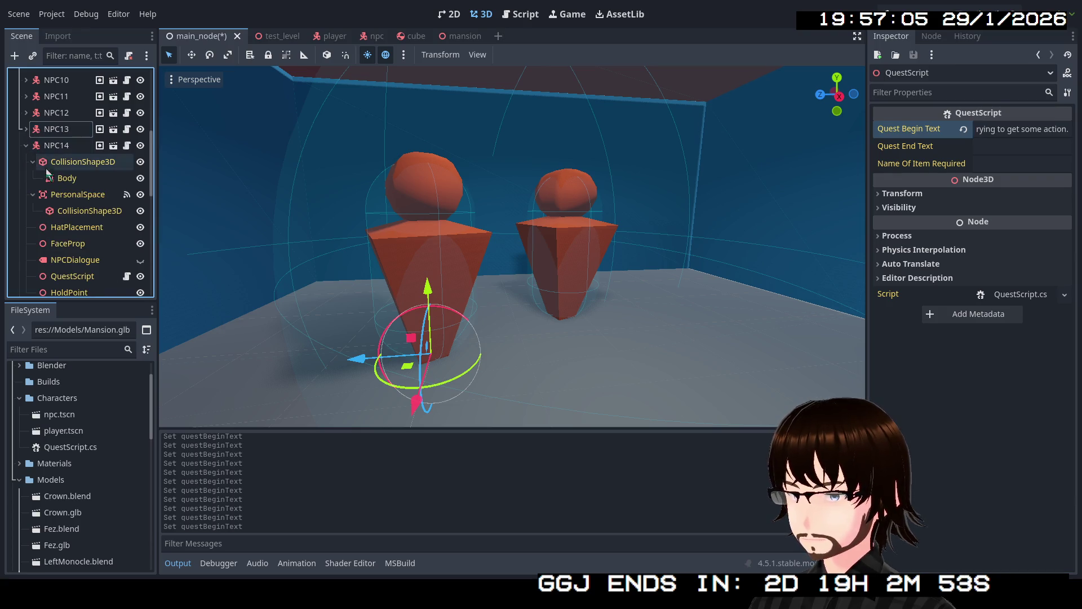
pyautogui.scroll(-1, 84, 264)
pyautogui.click(79, 251)
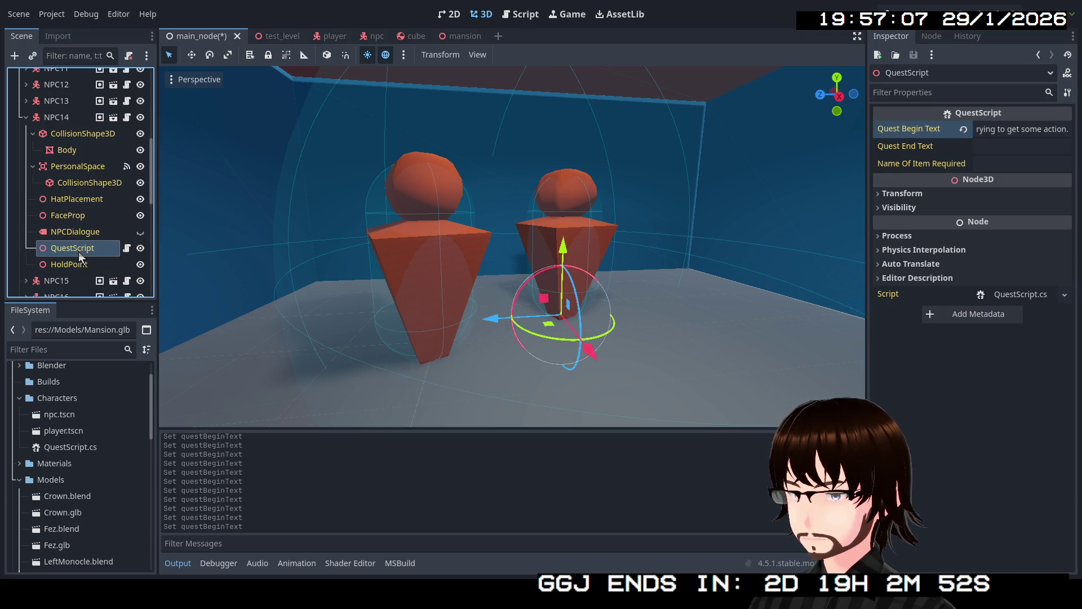
pyautogui.tripleClick(1003, 126)
pyautogui.press('BackSpace')
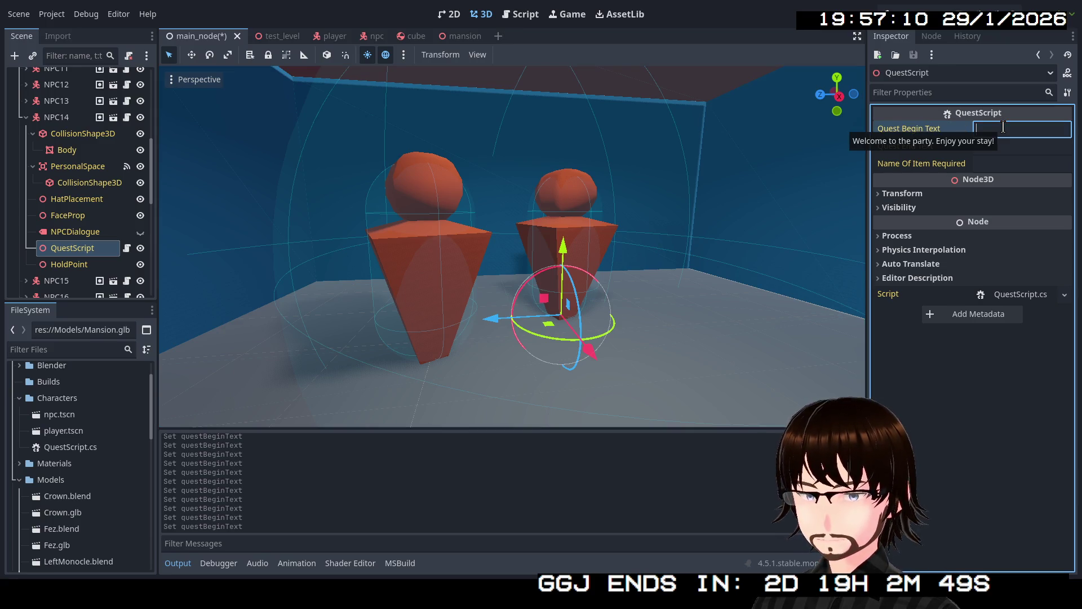
pyautogui.write('I wish Ie')
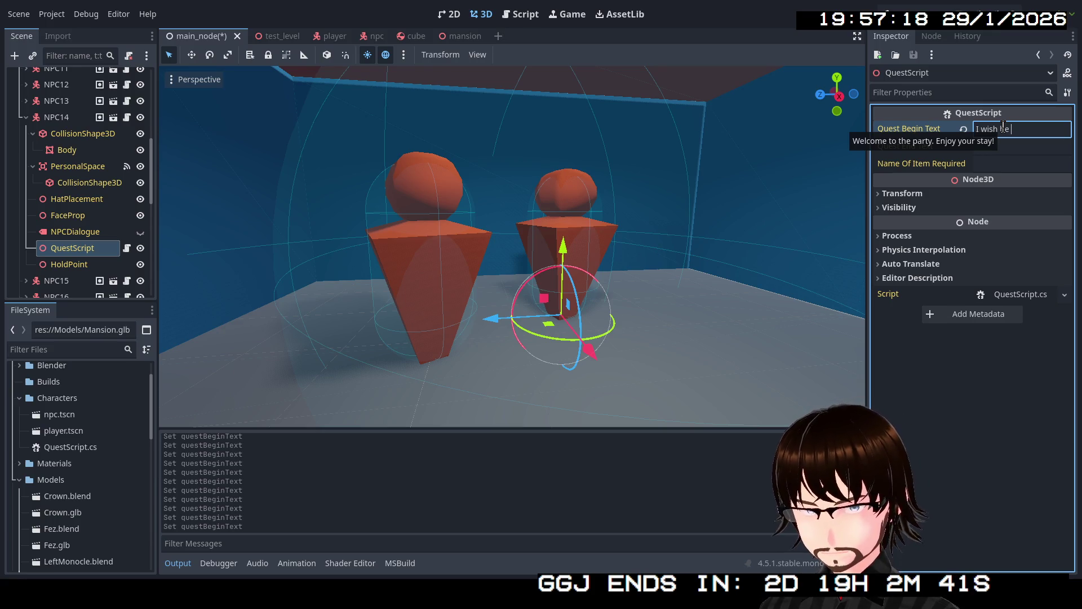
pyautogui.press('BackSpace')
pyautogui.press('BackSpace')
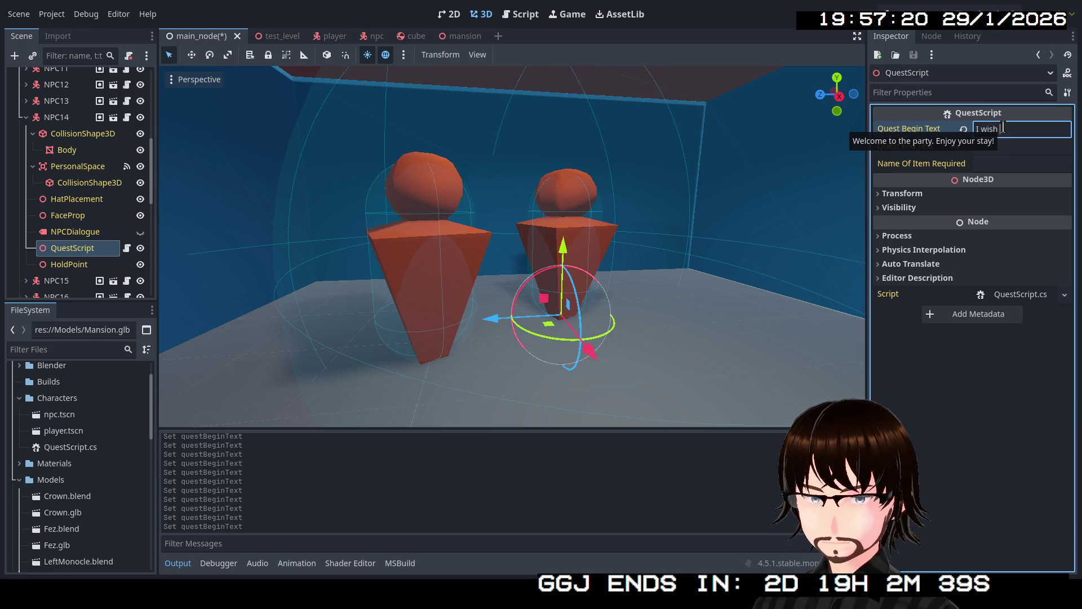
pyautogui.write('this berk')
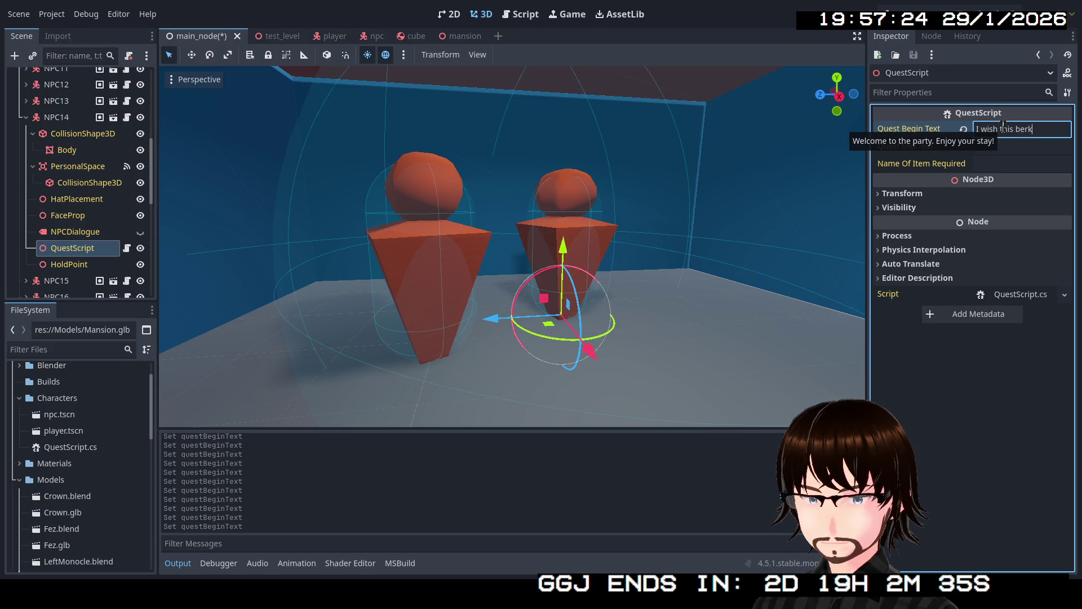
pyautogui.write('leave me alone!')
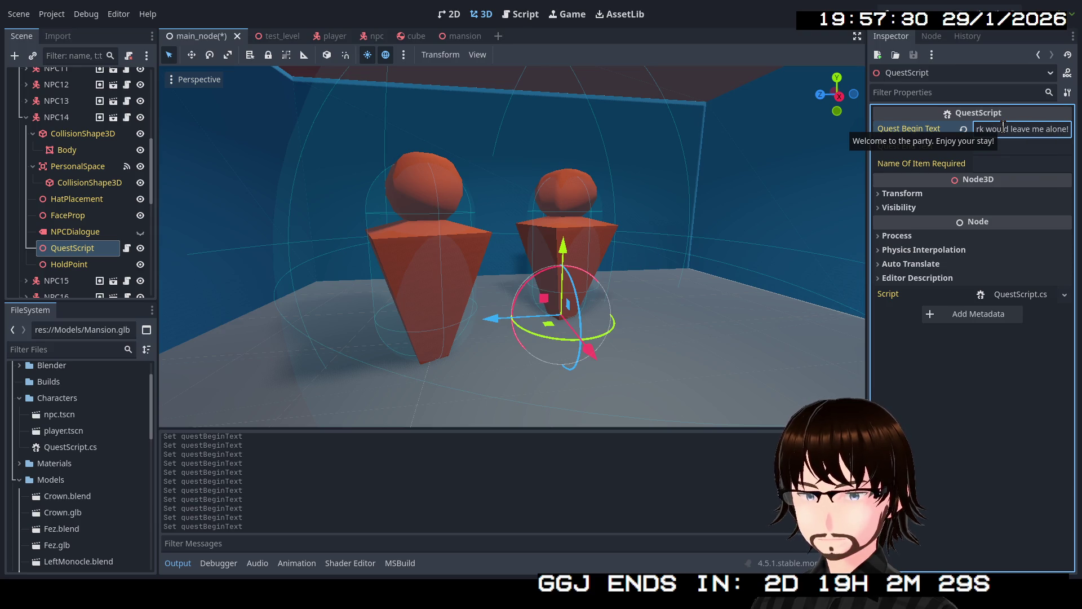
# - Check NPC15's QuestScript, leaving its quest begin text as "I need a thing.", and view it in the scene
pyautogui.click(26, 117)
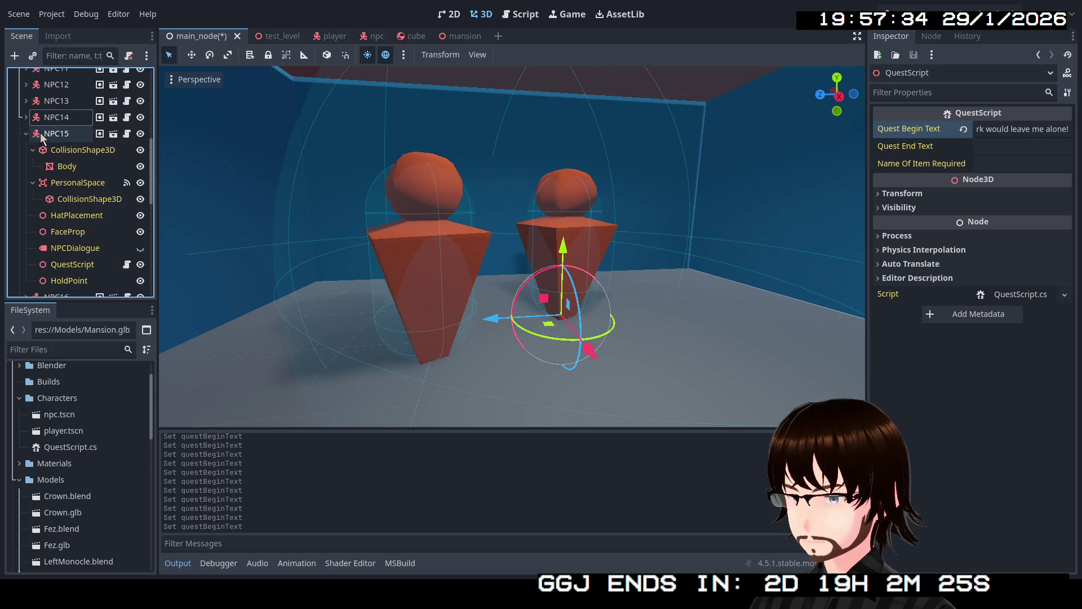
pyautogui.click(44, 134)
pyautogui.click(72, 264)
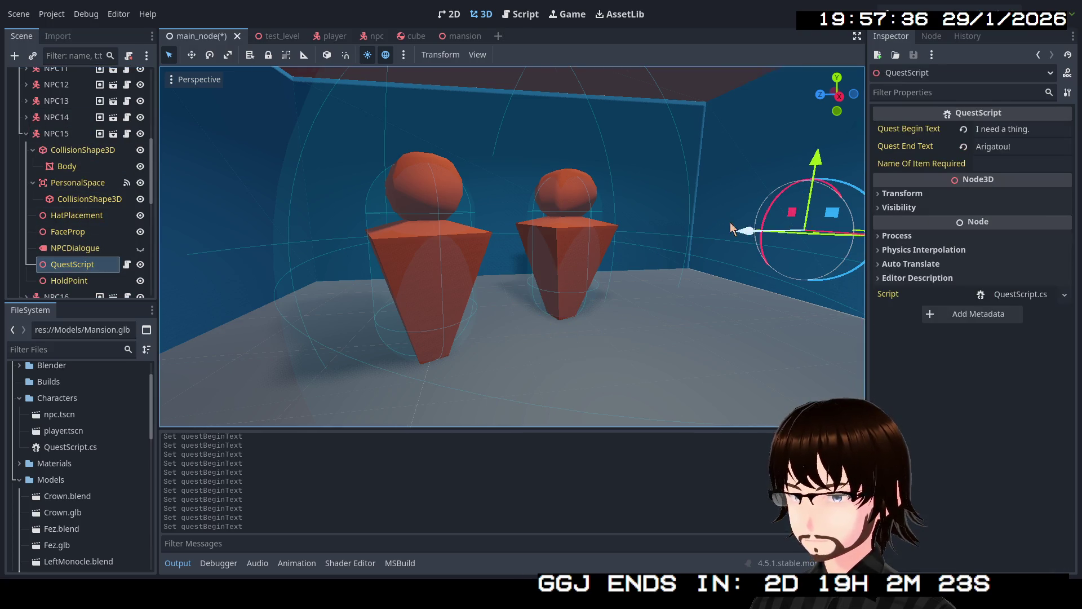
pyautogui.press('f')
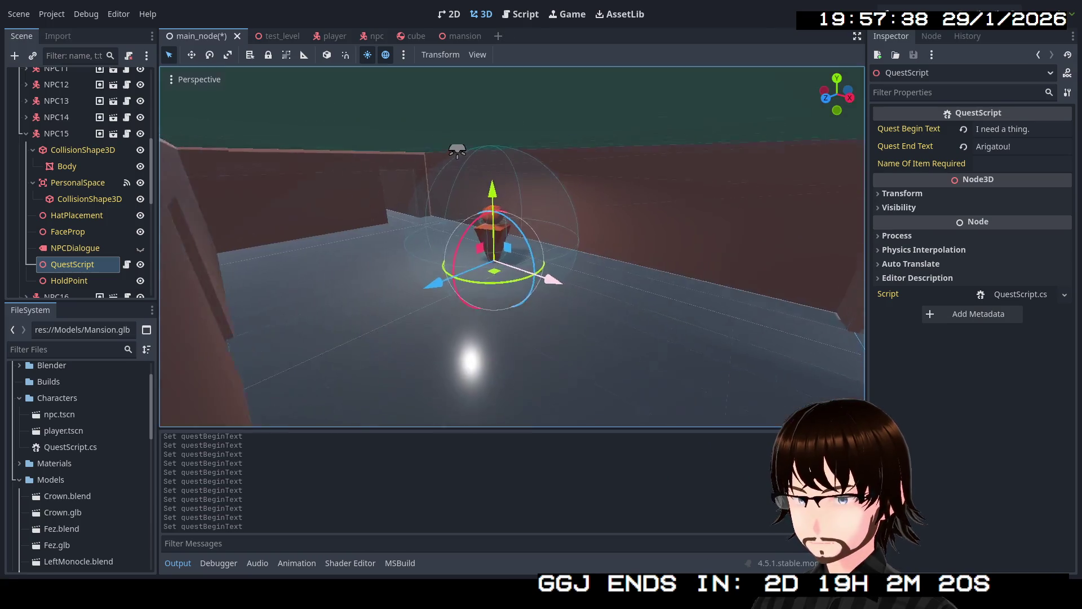
pyautogui.scroll(3, 513, 247)
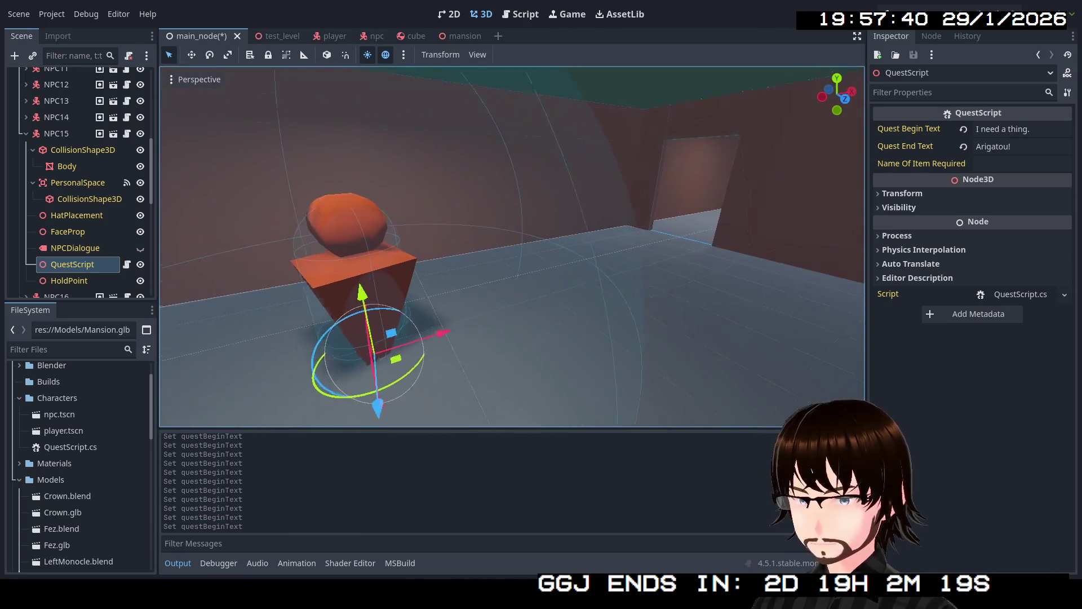
pyautogui.moveTo(513, 247); pyautogui.dragTo(464, 219)
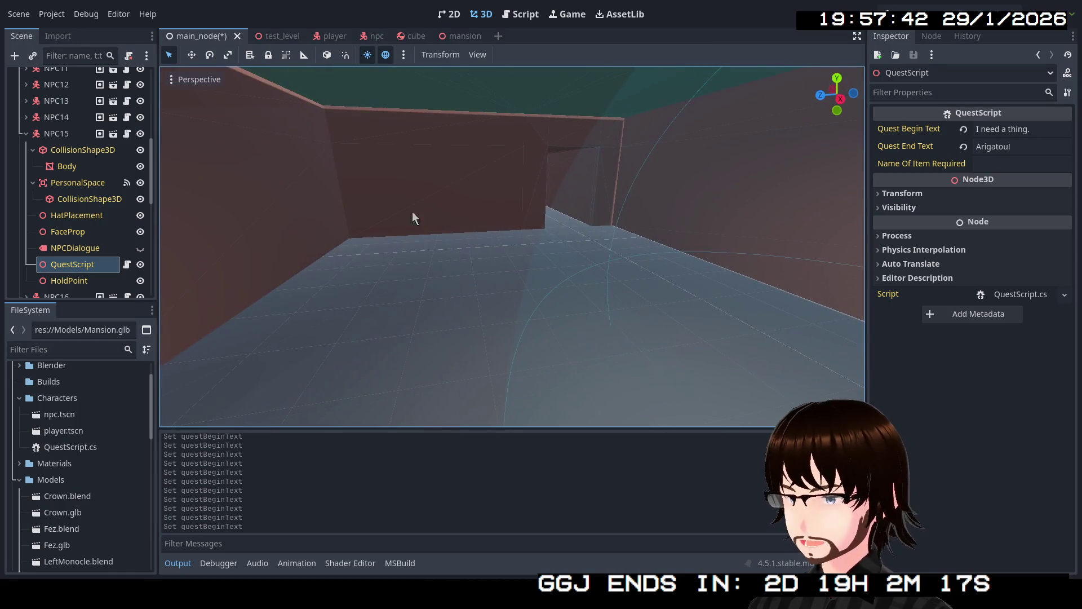
pyautogui.click(27, 132)
# - Select NPC16's QuestScript and fly the view into the room with the three NPCs
pyautogui.click(41, 152)
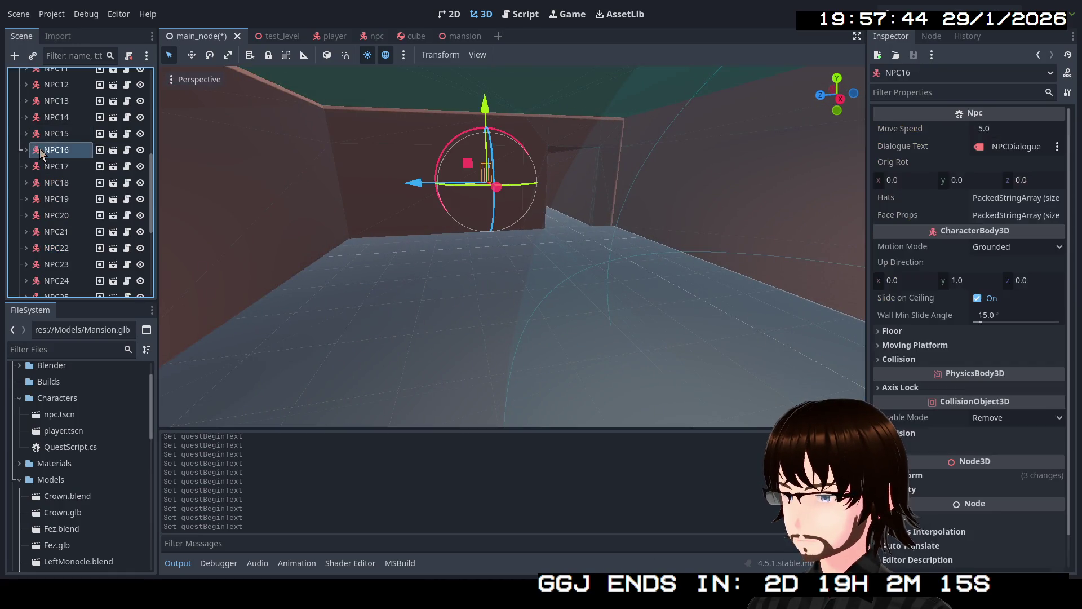
pyautogui.click(26, 150)
pyautogui.click(71, 280)
pyautogui.press('s')
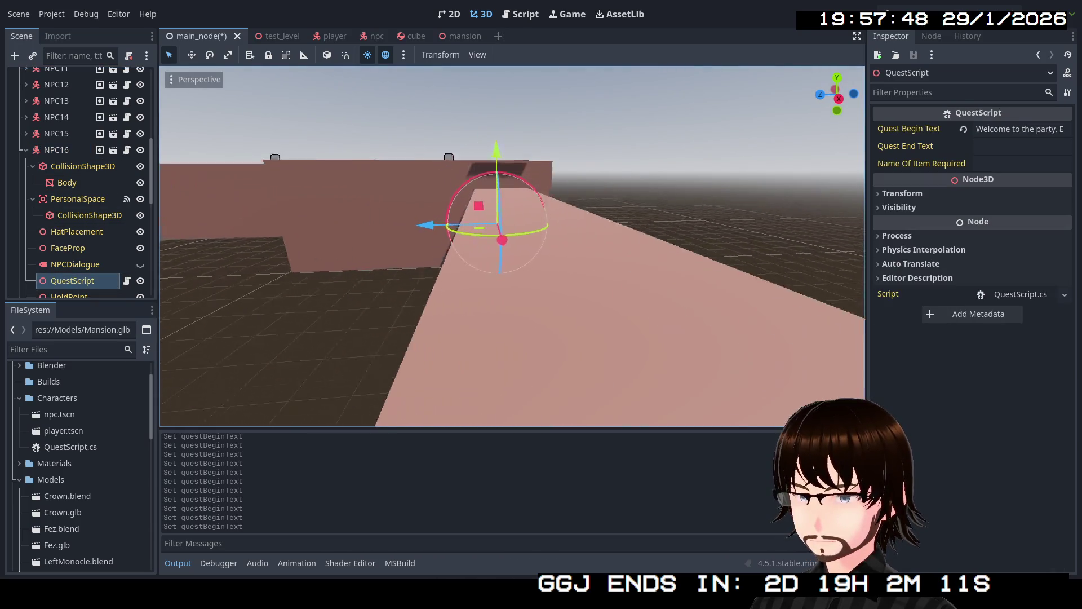
pyautogui.press('w')
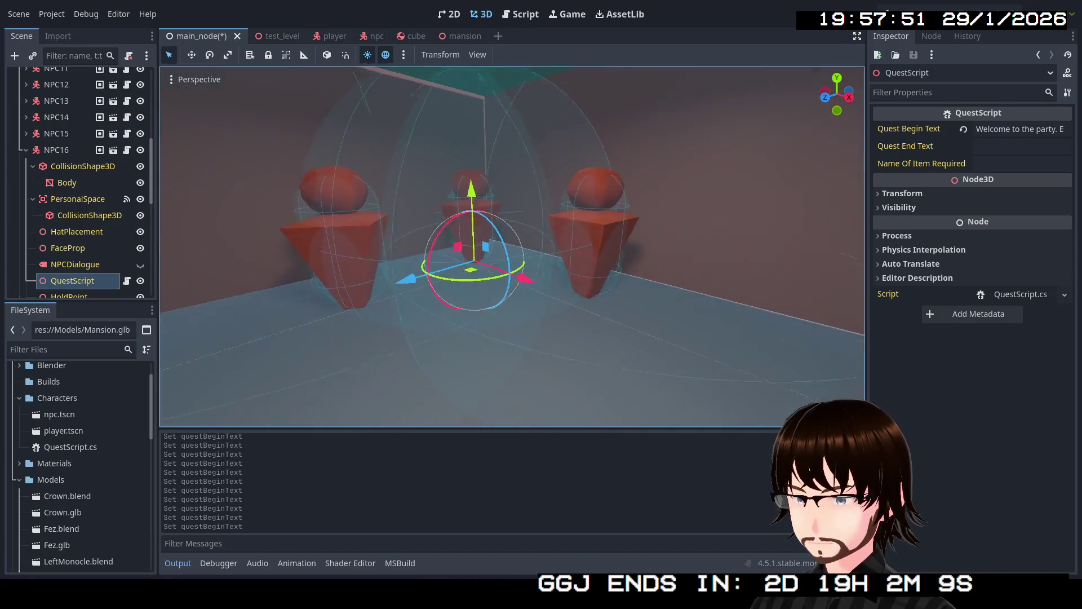
pyautogui.press('w')
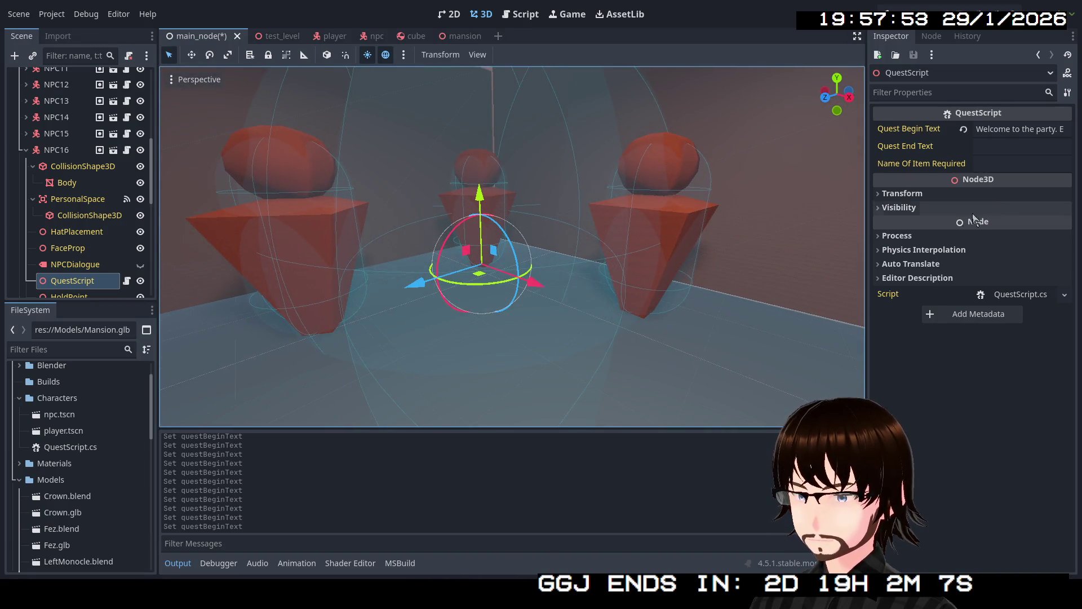
# - Replace NPC16's quest begin text with "I heard there's a secret room in this place!"
pyautogui.click(1009, 129)
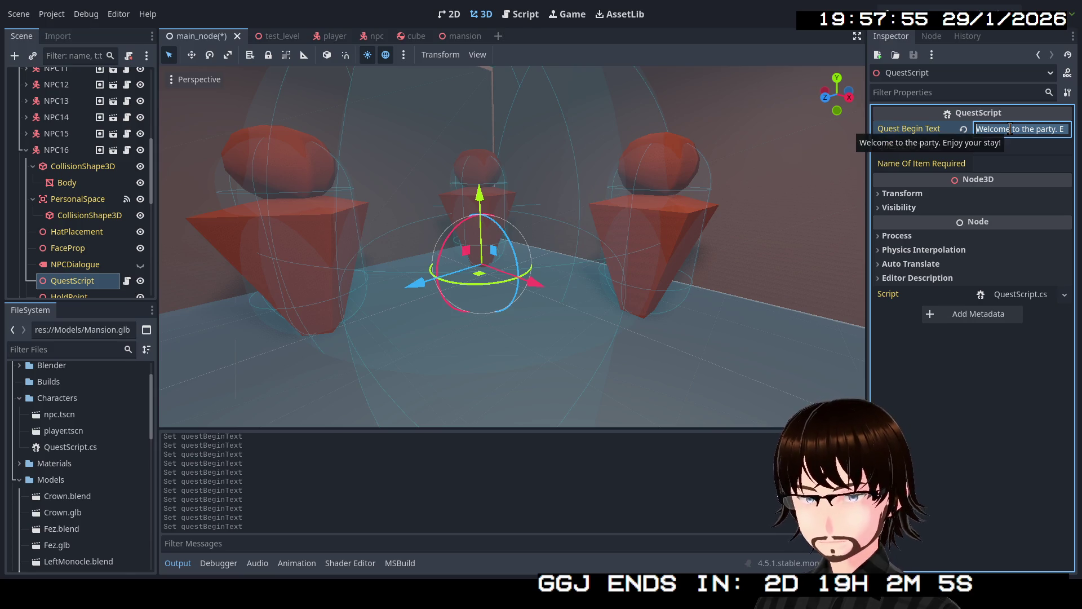
pyautogui.press('BackSpace')
pyautogui.write("I heard there'")
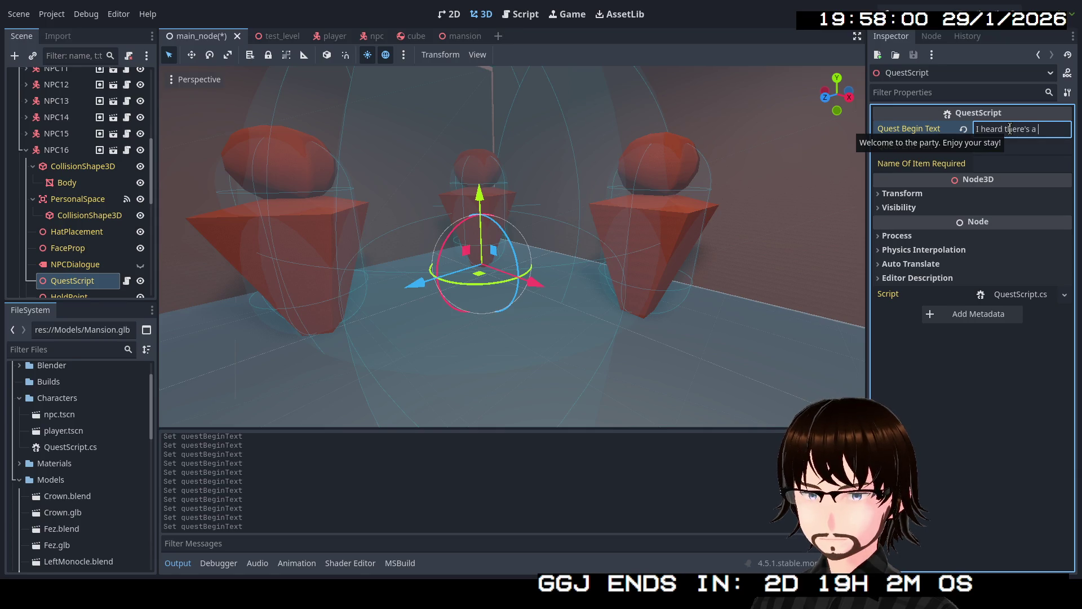
pyautogui.write('s a secret')
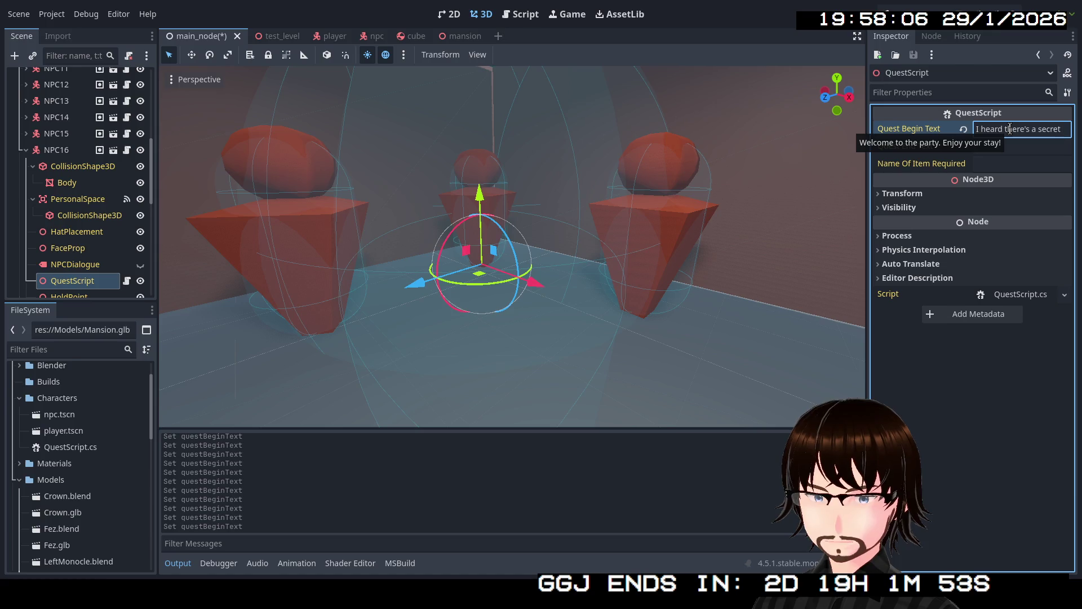
pyautogui.write('room in this place!')
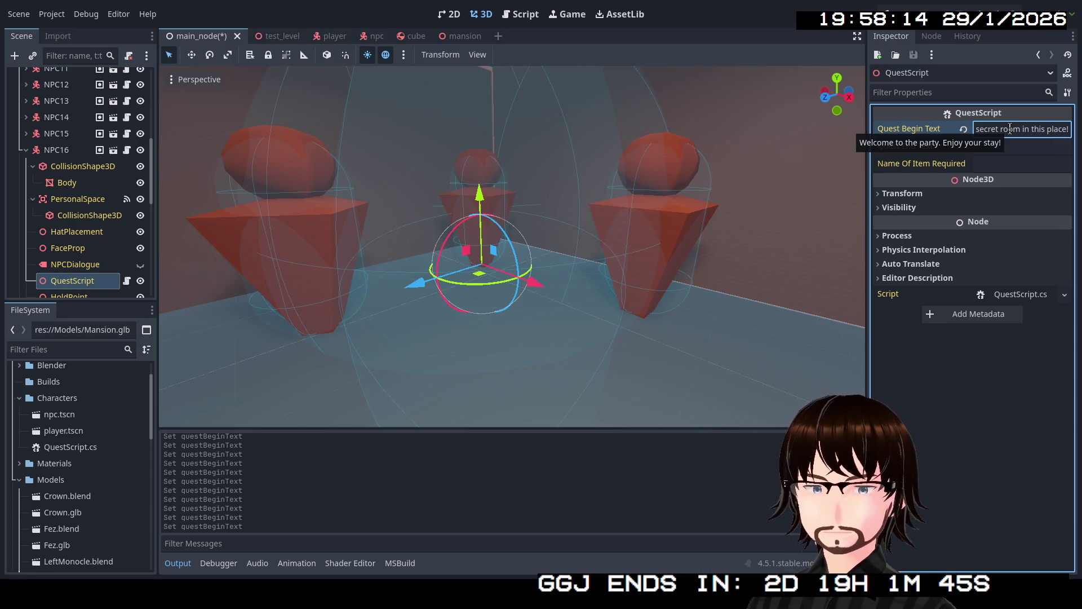
pyautogui.click(28, 152)
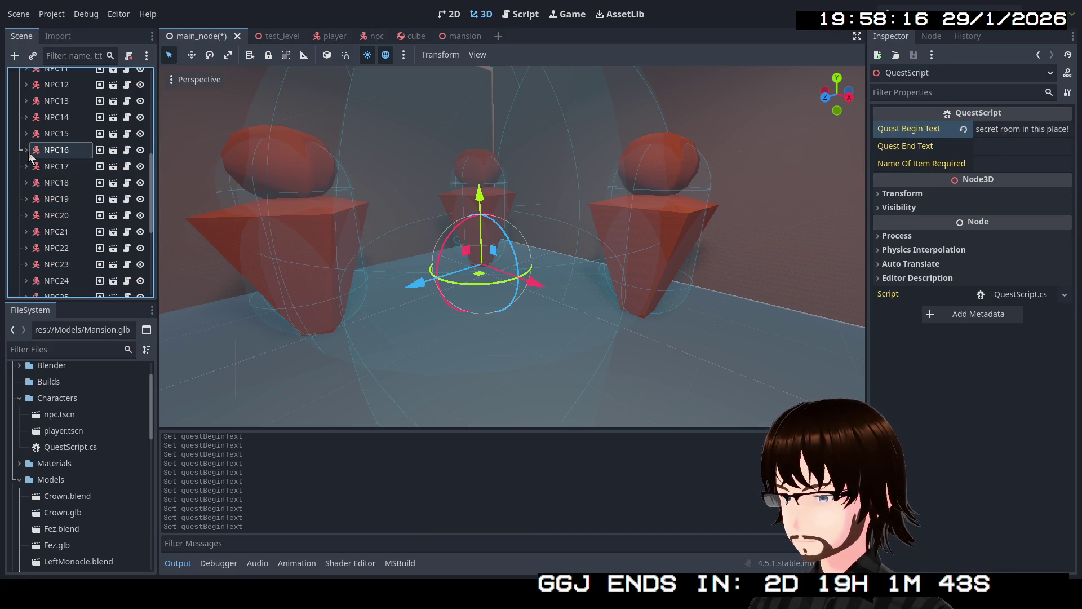
# - Replace NPC17's QuestScript quest begin text with "I don't believe you!"
pyautogui.click(37, 166)
pyautogui.click(25, 167)
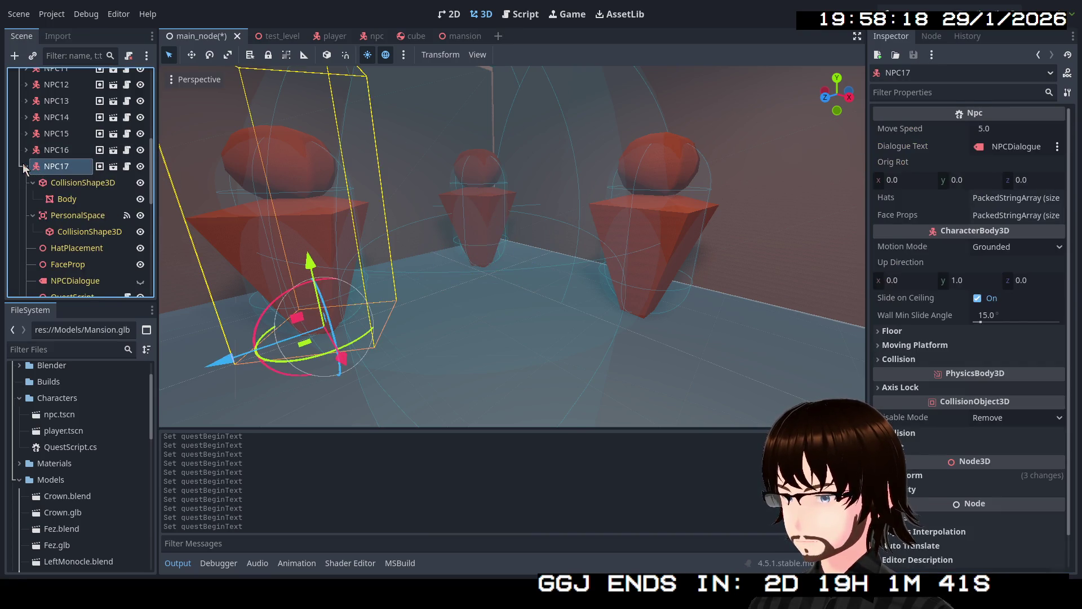
pyautogui.scroll(-2, 23, 169)
pyautogui.click(72, 240)
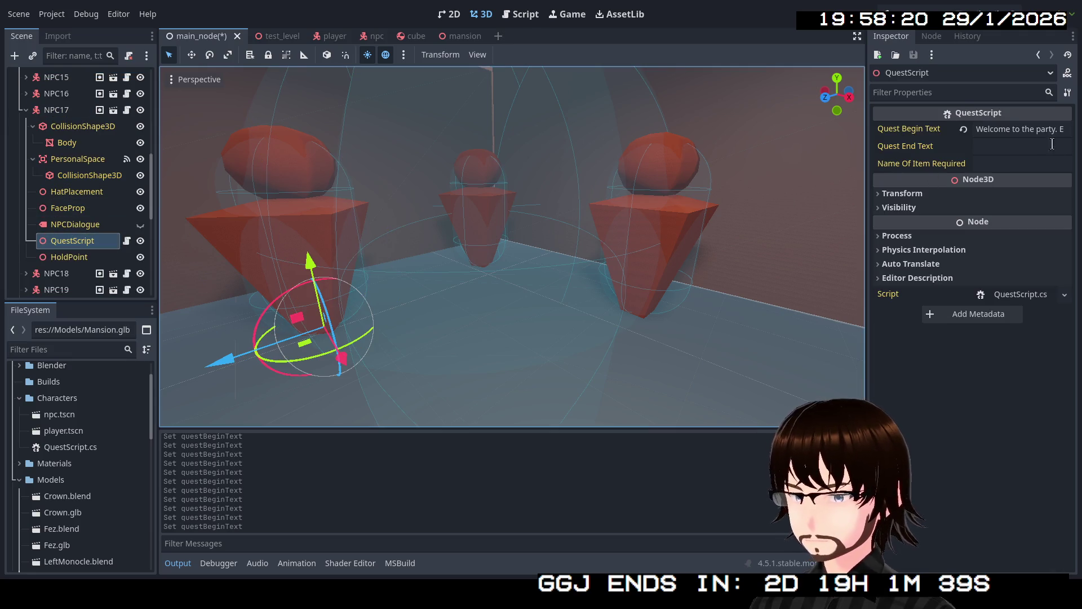
pyautogui.click(1019, 129)
pyautogui.hotkey('ctrl', 'a')
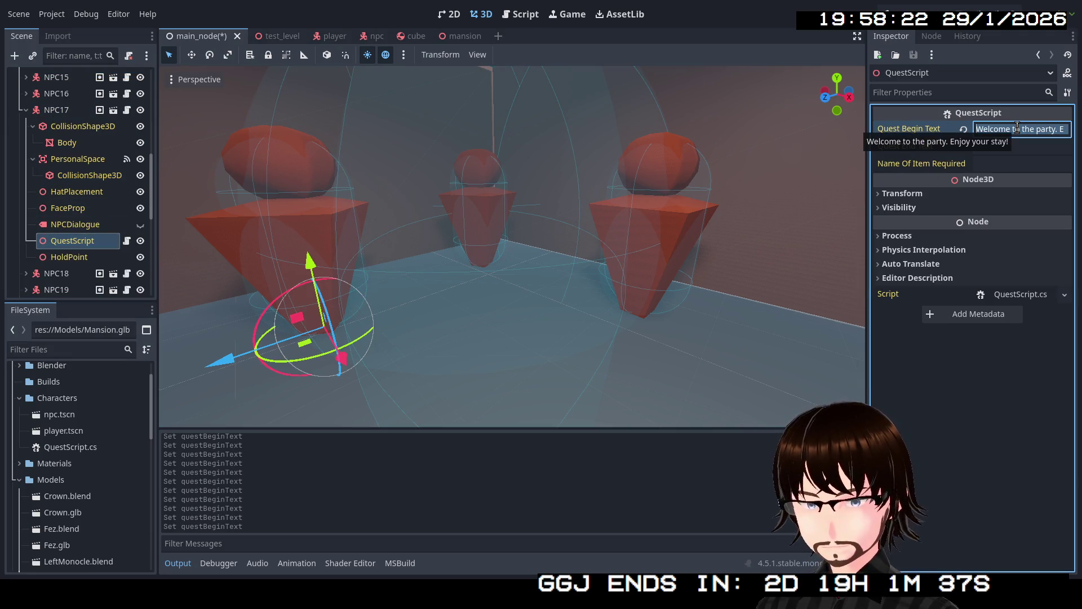
pyautogui.write("I don't")
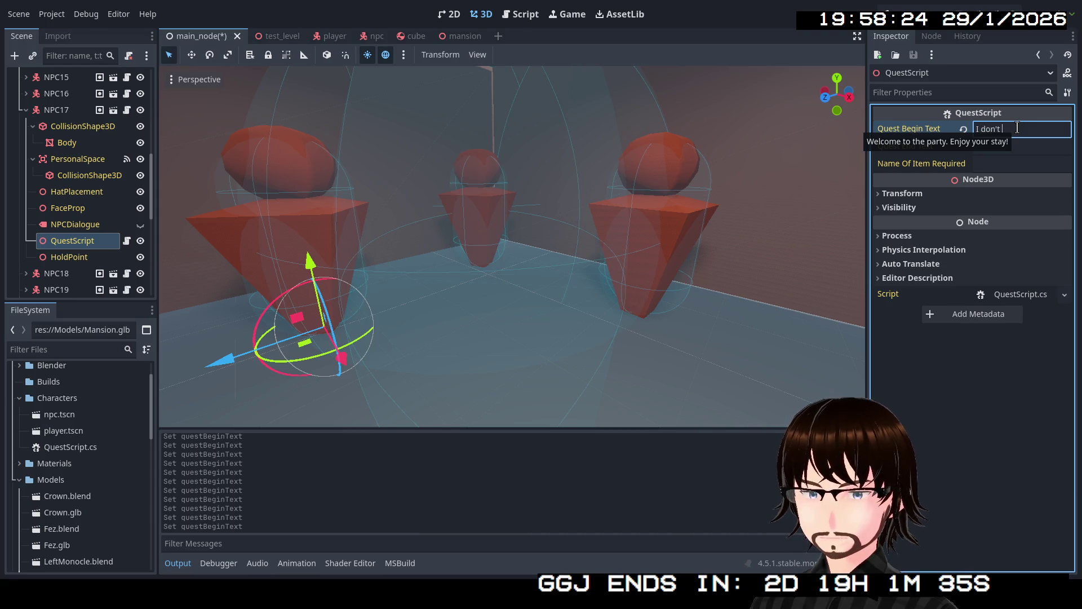
pyautogui.write(' believe')
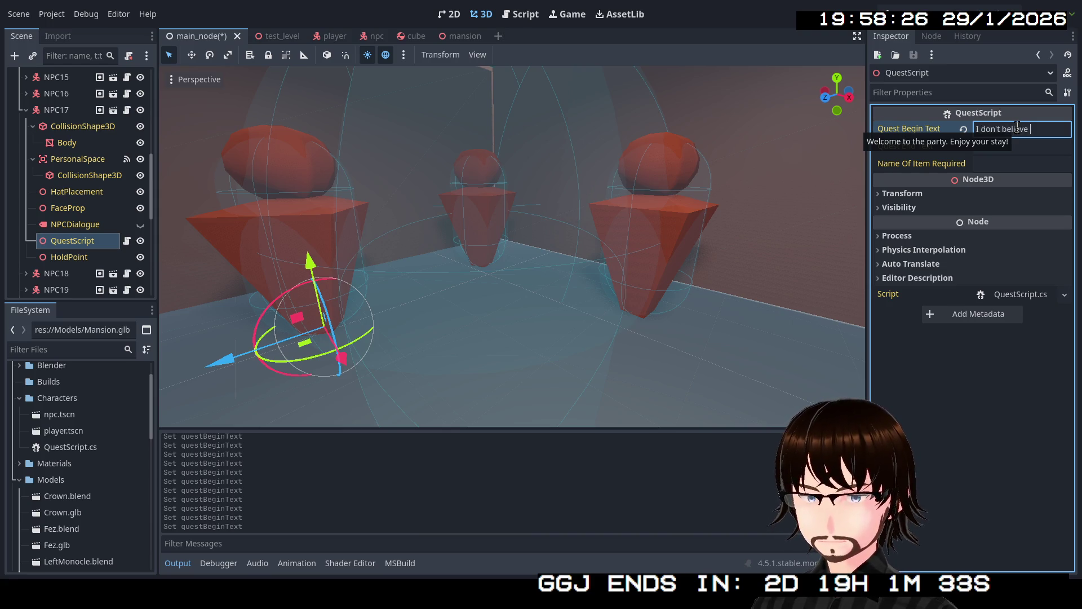
pyautogui.write('u!')
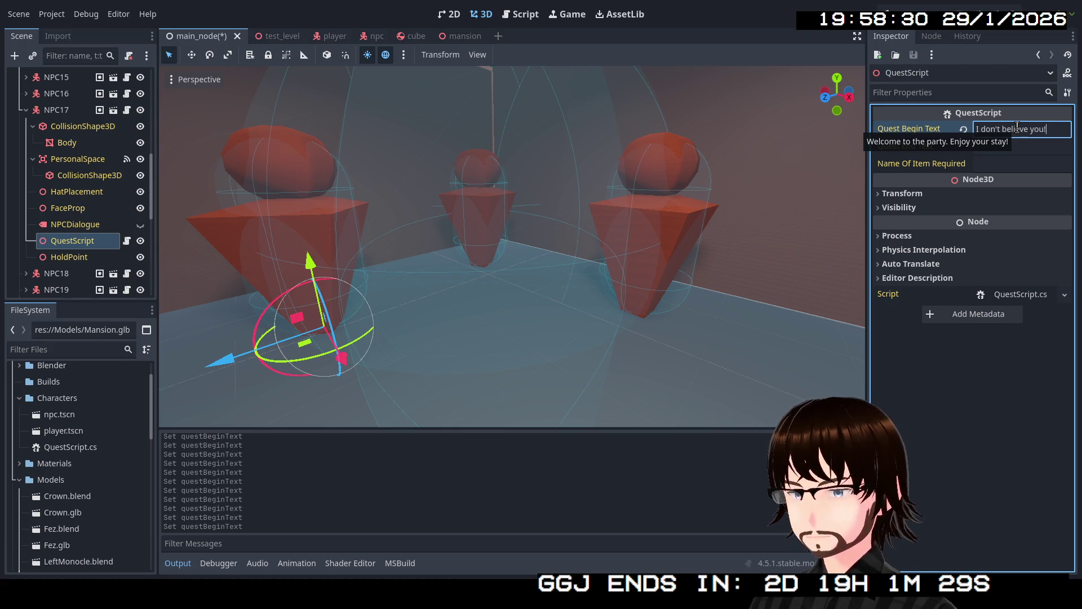
pyautogui.click(26, 110)
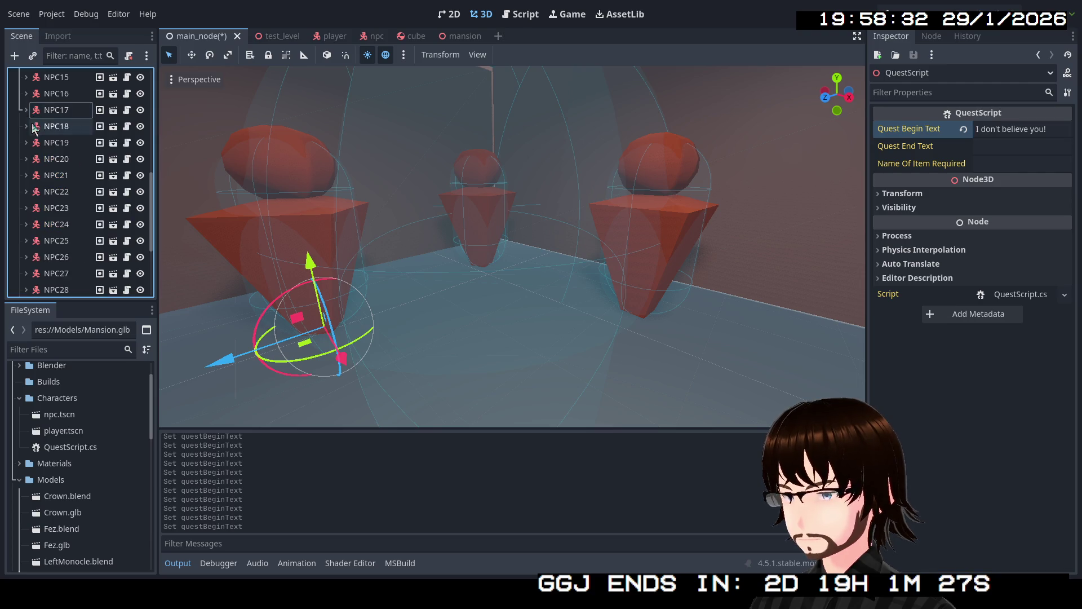
# - Replace NPC18's quest begin text with "I heard you need to find something to open it."
pyautogui.click(25, 126)
pyautogui.click(76, 258)
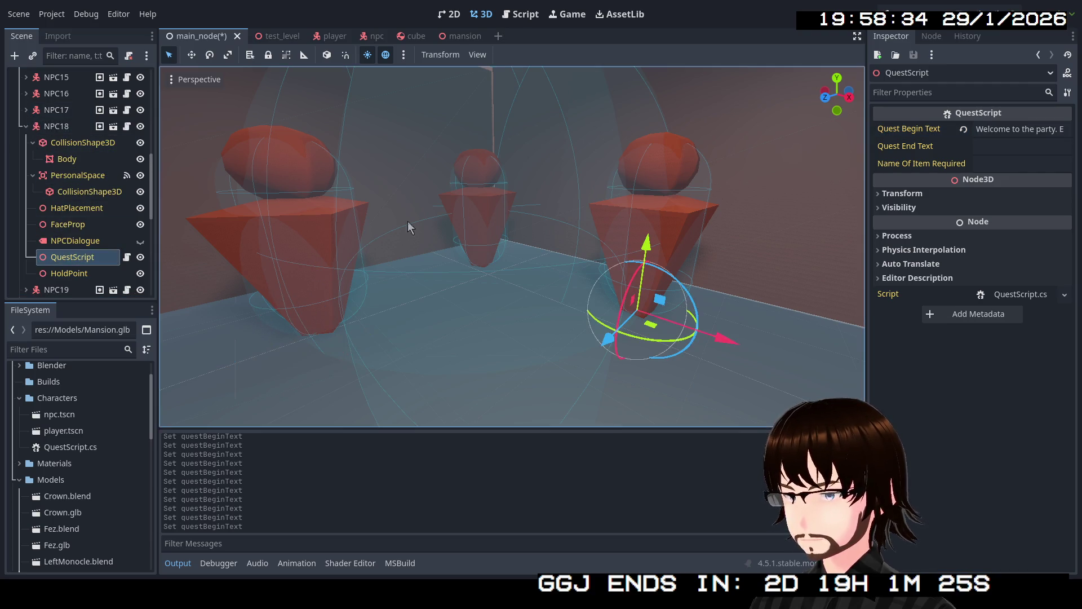
pyautogui.click(998, 134)
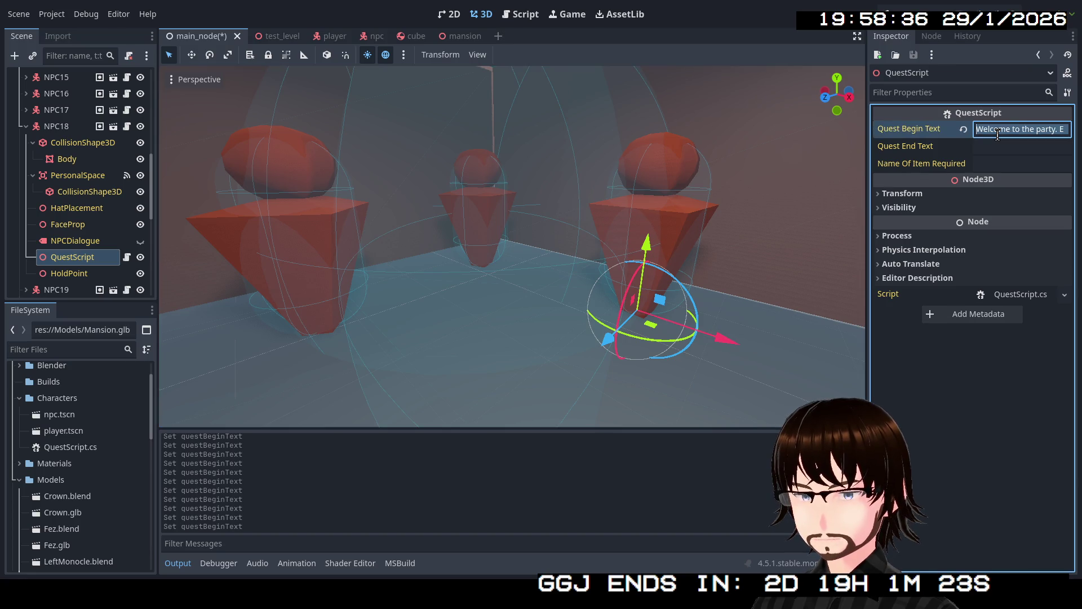
pyautogui.press('BackSpace')
pyautogui.write('heard you need to')
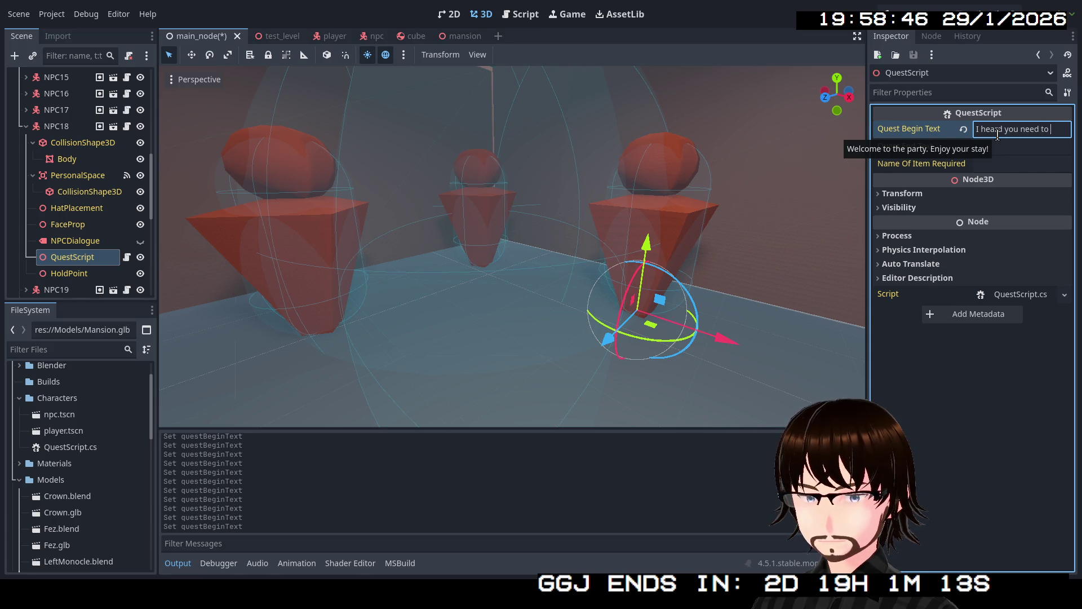
pyautogui.write('  something to open it.')
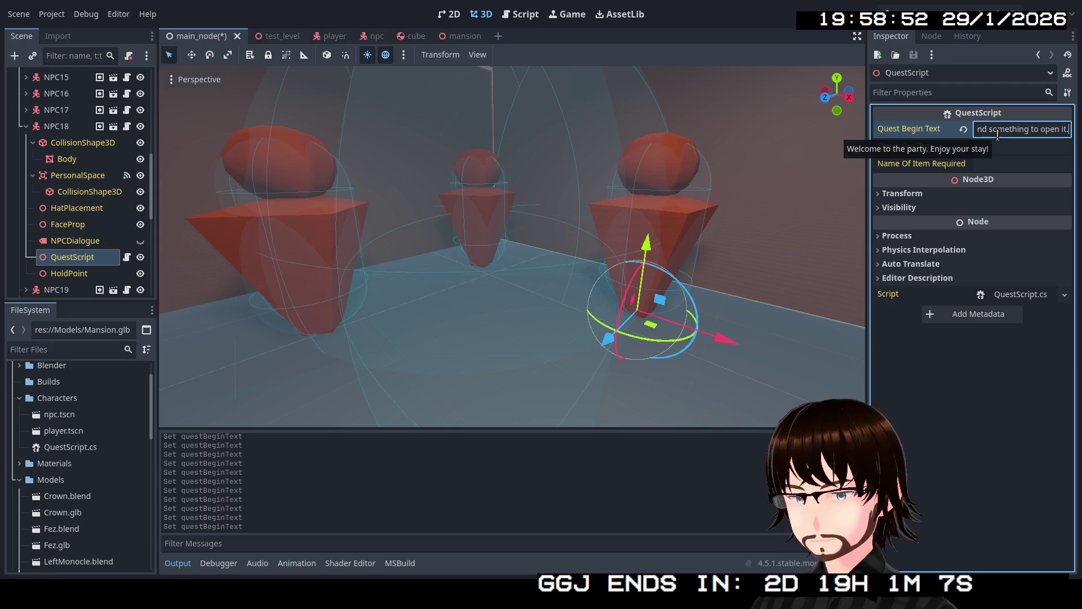
pyautogui.click(25, 126)
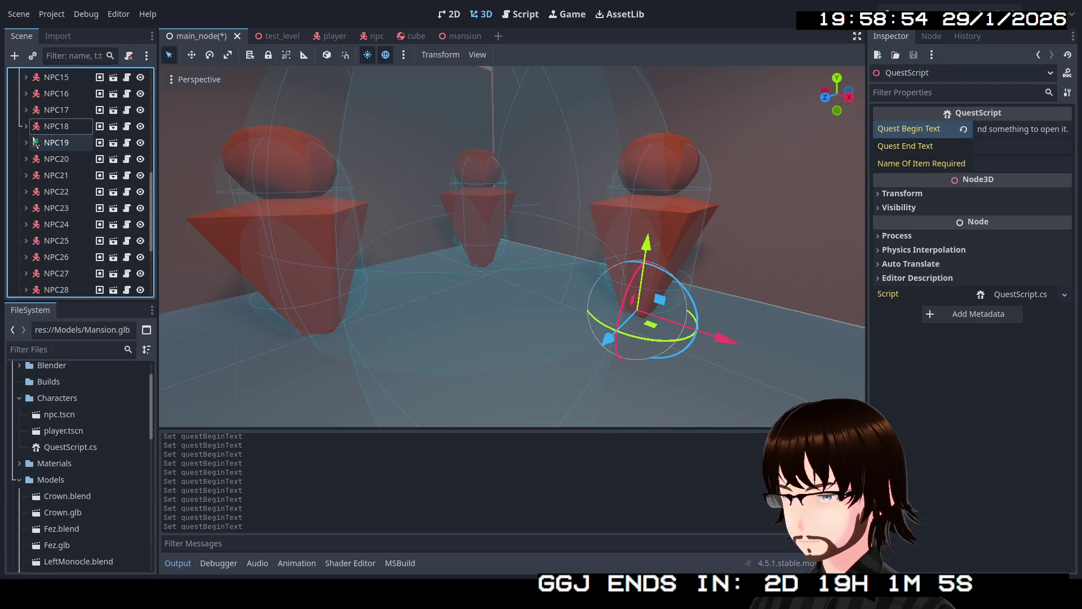
pyautogui.click(27, 142)
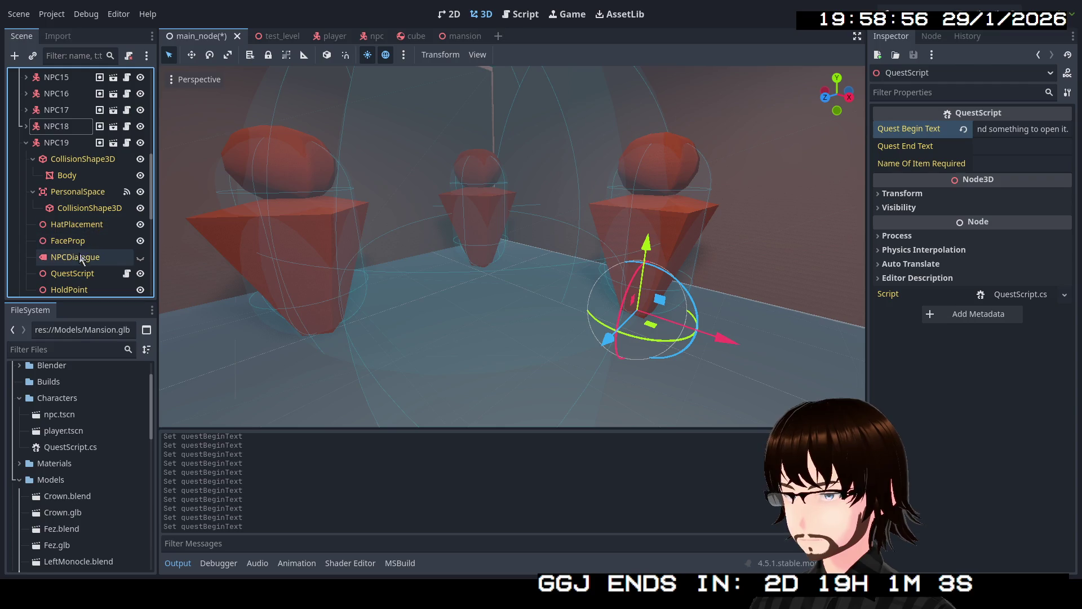
# - Replace NPC19's QuestScript quest begin text with "Parties are too much for me."
pyautogui.click(72, 273)
pyautogui.press('f')
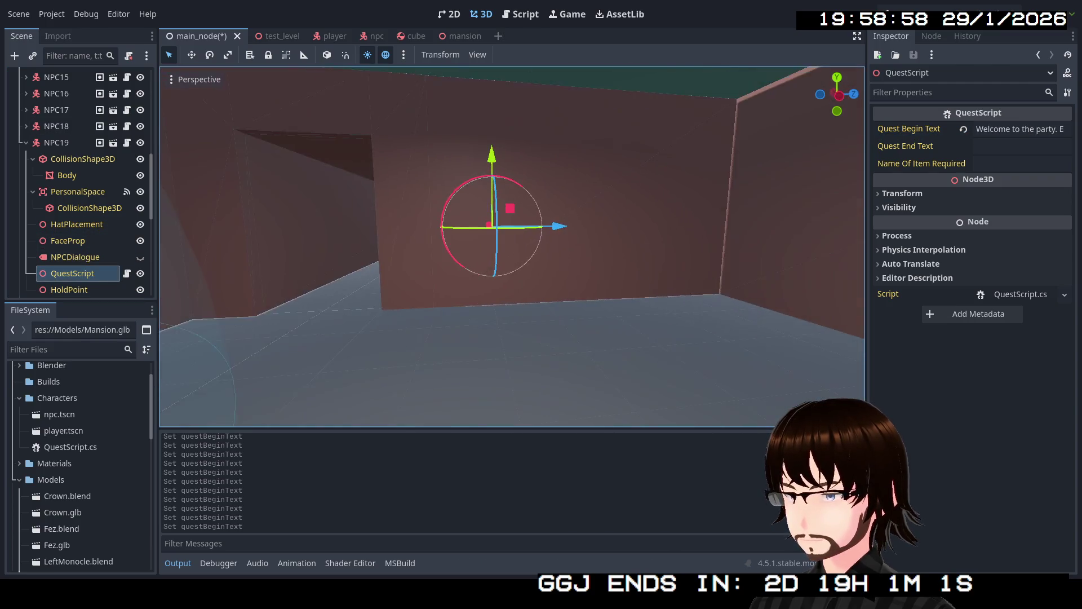
pyautogui.scroll(-4, 512, 245)
pyautogui.scroll(-4, 512, 245)
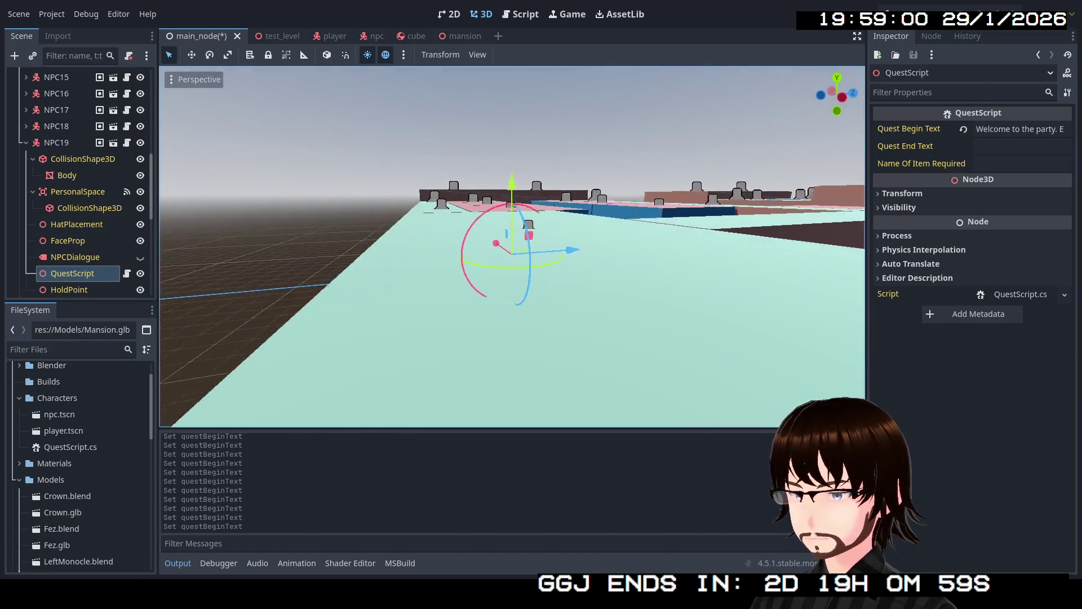
pyautogui.scroll(5, 513, 247)
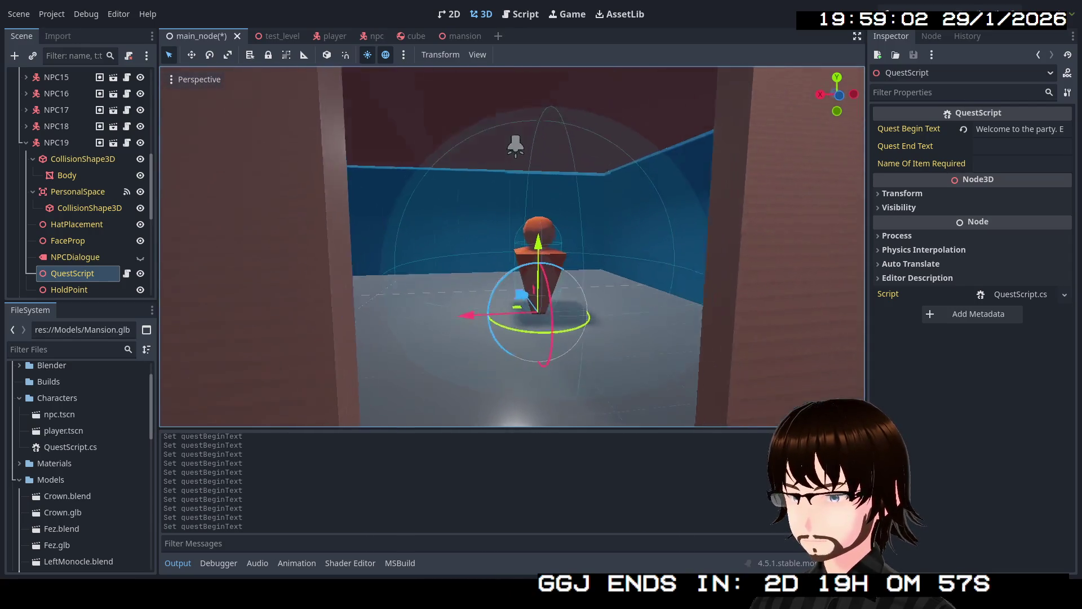
pyautogui.scroll(3, 512, 247)
pyautogui.scroll(2, 513, 247)
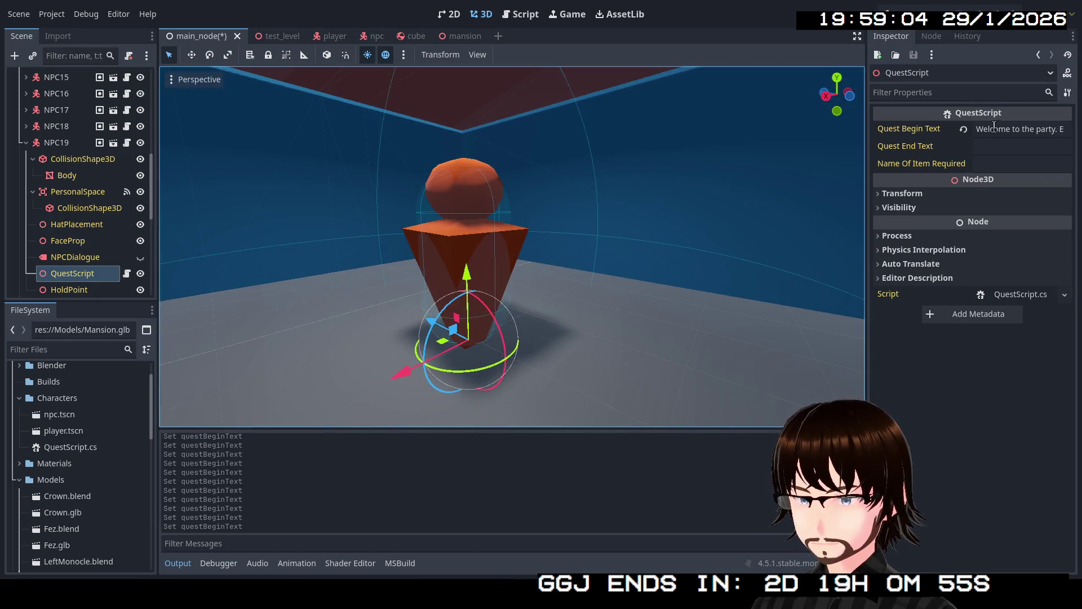
pyautogui.click(993, 129)
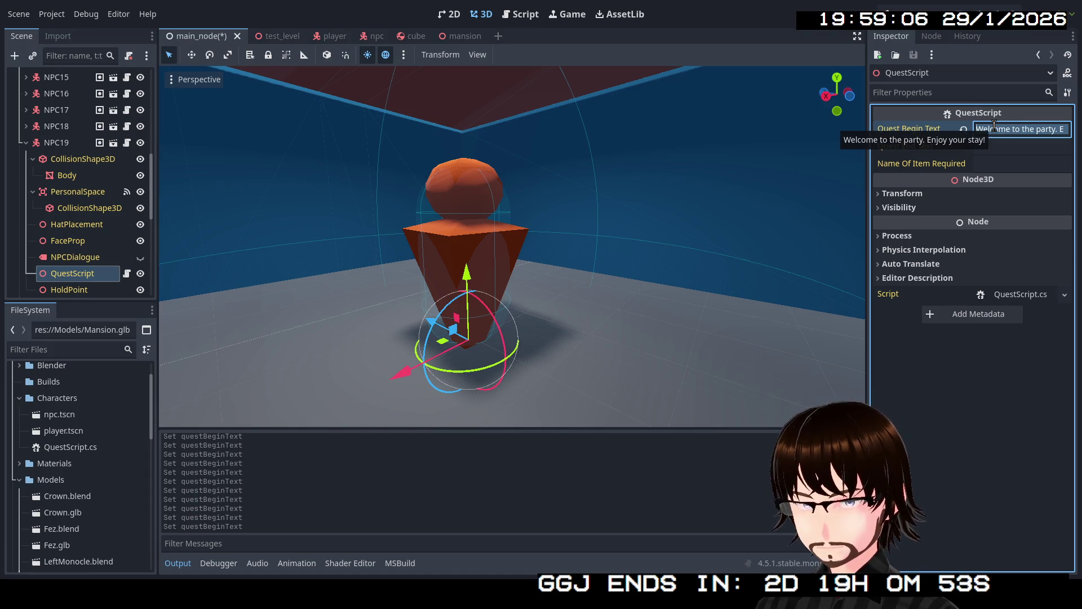
pyautogui.write('Party')
pyautogui.write("'s")
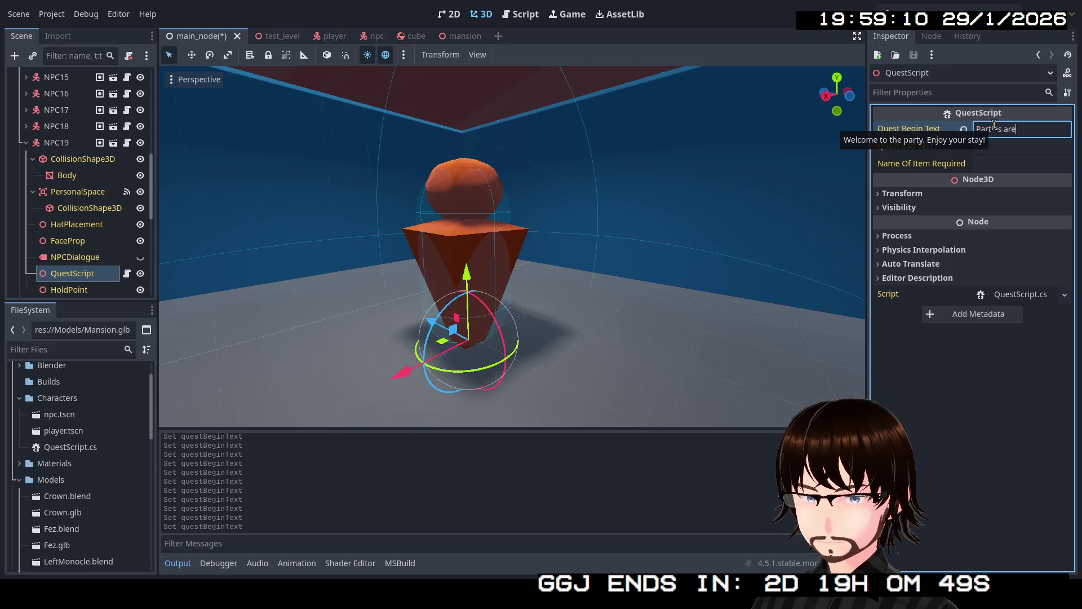
pyautogui.press('BackSpace')
pyautogui.press('BackSpace')
pyautogui.write('too')
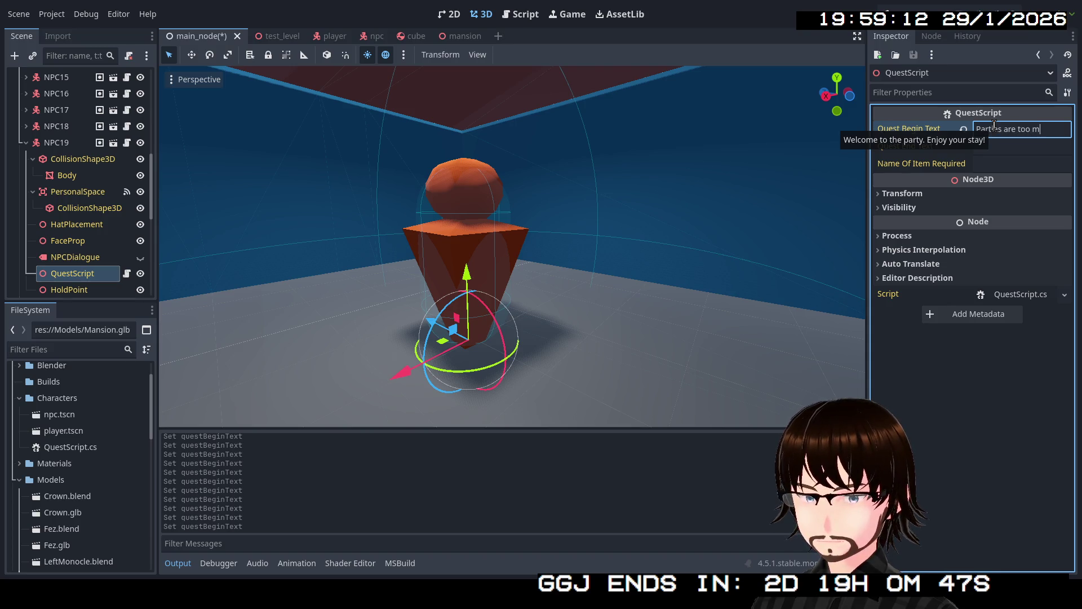
pyautogui.write('me.')
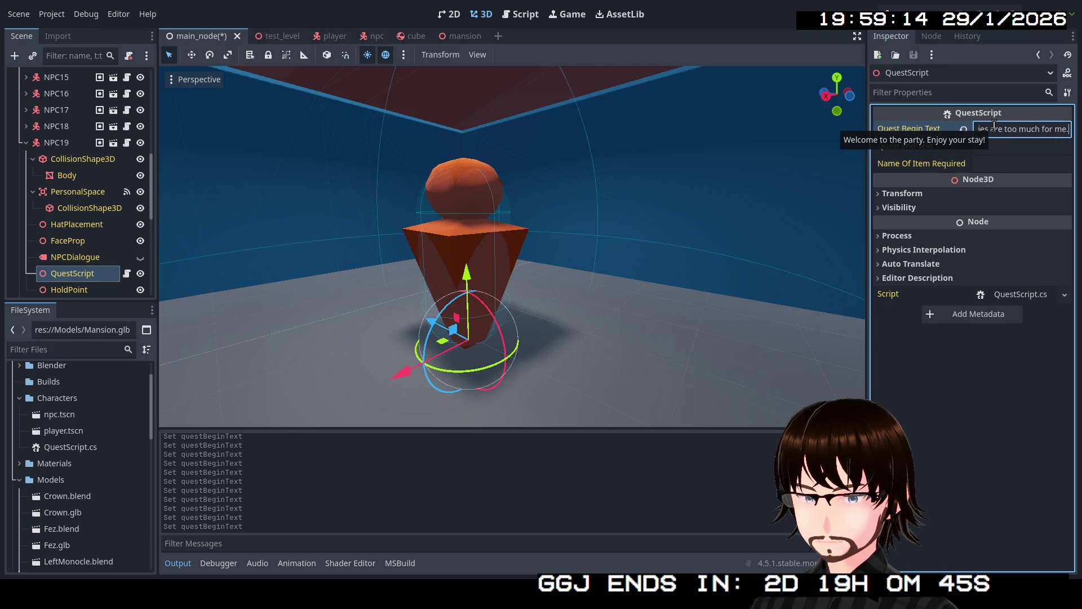
pyautogui.click(25, 142)
pyautogui.click(26, 160)
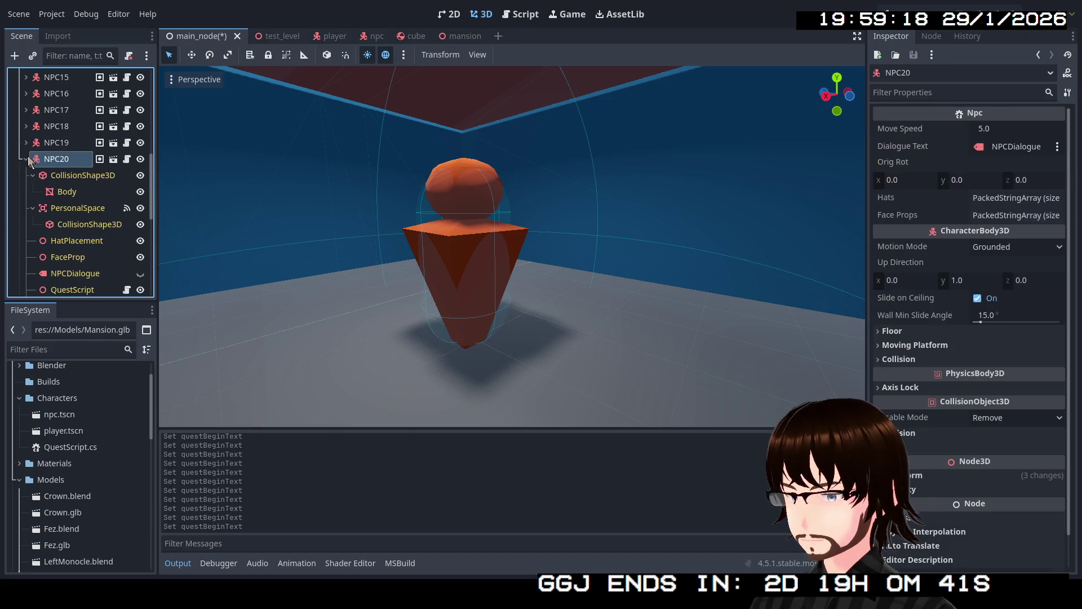
pyautogui.scroll(-2, 69, 187)
# - Select NPC20's QuestScript, frame it in the 3D view and place the cursor in its quest begin text
pyautogui.click(93, 234)
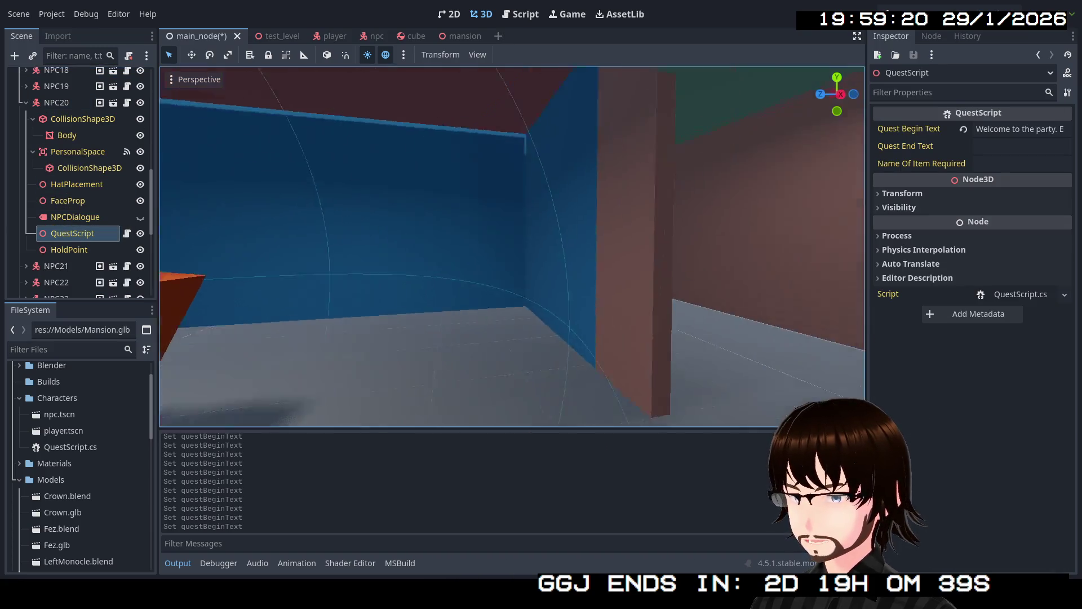
pyautogui.press('f')
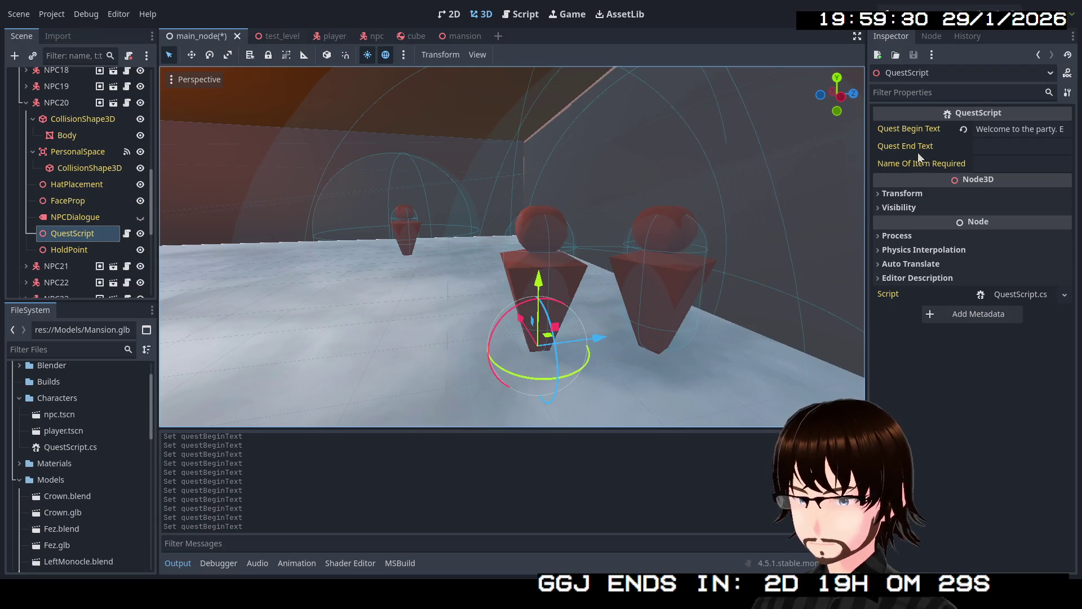
pyautogui.click(1009, 130)
pyautogui.doubleClick(1009, 130)
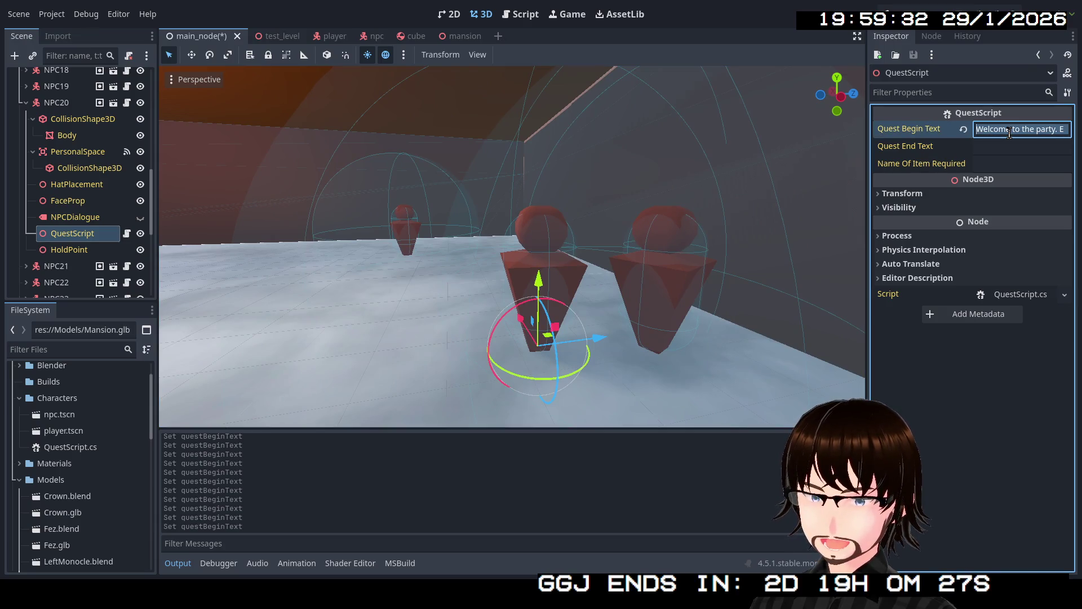
pyautogui.click(1008, 129)
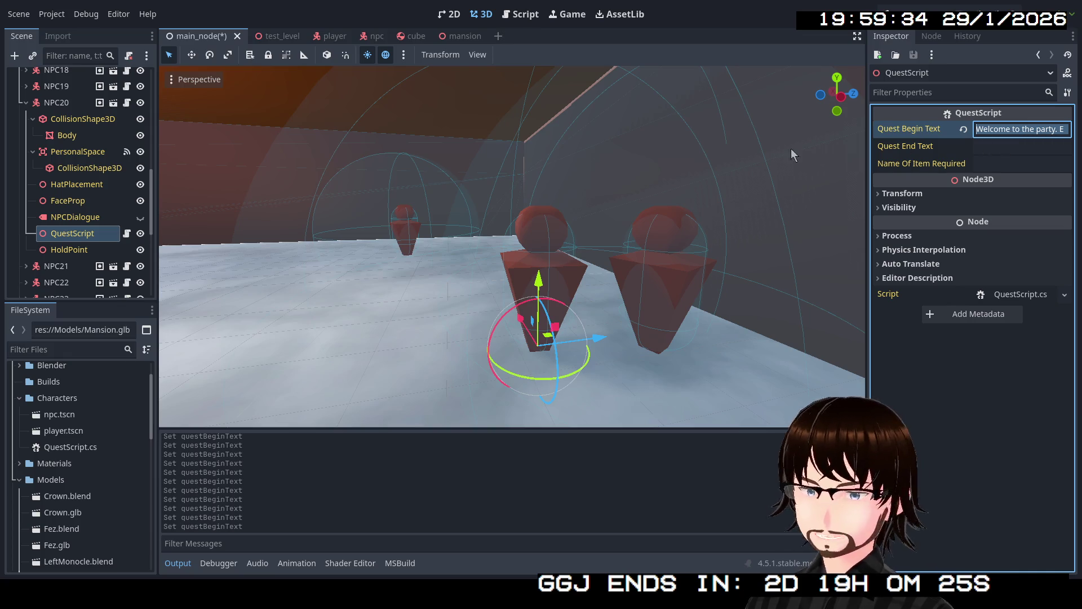
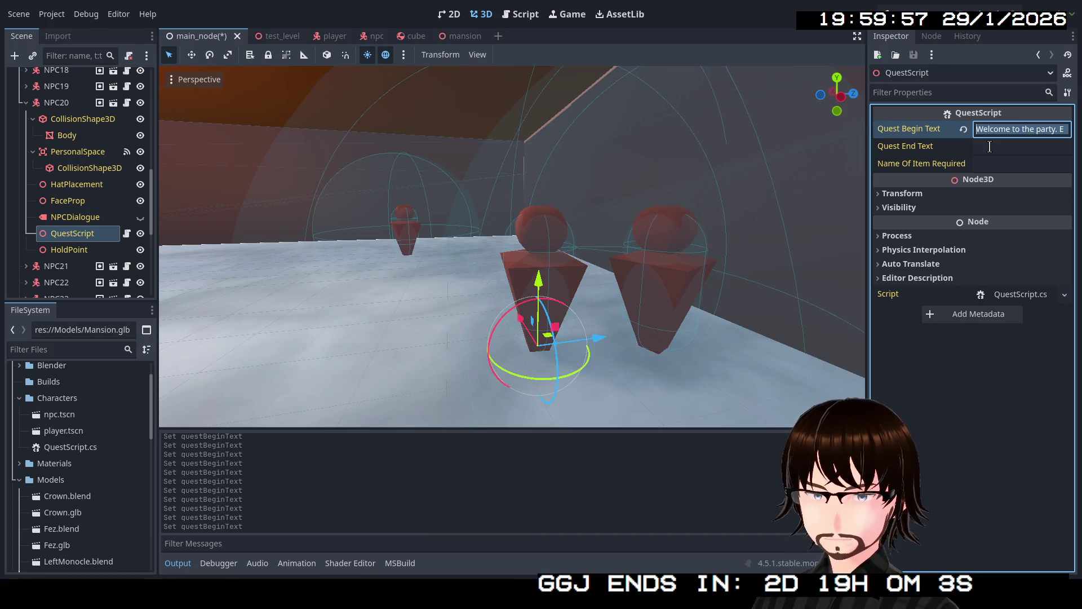
# - Clear NPC20's default welcome line and give NPC21's QuestScript its own Quest Begin Text ("We have no legs.")
pyautogui.press('BackSpace')
pyautogui.write('I can')
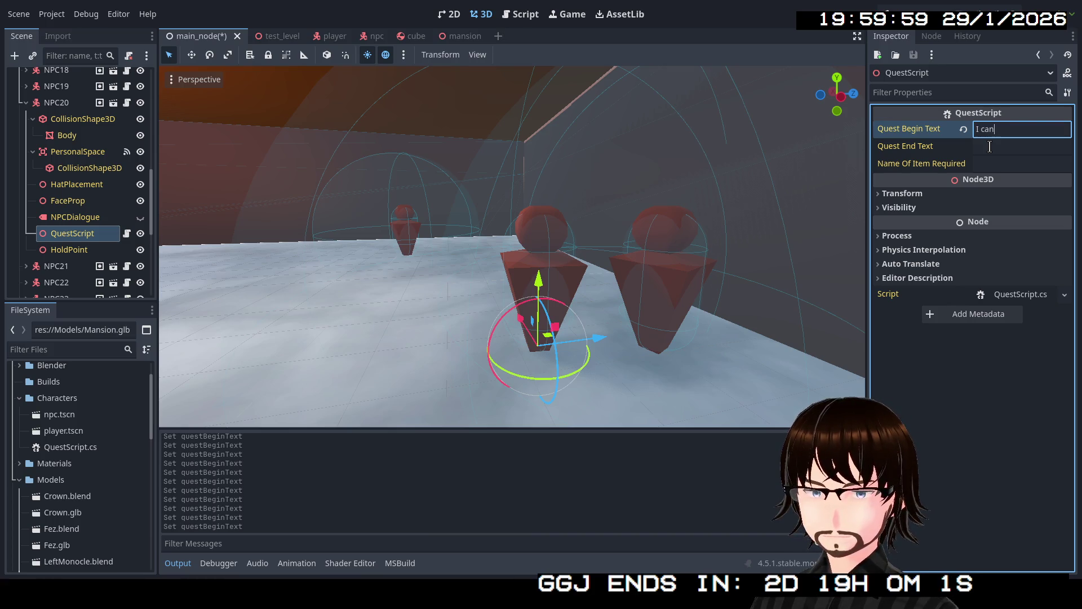
pyautogui.write(' barely move!')
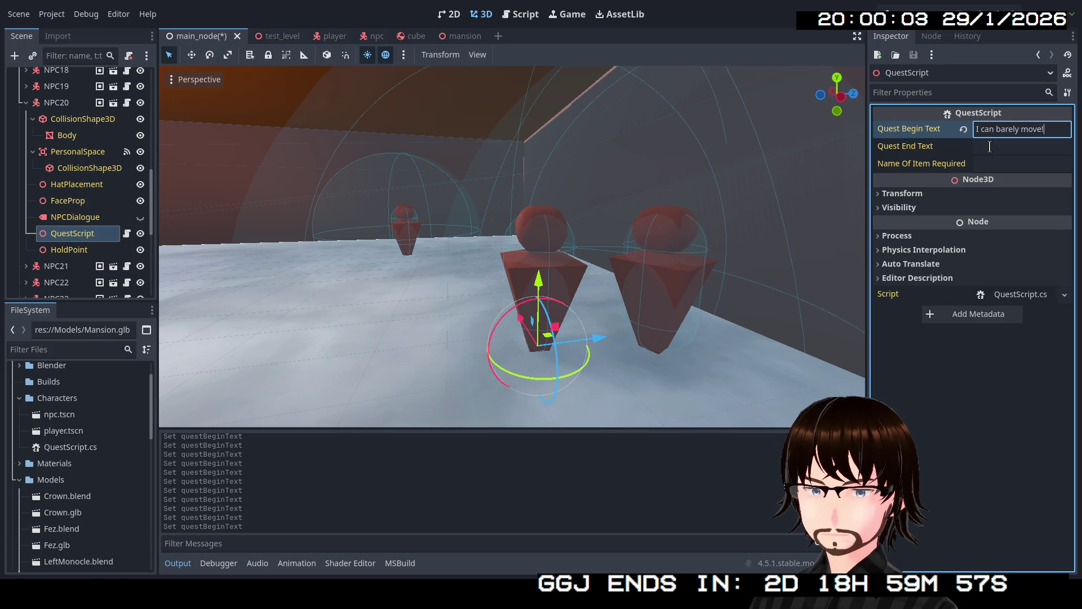
pyautogui.click(24, 108)
pyautogui.click(24, 122)
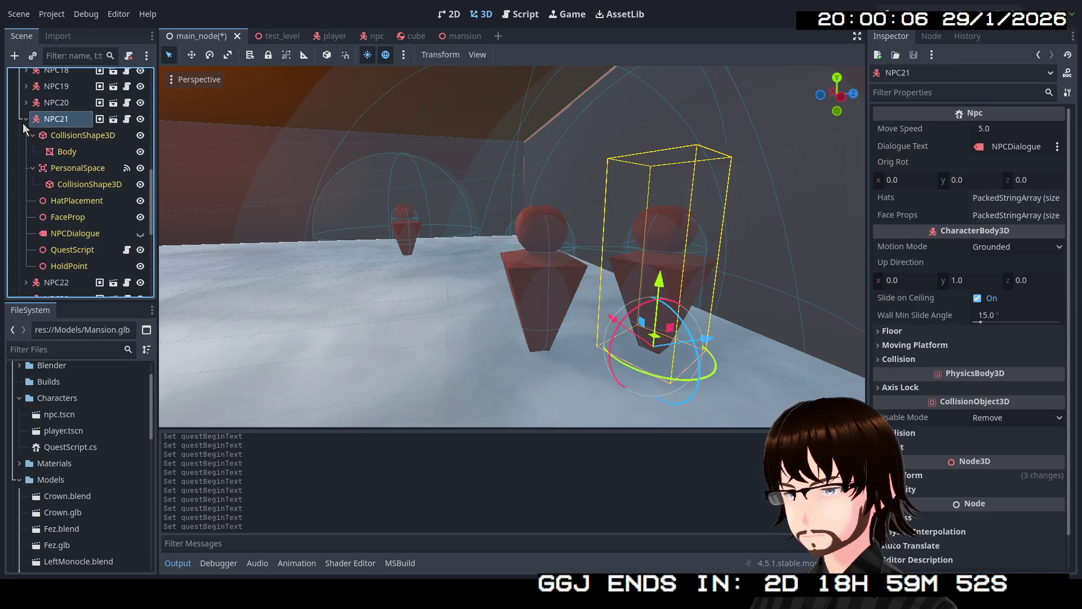
pyautogui.click(64, 249)
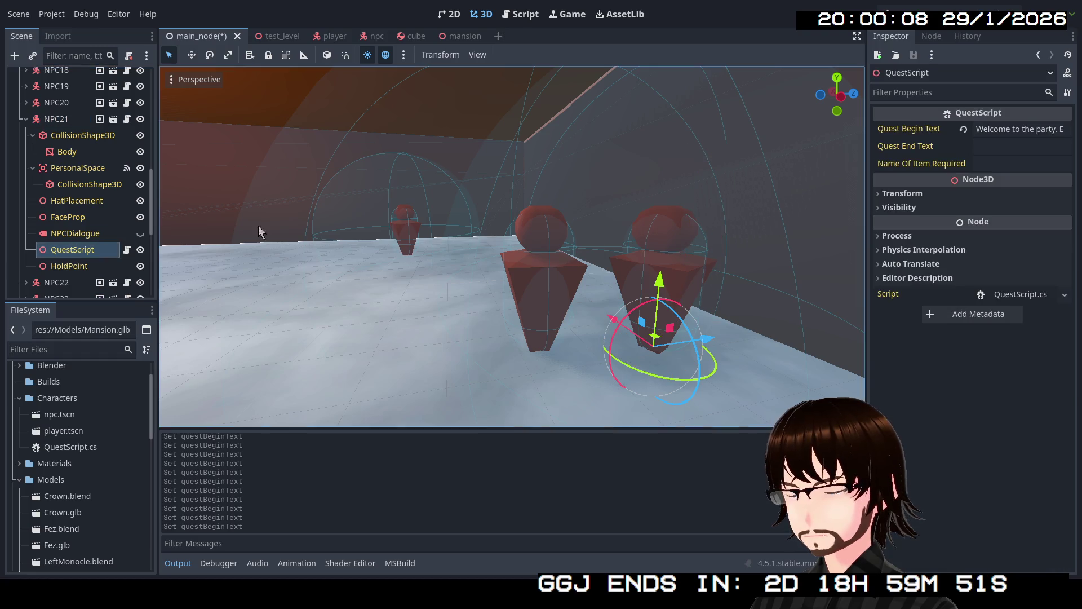
pyautogui.click(997, 130)
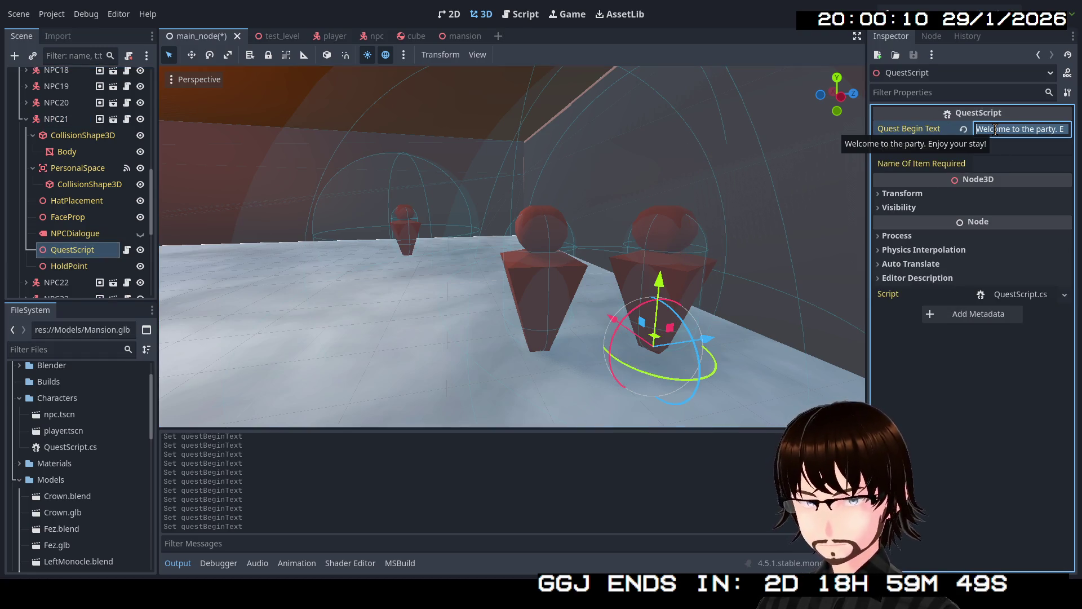
pyautogui.write('We have no legs.')
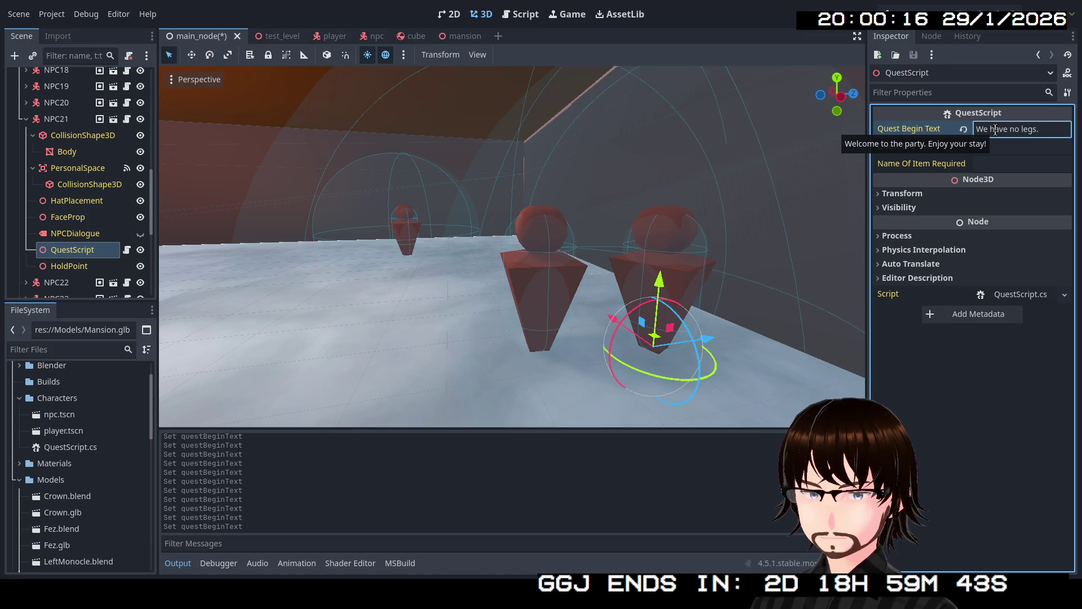
# - Set NPC22's QuestScript Quest Begin Text to "I'm feeling jammy!" and commit it
pyautogui.click(26, 121)
pyautogui.click(23, 136)
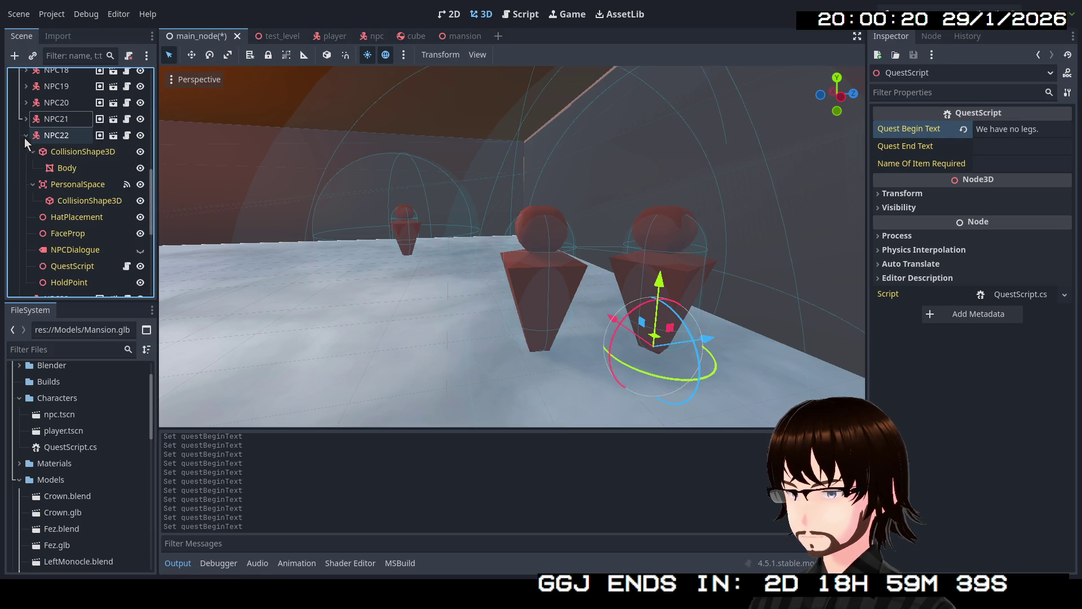
pyautogui.click(56, 135)
pyautogui.click(73, 266)
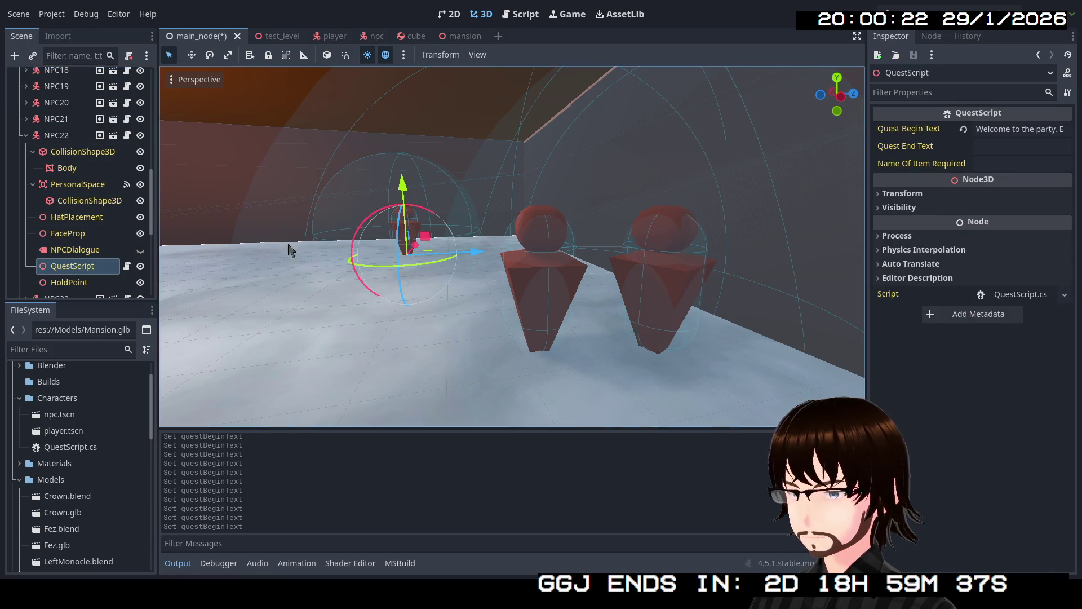
pyautogui.press('w')
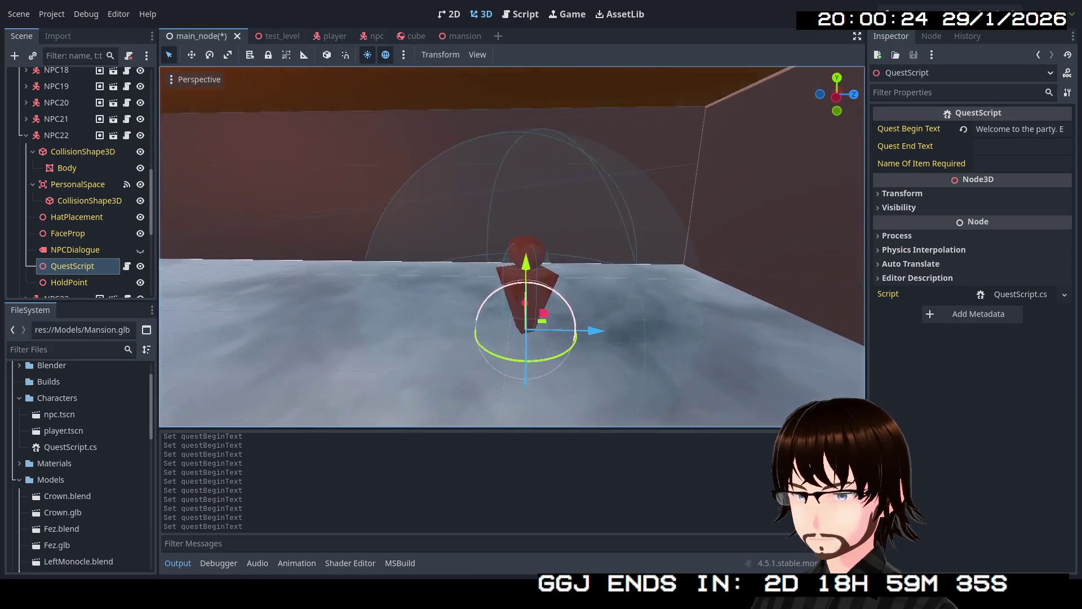
pyautogui.press('w')
pyautogui.click(1029, 128)
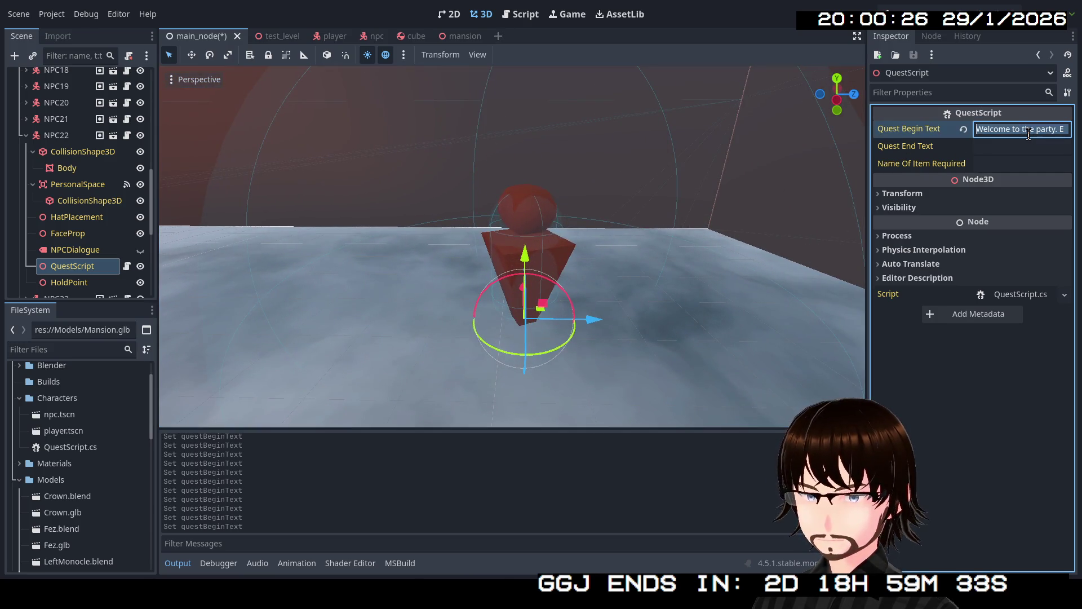
pyautogui.write("I'm feeling jammy!")
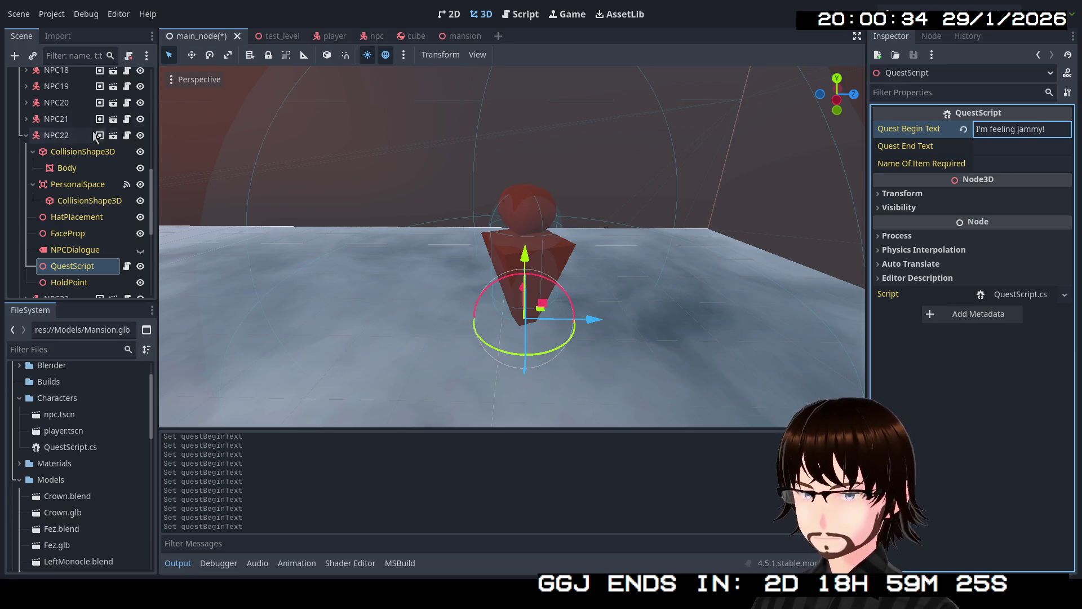
pyautogui.click(25, 135)
# - Set NPC23's QuestScript Quest Begin Text to "The music is good, no?"
pyautogui.click(26, 151)
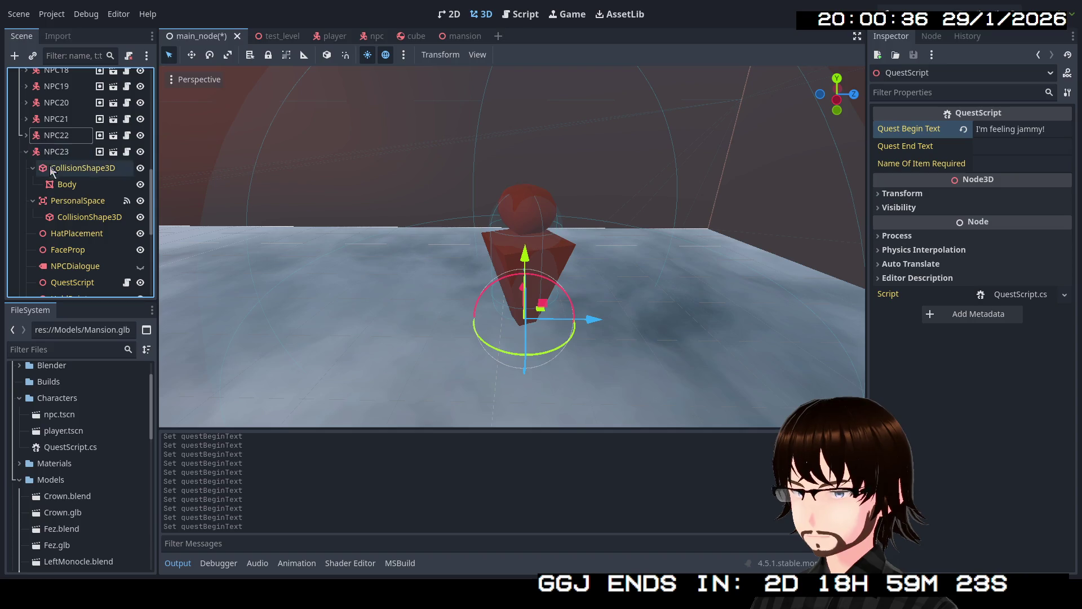
pyautogui.moveTo(161, 268); pyautogui.dragTo(161, 268)
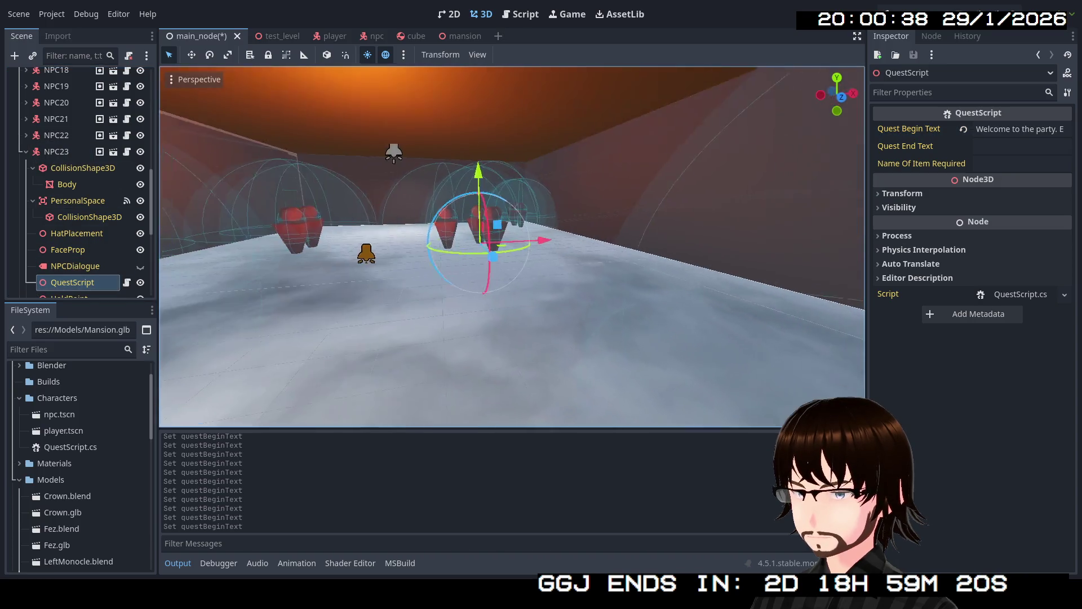
pyautogui.press('w')
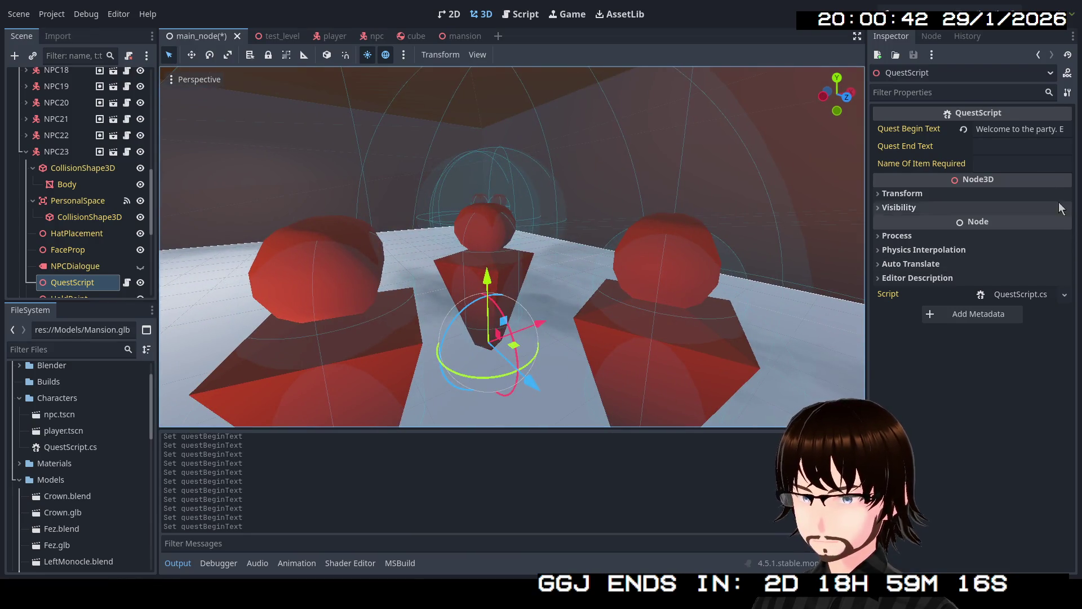
pyautogui.click(1006, 129)
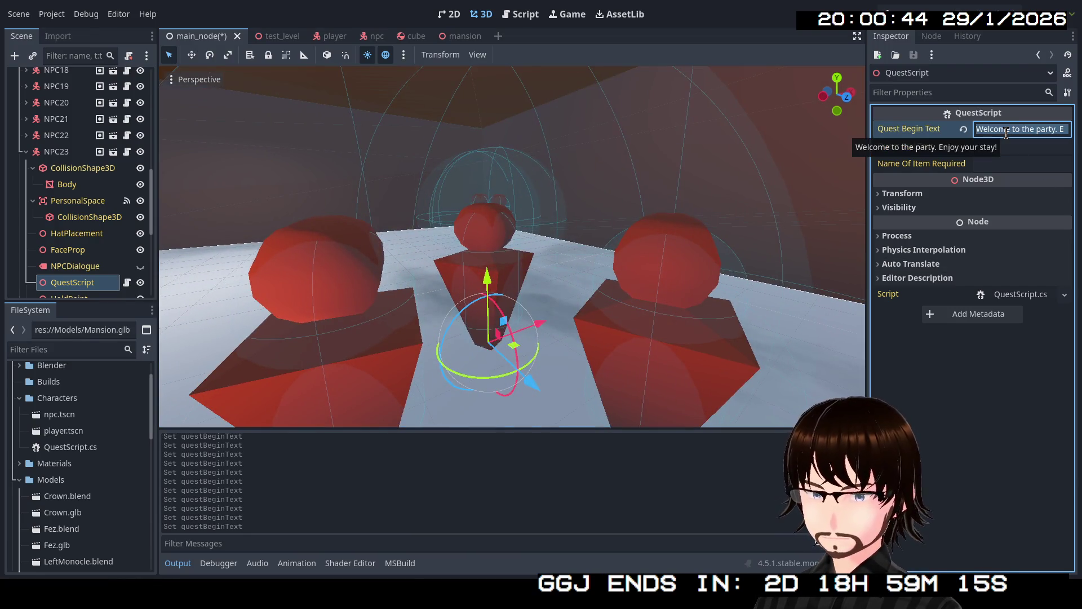
pyautogui.rightClick(507, 253)
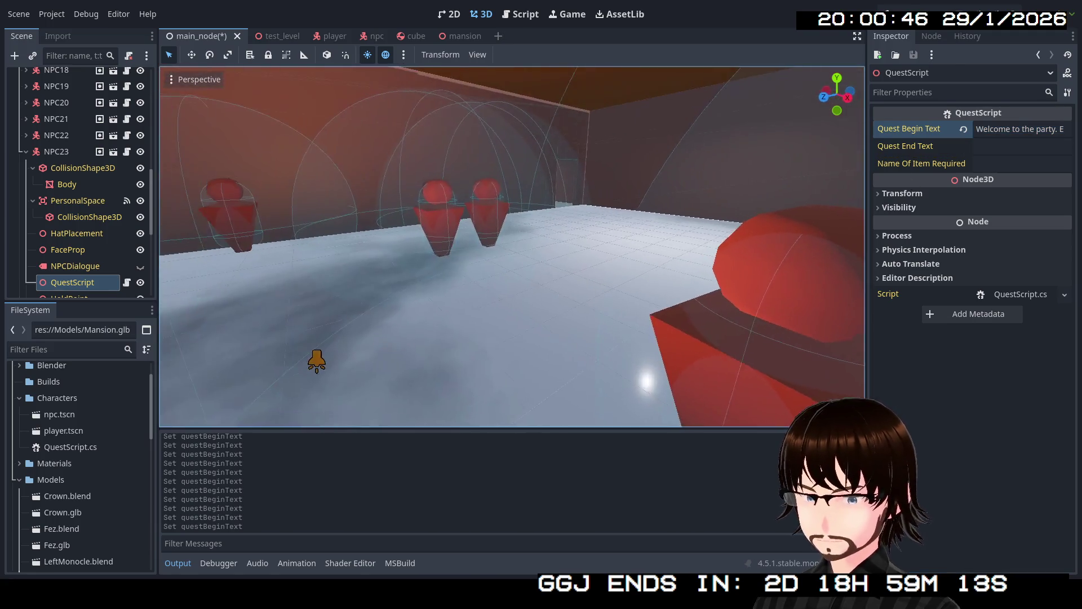
pyautogui.moveTo(508, 253); pyautogui.dragTo(886, 167)
pyautogui.click(1002, 126)
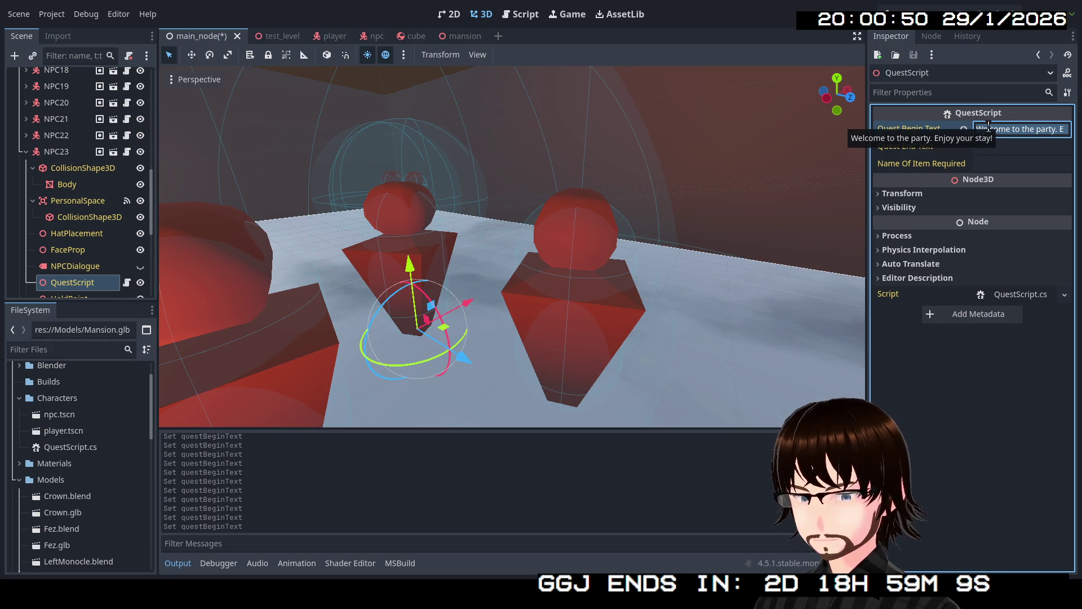
pyautogui.write('The music is ')
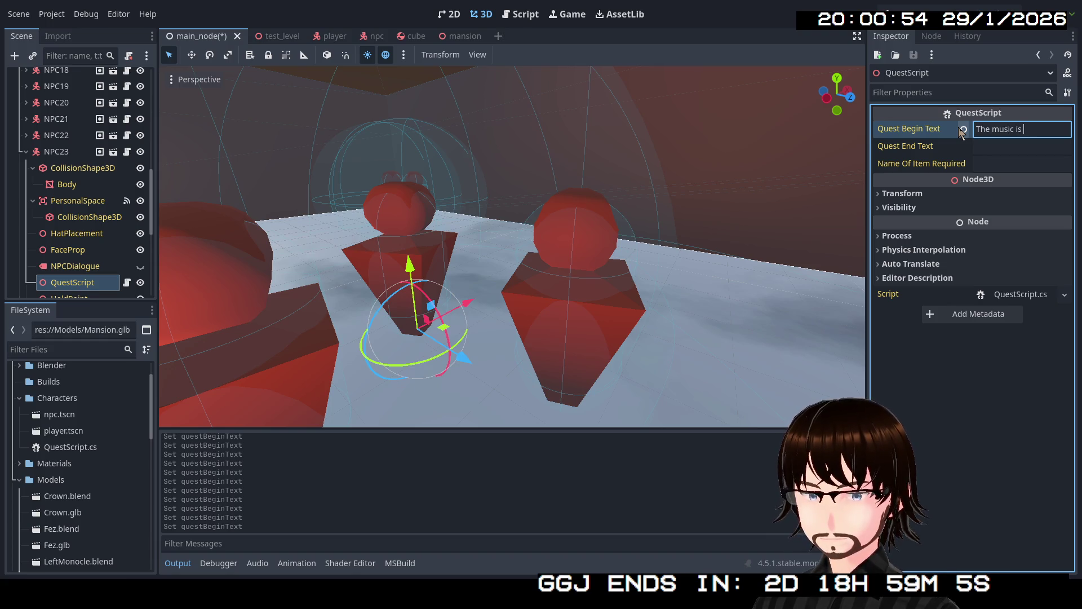
pyautogui.write('good, no?')
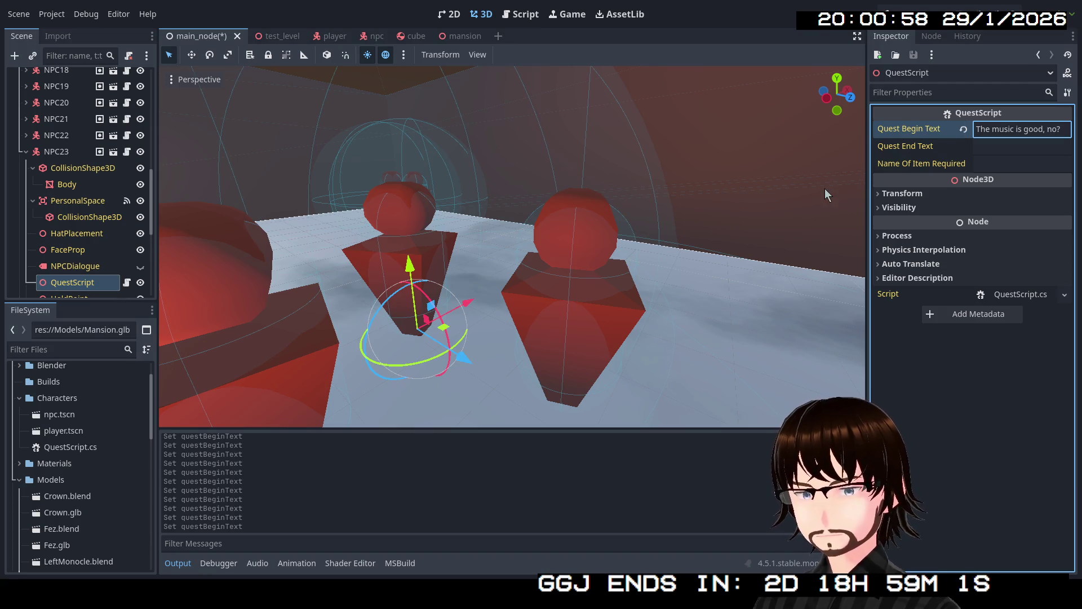
# - Set NPC24's QuestScript Quest Begin Text to "Oh yes, very royalty free." and commit it
pyautogui.click(26, 151)
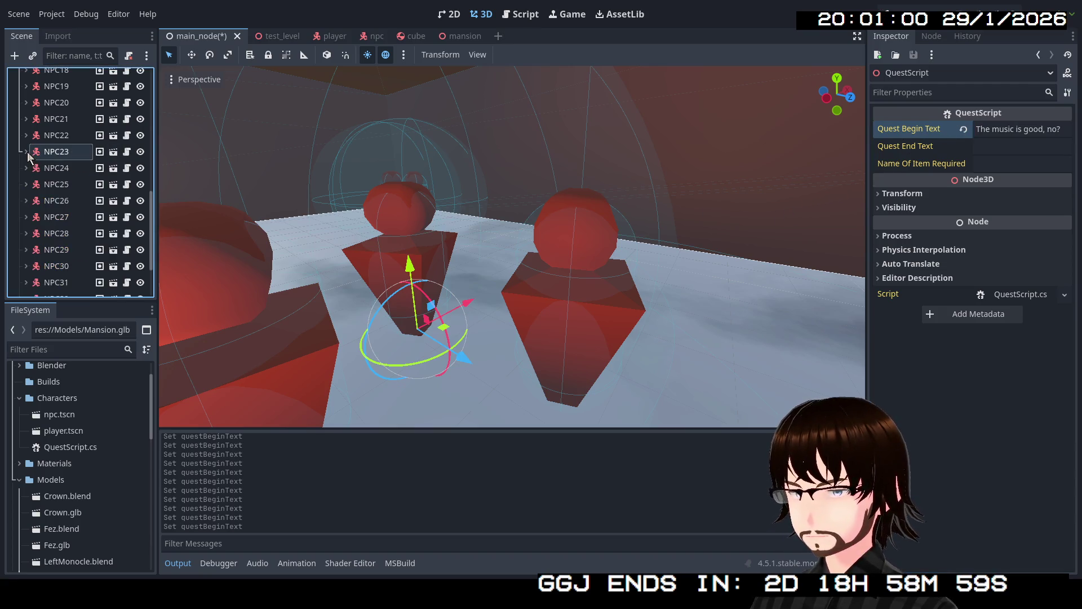
pyautogui.click(25, 167)
pyautogui.scroll(-1, 86, 271)
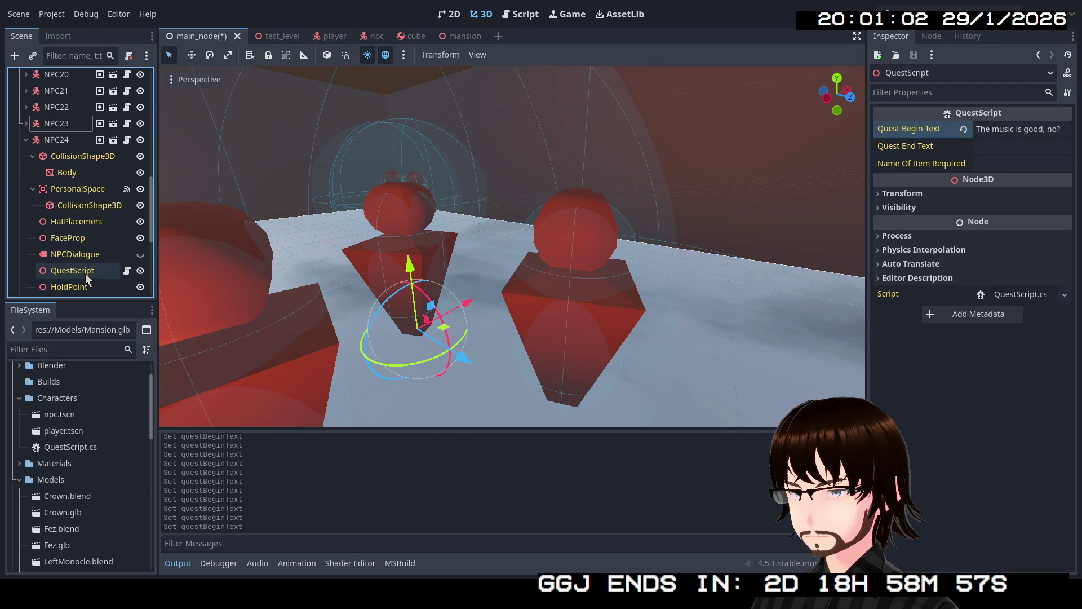
pyautogui.click(72, 270)
pyautogui.click(1003, 132)
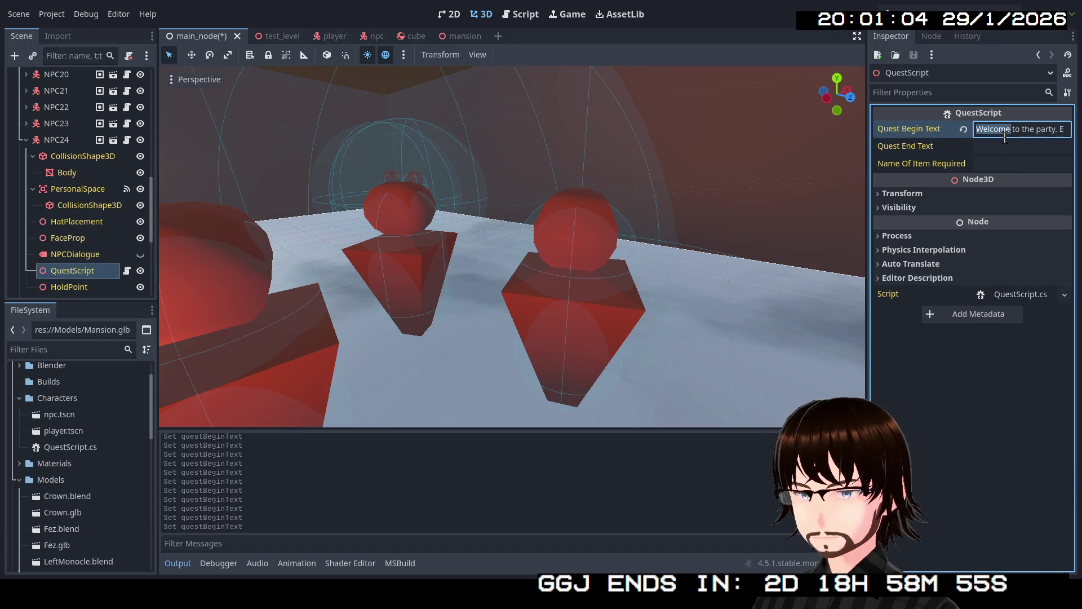
pyautogui.hotkey('ctrl', 'a')
pyautogui.write('Oh yes,')
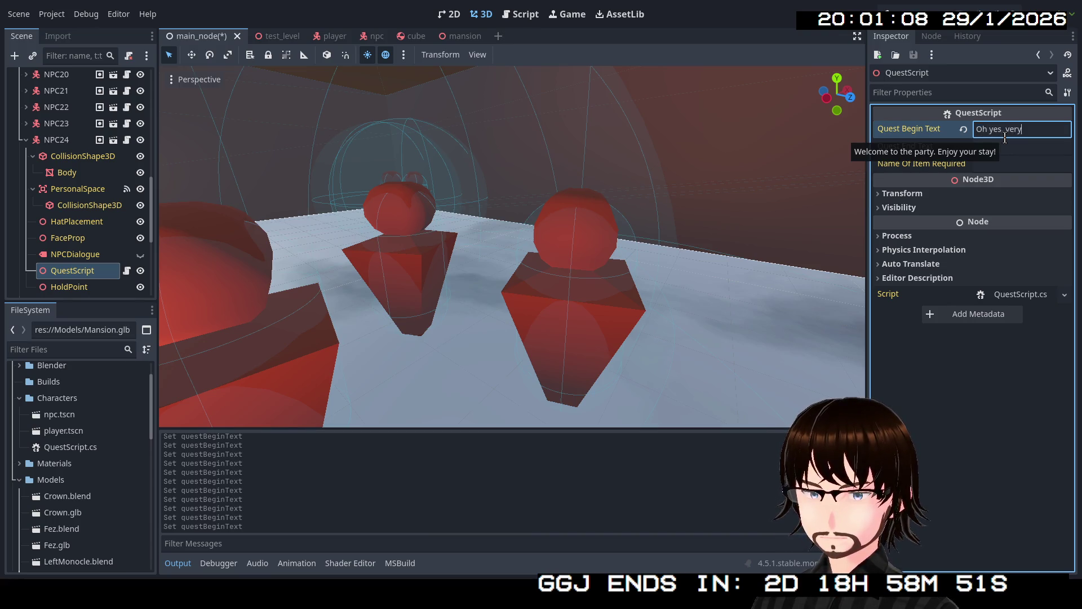
pyautogui.write(' very royalty free.')
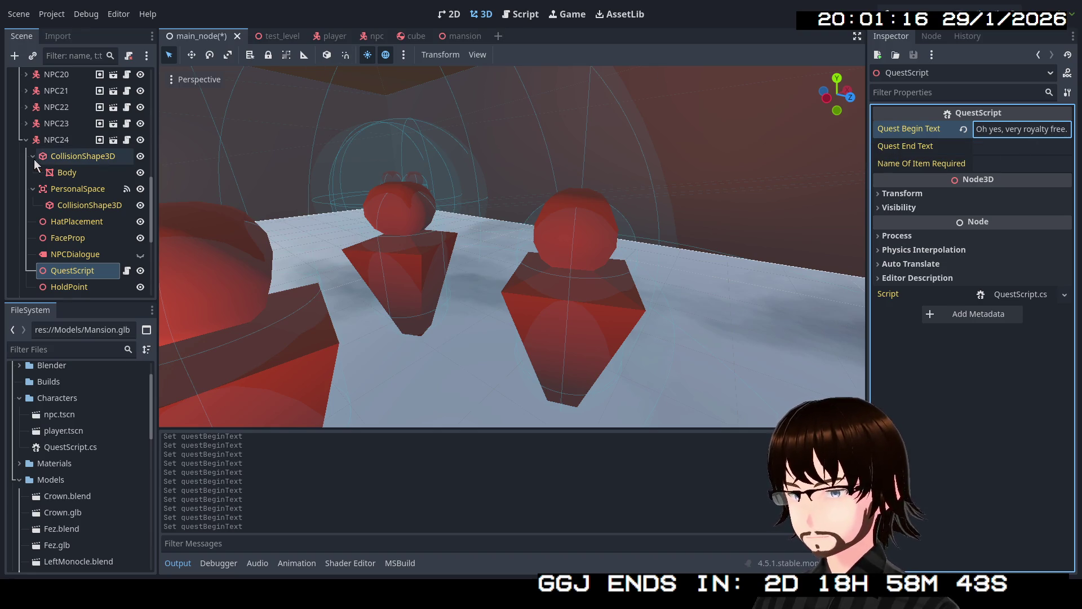
pyautogui.click(26, 139)
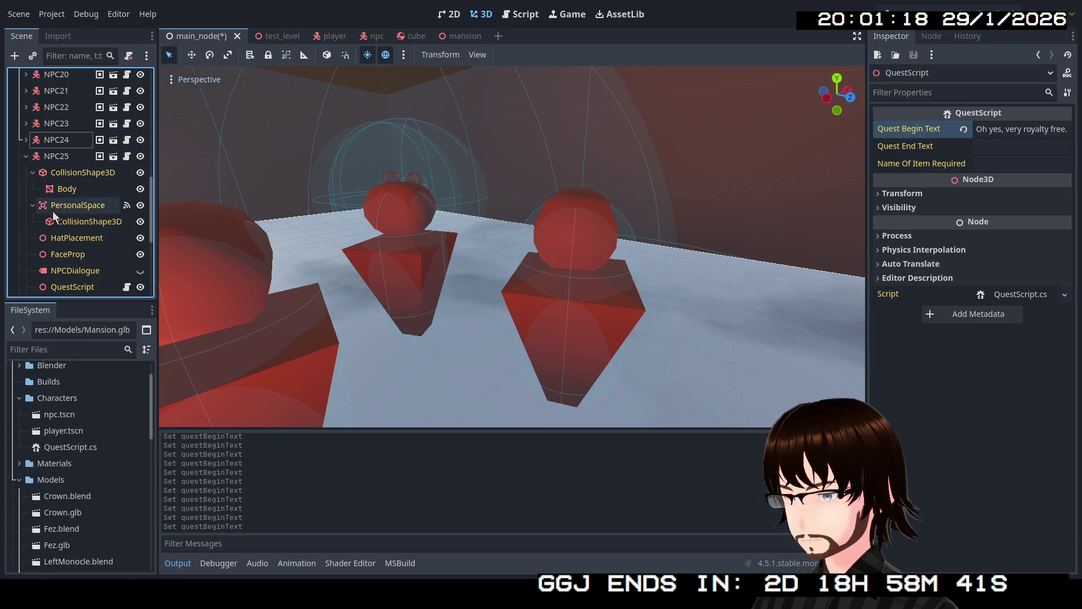
# - Replace NPC25's Quest Begin Text with just "..." and move on to NPC26's nodes
pyautogui.click(79, 288)
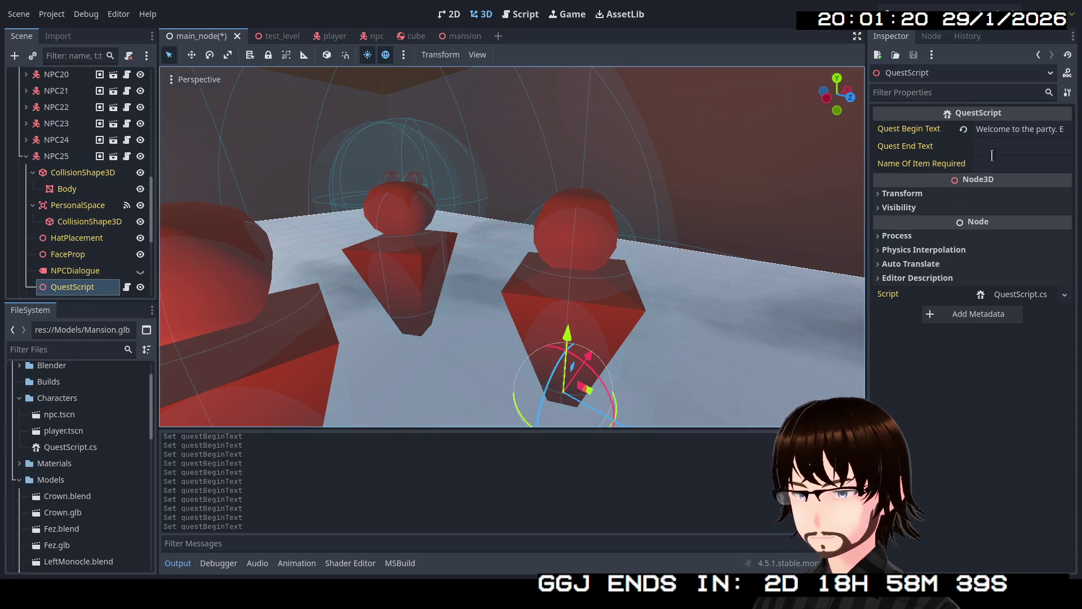
pyautogui.tripleClick(1000, 129)
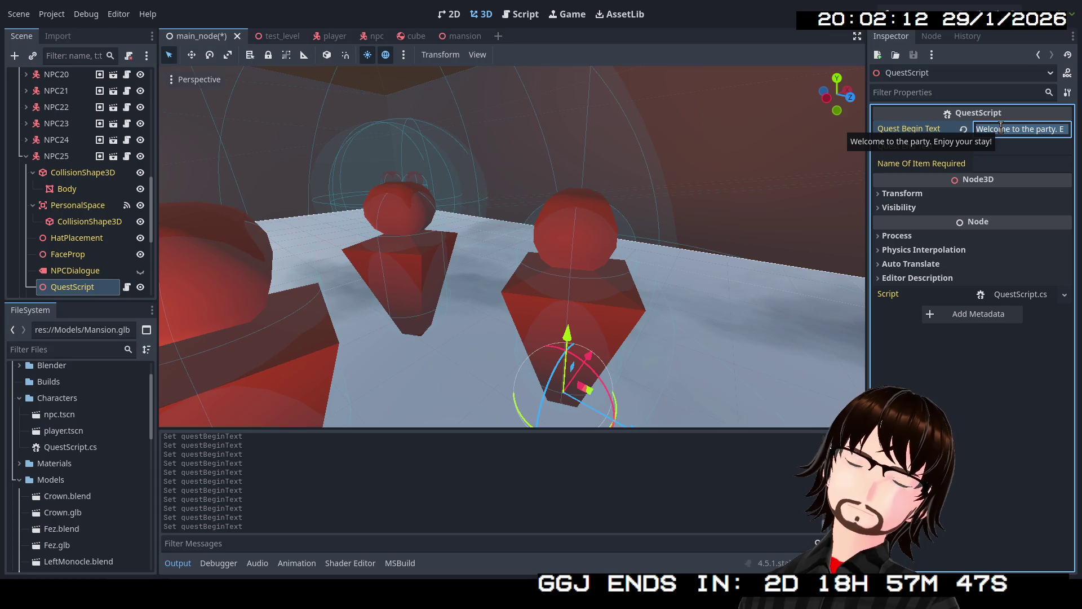
pyautogui.press('BackSpace')
pyautogui.write('...')
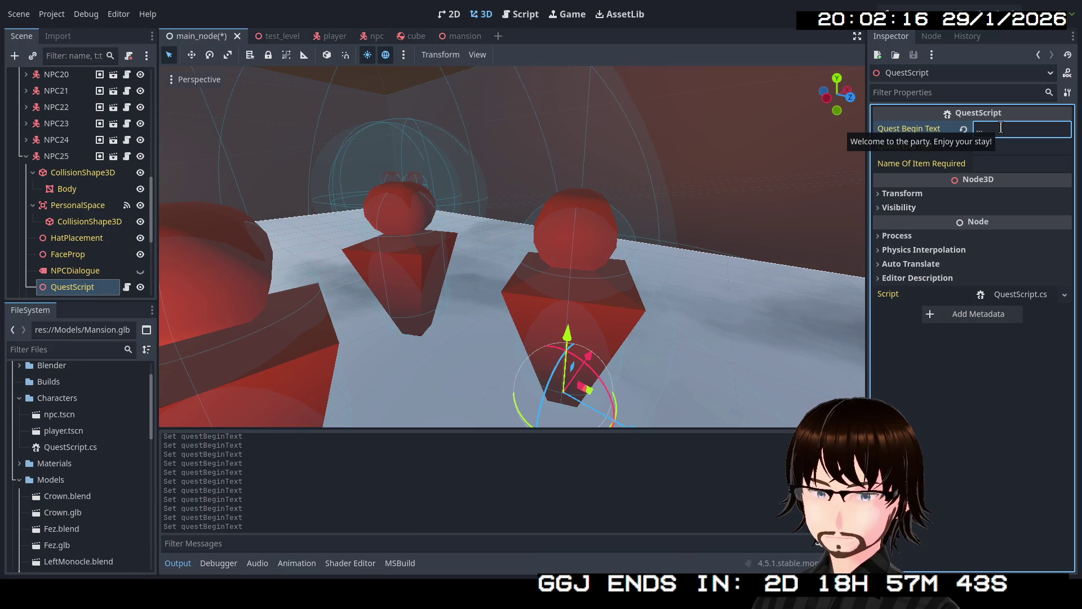
pyautogui.press('Return')
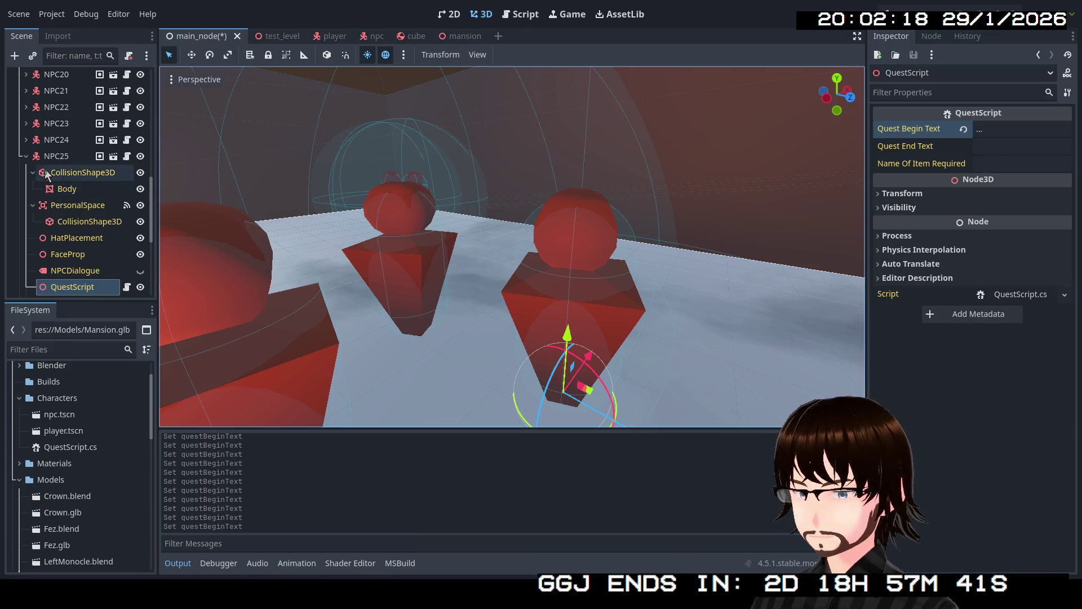
pyautogui.click(26, 156)
pyautogui.click(25, 173)
# - Give NPC26 and NPC27's QuestScripts placeholder <Text> begin text
pyautogui.click(93, 275)
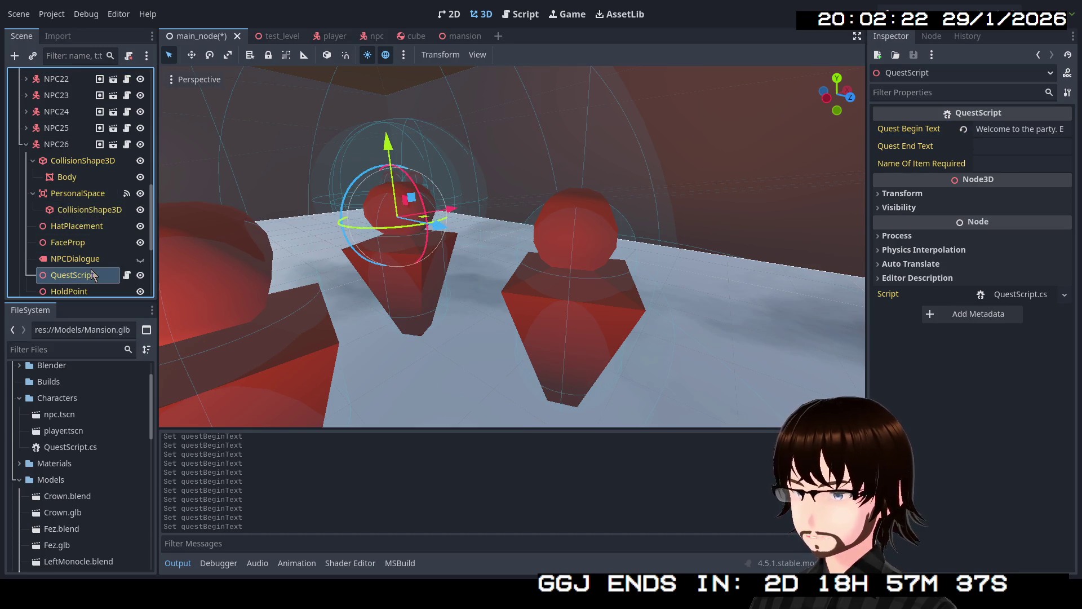
pyautogui.press('w')
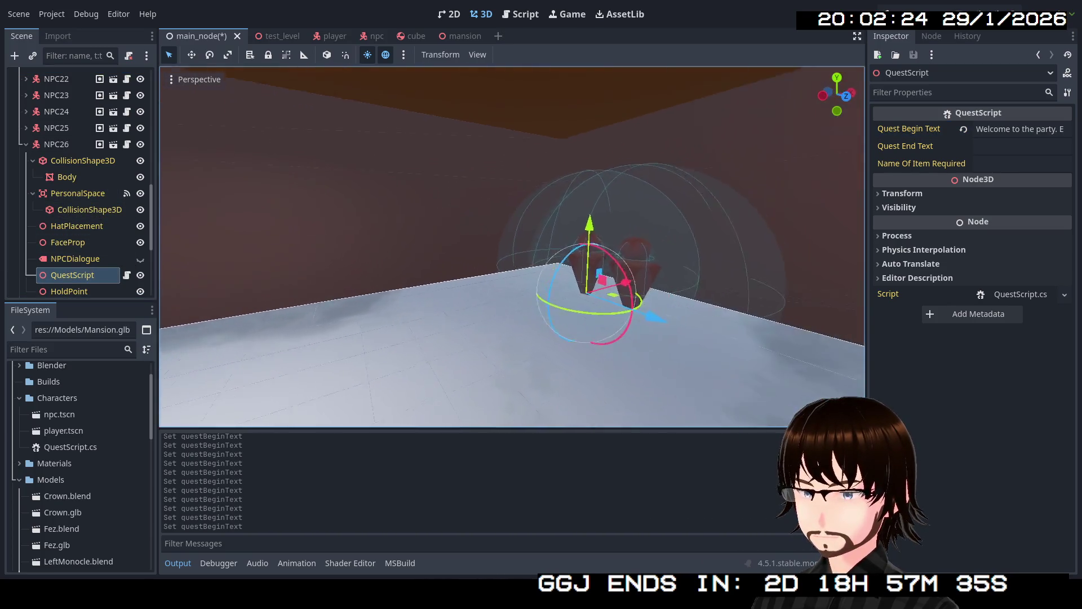
pyautogui.press('w')
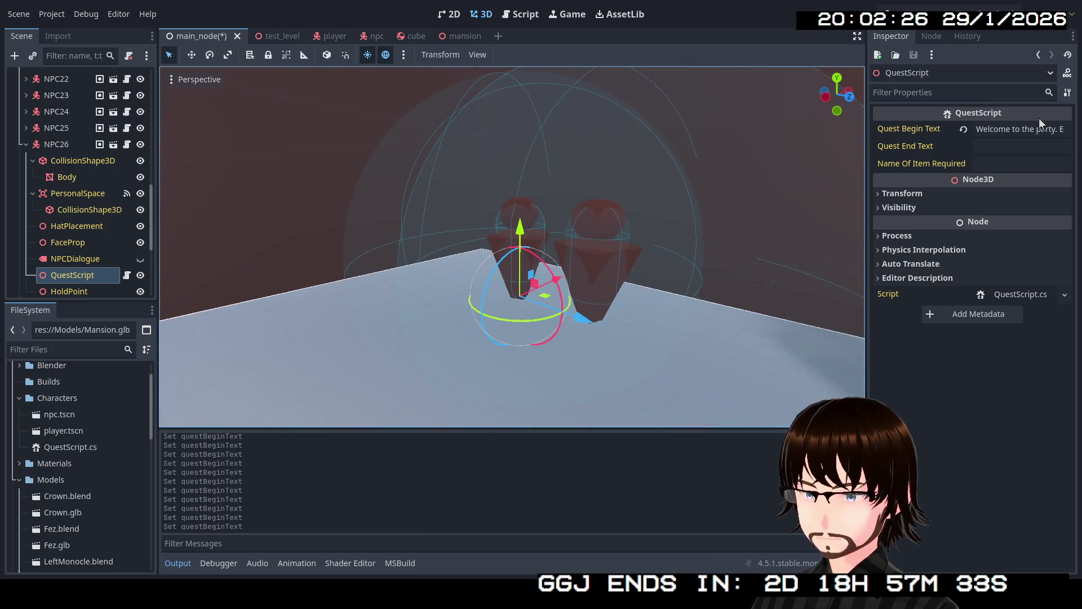
pyautogui.click(1017, 129)
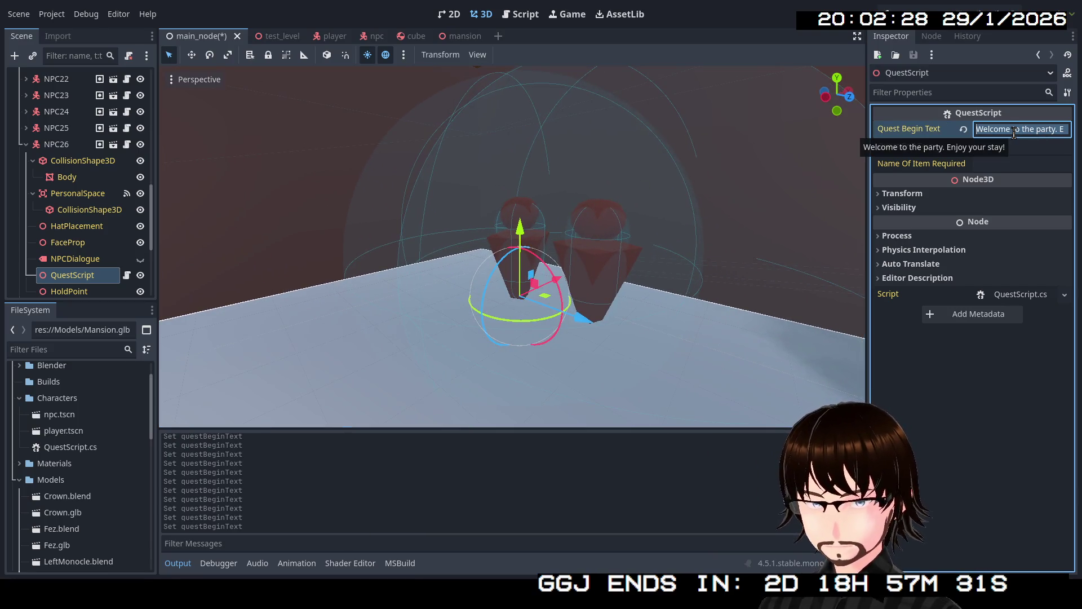
pyautogui.write('<Text>')
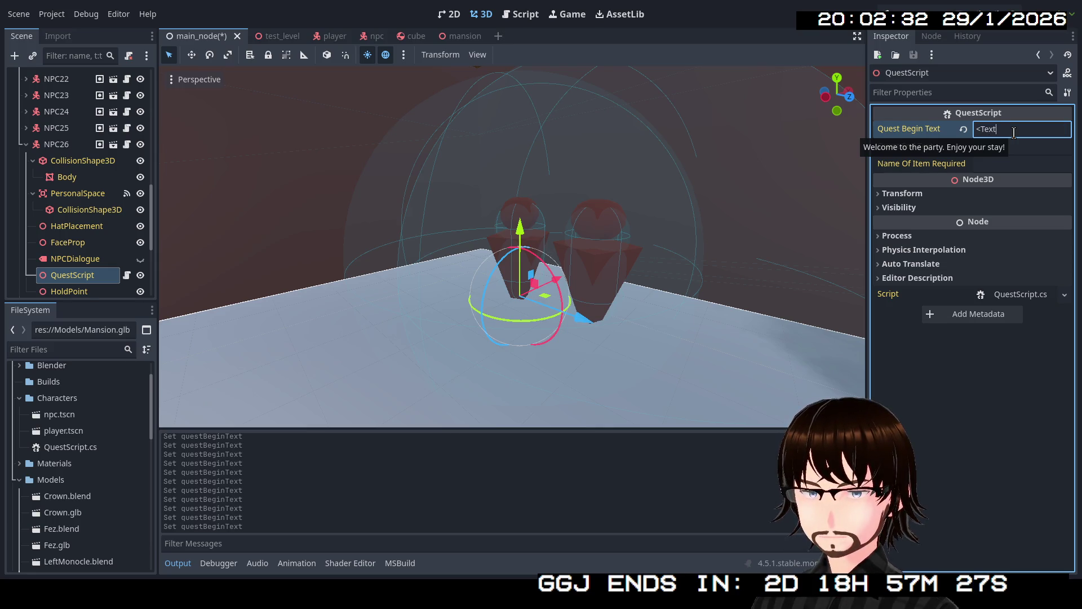
pyautogui.click(26, 145)
pyautogui.click(26, 160)
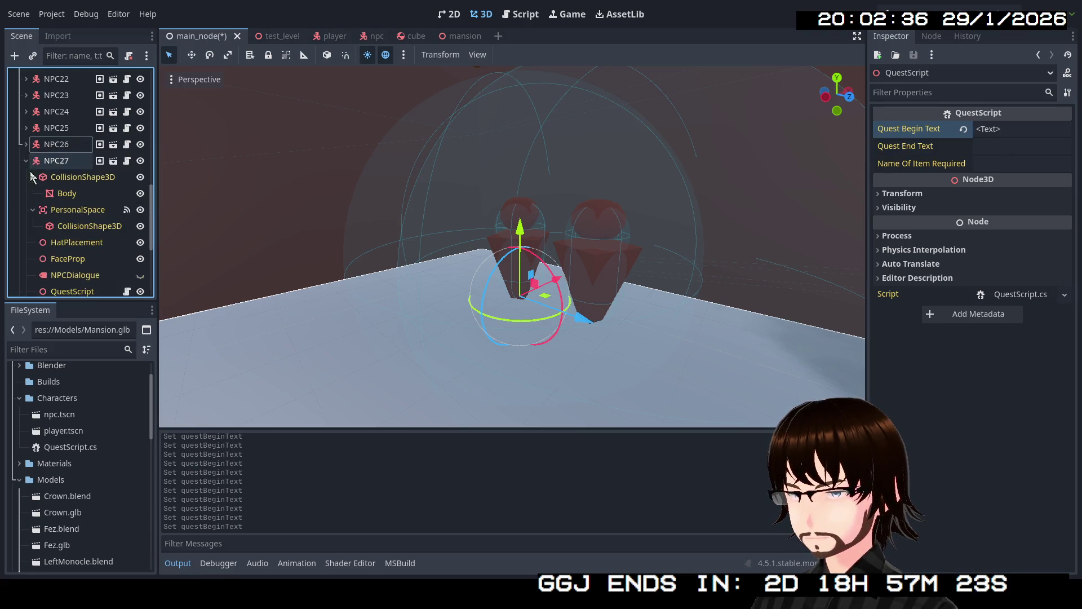
pyautogui.click(69, 290)
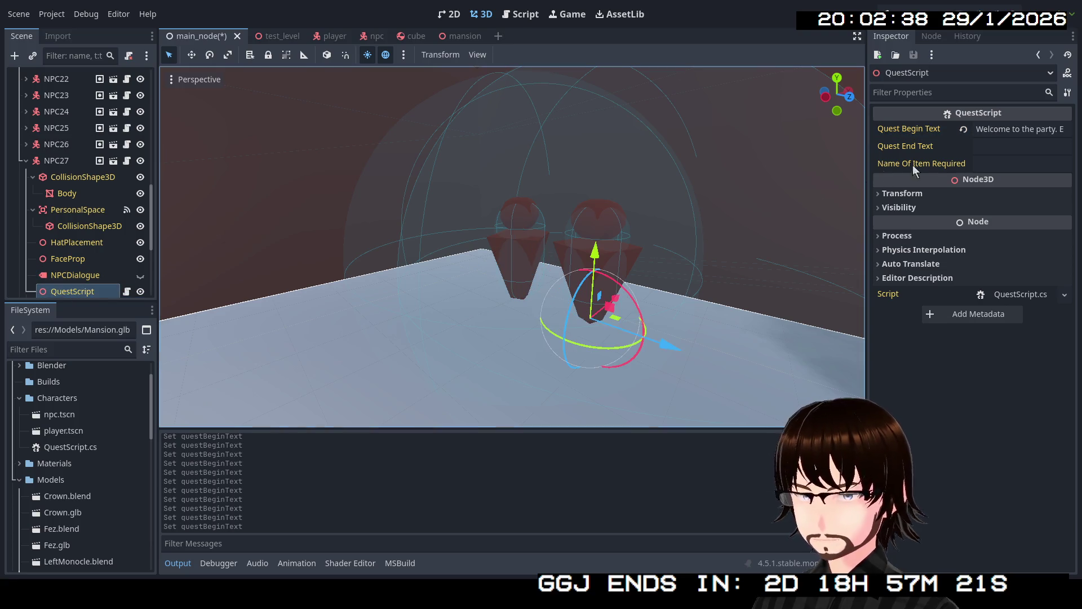
pyautogui.click(1023, 135)
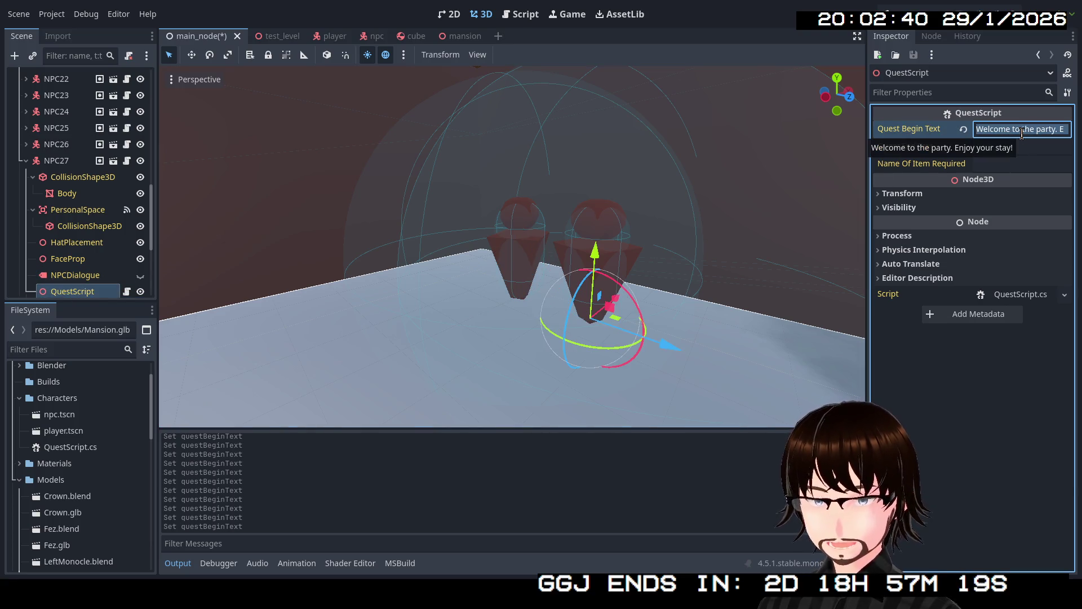
pyautogui.write('<Text')
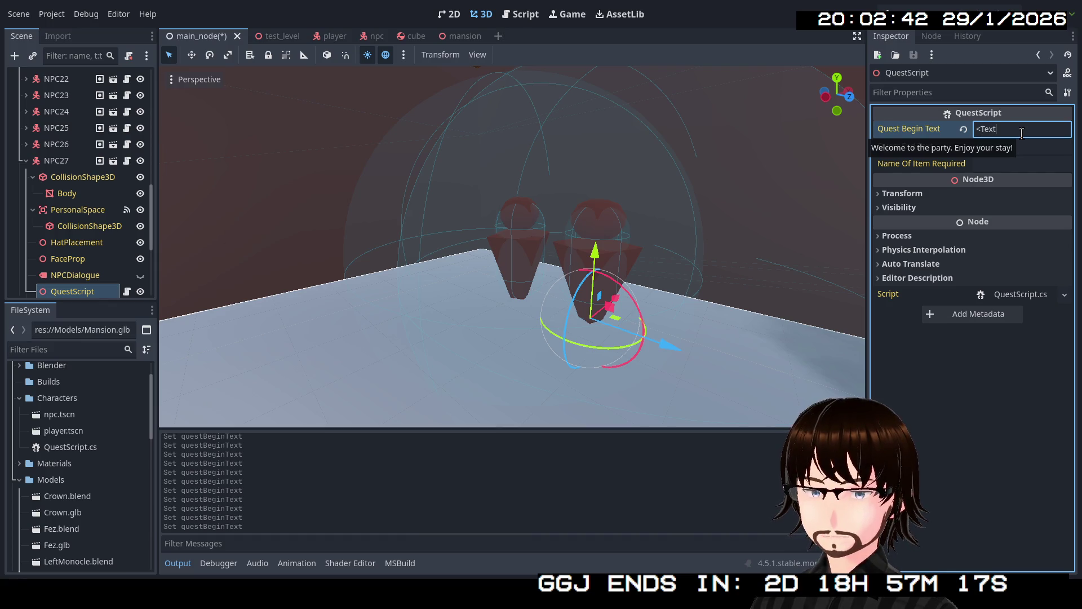
# - Set NPC28's QuestScript Quest Begin Text to "Come on, another round!"
pyautogui.click(27, 161)
pyautogui.scroll(-2, 72, 220)
pyautogui.click(73, 250)
pyautogui.moveTo(635, 300); pyautogui.dragTo(507, 305)
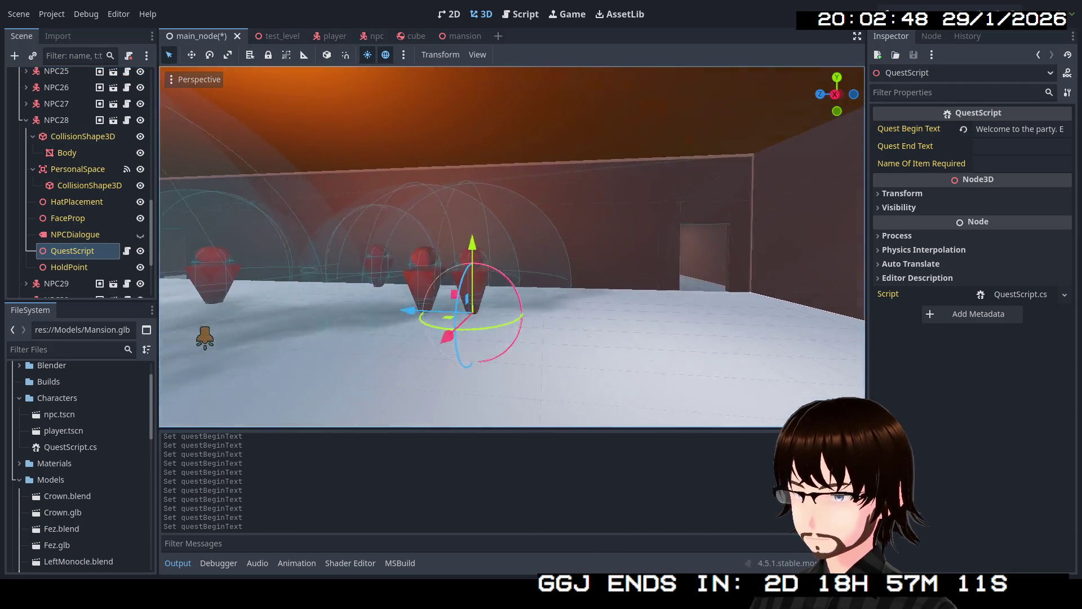
pyautogui.press('w')
pyautogui.press('w')
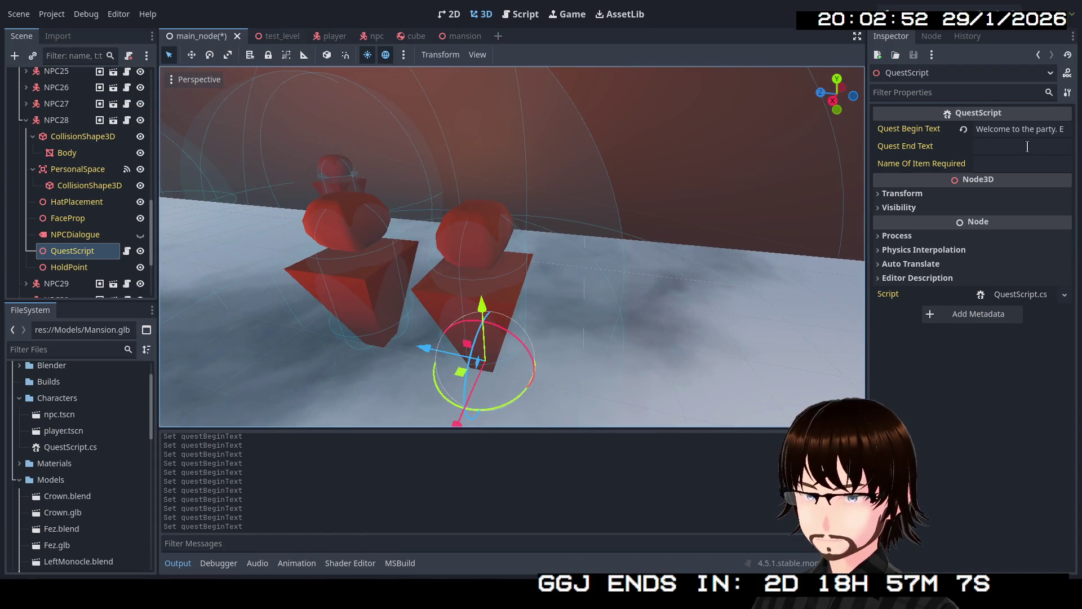
pyautogui.click(1018, 131)
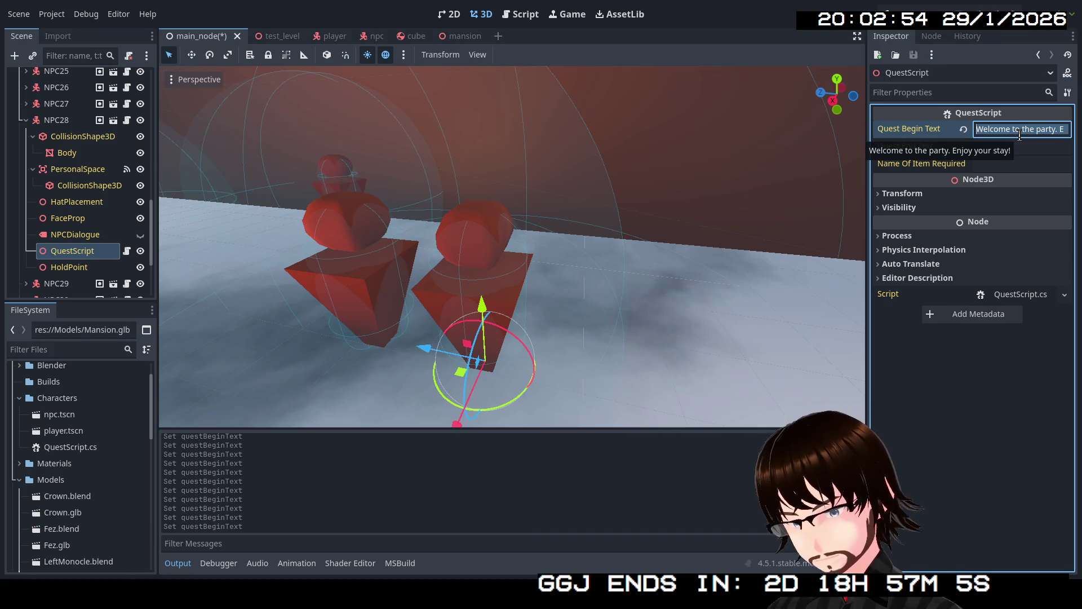
pyautogui.write('C')
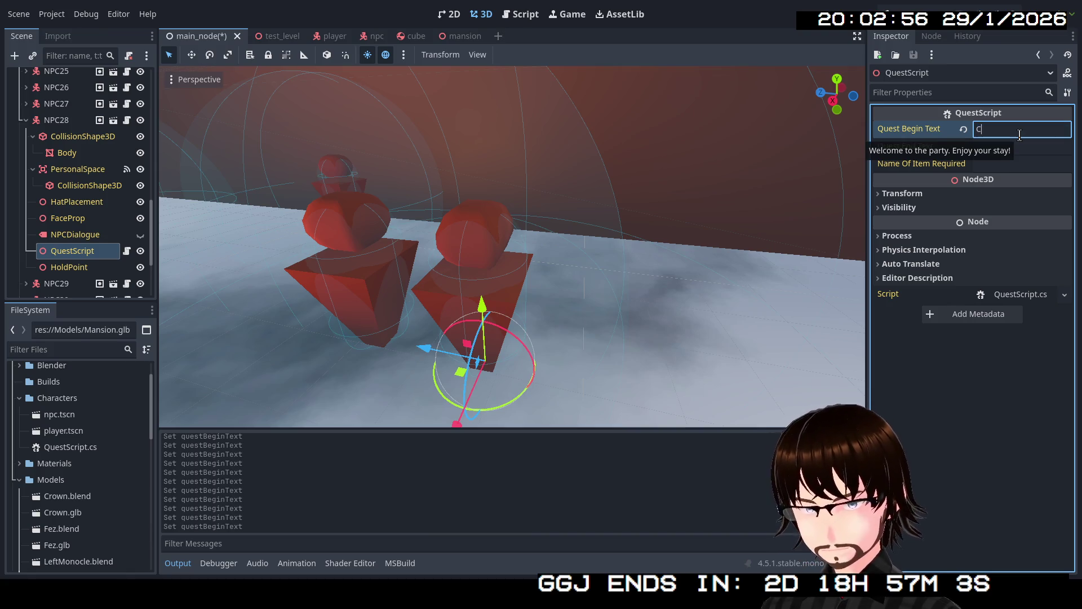
pyautogui.write('omen, another rou')
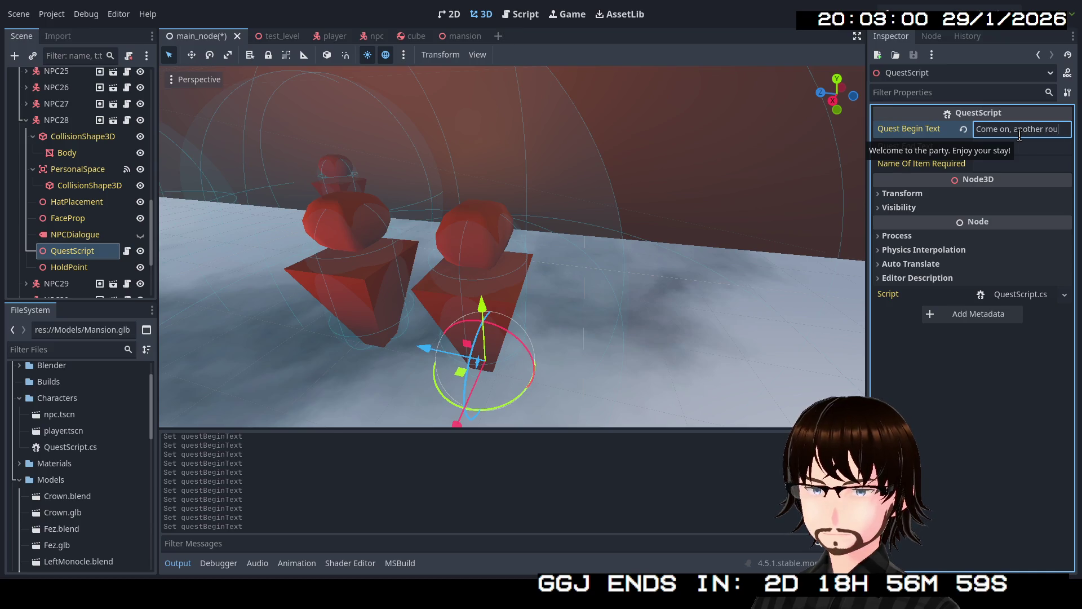
pyautogui.write(' !')
pyautogui.press('Return')
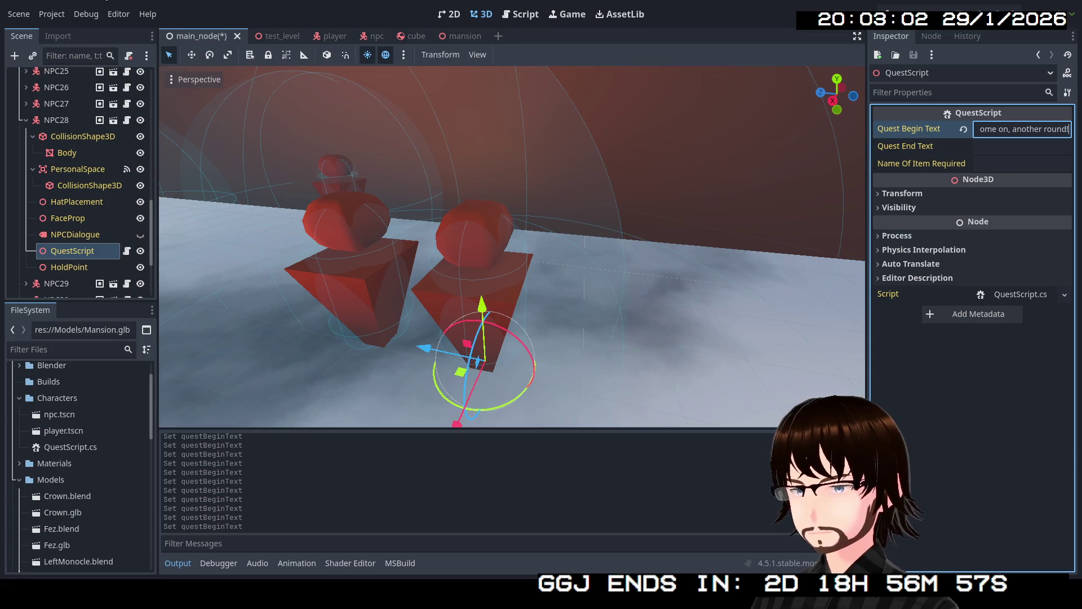
pyautogui.click(25, 121)
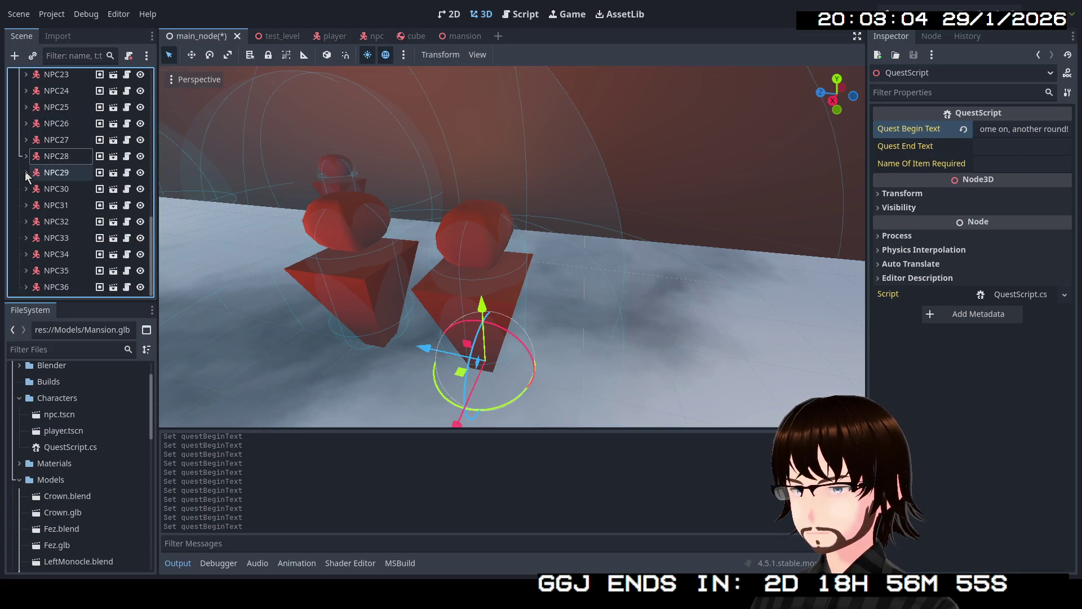
# - Set NPC29's Quest Begin Text to "*Hick* I think I'm *Hick* good." and move on to NPC30
pyautogui.click(25, 172)
pyautogui.scroll(-1, 93, 279)
pyautogui.click(93, 277)
pyautogui.click(1012, 130)
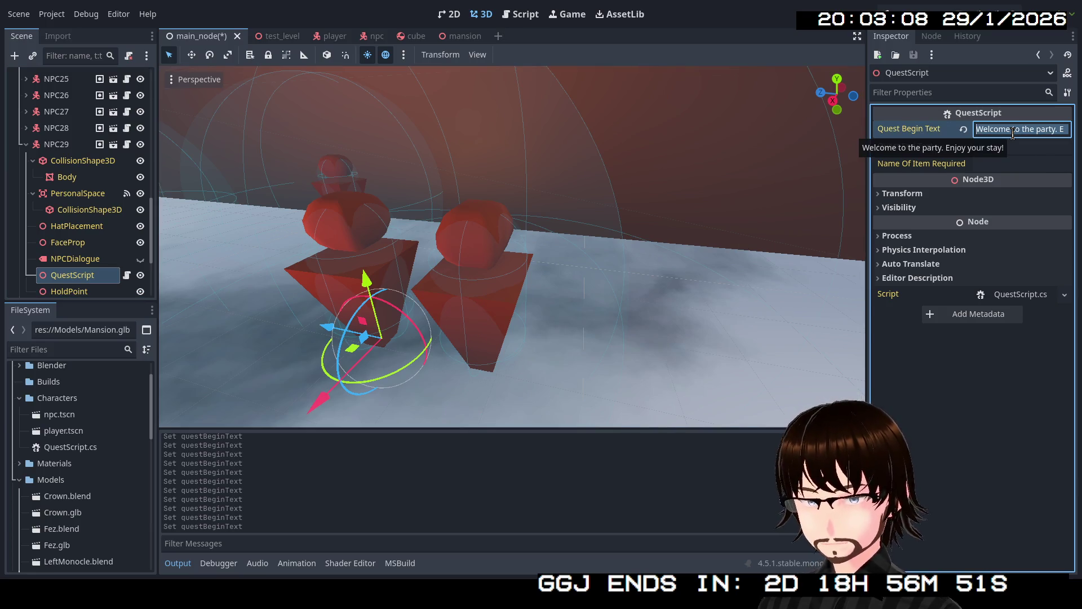
pyautogui.write('"')
pyautogui.write('ick')
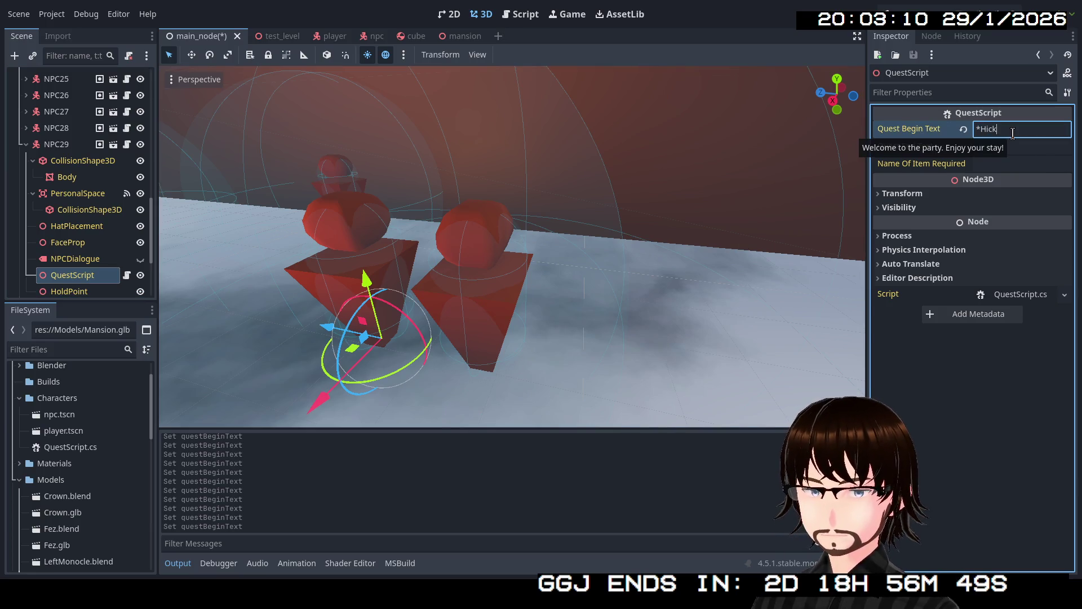
pyautogui.write('* ')
pyautogui.write("I think I'm *Hick")
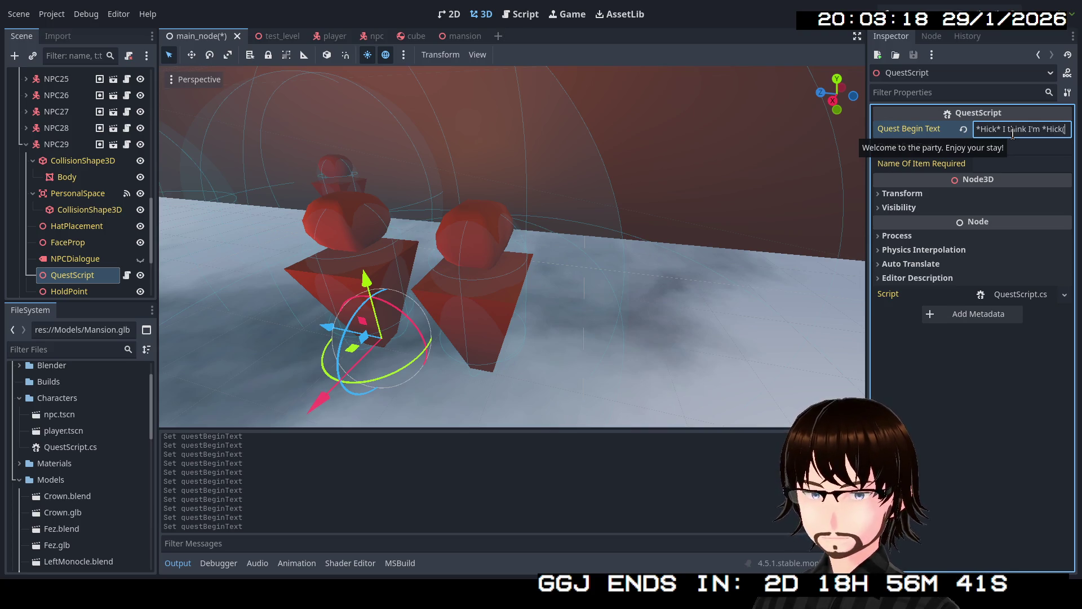
pyautogui.write('*')
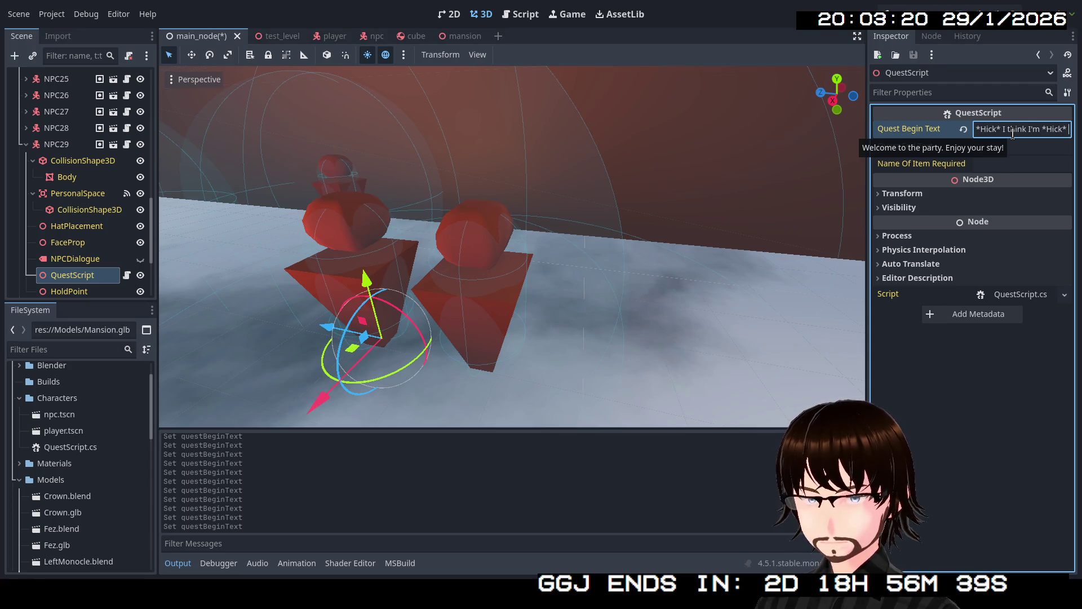
pyautogui.write(' good.')
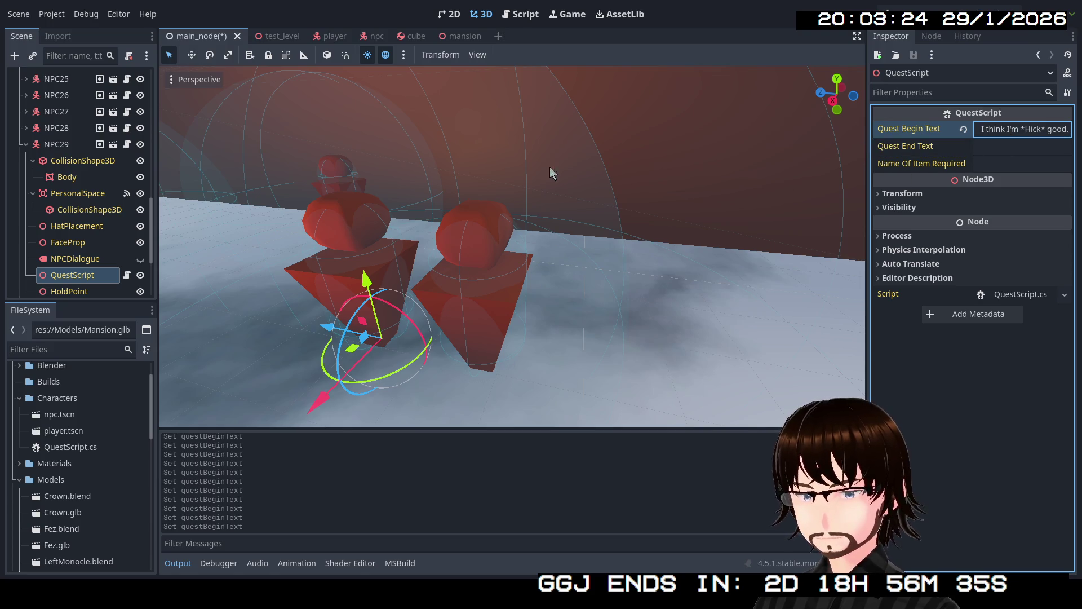
pyautogui.click(24, 144)
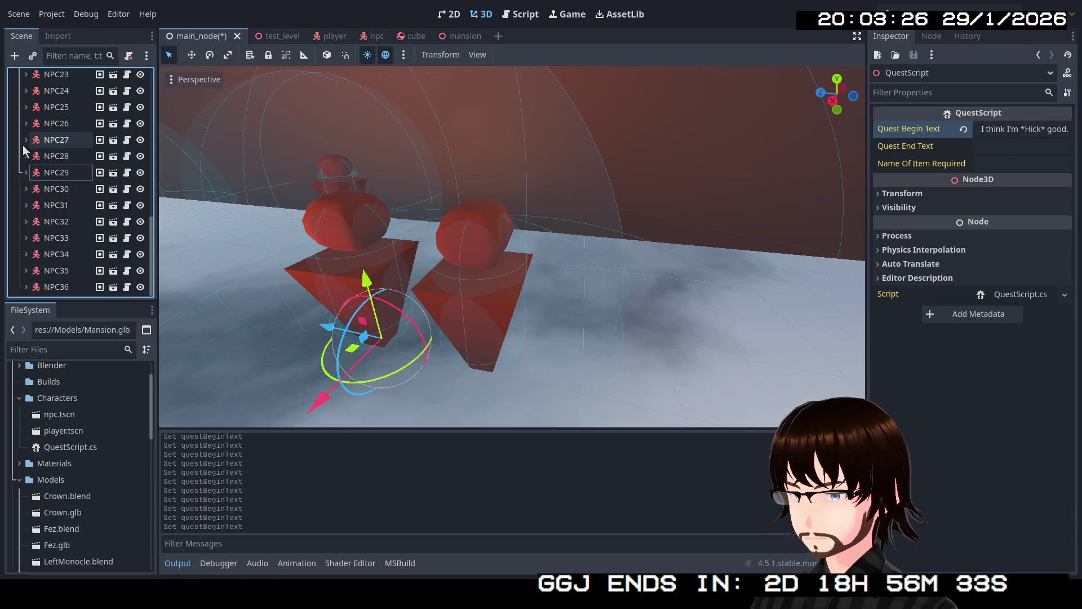
pyautogui.click(27, 190)
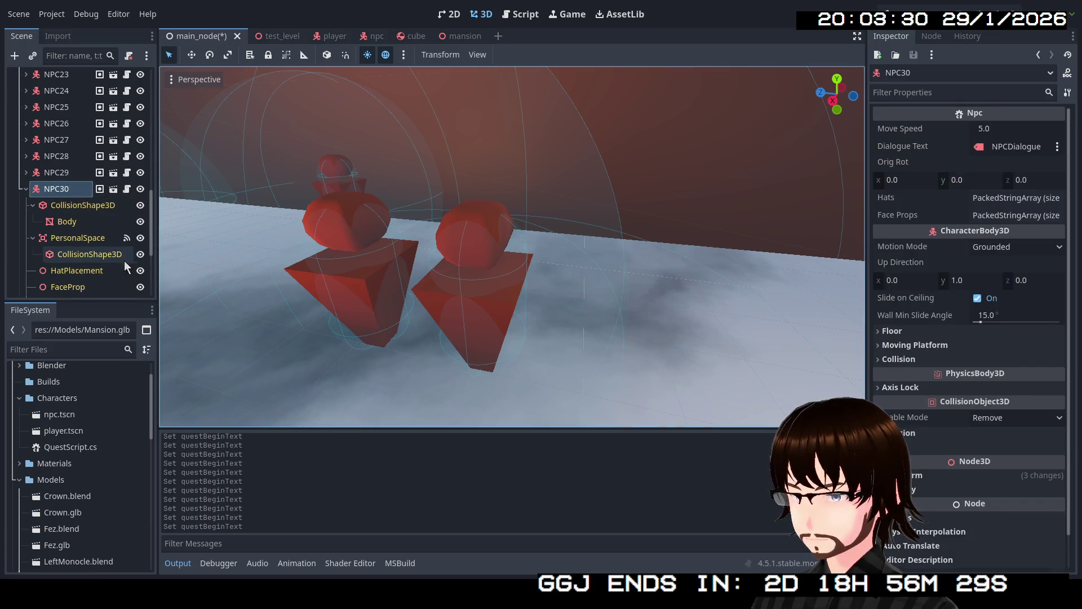
pyautogui.scroll(-2, 126, 259)
# - Check NPC30 and NPC31 already have custom lines, then select NPC32's QuestScript still showing the welcome line
pyautogui.click(101, 264)
pyautogui.press('f')
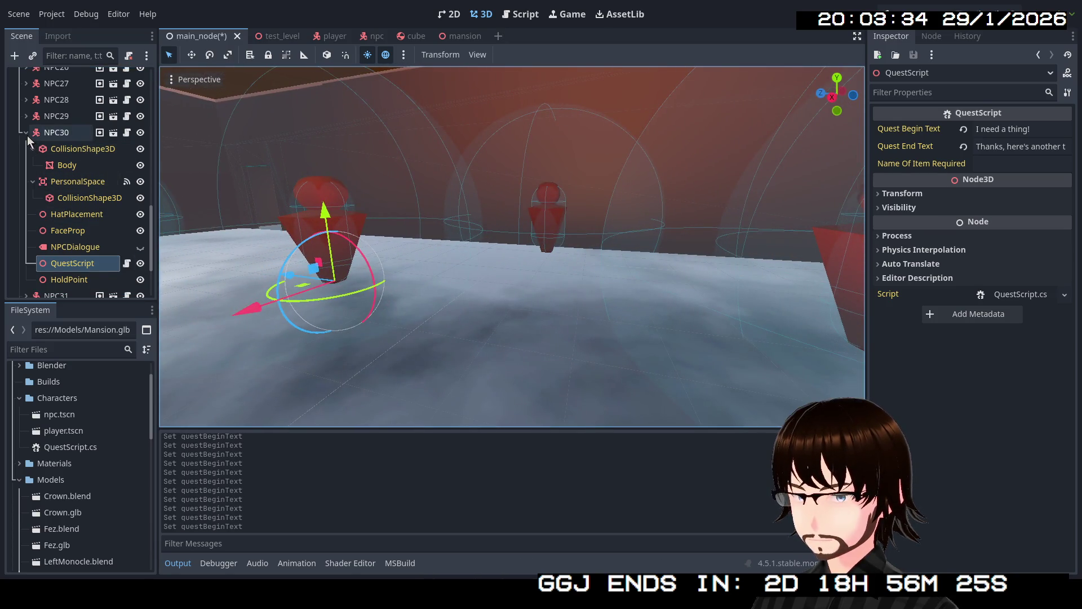
pyautogui.click(26, 132)
pyautogui.click(26, 204)
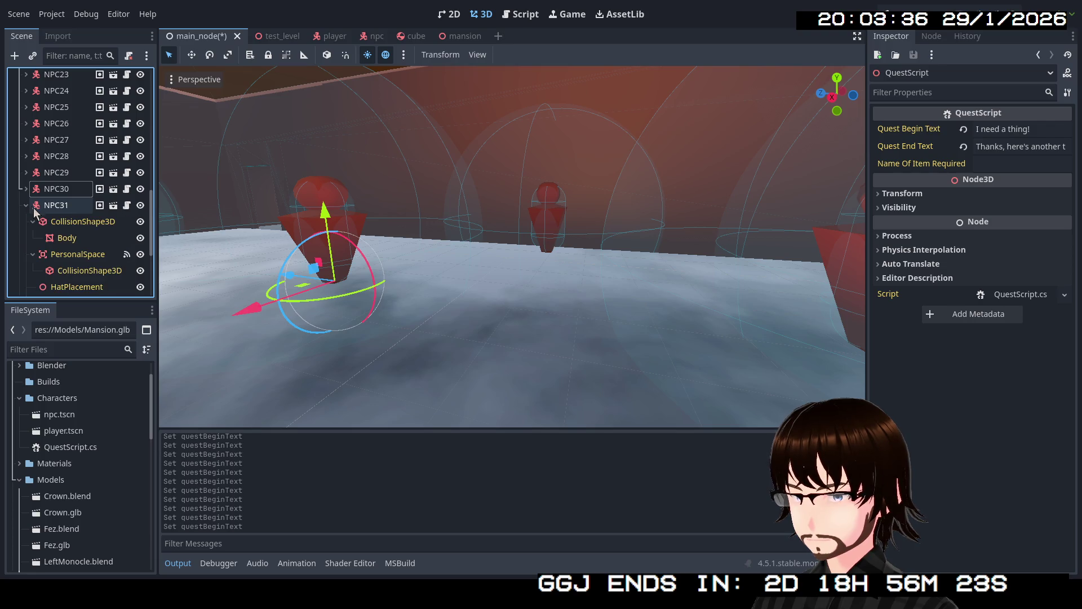
pyautogui.scroll(-3, 53, 215)
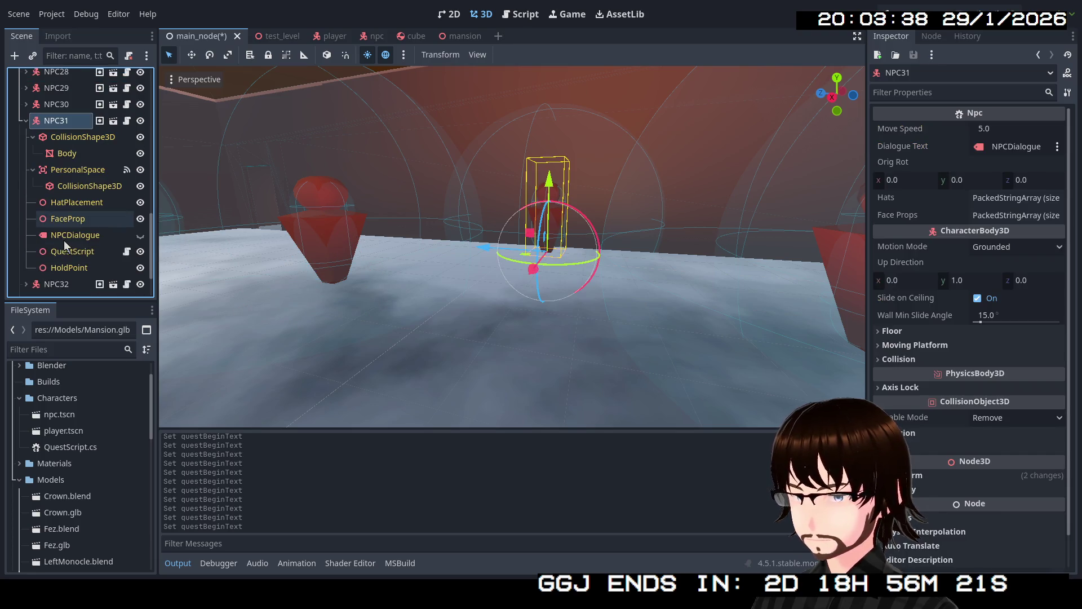
pyautogui.click(77, 251)
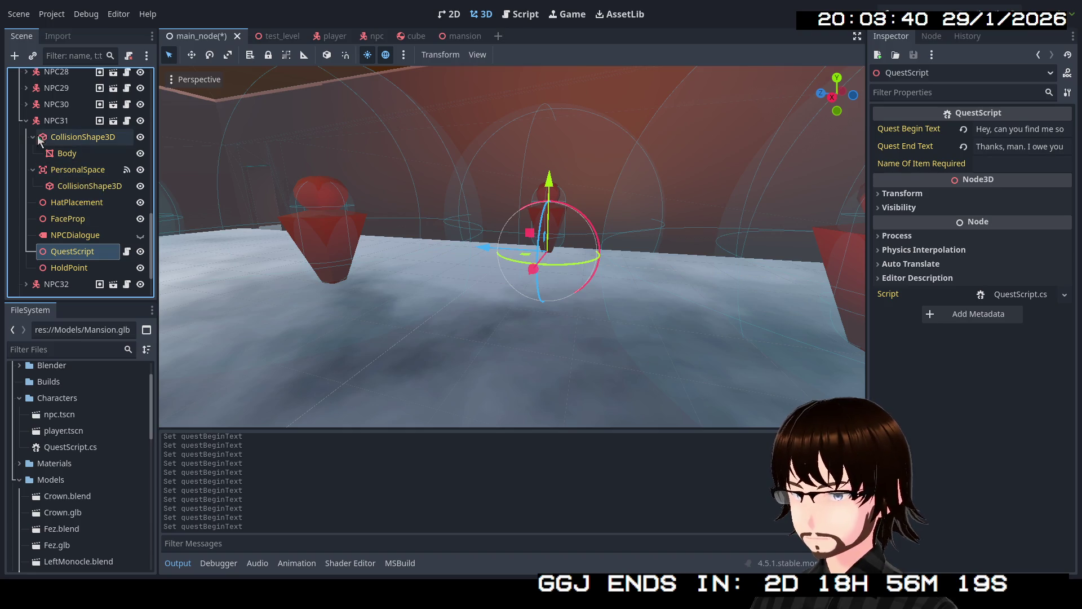
pyautogui.click(26, 121)
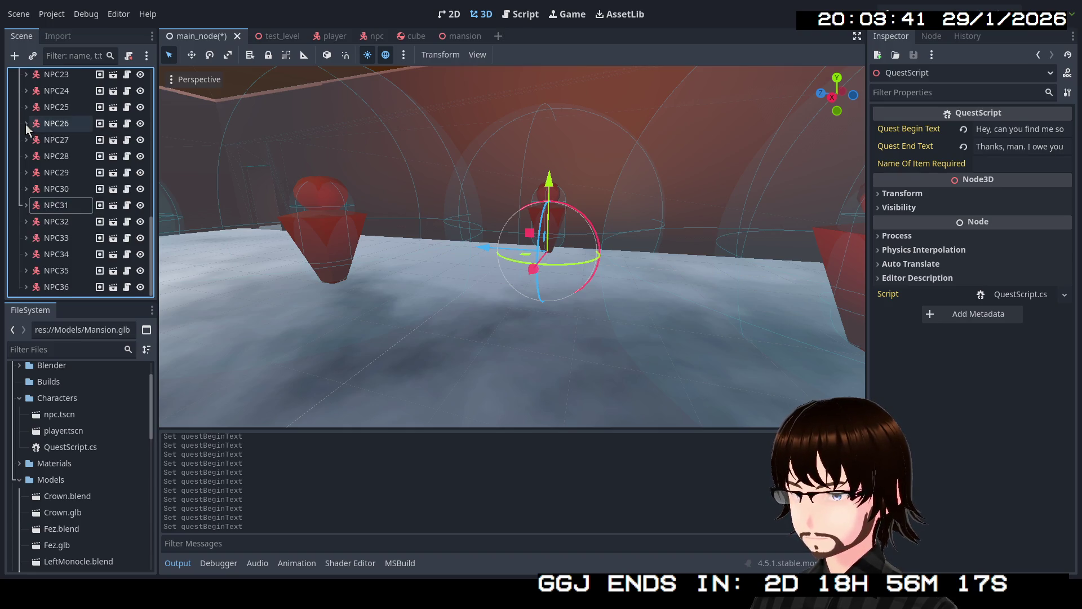
pyautogui.click(26, 222)
pyautogui.scroll(-2, 84, 246)
pyautogui.scroll(-2, 85, 246)
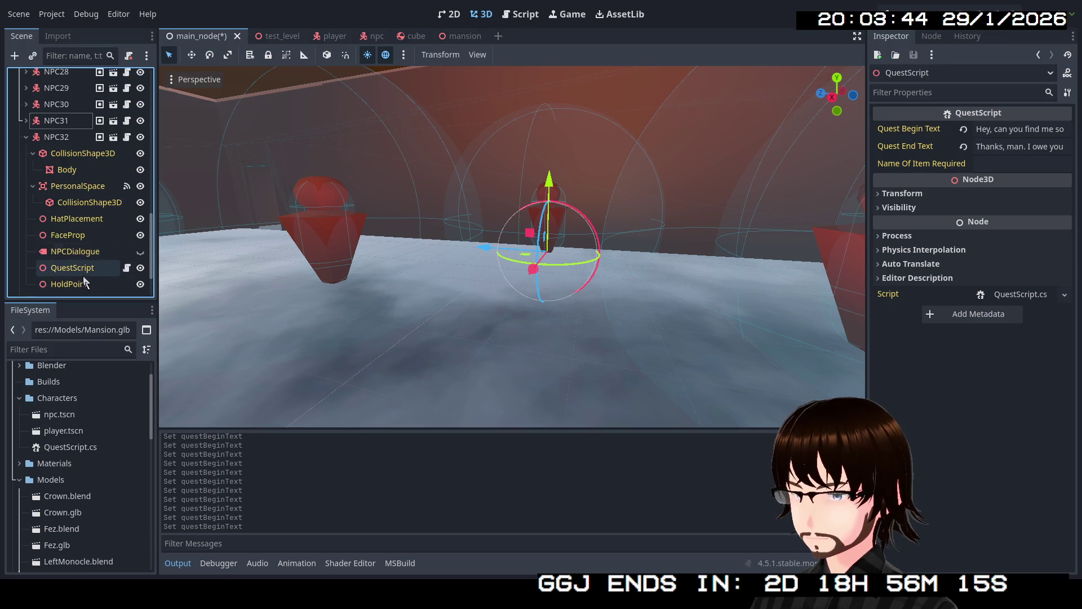
pyautogui.scroll(-1, 98, 254)
pyautogui.click(92, 242)
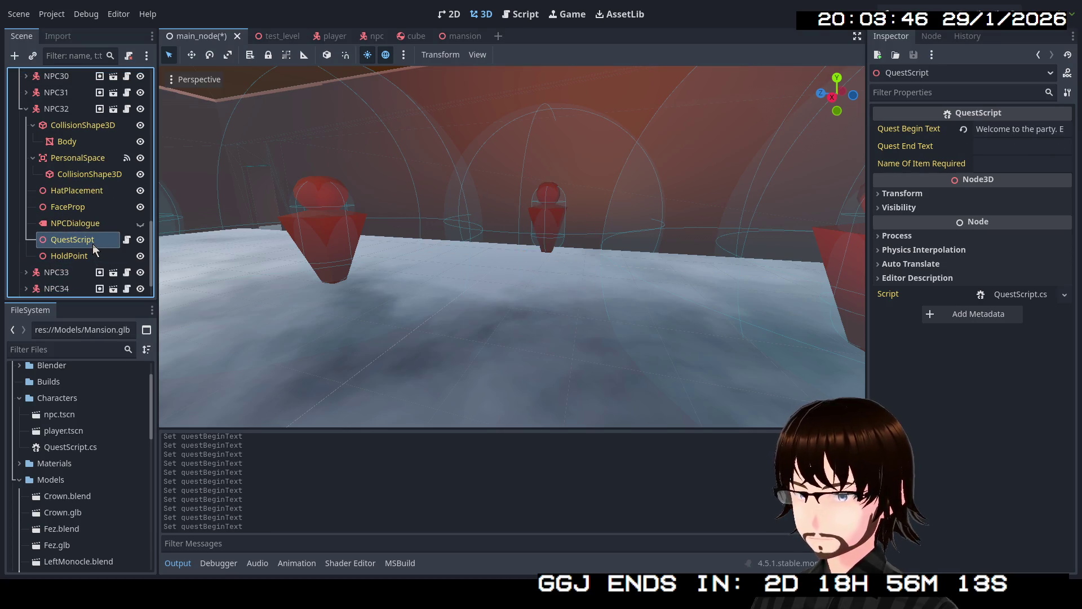
# - Replace NPC32's Quest Begin Text with "That's some serious monkey business!"
pyautogui.rightClick(368, 238)
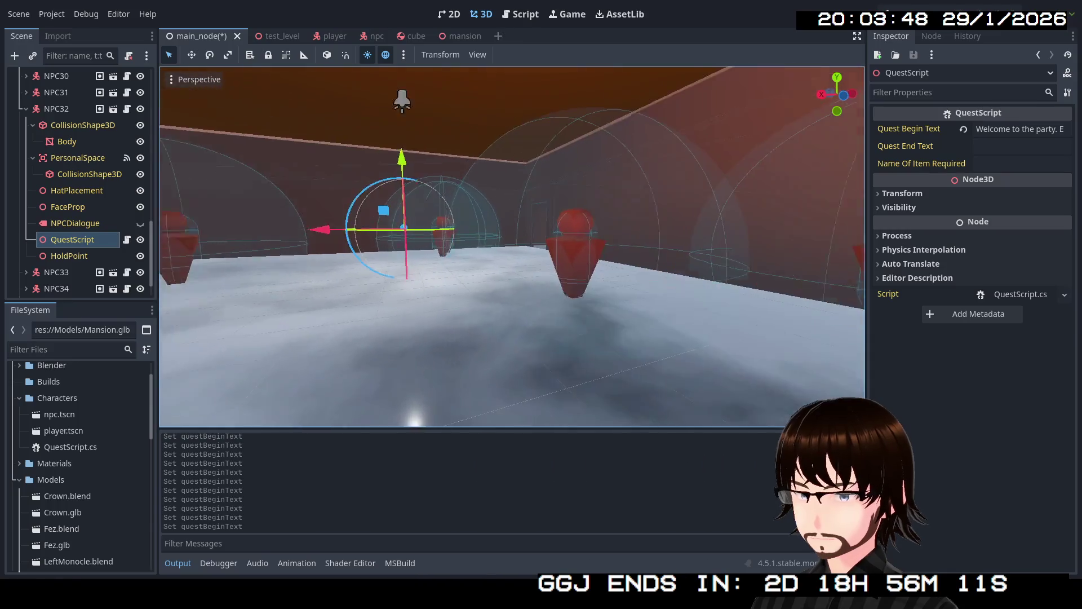
pyautogui.scroll(-5, 512, 245)
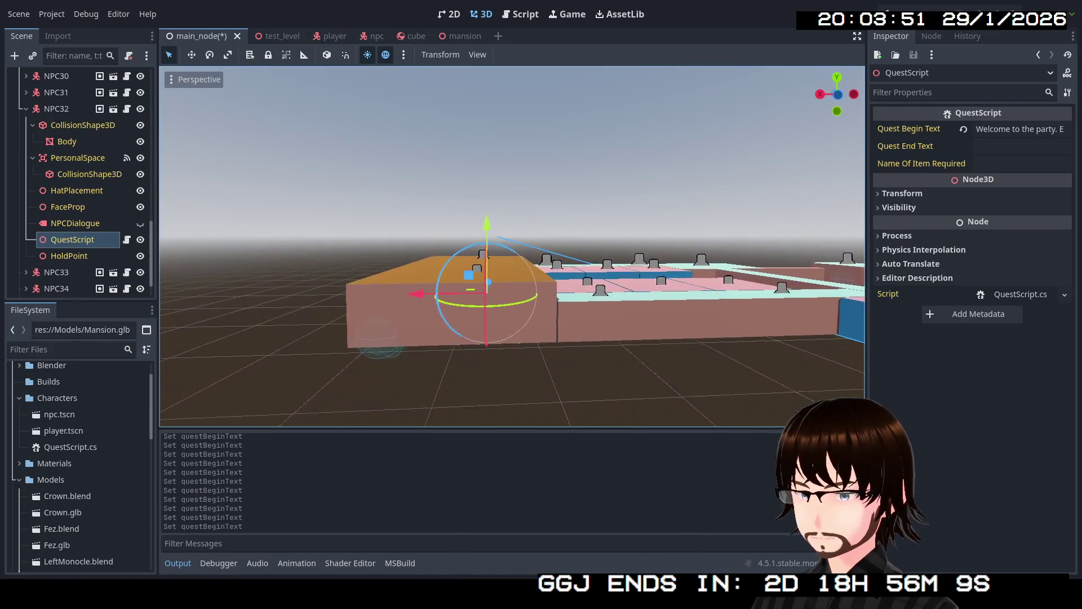
pyautogui.scroll(2, 512, 245)
pyautogui.scroll(2, 512, 246)
pyautogui.scroll(2, 511, 245)
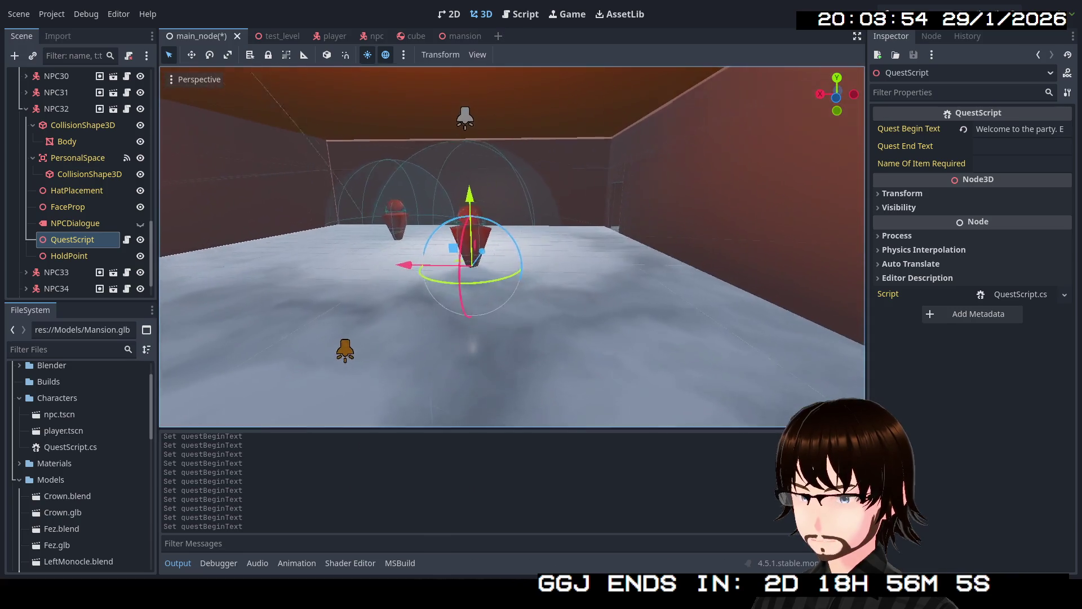
pyautogui.press('w')
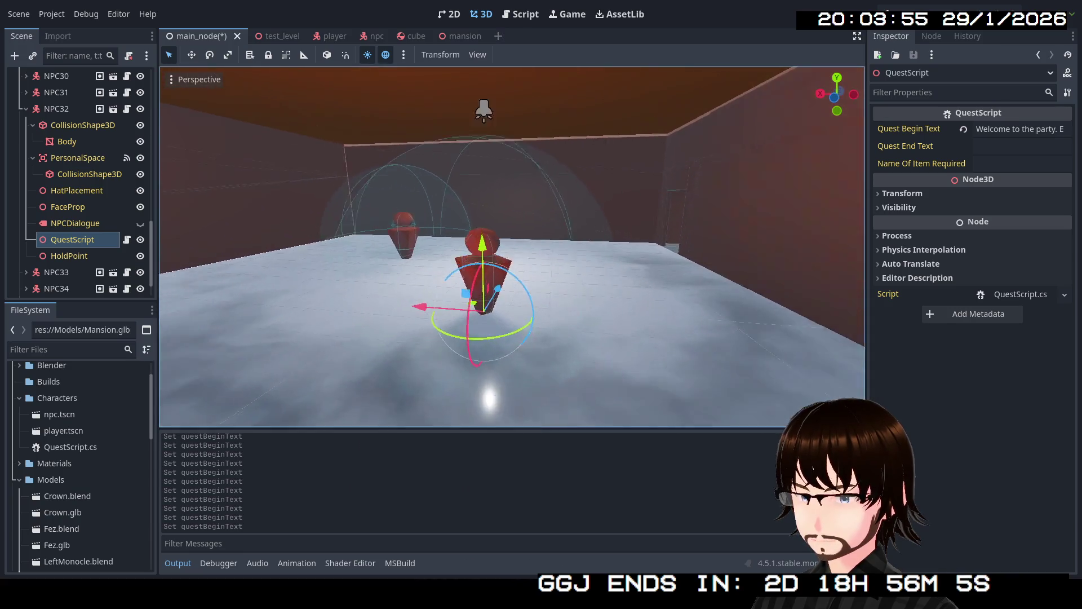
pyautogui.press('w')
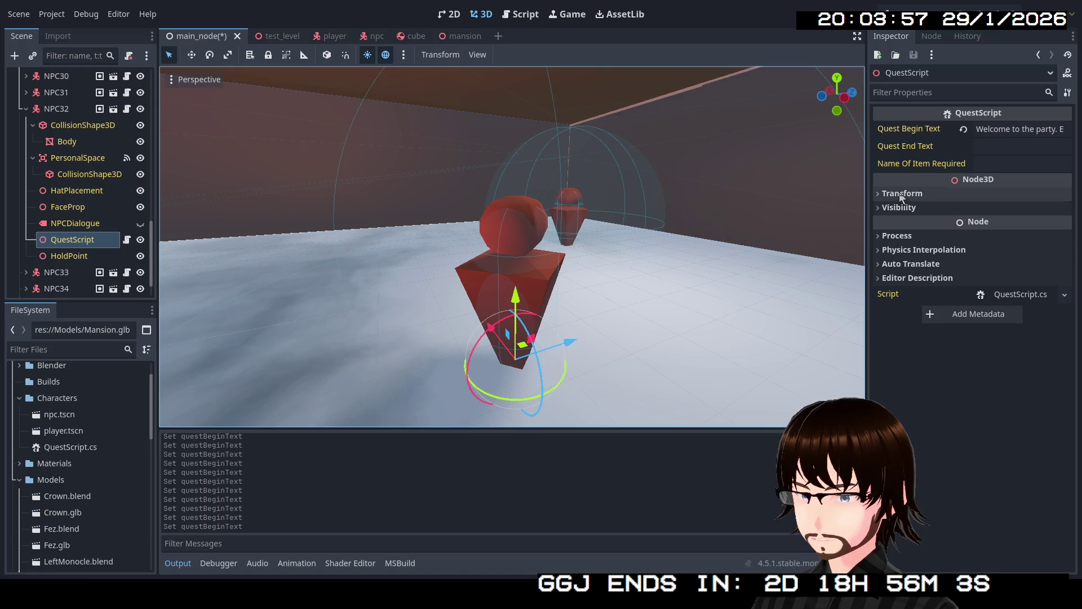
pyautogui.click(1003, 133)
pyautogui.hotkey('ctrl', 'a')
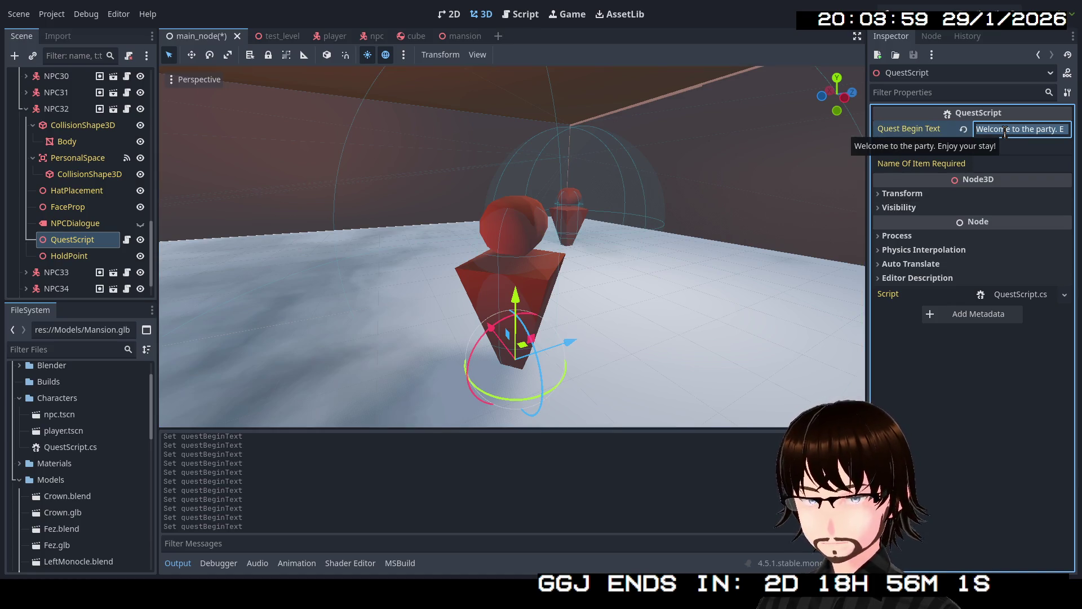
pyautogui.write("That's som")
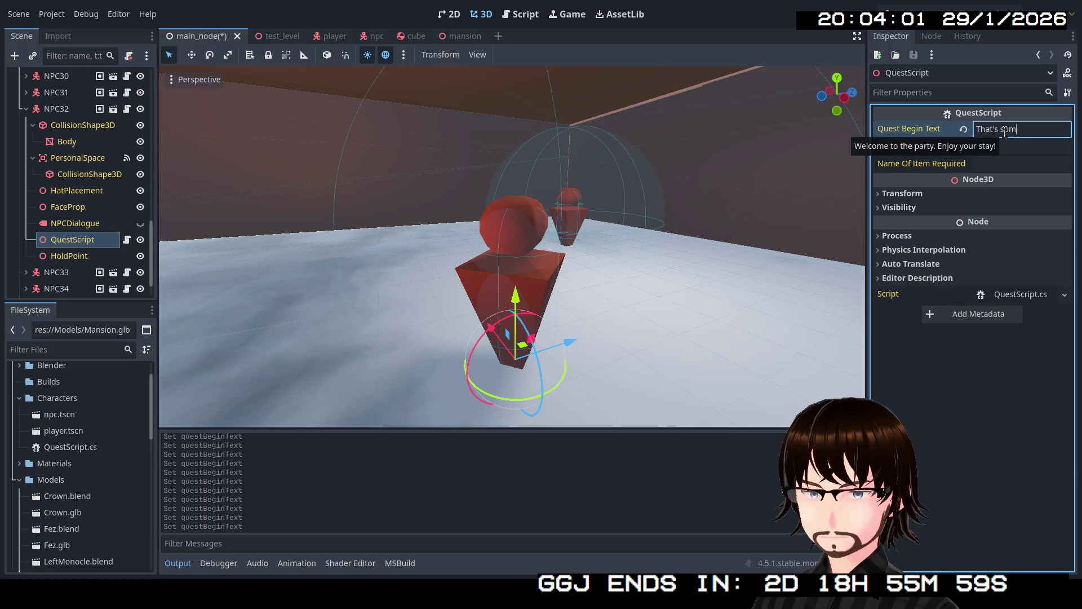
pyautogui.write('e seriously')
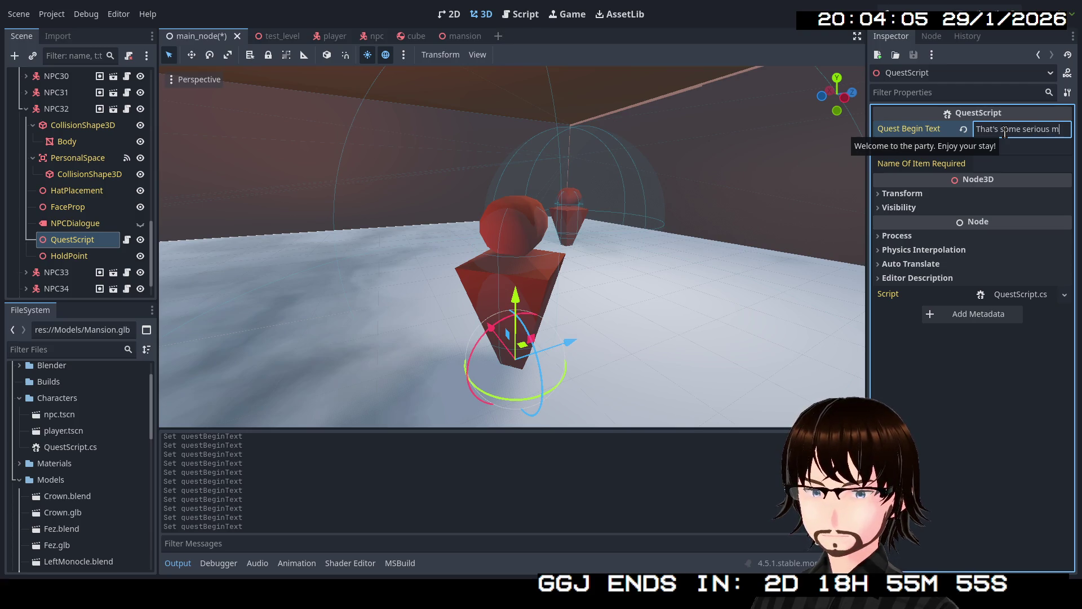
pyautogui.write('business!')
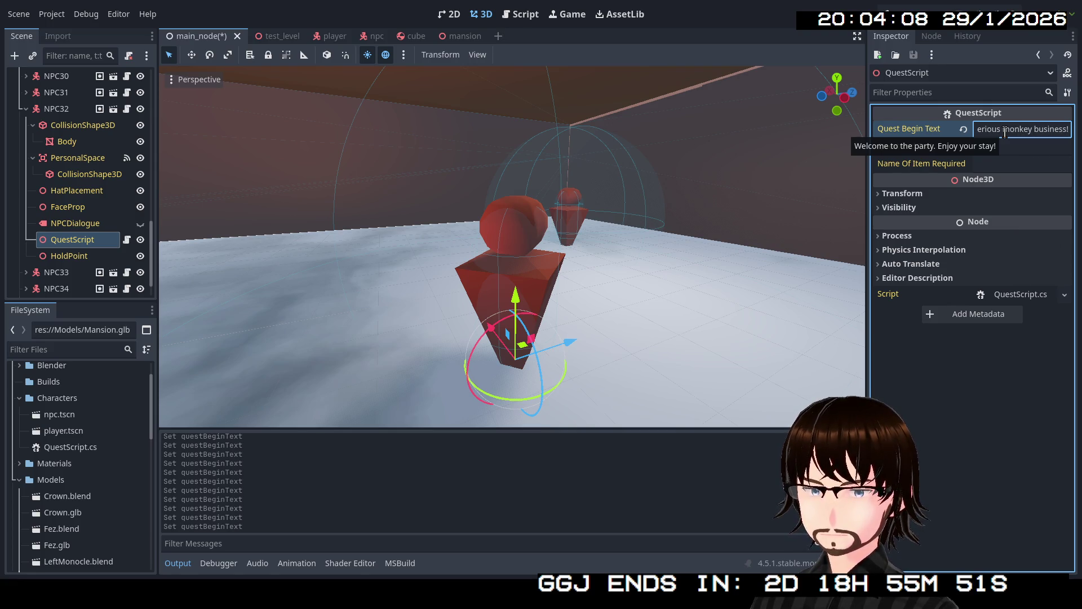
pyautogui.click(25, 108)
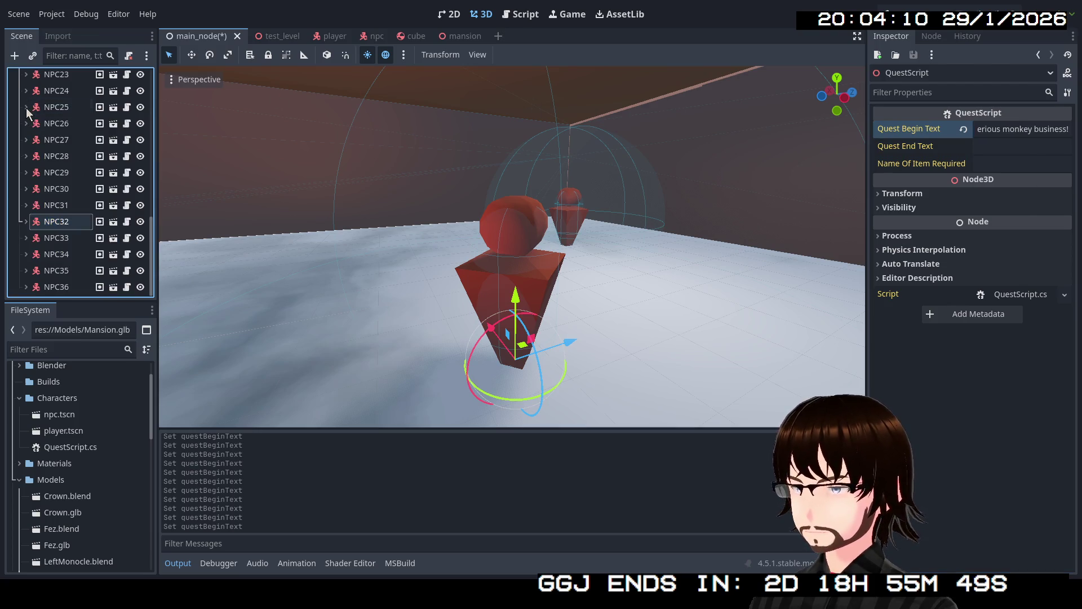
# - Give NPC33's QuestScript the line that this whole place only took a week to build
pyautogui.click(25, 238)
pyautogui.scroll(-3, 94, 250)
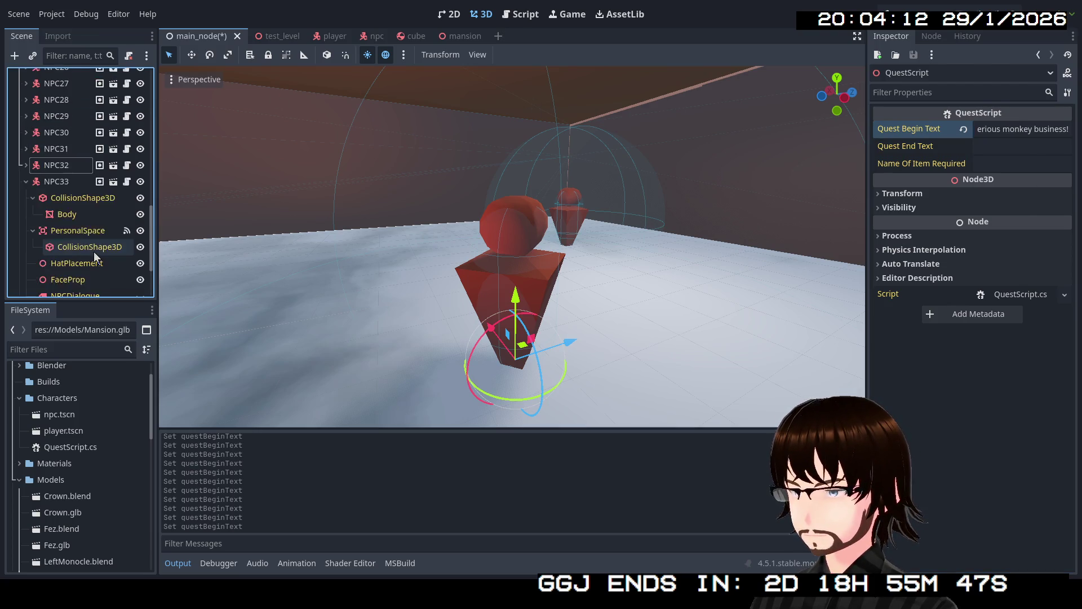
pyautogui.click(72, 284)
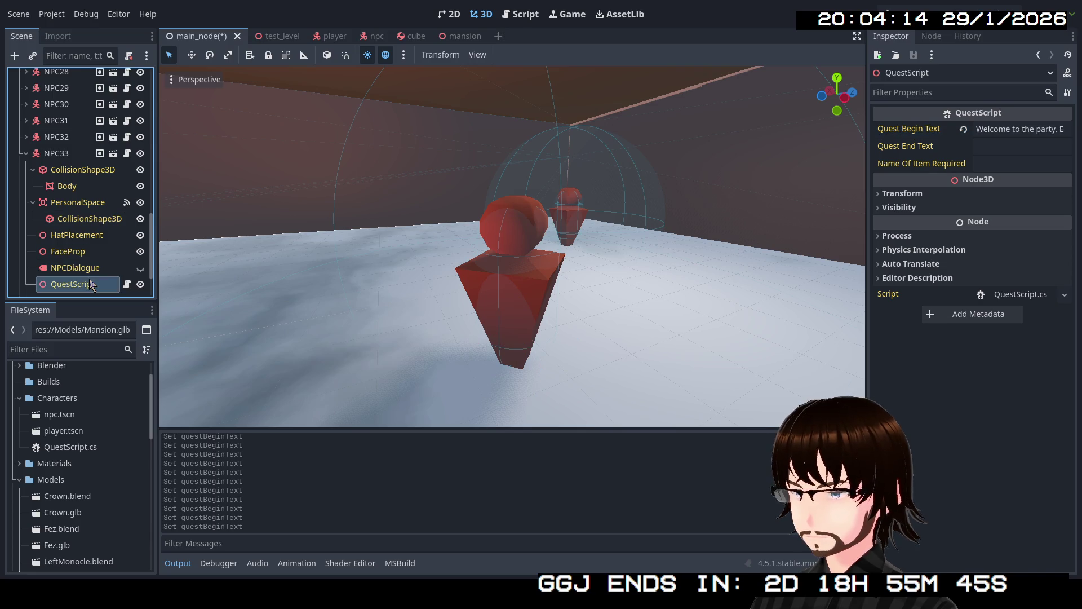
pyautogui.moveTo(574, 234); pyautogui.dragTo(574, 234)
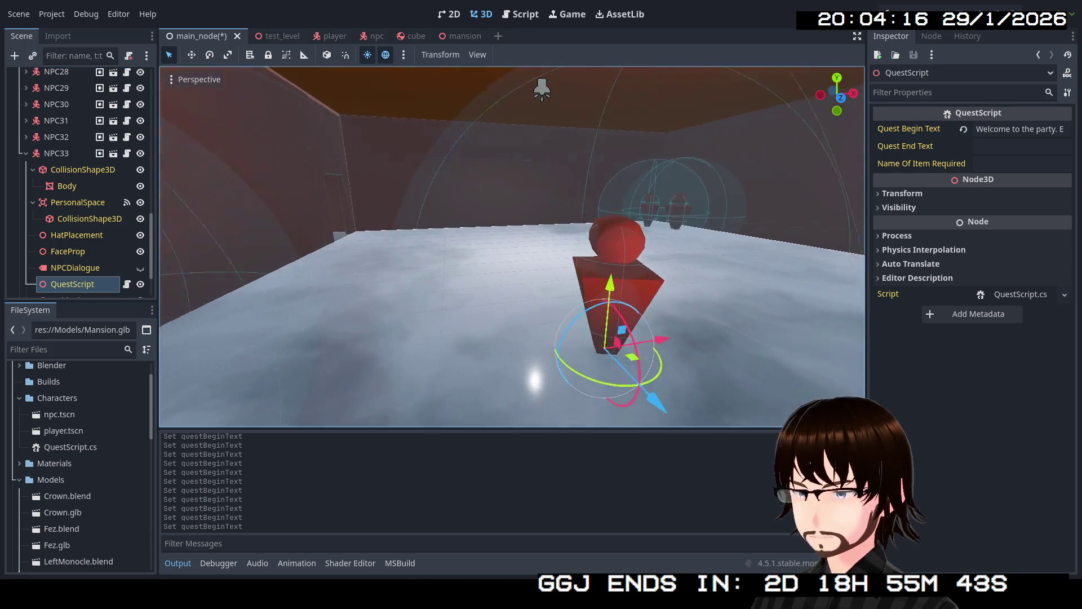
pyautogui.click(1050, 130)
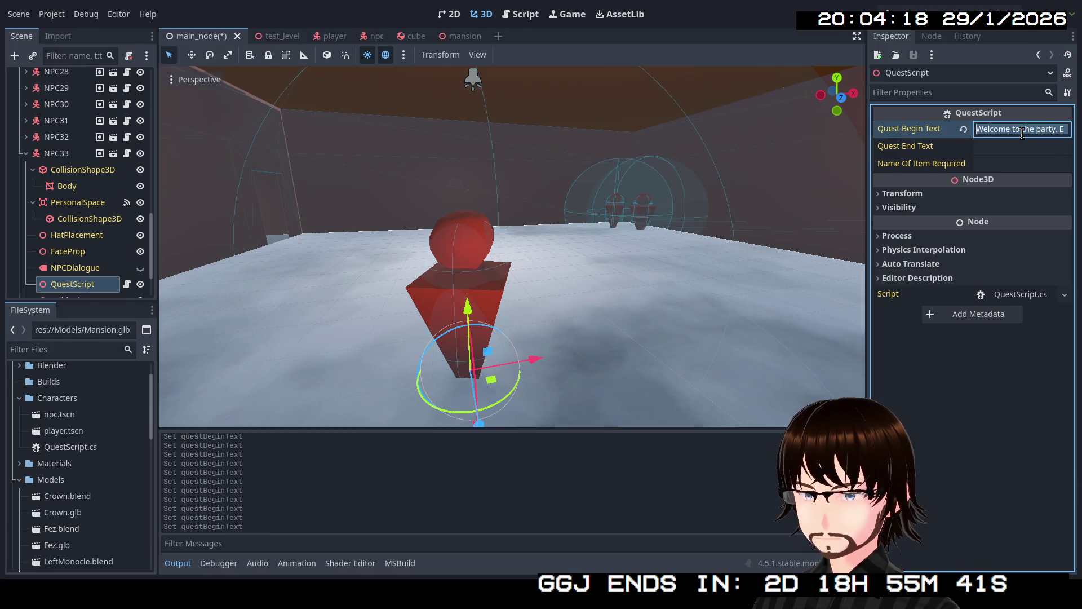
pyautogui.write('I heard this whole')
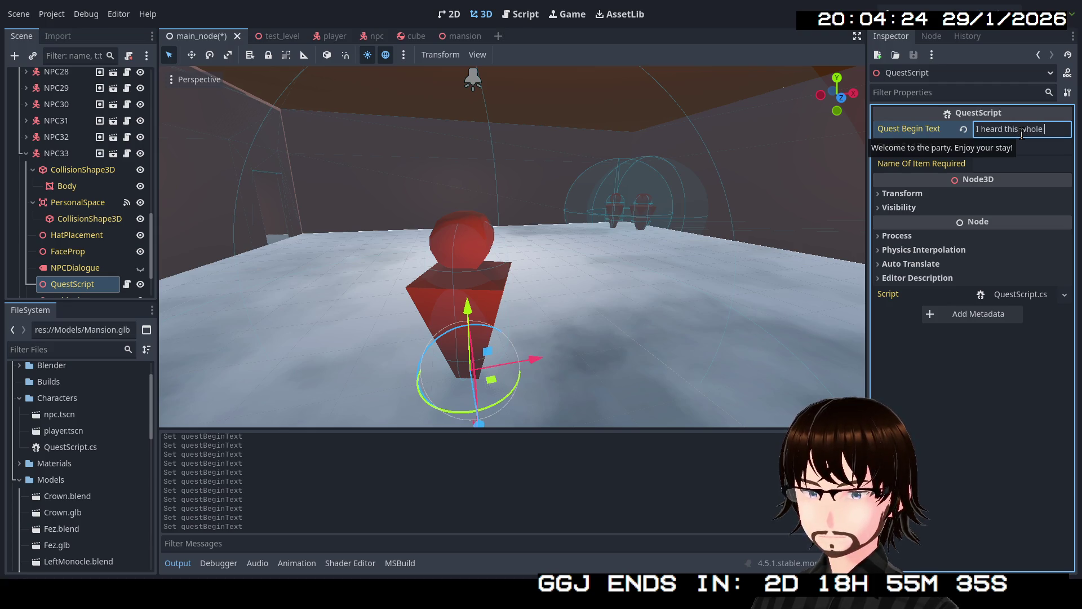
pyautogui.press('Home')
pyautogui.write('y took')
pyautogui.press('Right')
pyautogui.press('Right')
pyautogui.press('Right')
pyautogui.press('Right')
pyautogui.press('Right')
pyautogui.press('Right')
pyautogui.press('Right')
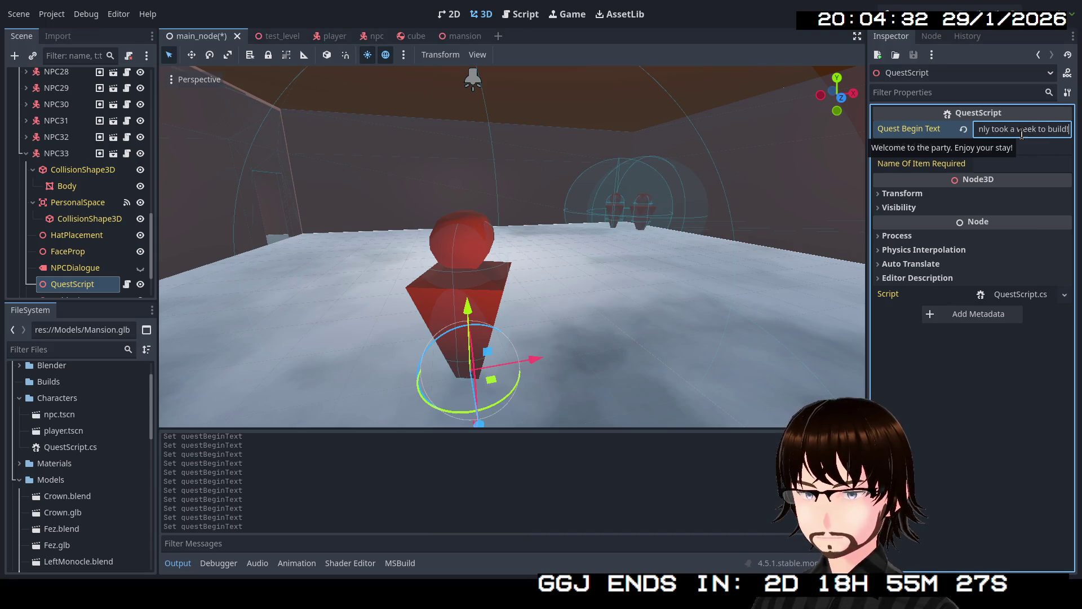
pyautogui.click(26, 152)
# - Start replacing NPC34's Quest Begin Text with a line suggesting the storage rooms
pyautogui.click(26, 254)
pyautogui.scroll(-3, 85, 246)
pyautogui.doubleClick(109, 244)
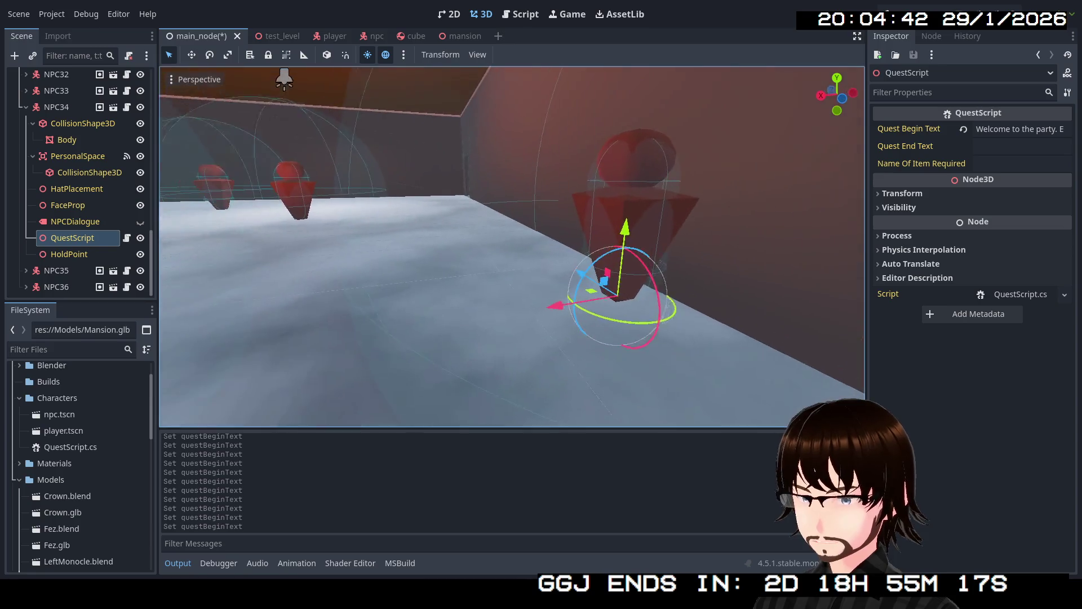
pyautogui.press('f')
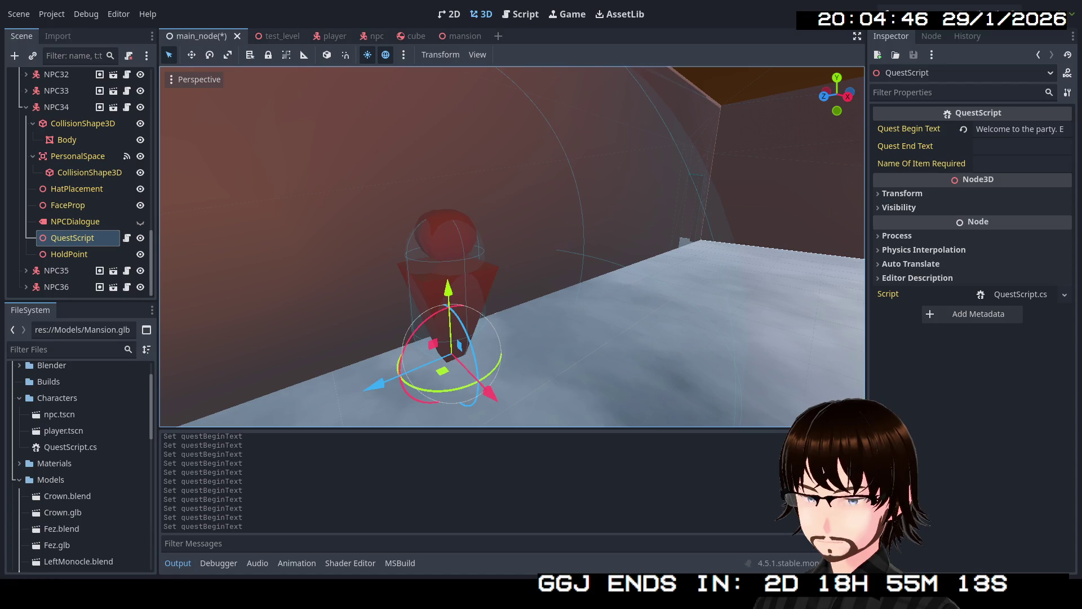
pyautogui.click(1028, 128)
pyautogui.hotkey('ctrl', 'a')
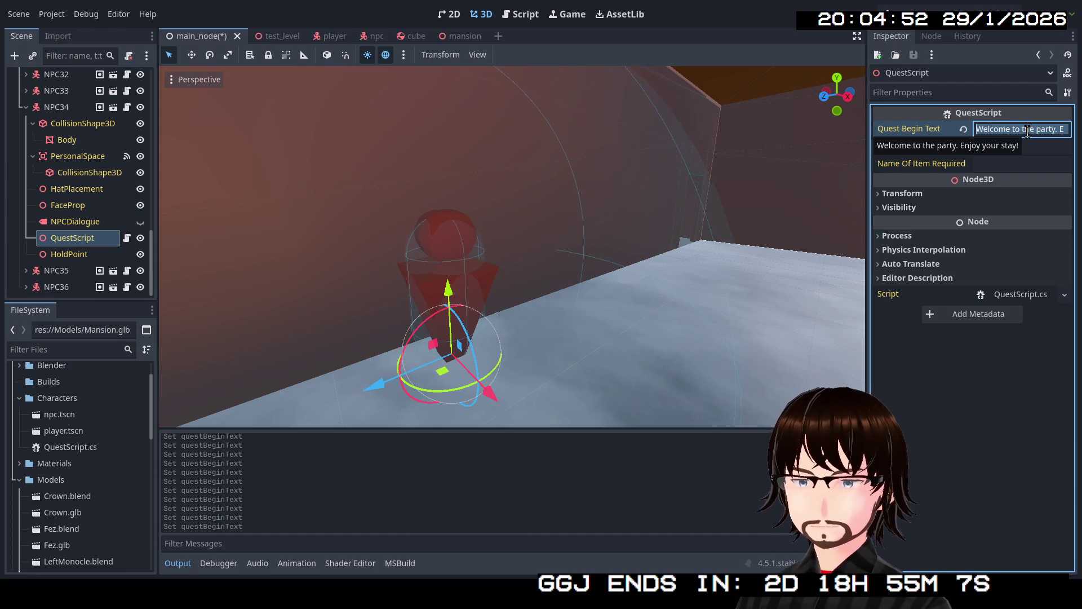
pyautogui.write("If you're looking for")
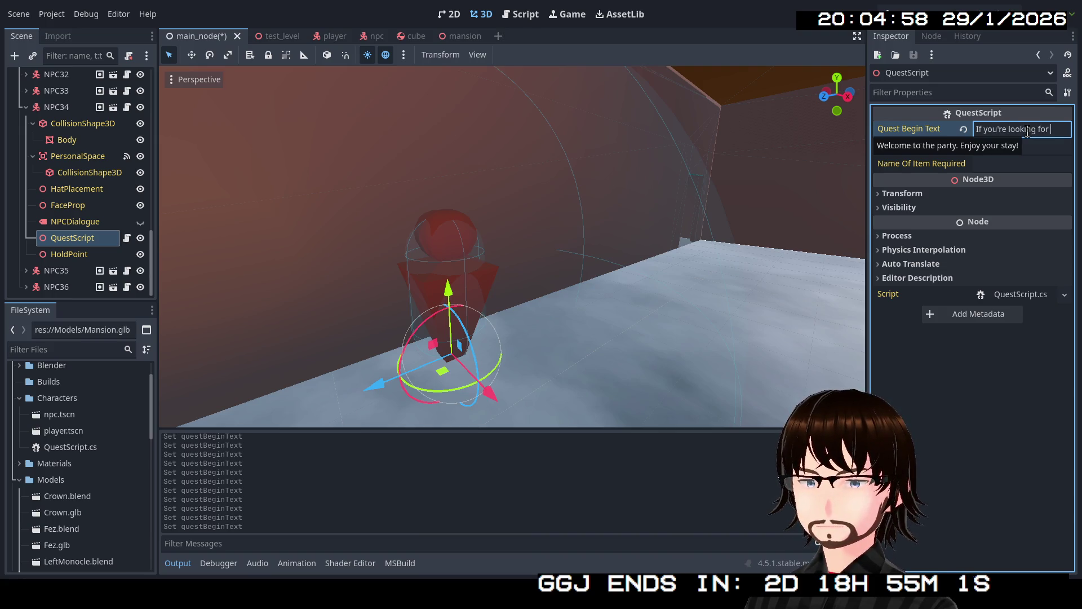
pyautogui.write('ng.')
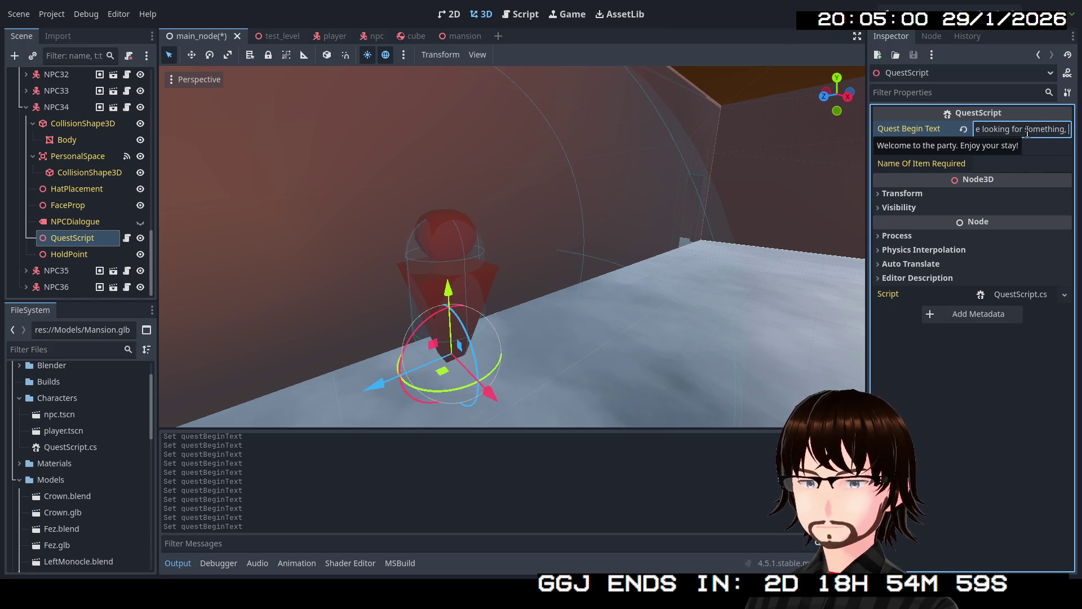
pyautogui.write(' try the')
pyautogui.write('torag')
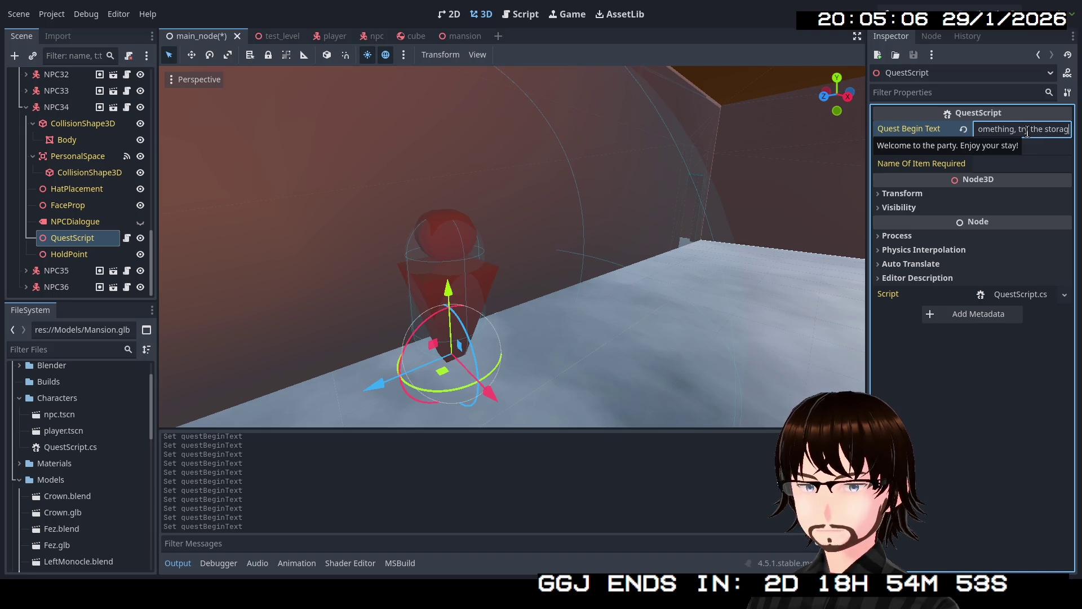
pyautogui.write(' r')
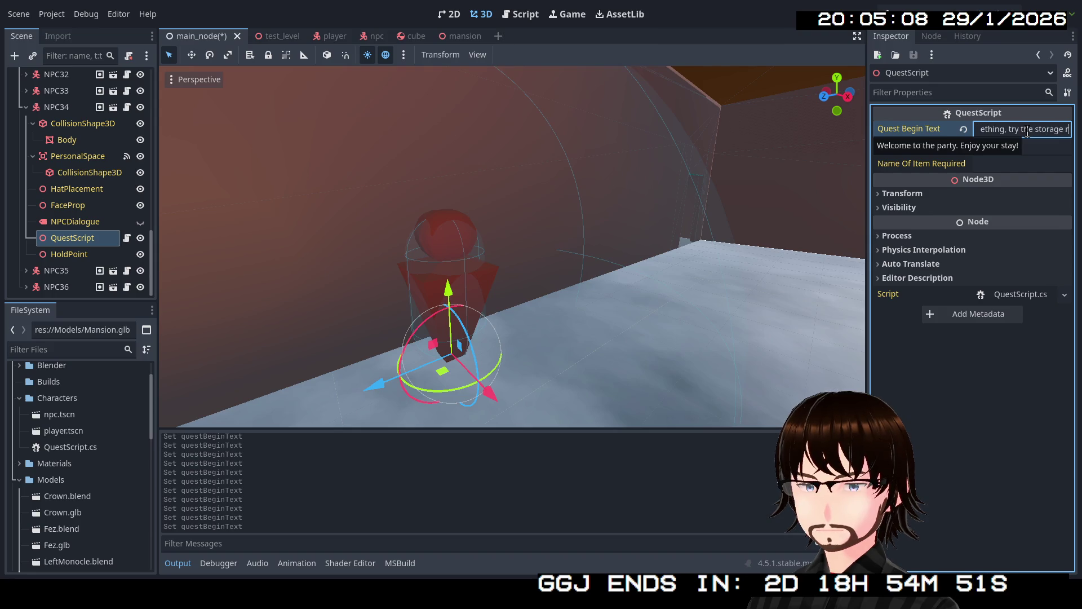
pyautogui.write('oms ne')
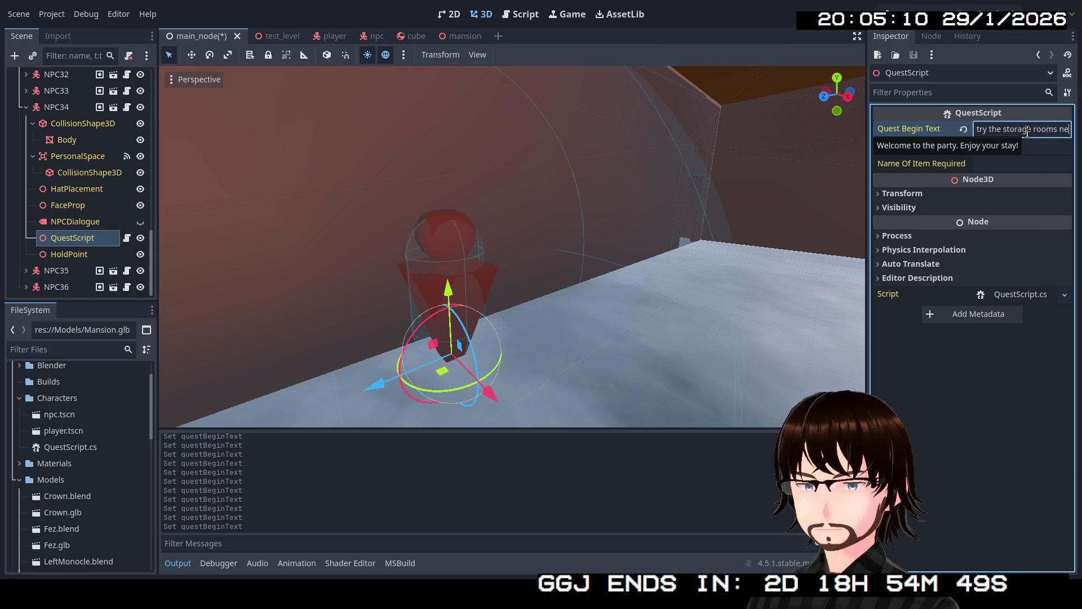
pyautogui.write(' ed')
pyautogui.write('.')
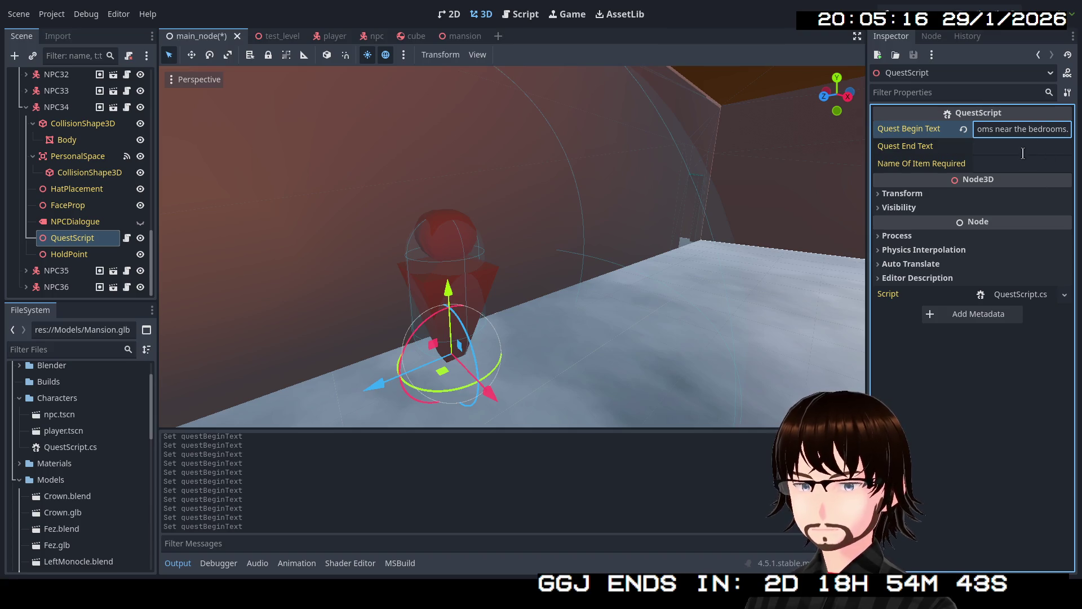
# - Set NPC35's QuestScript Quest Begin Text to "How much do you think it's worth?"
pyautogui.click(26, 108)
pyautogui.click(25, 270)
pyautogui.scroll(-3, 104, 226)
pyautogui.click(71, 255)
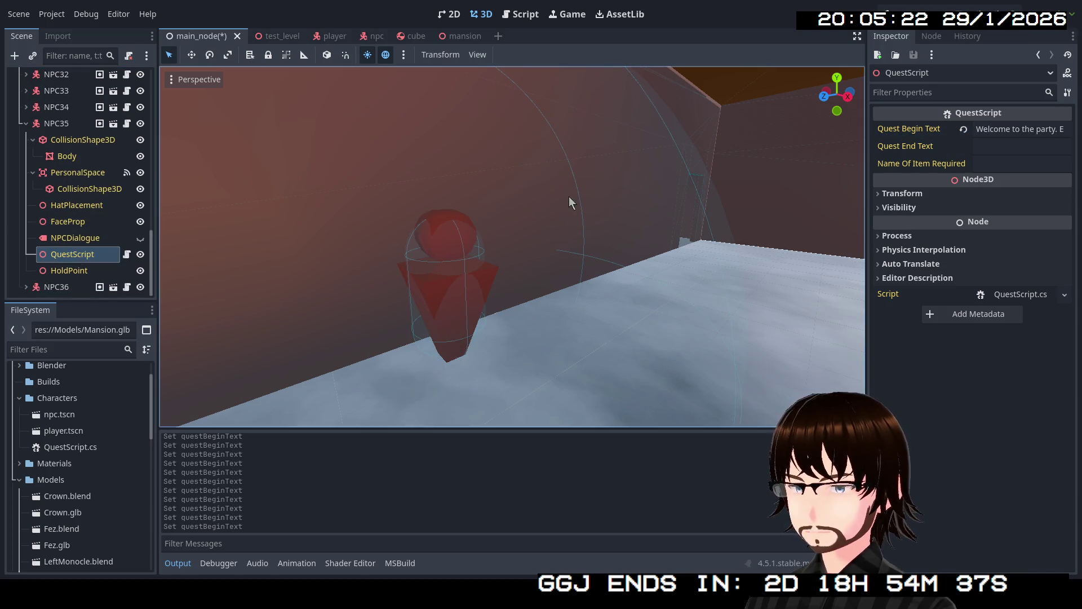
pyautogui.press('s')
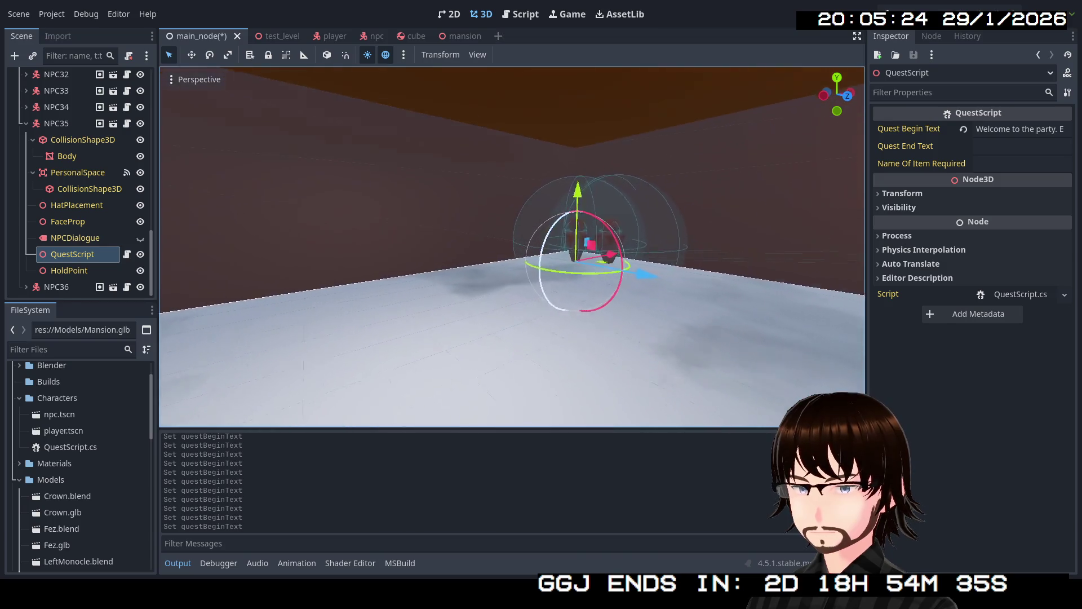
pyautogui.press('s')
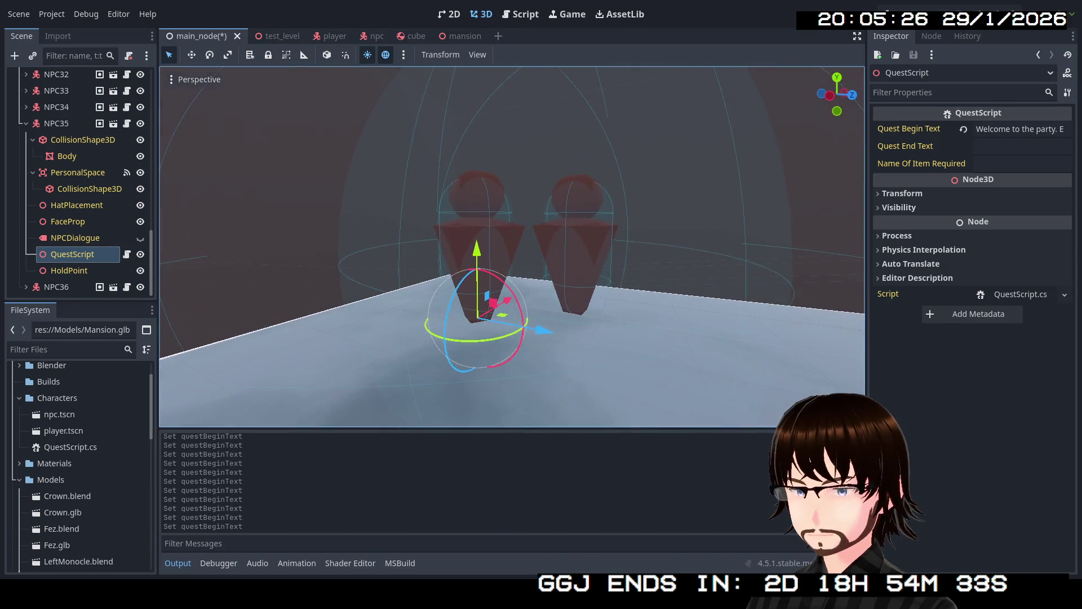
pyautogui.click(998, 131)
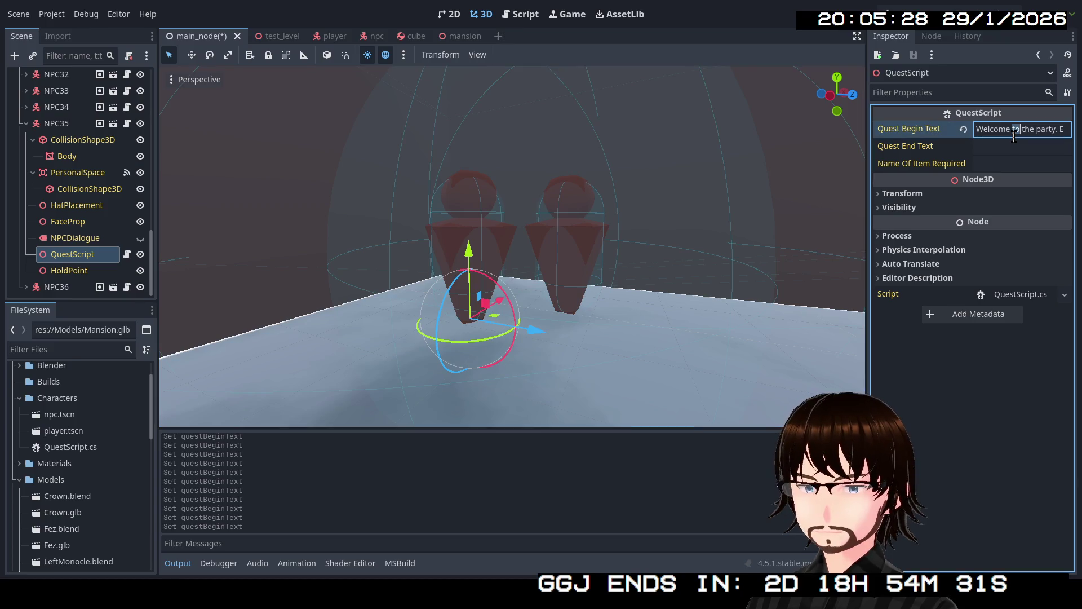
pyautogui.hotkey('ctrl', 'a')
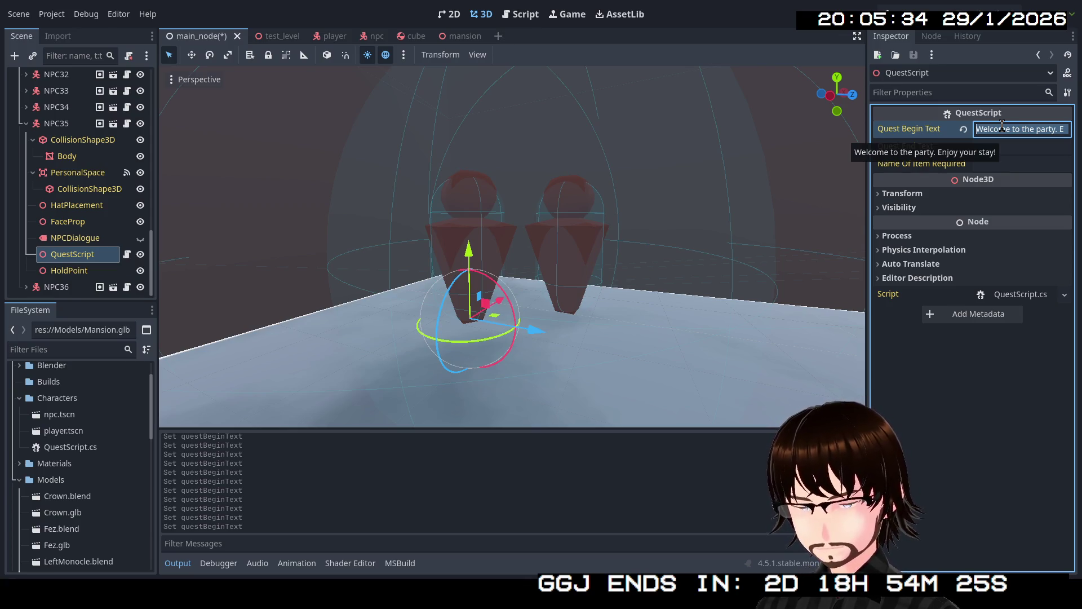
pyautogui.write('How much do you th')
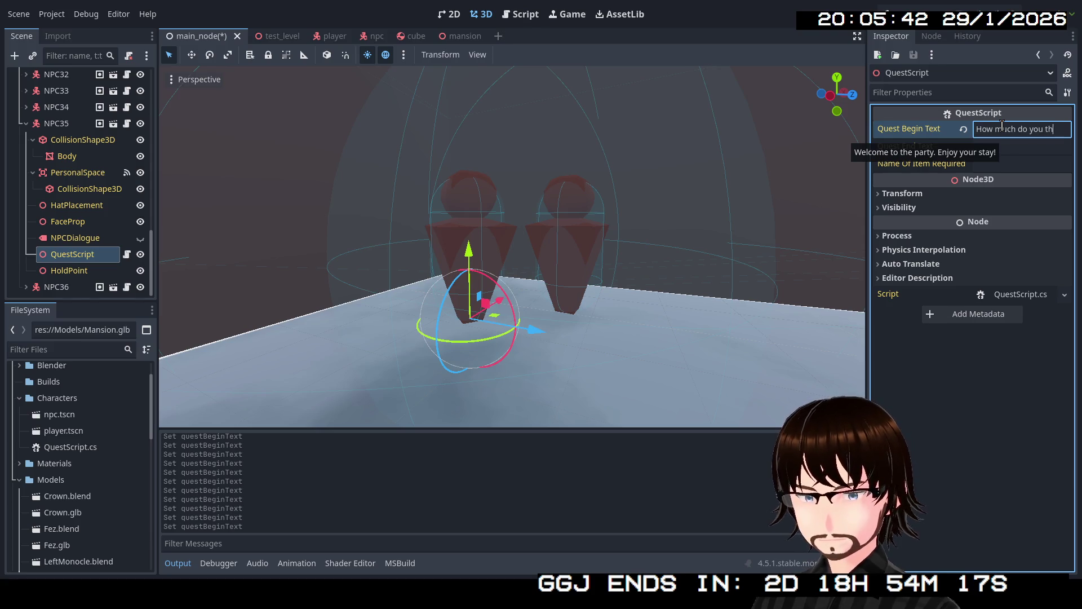
pyautogui.write("'s")
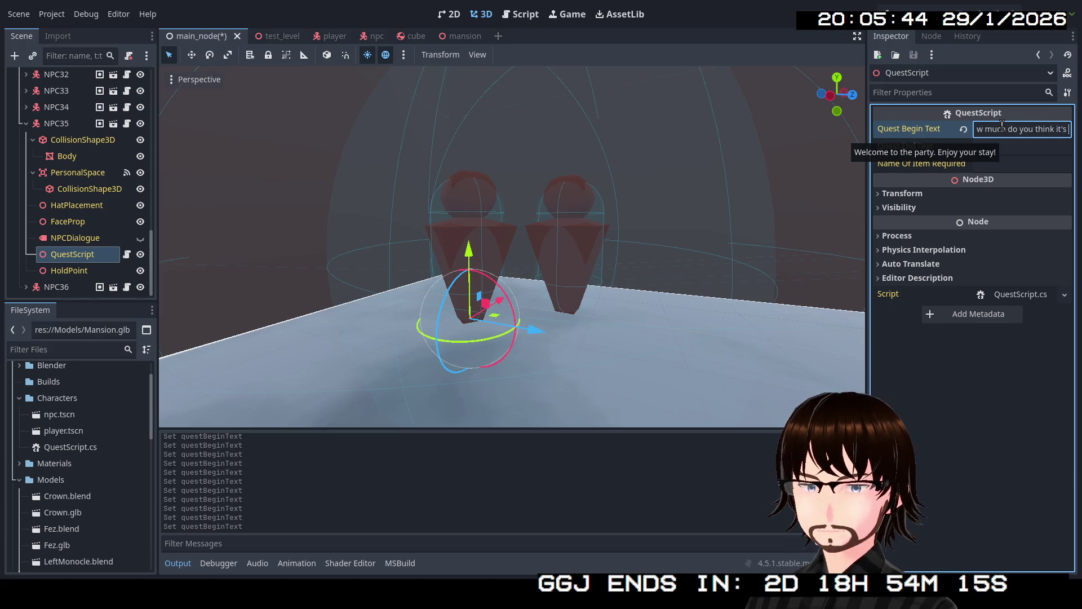
pyautogui.write('h?')
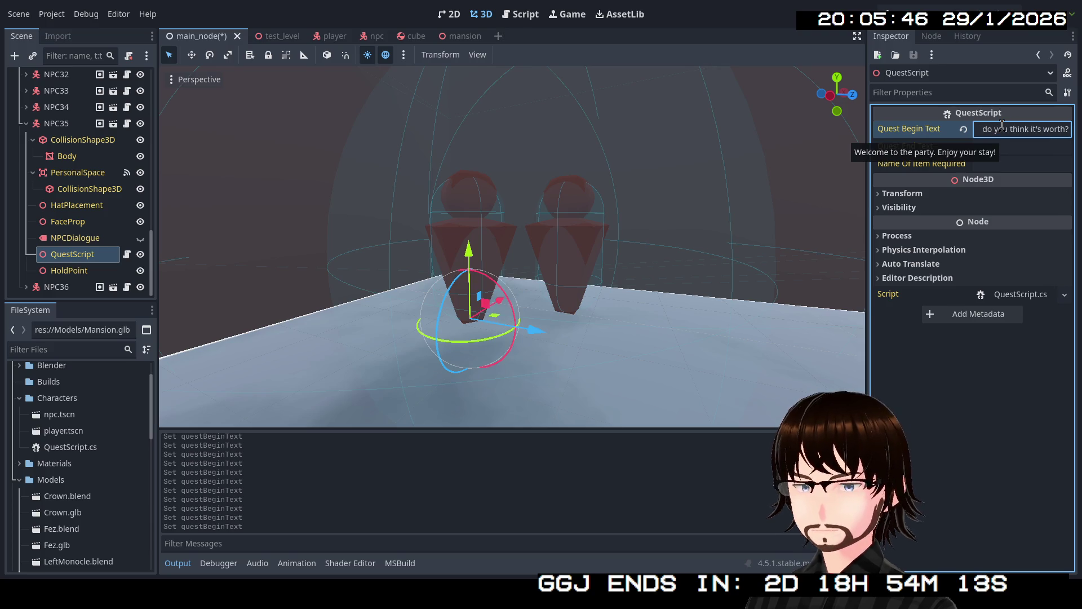
pyautogui.click(26, 124)
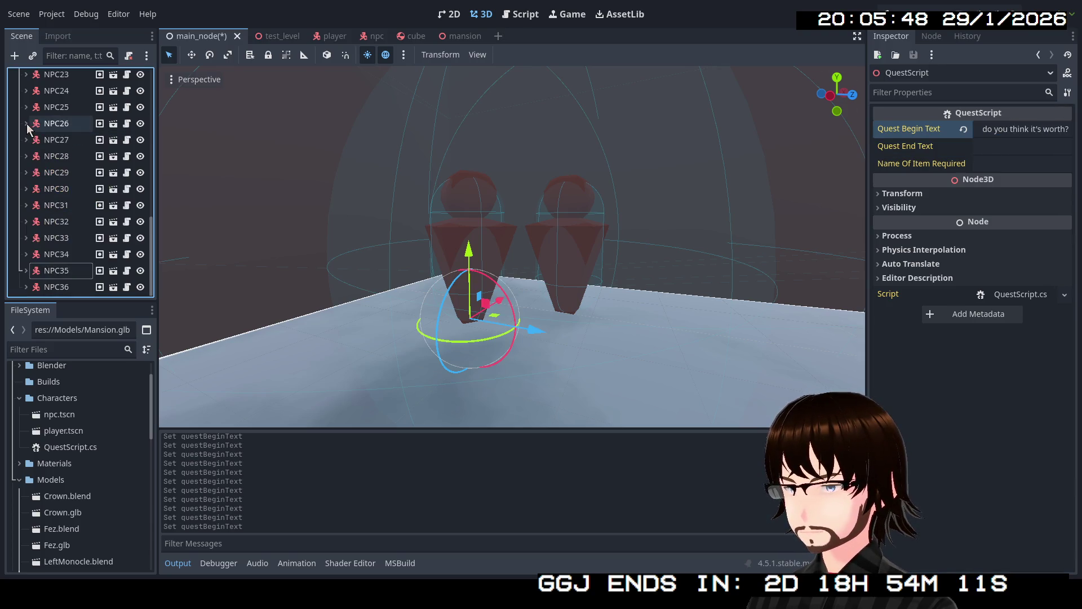
# - Set NPC36's QuestScript Quest Begin Text to "About six... Maybe seven grand?" and collapse NPC36
pyautogui.click(26, 287)
pyautogui.scroll(-5, 51, 280)
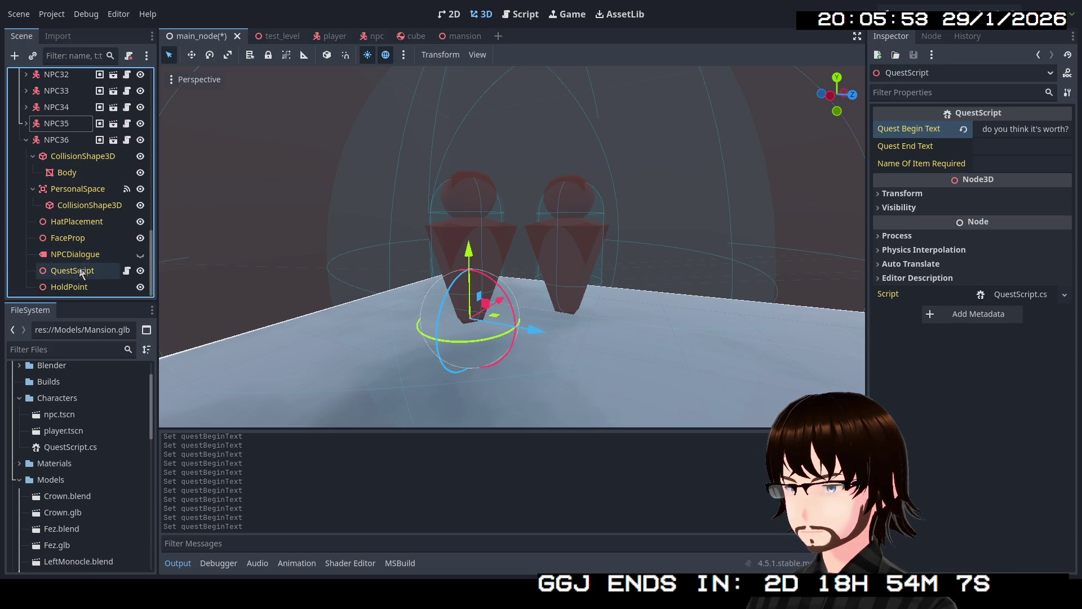
pyautogui.click(81, 271)
pyautogui.click(1006, 129)
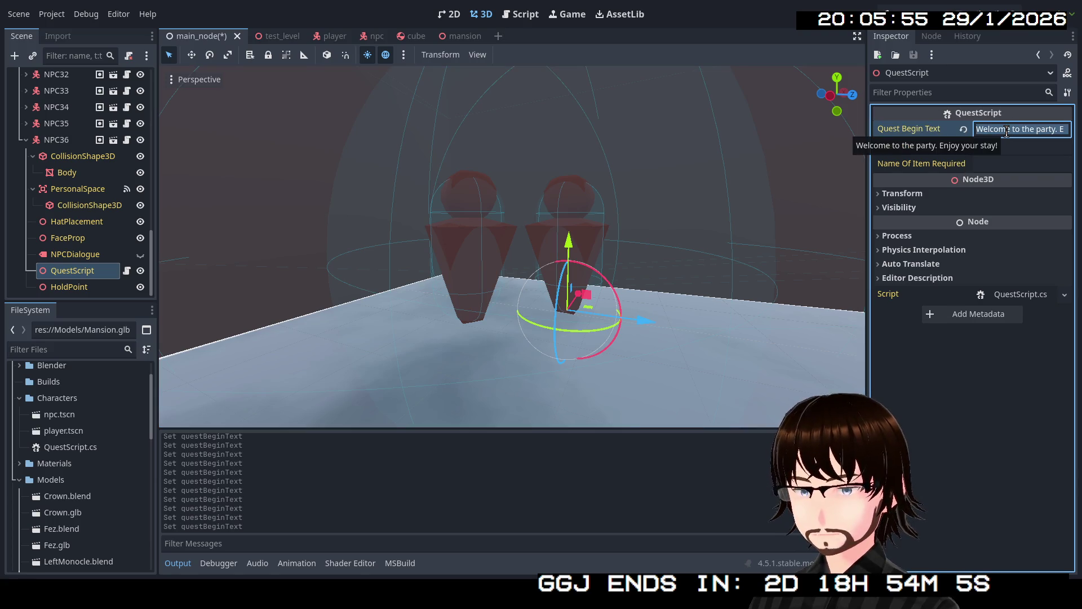
pyautogui.write('About si')
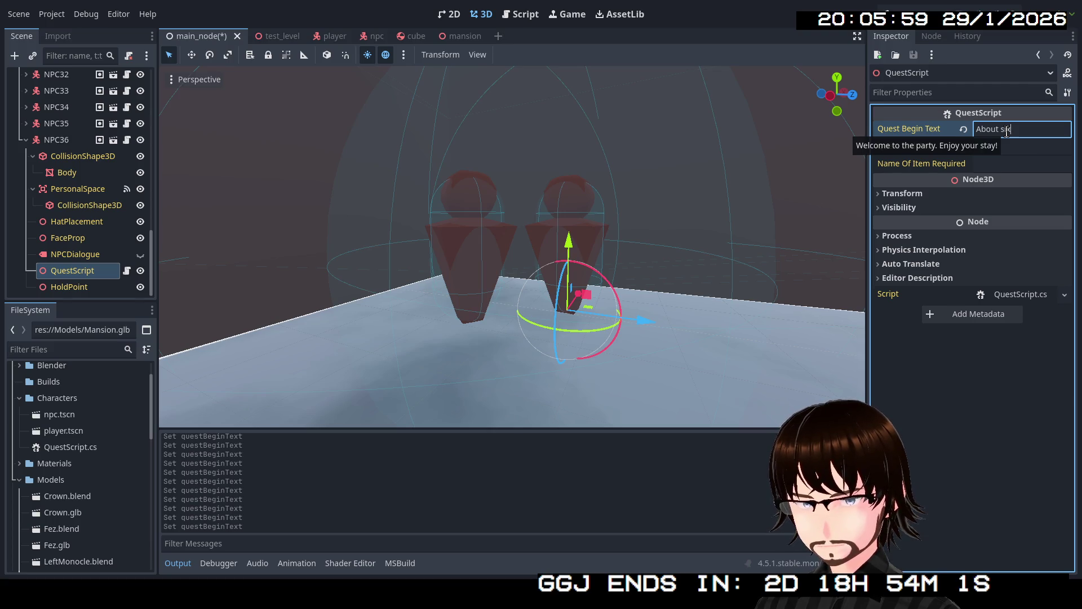
pyautogui.write('e')
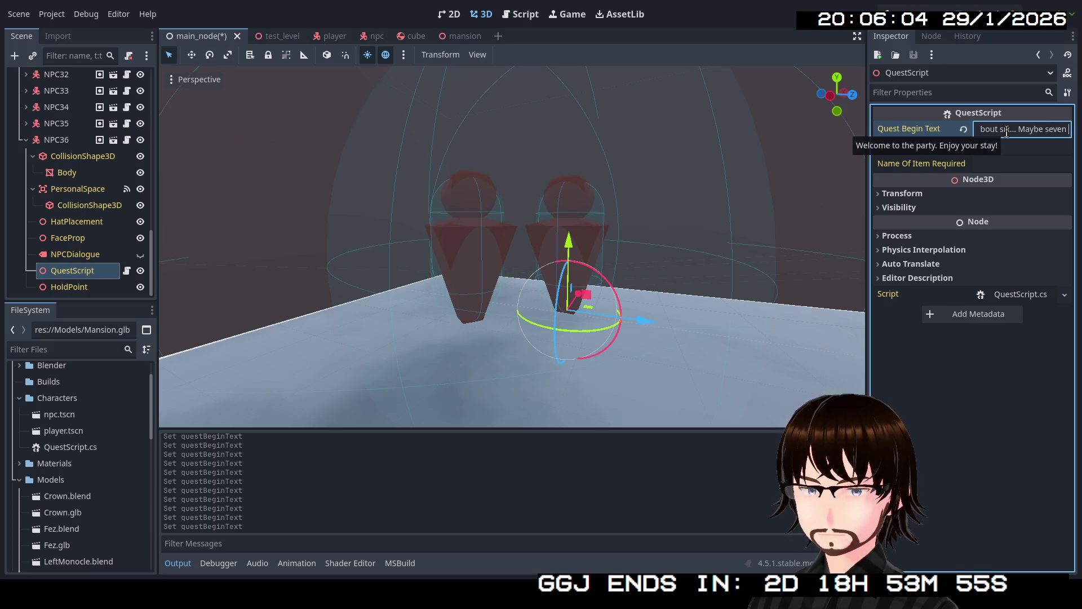
pyautogui.write('x')
pyautogui.write('d.')
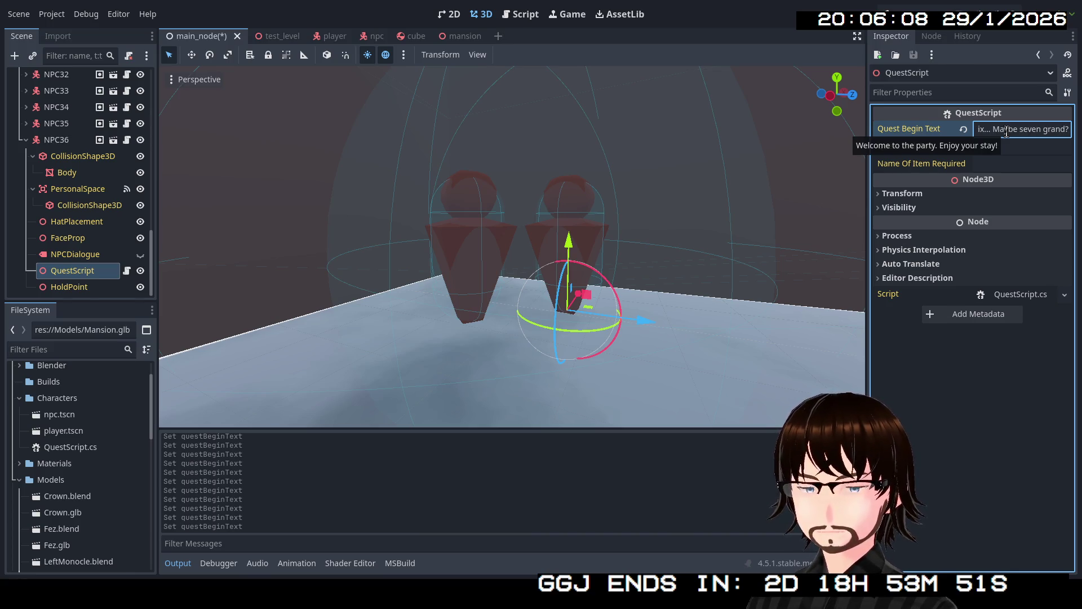
pyautogui.click(25, 141)
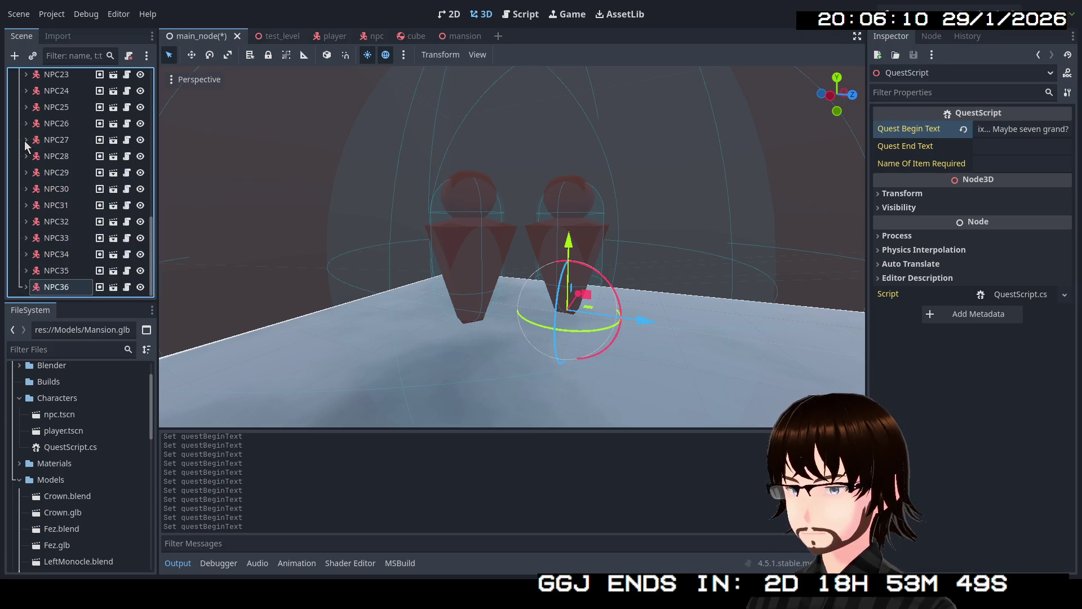
# - Pull the editor camera back, then save the scene and run the game with F5
pyautogui.press('s')
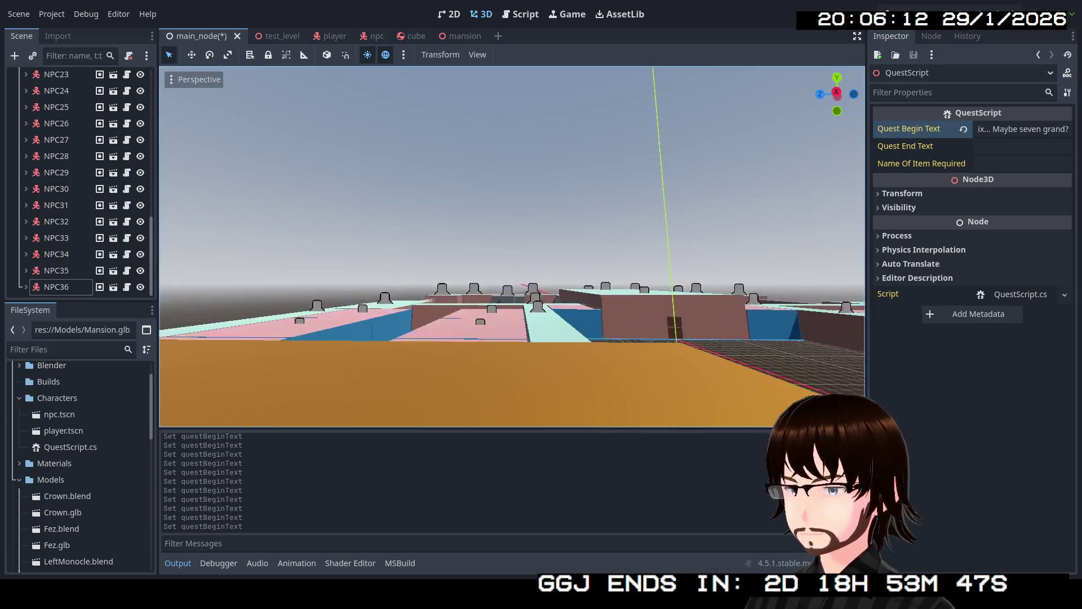
pyautogui.scroll(5, 76, 244)
pyautogui.scroll(5, 89, 239)
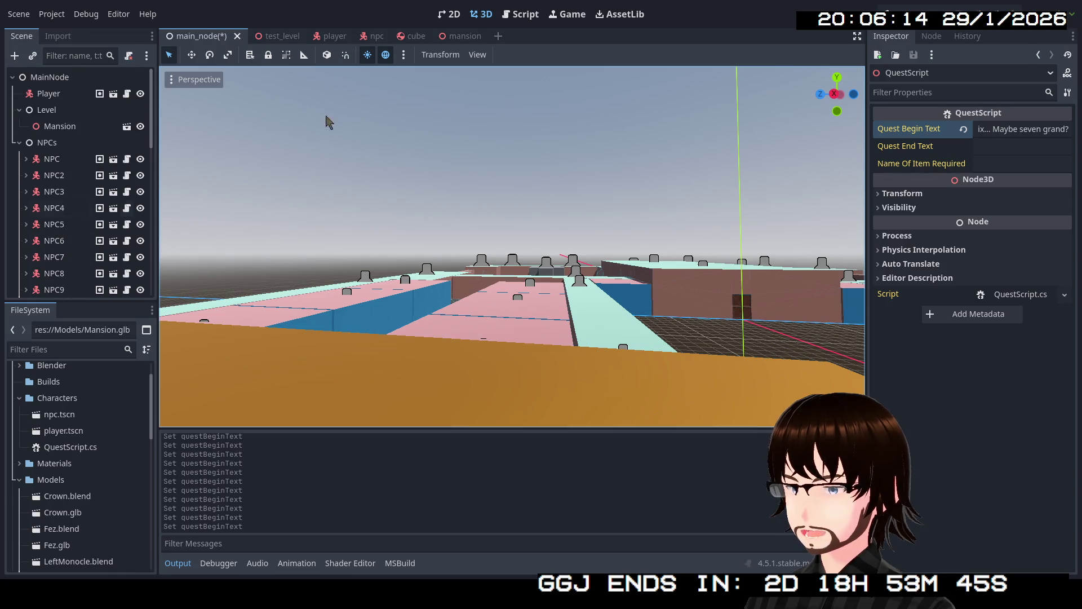
pyautogui.press('F5')
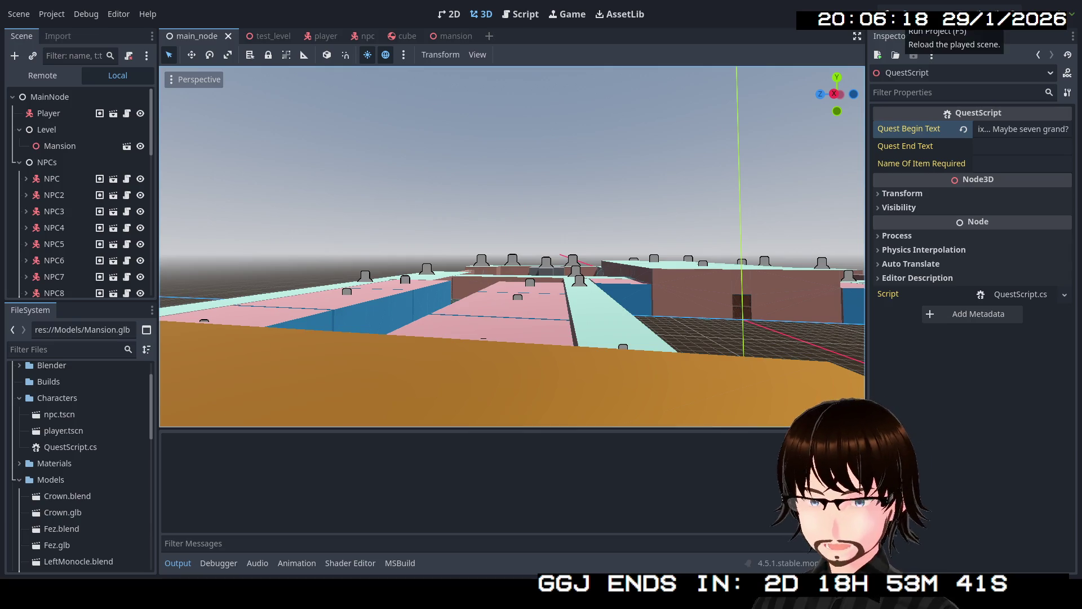
# - Walk to the purple NPC, the pair of NPCs and the green NPC to read their overhead lines
pyautogui.press('w')
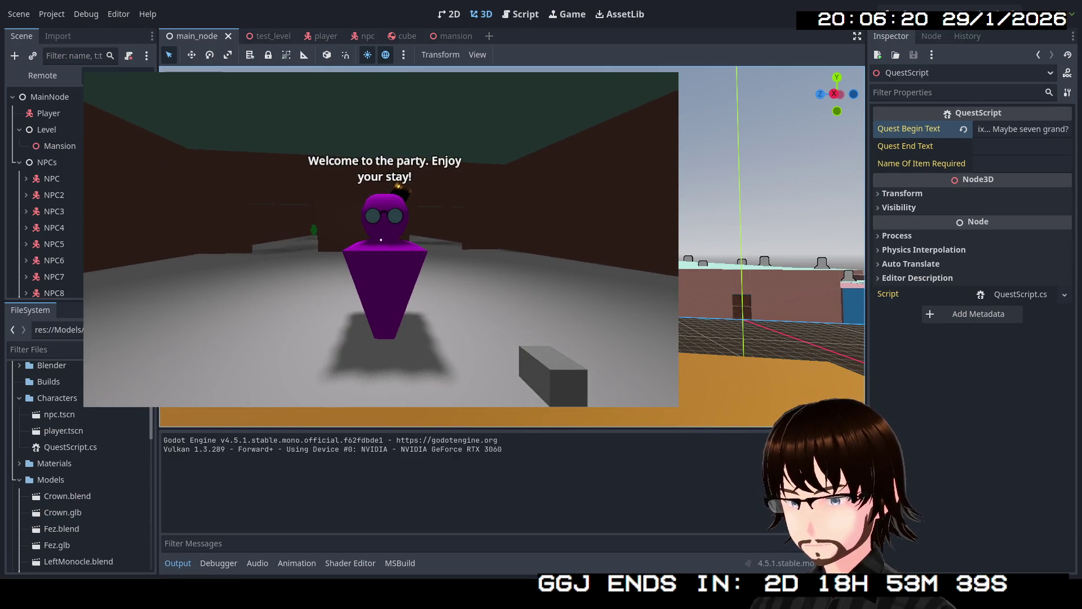
pyautogui.press('w')
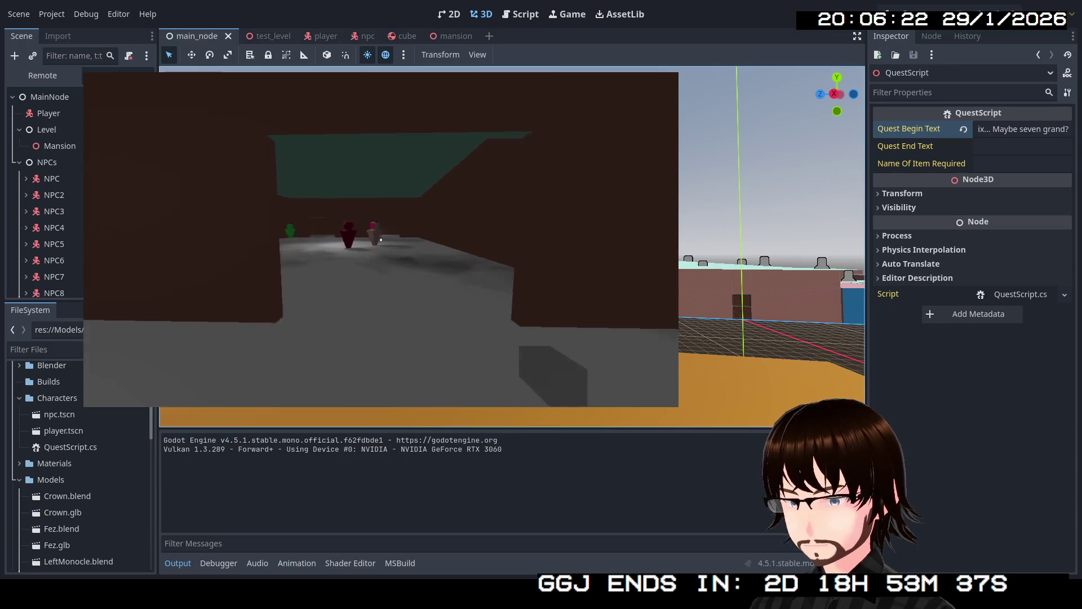
pyautogui.press('w')
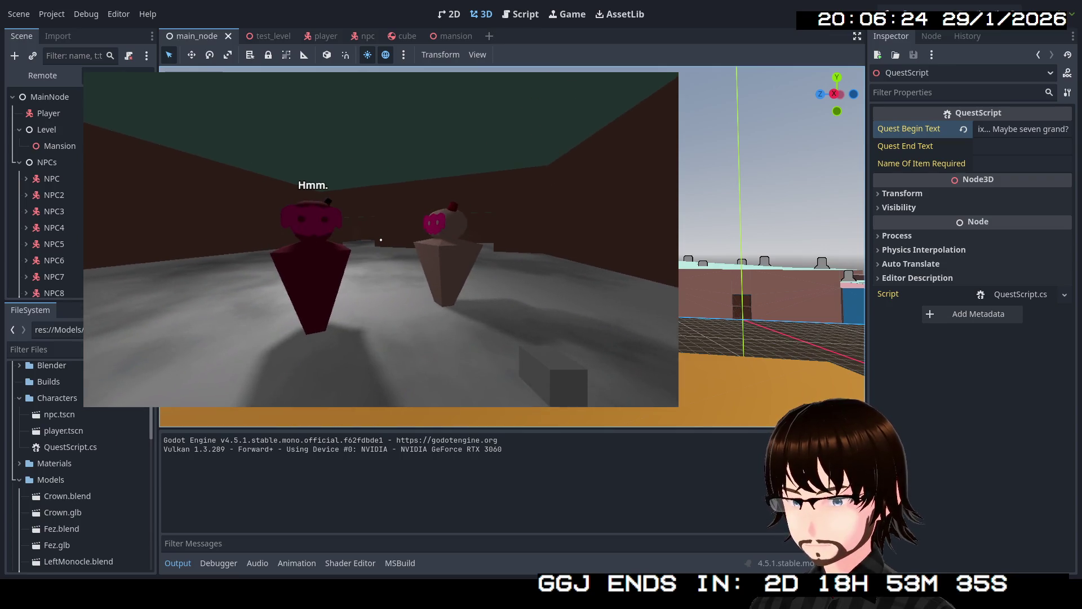
pyautogui.press('s')
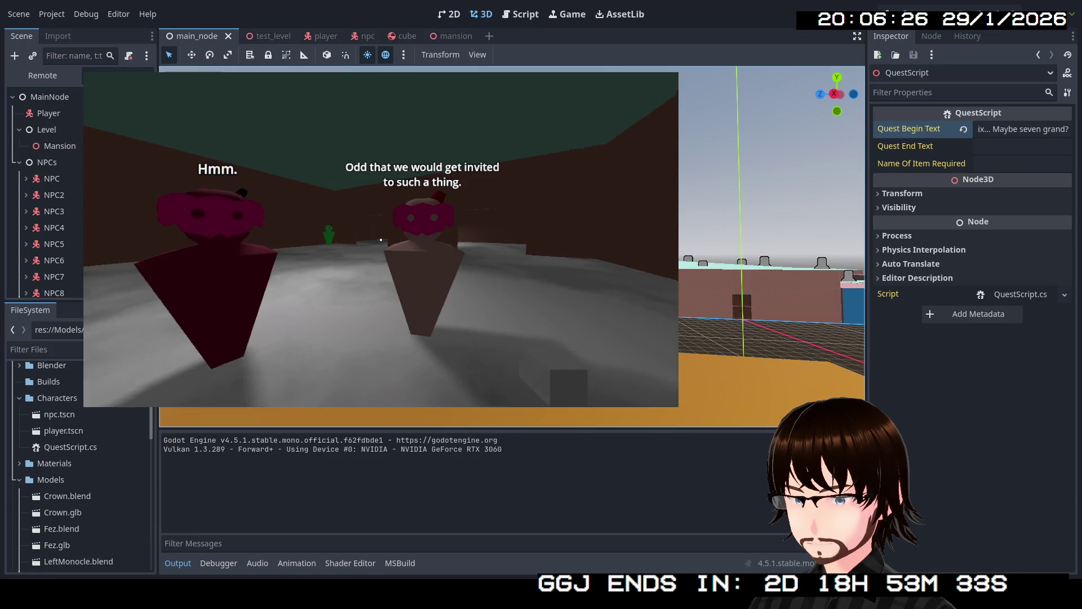
pyautogui.press('w')
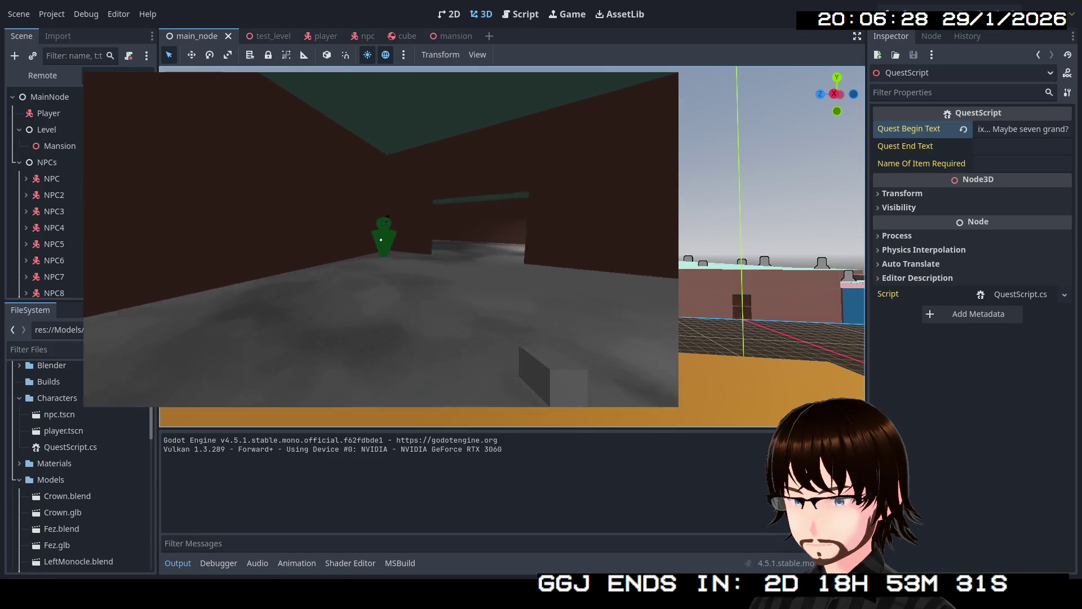
pyautogui.press('w')
pyautogui.press('w')
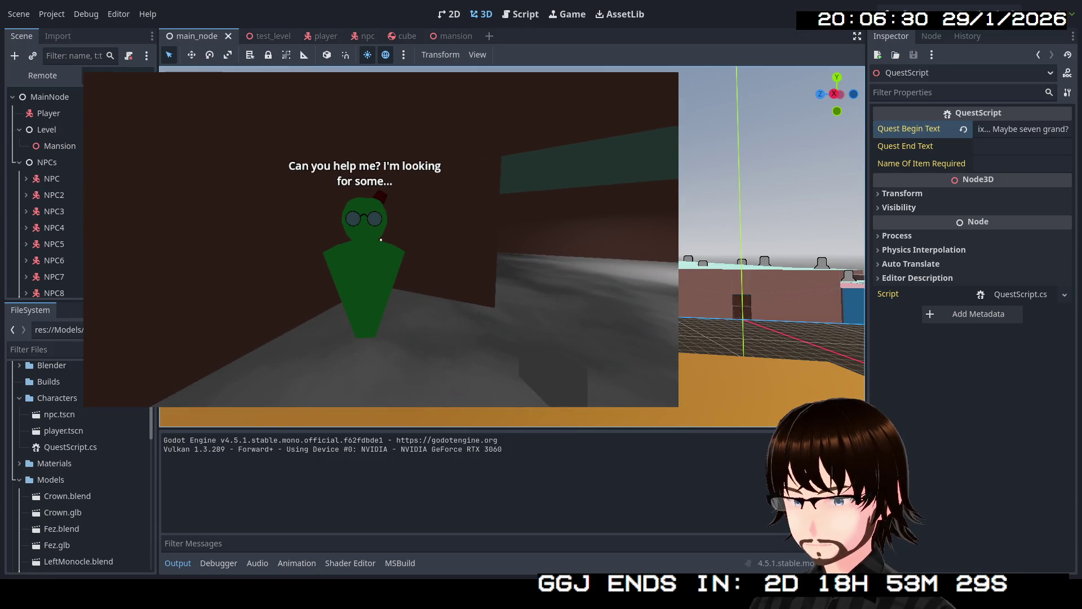
pyautogui.press('w')
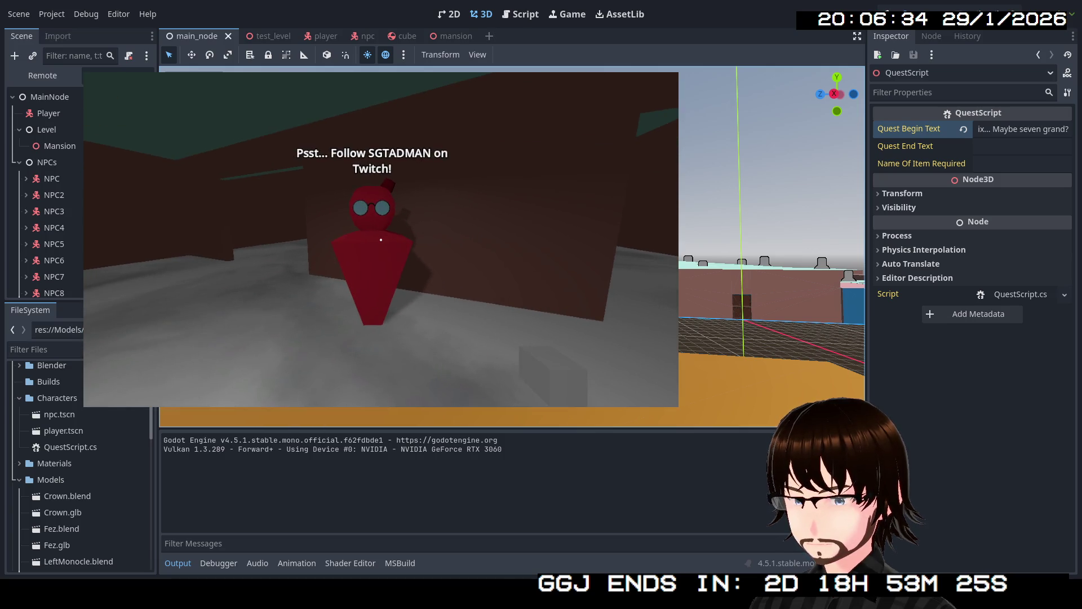
# - Walk the corridors to the green, dark, and blue and pink NPCs, reading the Japanese lines
pyautogui.press('w')
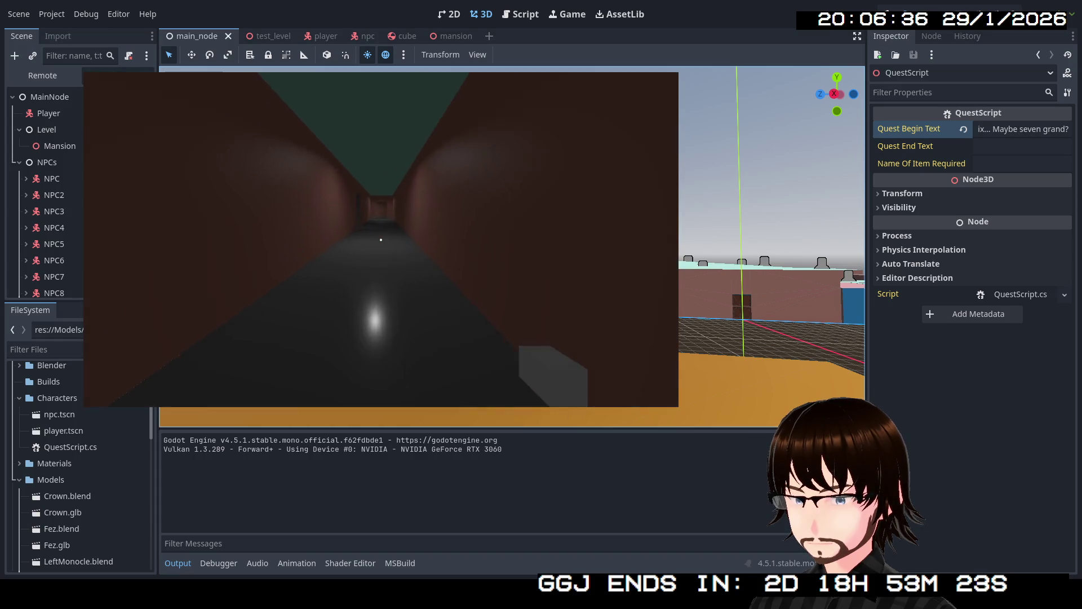
pyautogui.press('w')
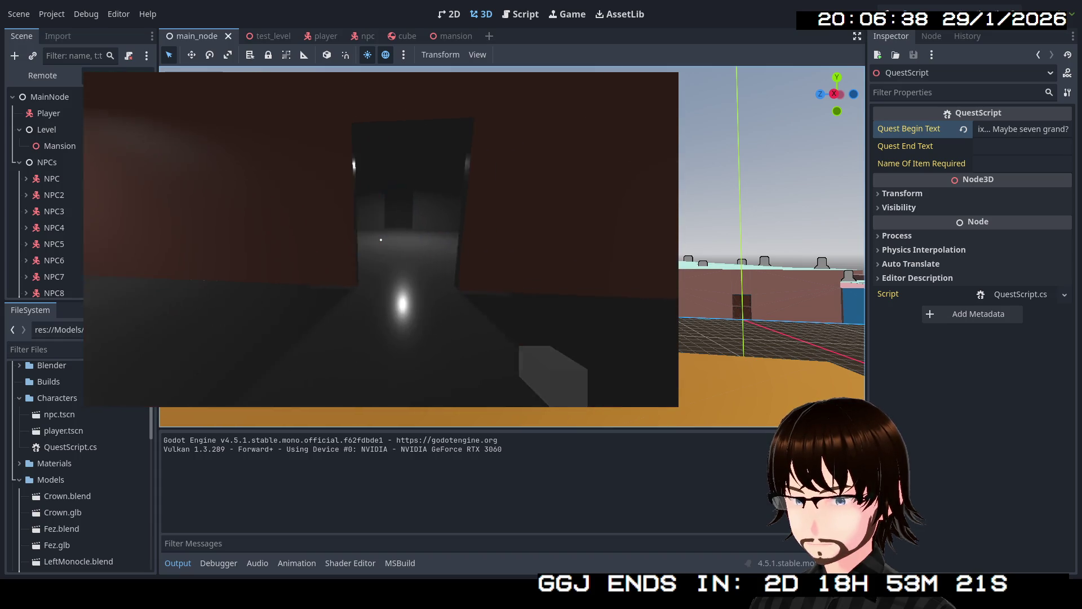
pyautogui.press('w')
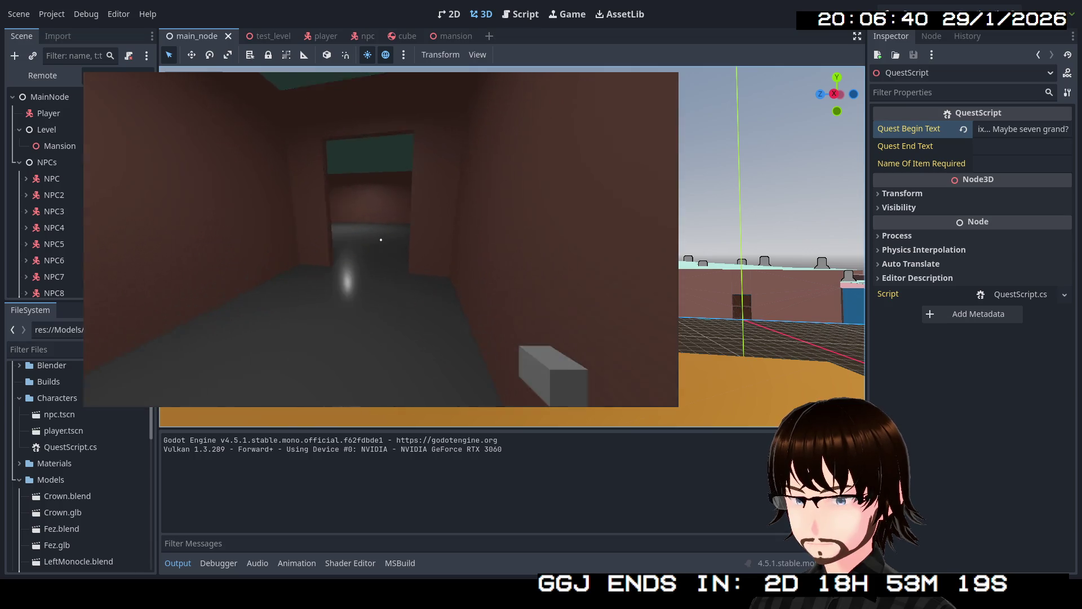
pyautogui.press('w')
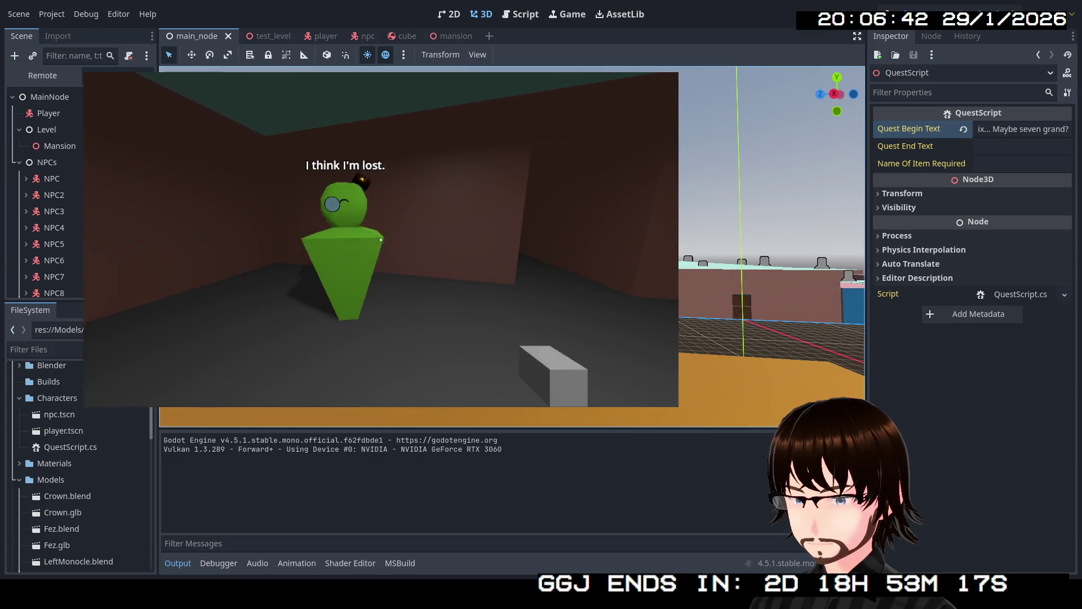
pyautogui.press('w')
pyautogui.press('s')
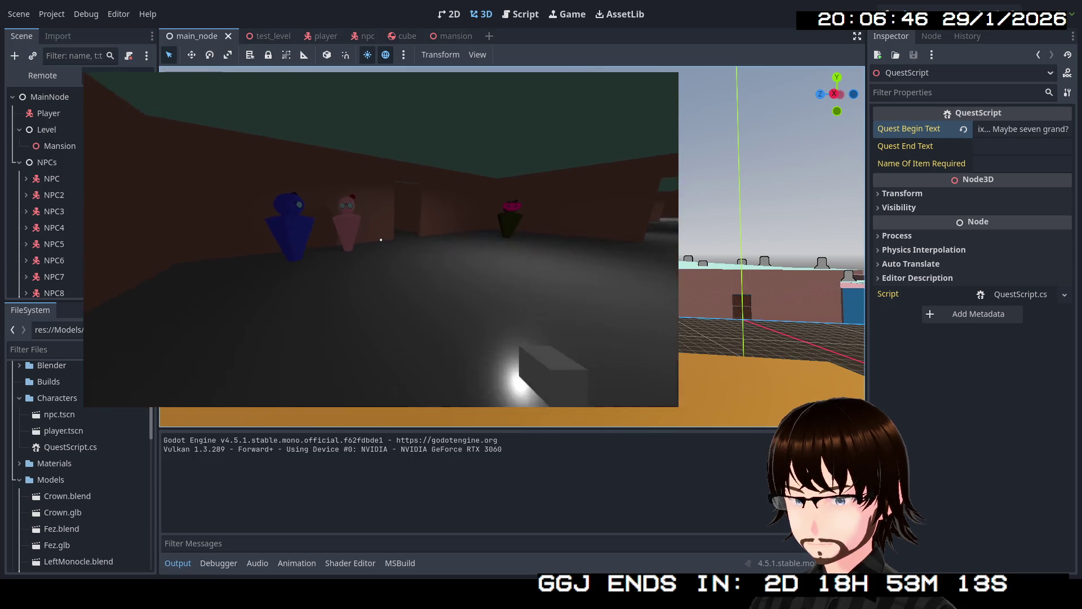
pyautogui.press('w')
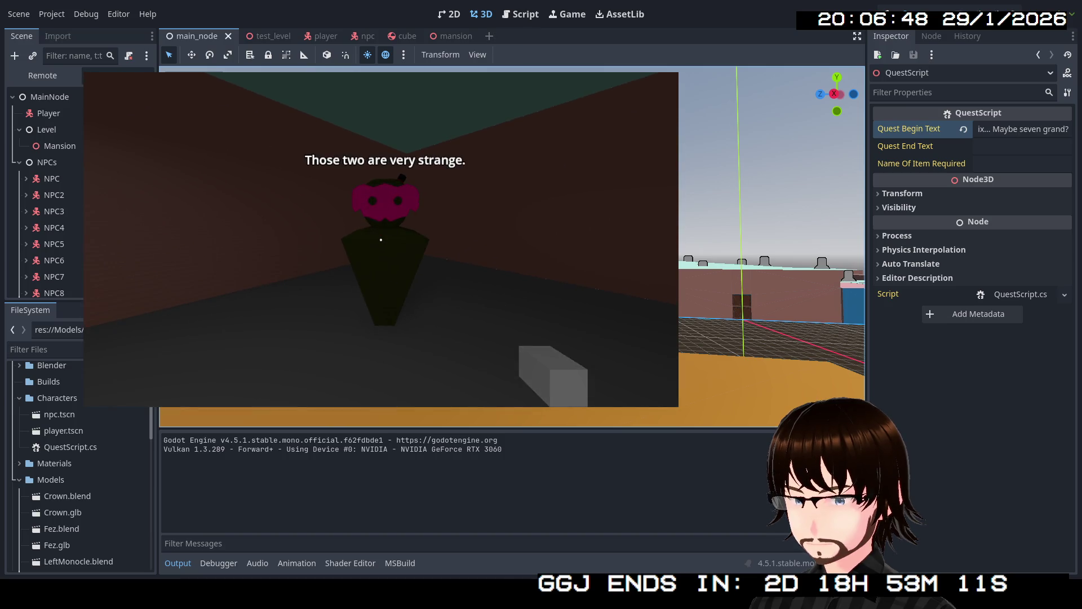
pyautogui.press('s')
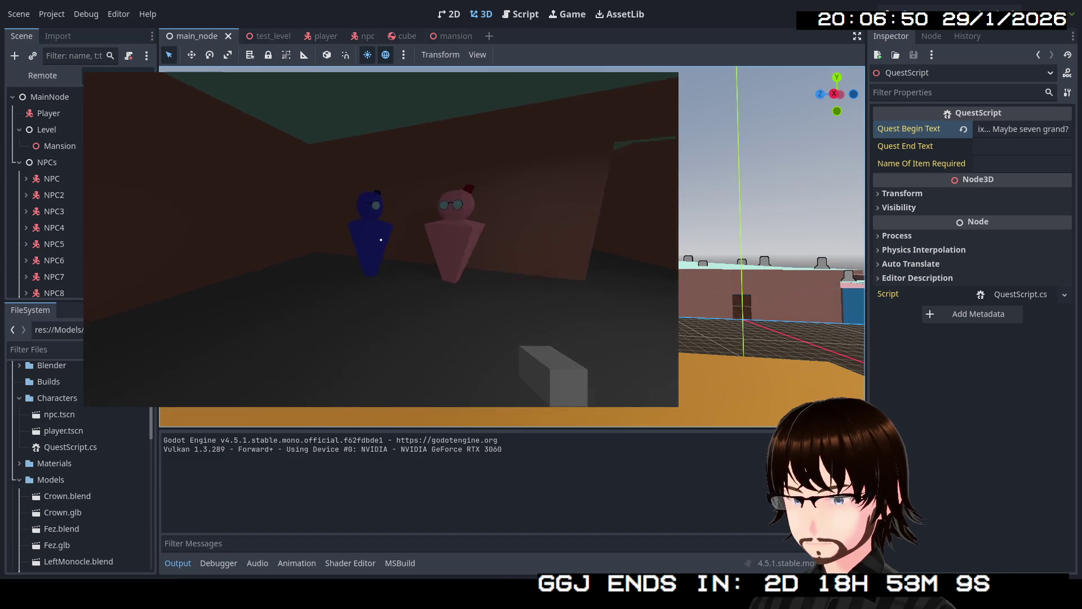
pyautogui.press('w')
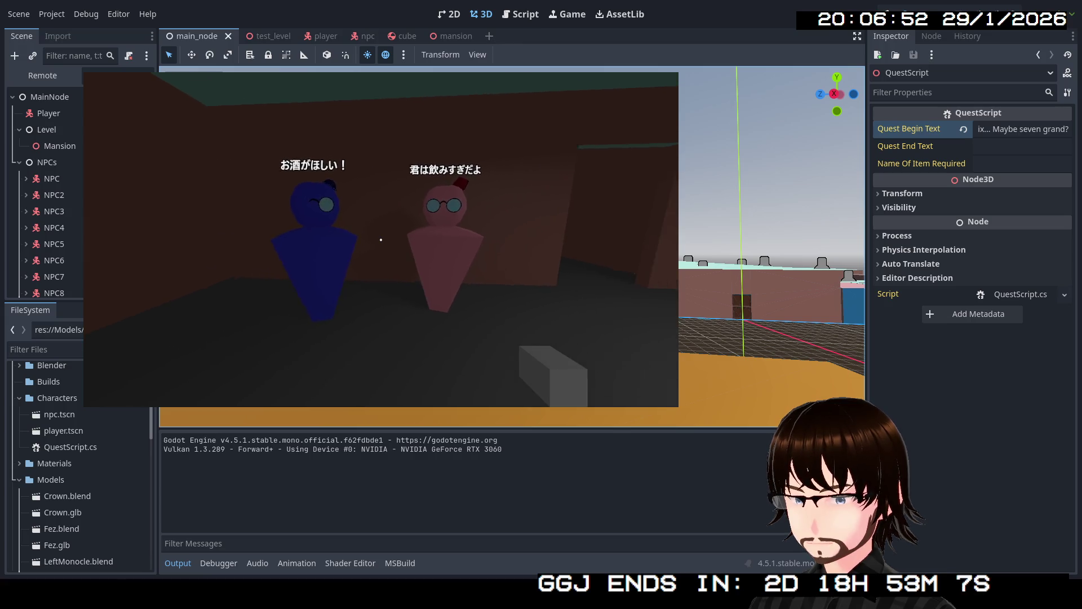
pyautogui.press('w')
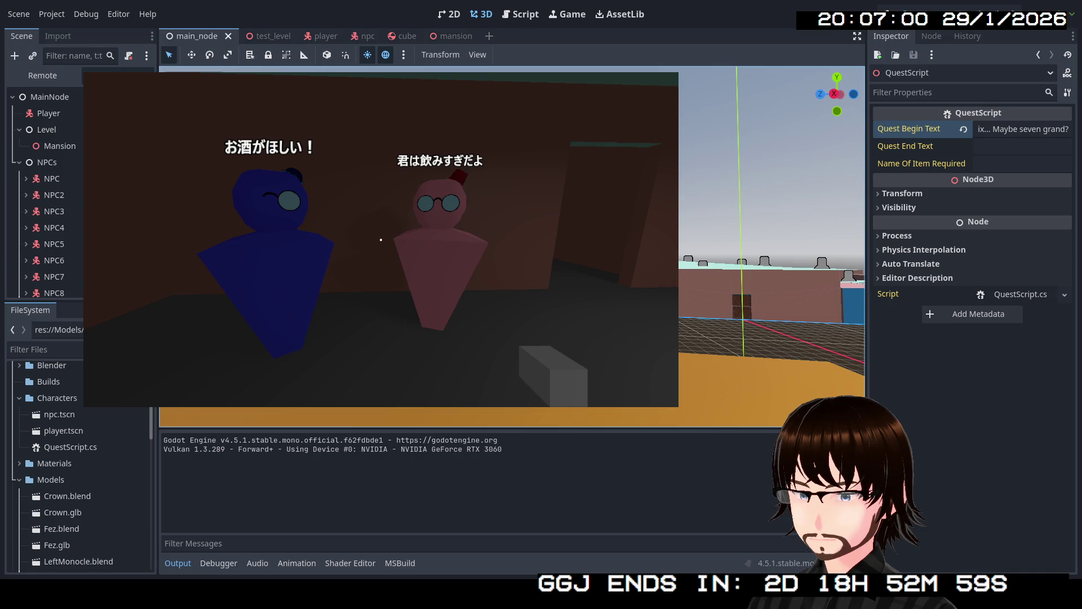
# - Recheck the blue and pink NPCs, then head down the corridor to the pink NPC's line
pyautogui.press('s')
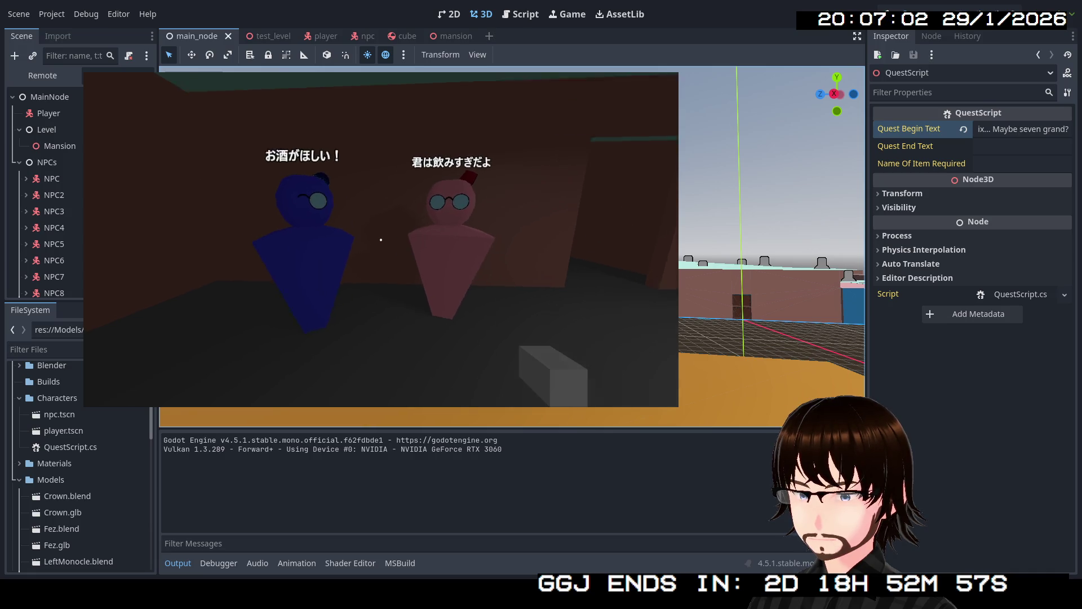
pyautogui.press('w')
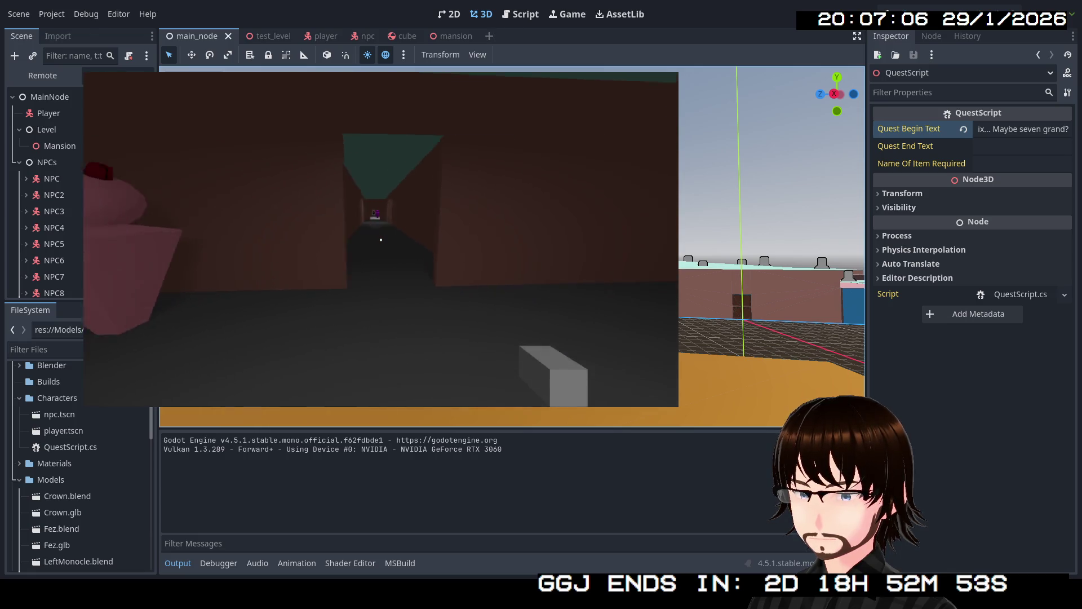
pyautogui.press('w')
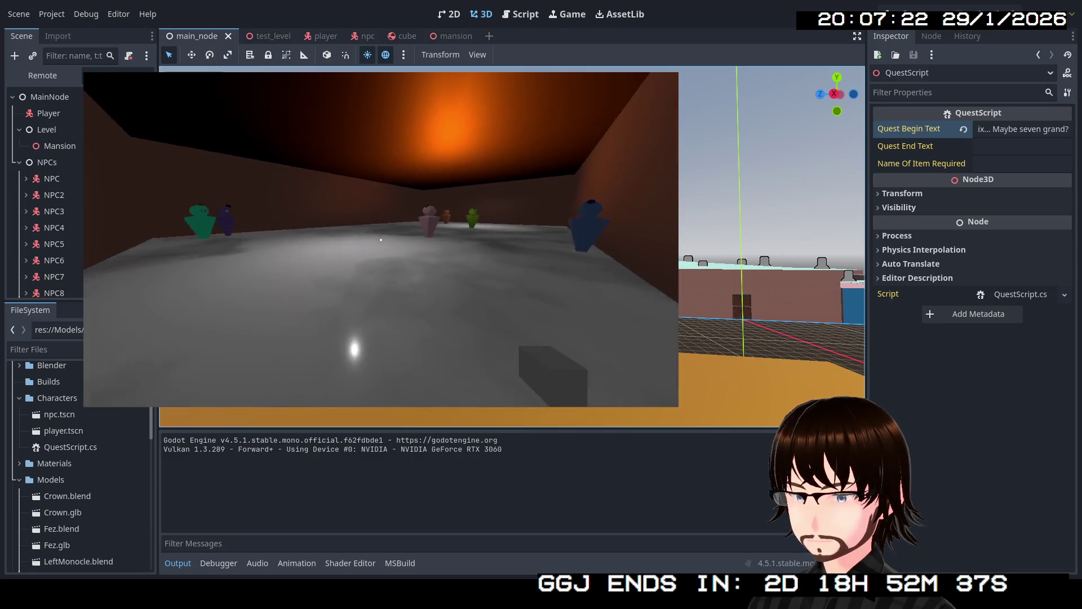
pyautogui.press('e')
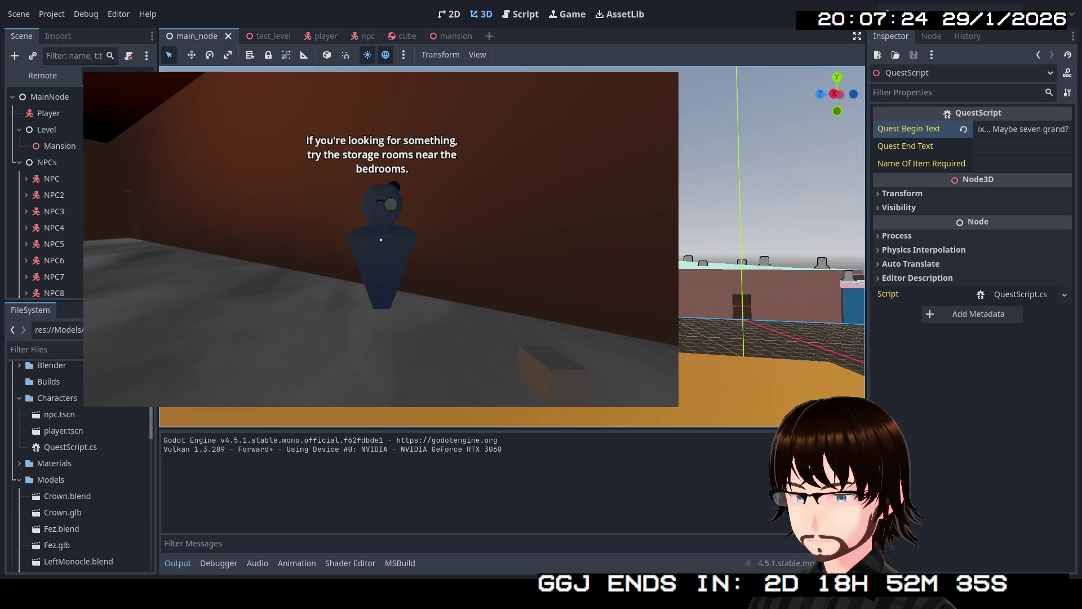
pyautogui.press('w')
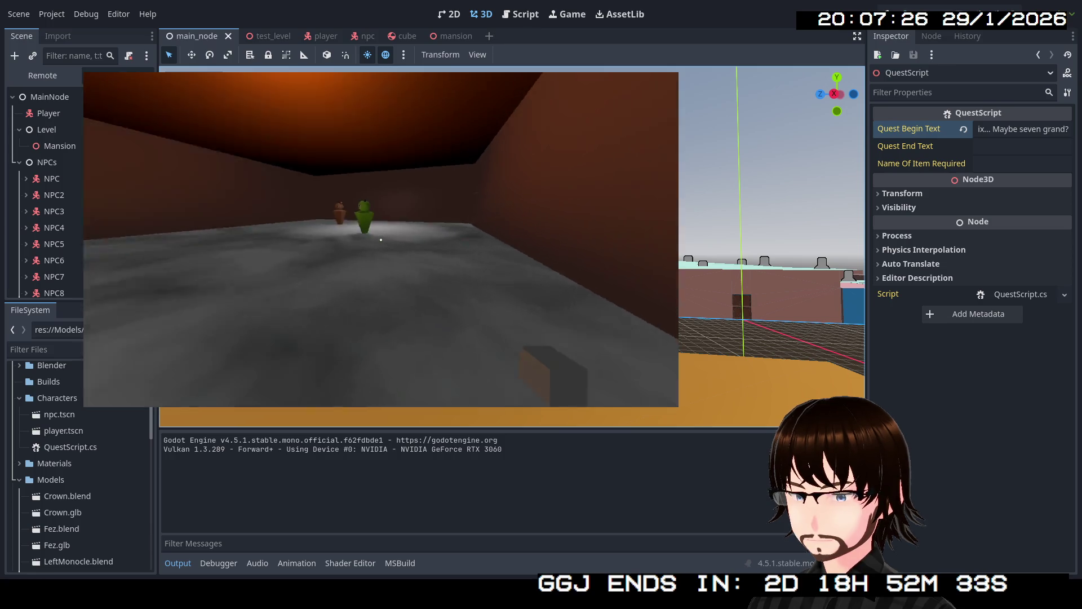
pyautogui.press('e')
pyautogui.press('s')
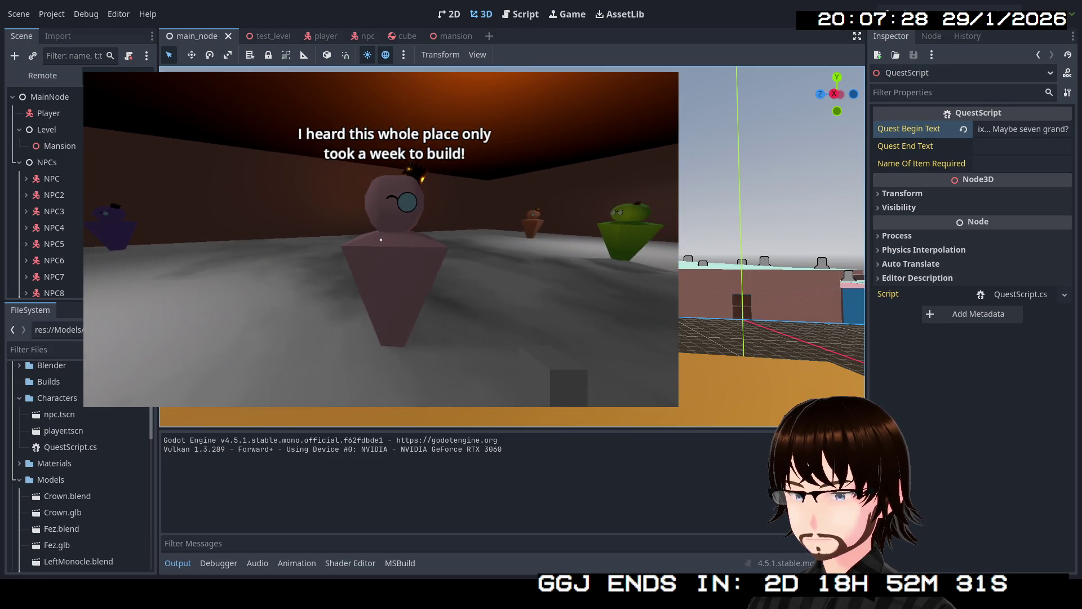
# - Visit the green, purple and brown NPCs to read their lines, then continue down the corridor
pyautogui.press('w')
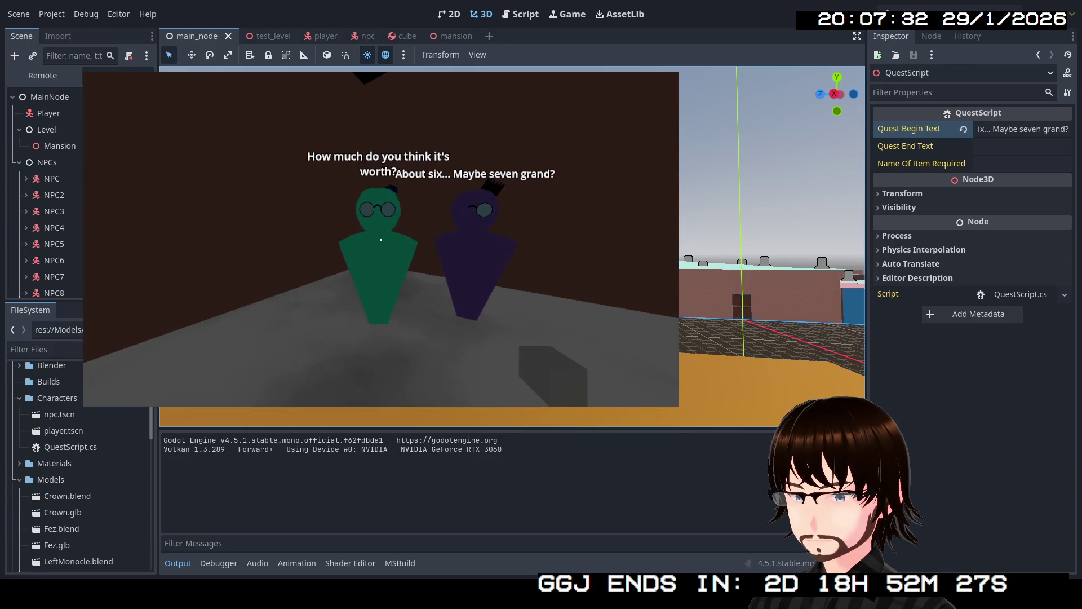
pyautogui.press('a')
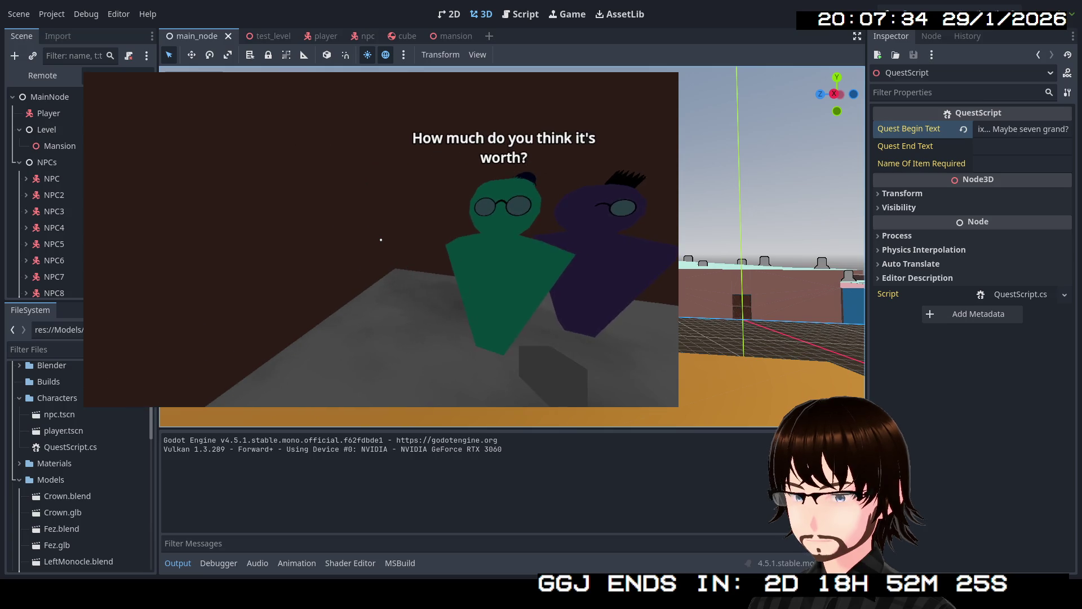
pyautogui.press('d')
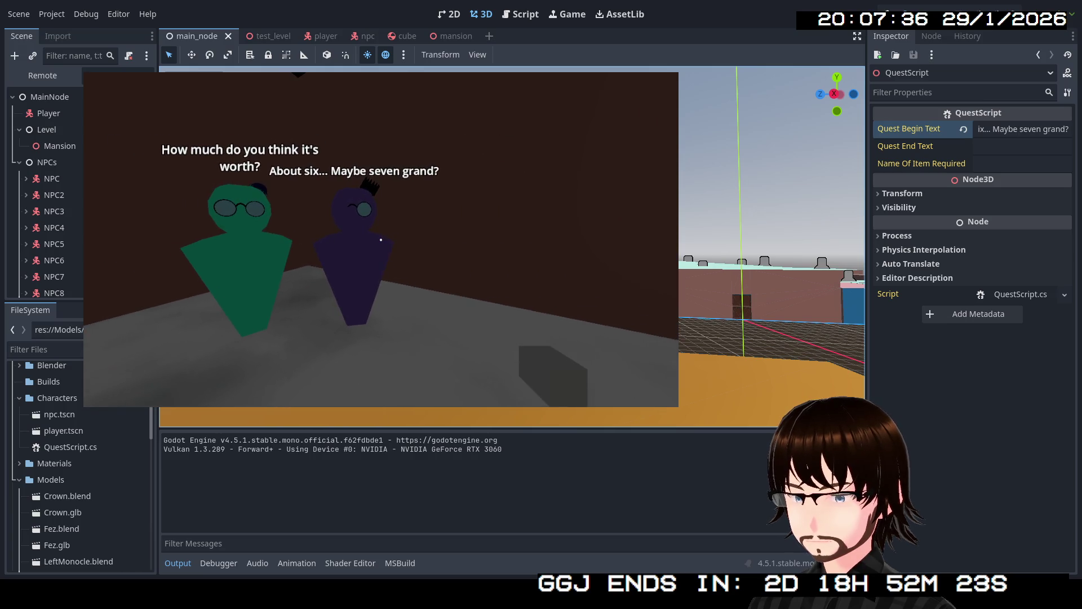
pyautogui.press('s')
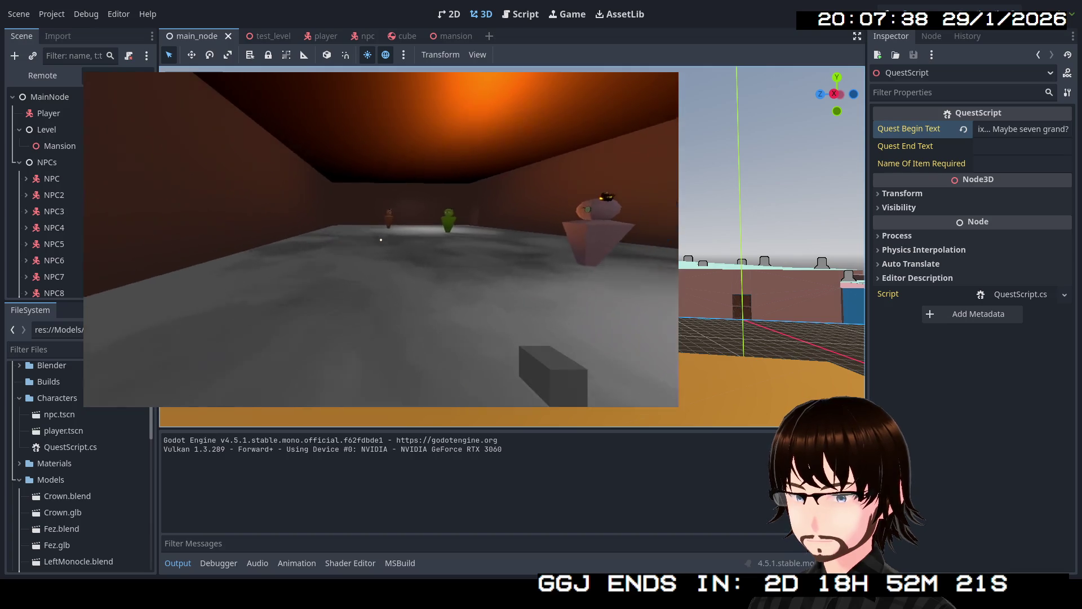
pyautogui.press('w')
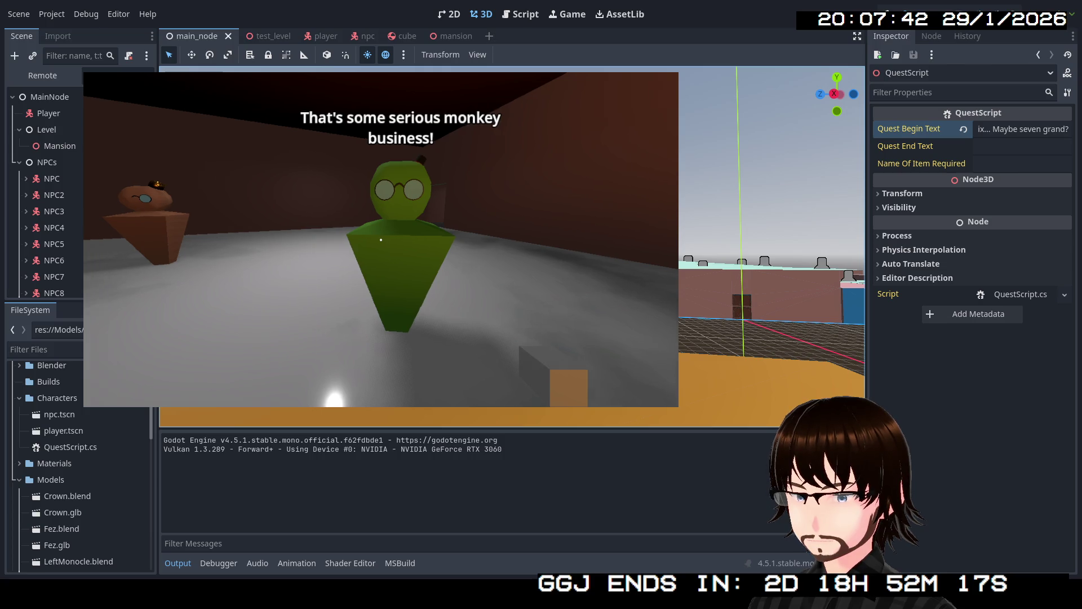
pyautogui.press('w')
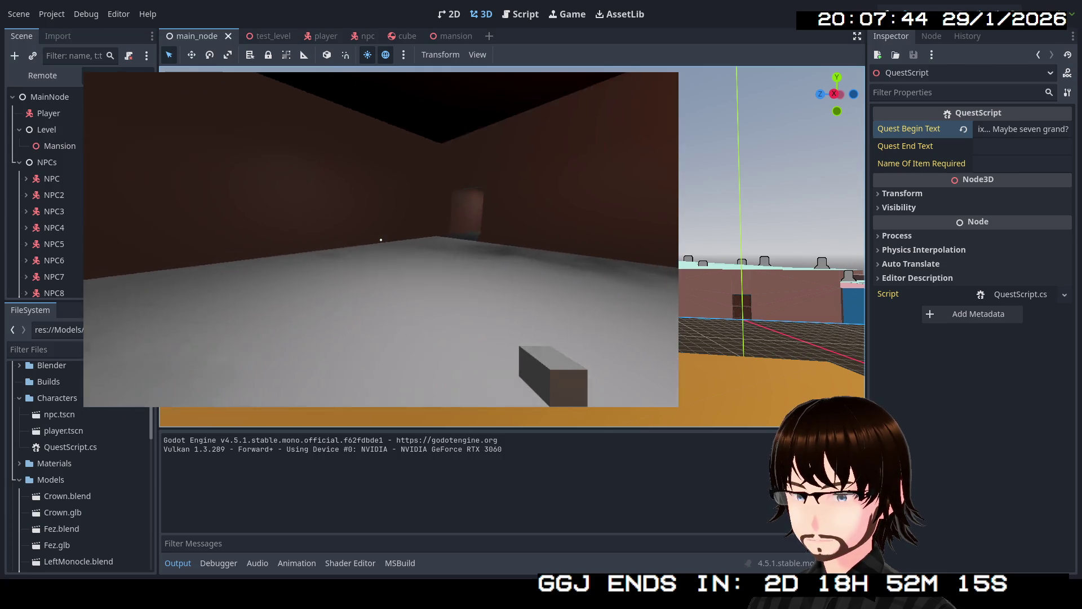
pyautogui.press('w')
pyautogui.press('w')
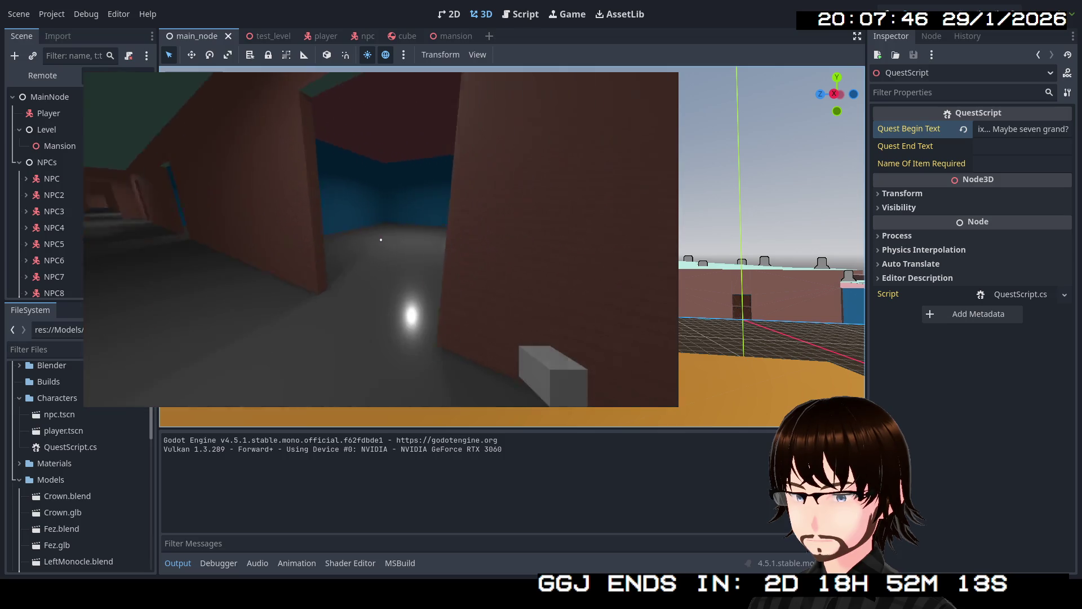
pyautogui.press('w')
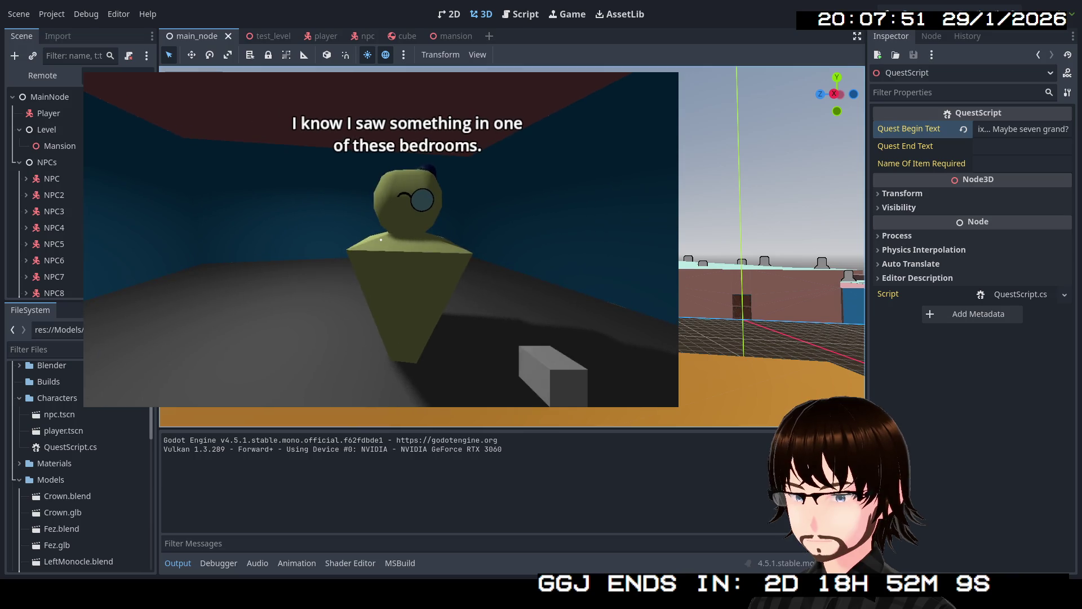
# - Leave the yellow NPC, walk the long corridor and pass through the lit room of NPCs
pyautogui.press('w')
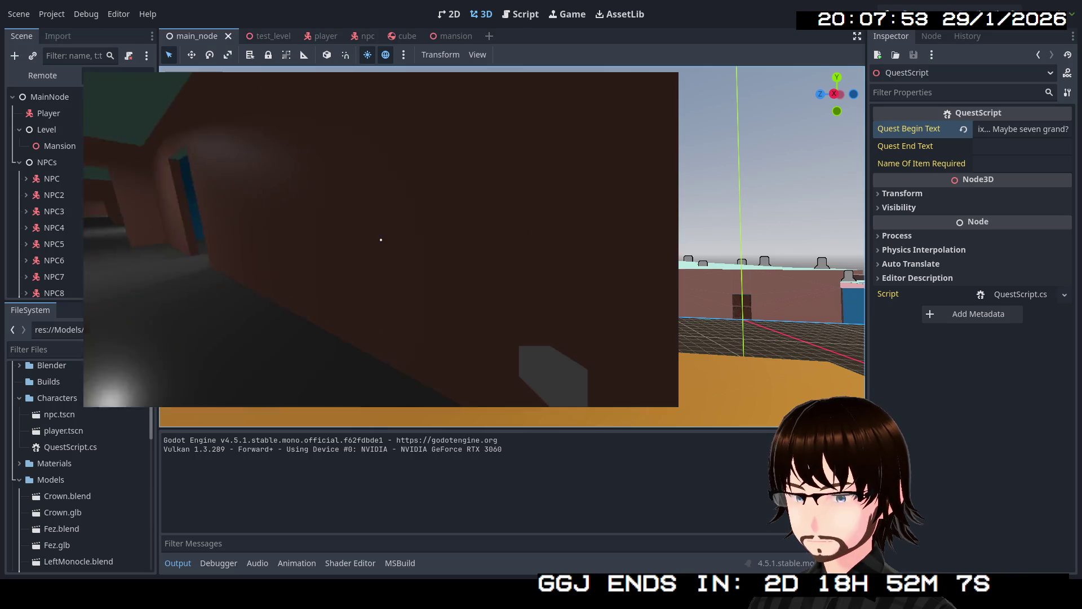
pyautogui.press('w')
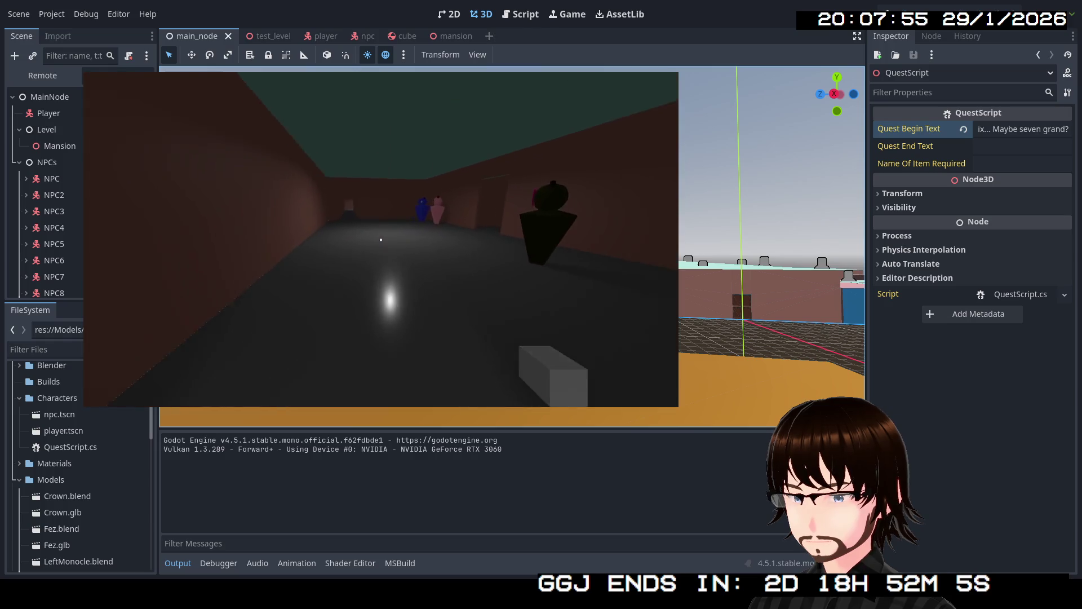
pyautogui.press('w')
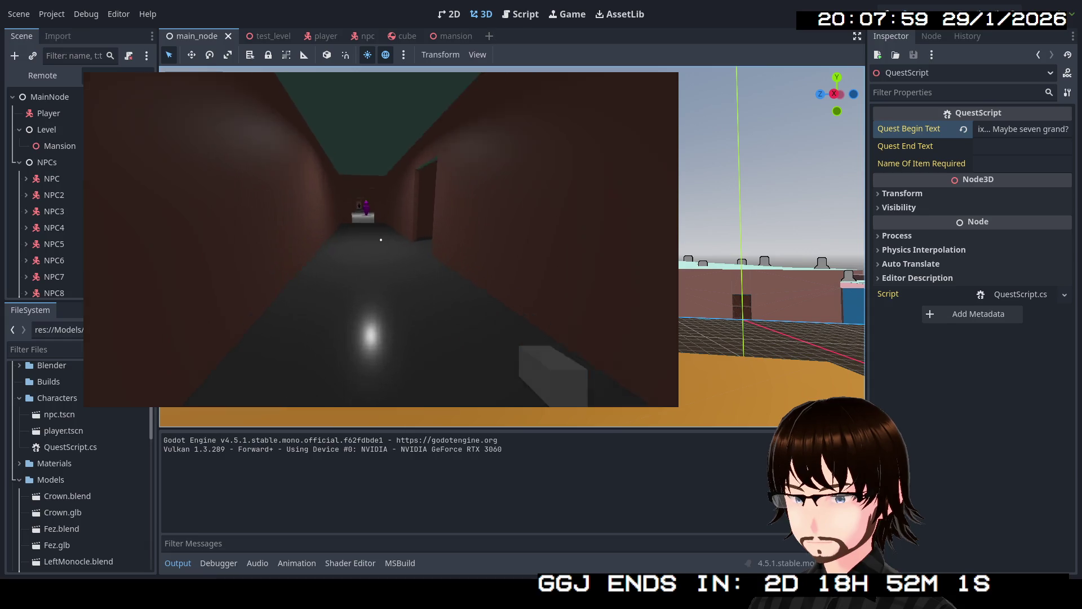
pyautogui.press('w')
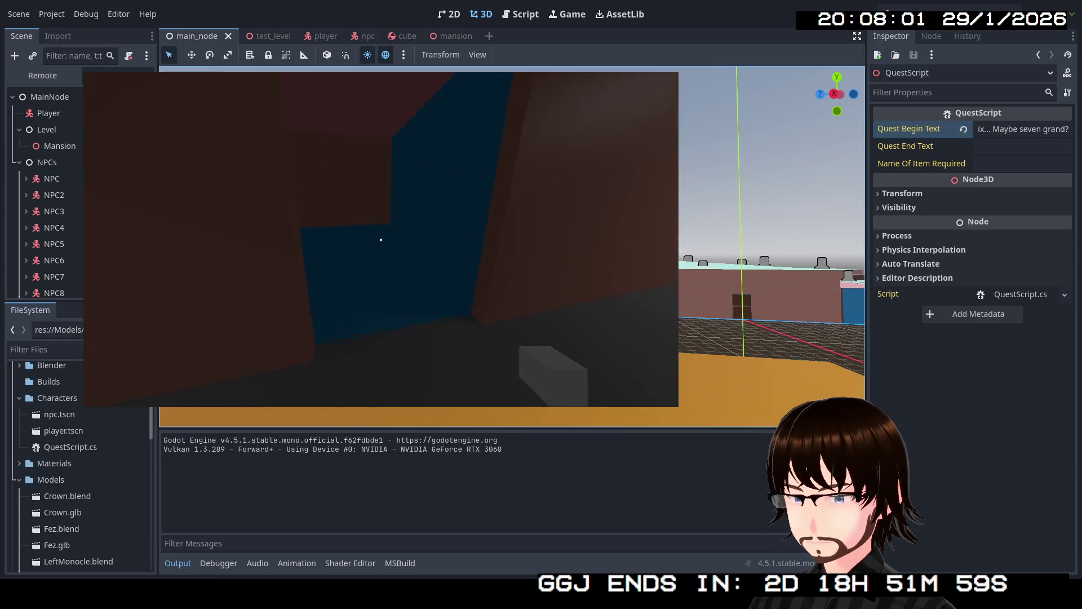
pyautogui.press('w')
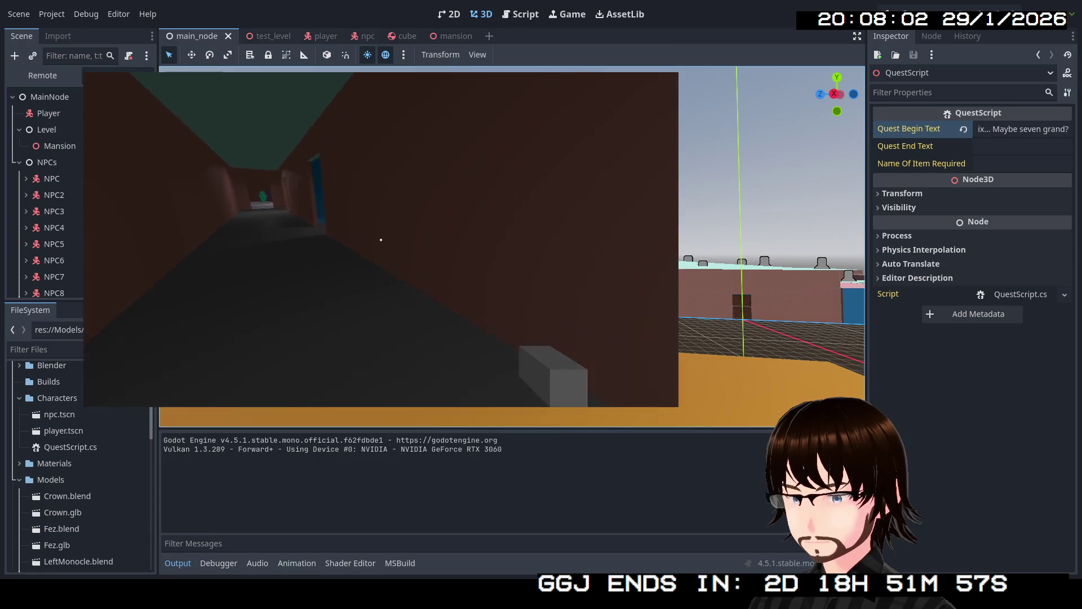
pyautogui.press('w')
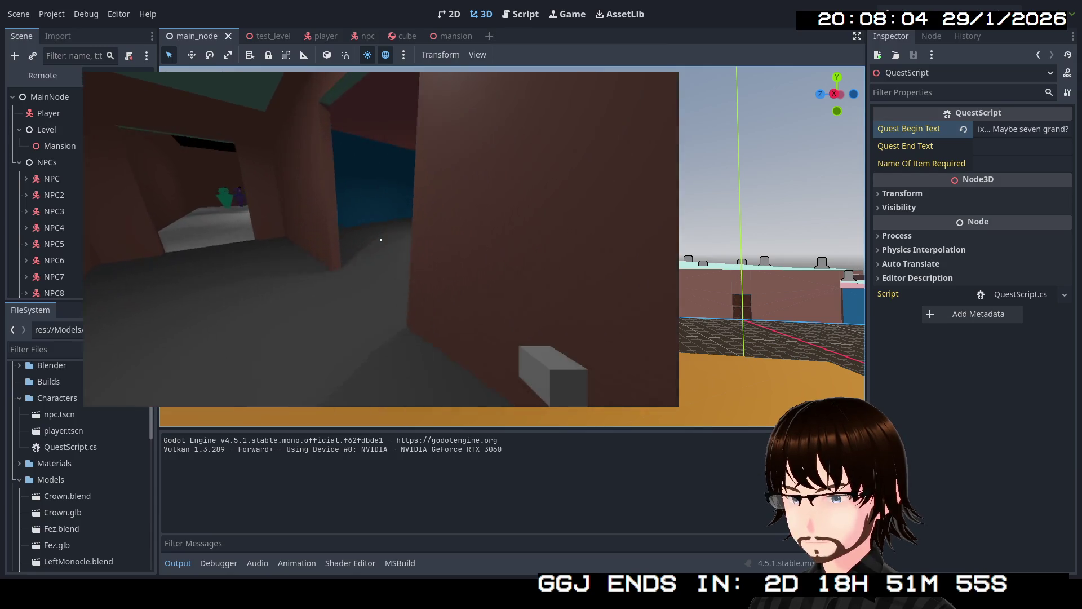
pyautogui.press('w')
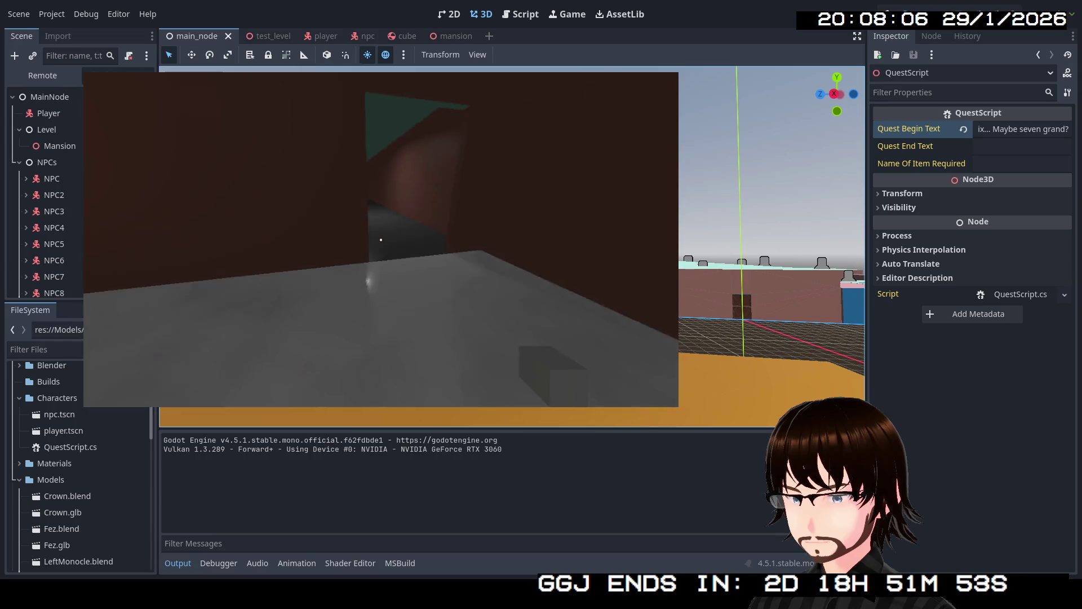
pyautogui.press('w')
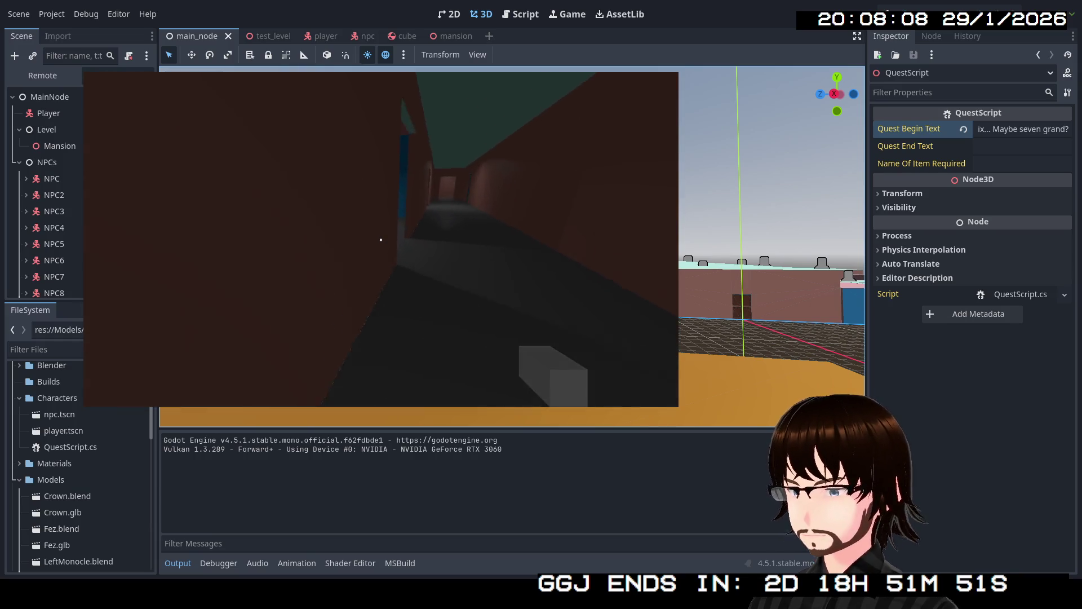
pyautogui.press('w')
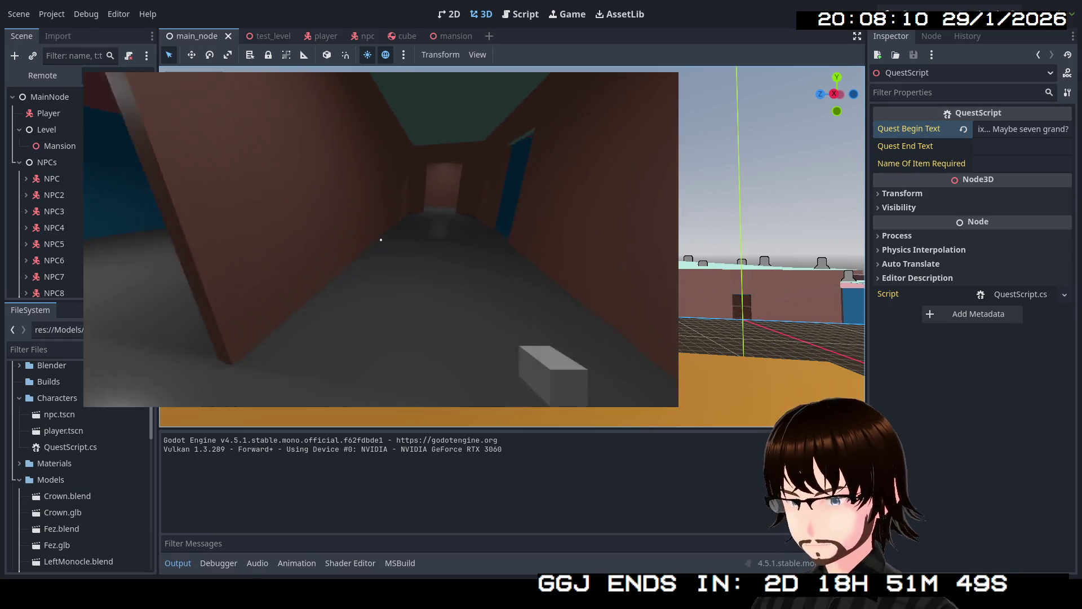
# - Hear the purple NPC's line, then walk the brick corridor to the NPC at its end
pyautogui.press('w')
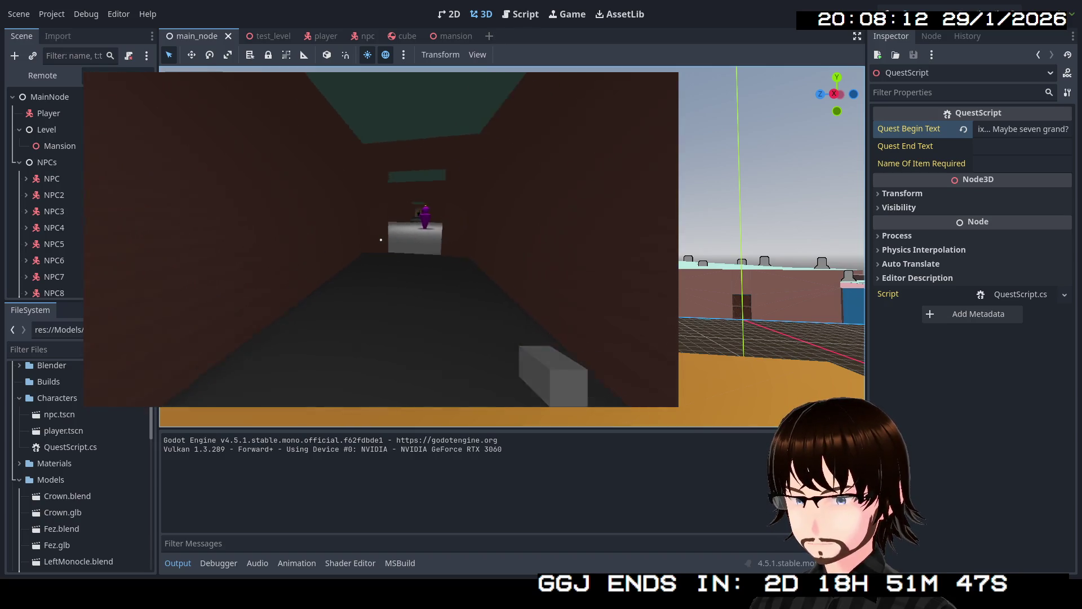
pyautogui.press('w')
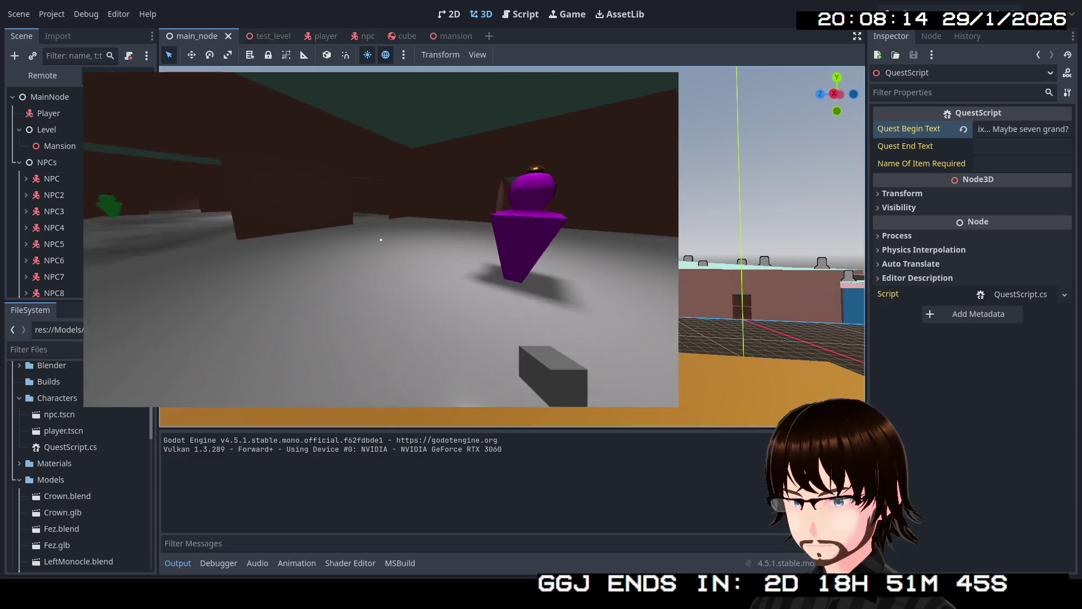
pyautogui.press('w')
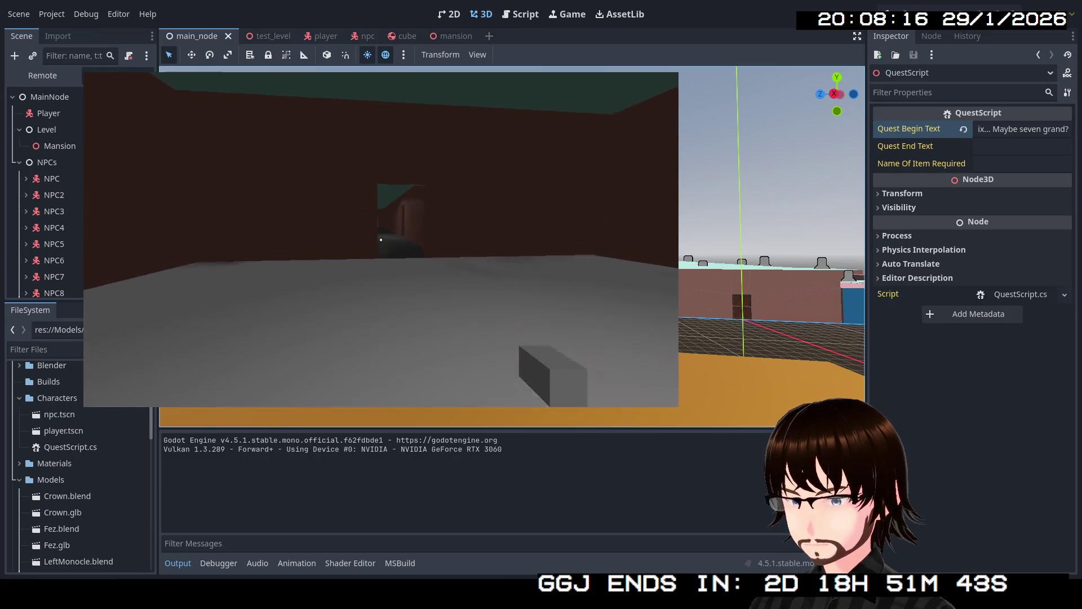
pyautogui.press('w')
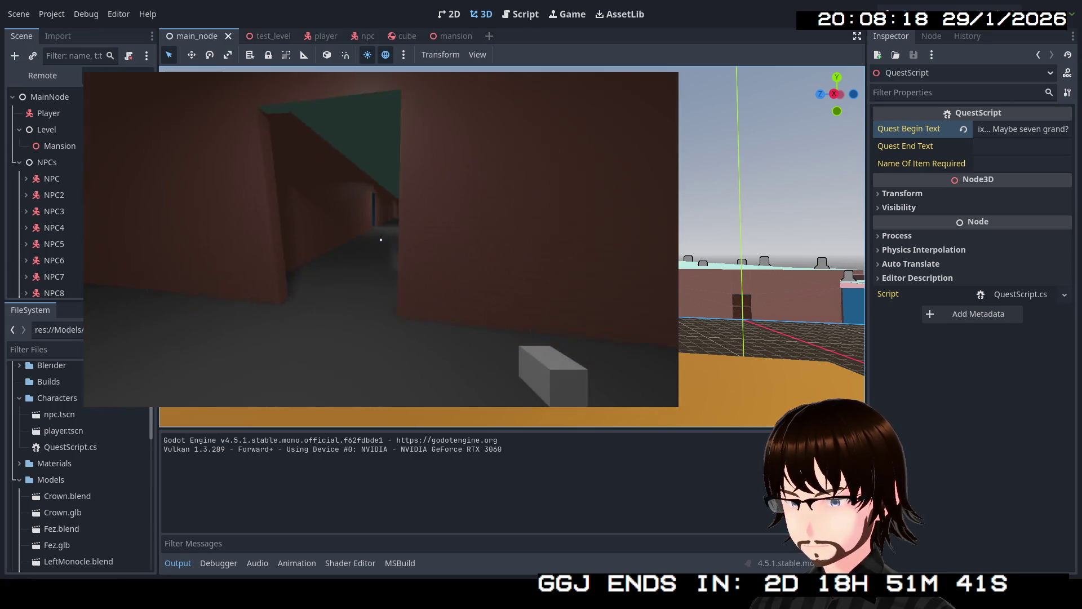
pyautogui.press('w')
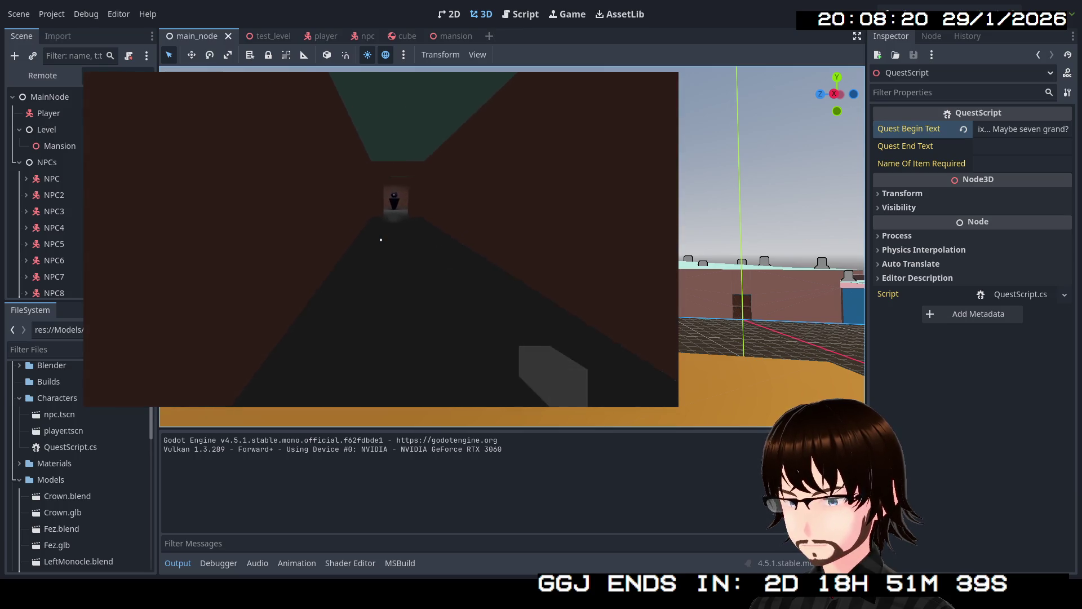
pyautogui.press('w')
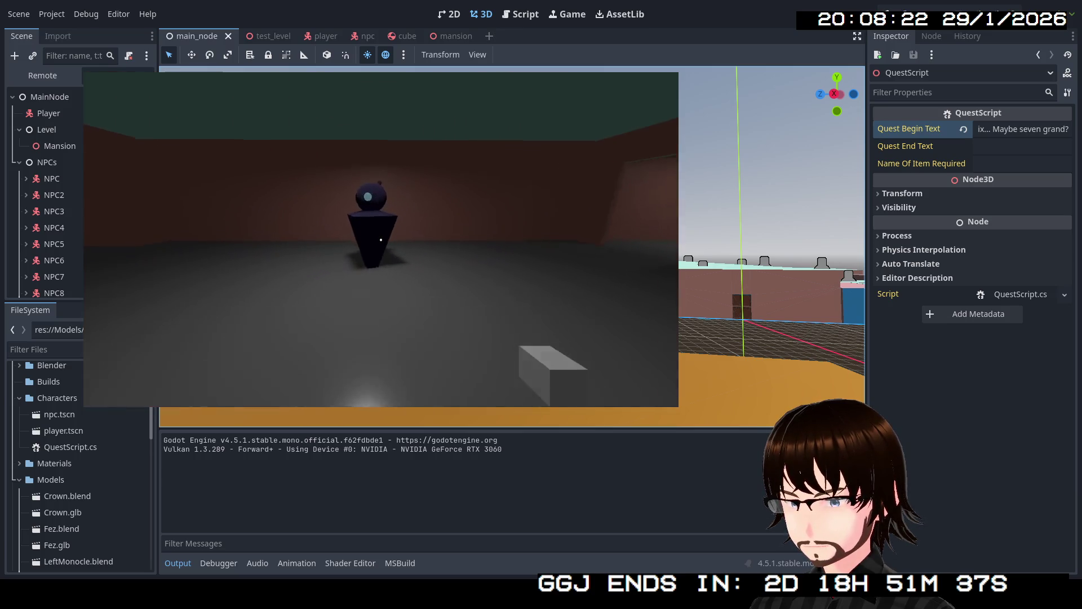
# - Enter the side room and read the two talking NPCs' lines, then back into the corridor
pyautogui.press('s')
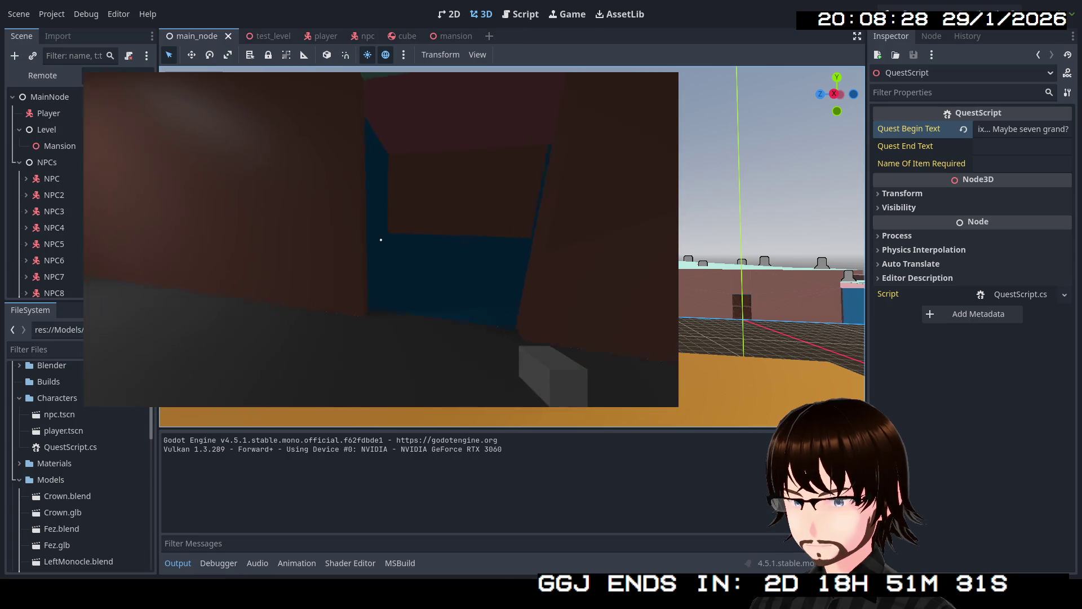
pyautogui.press('w')
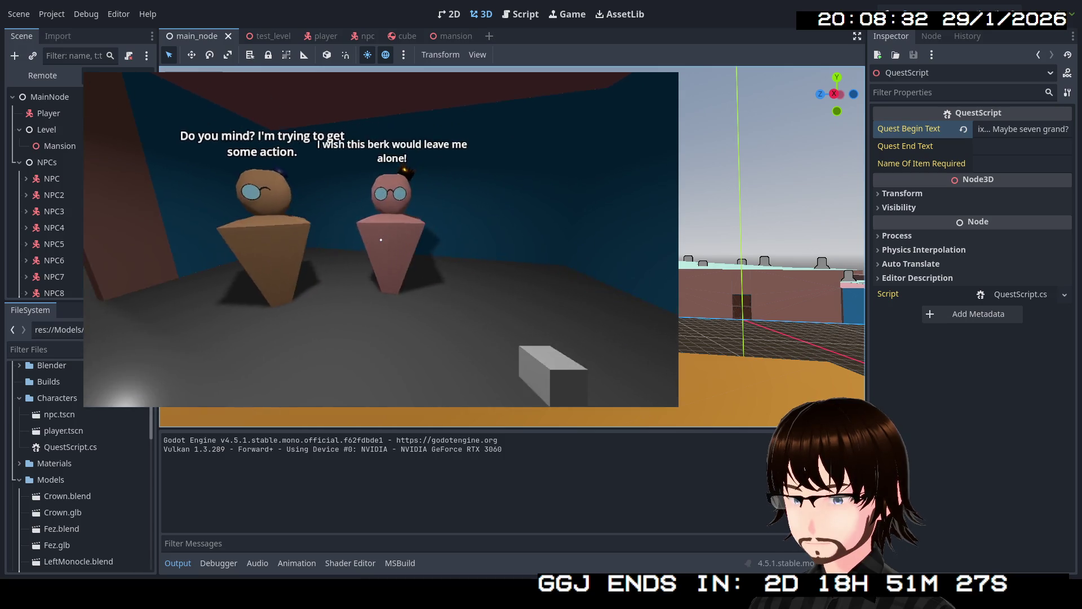
pyautogui.press('w')
pyautogui.press('d')
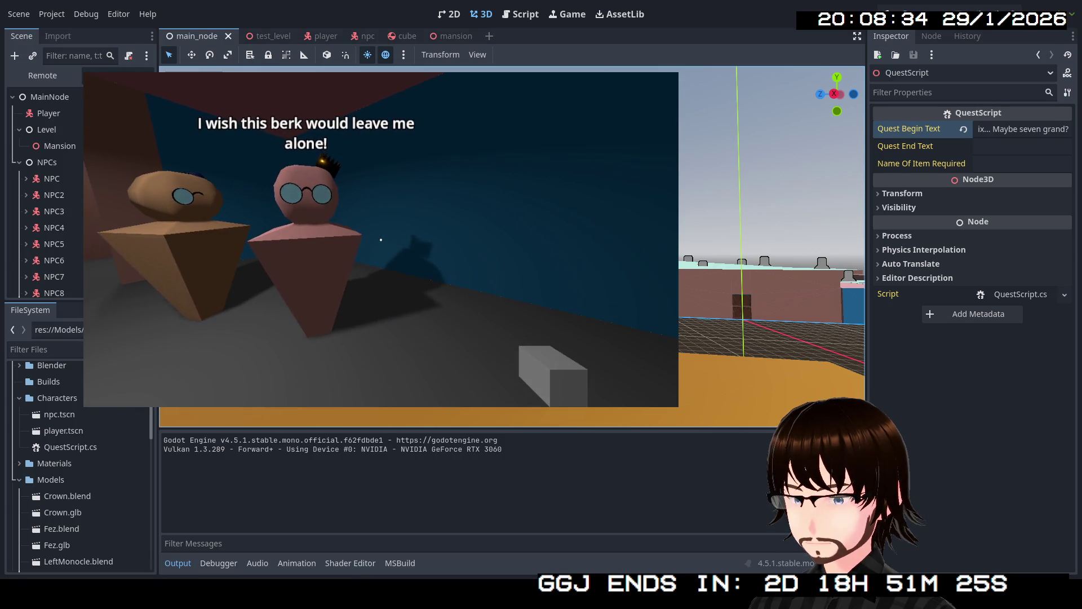
pyautogui.press('a')
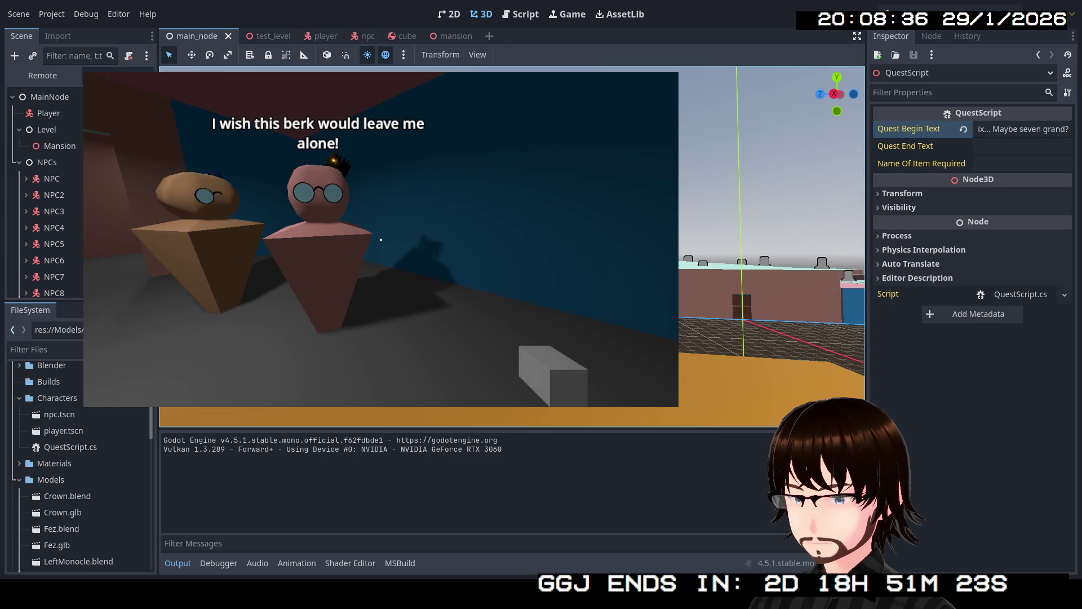
pyautogui.press('s')
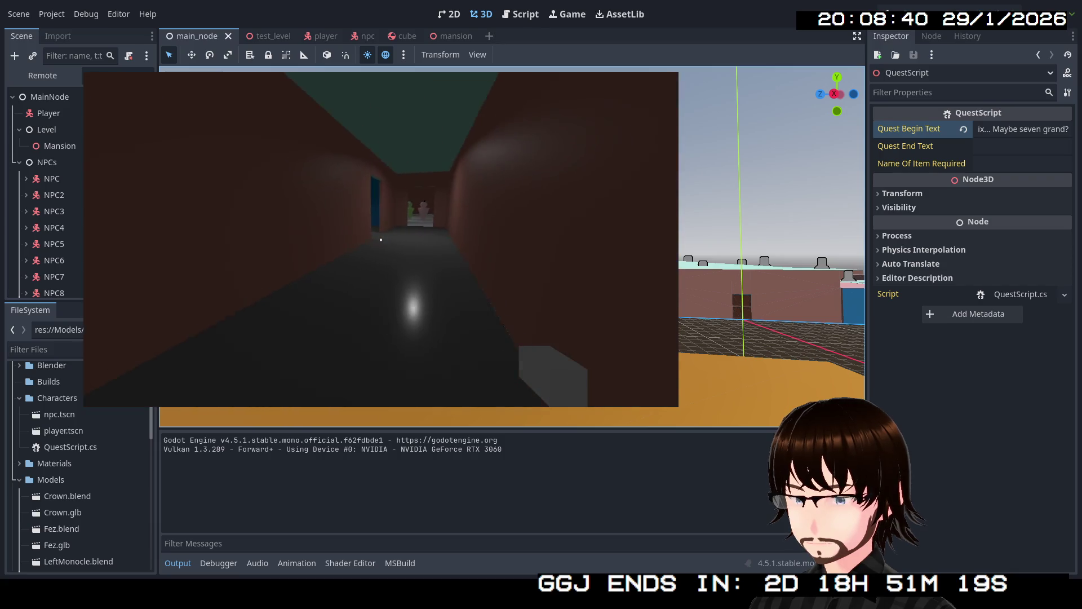
# - Walk to the green and pink NPCs to read both lines, then approach the teal NPC
pyautogui.press('w')
pyautogui.press('w')
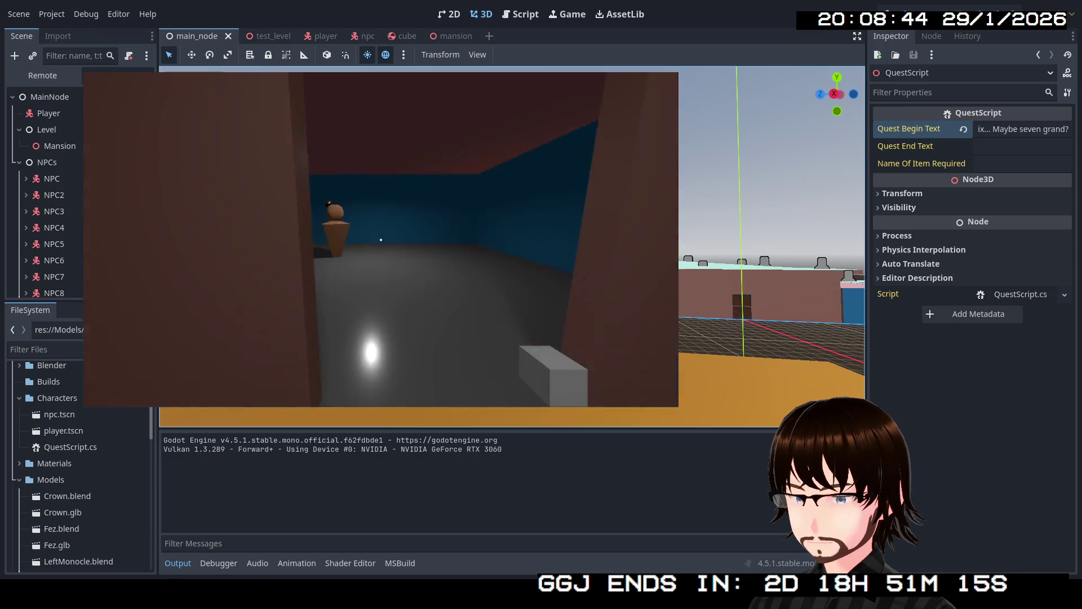
pyautogui.press('w')
pyautogui.press('w')
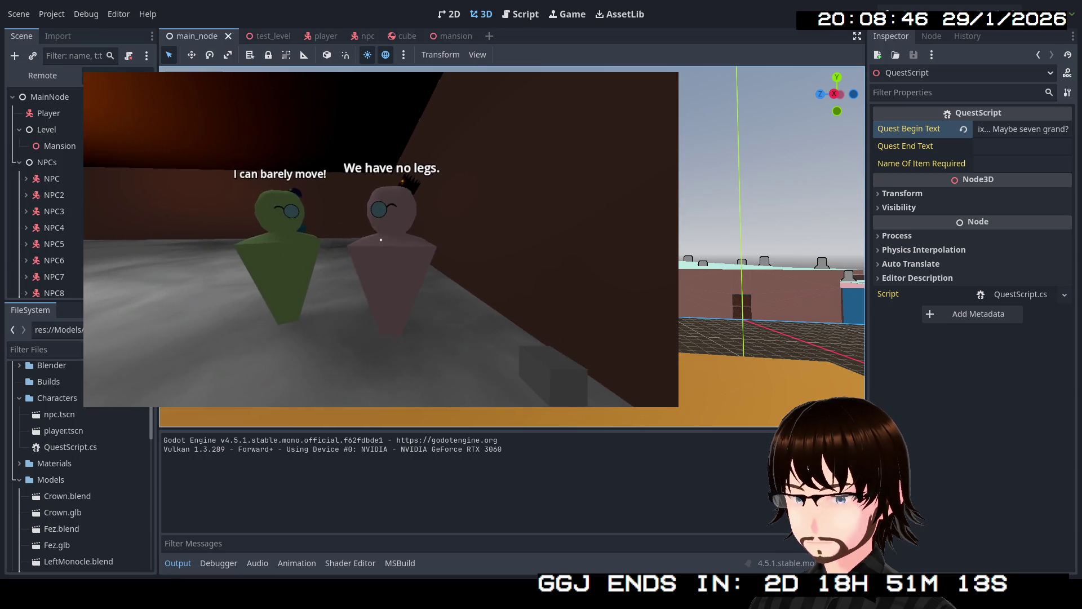
pyautogui.press('a')
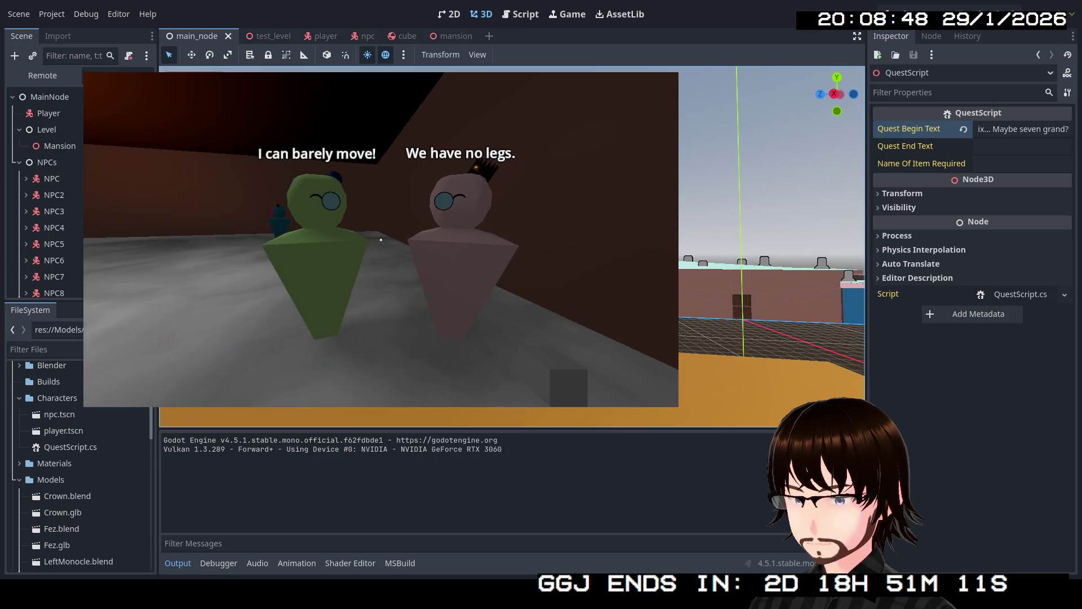
pyautogui.press('a')
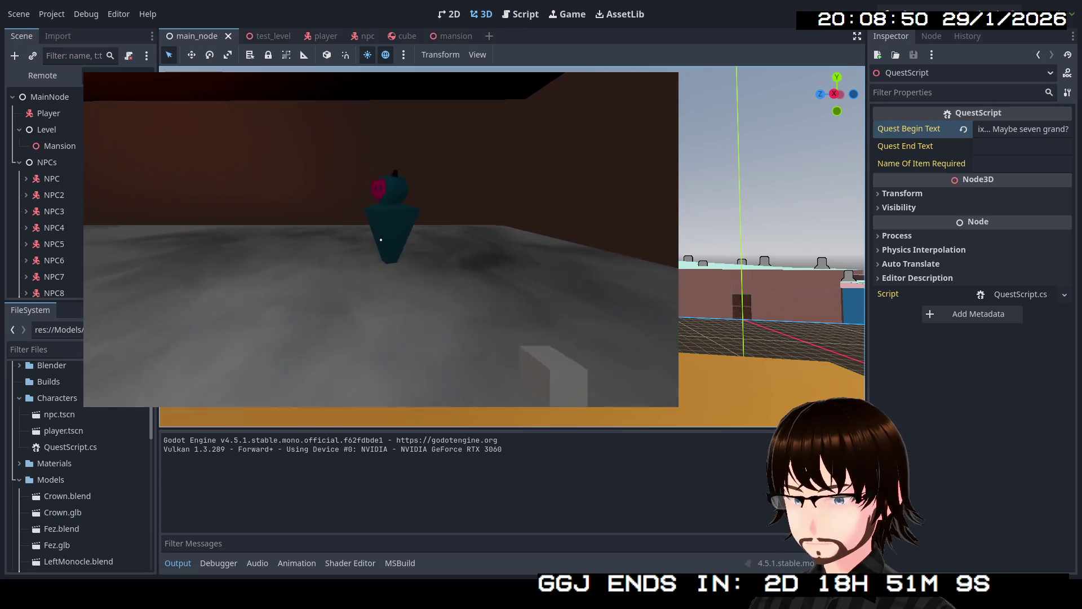
pyautogui.press('w')
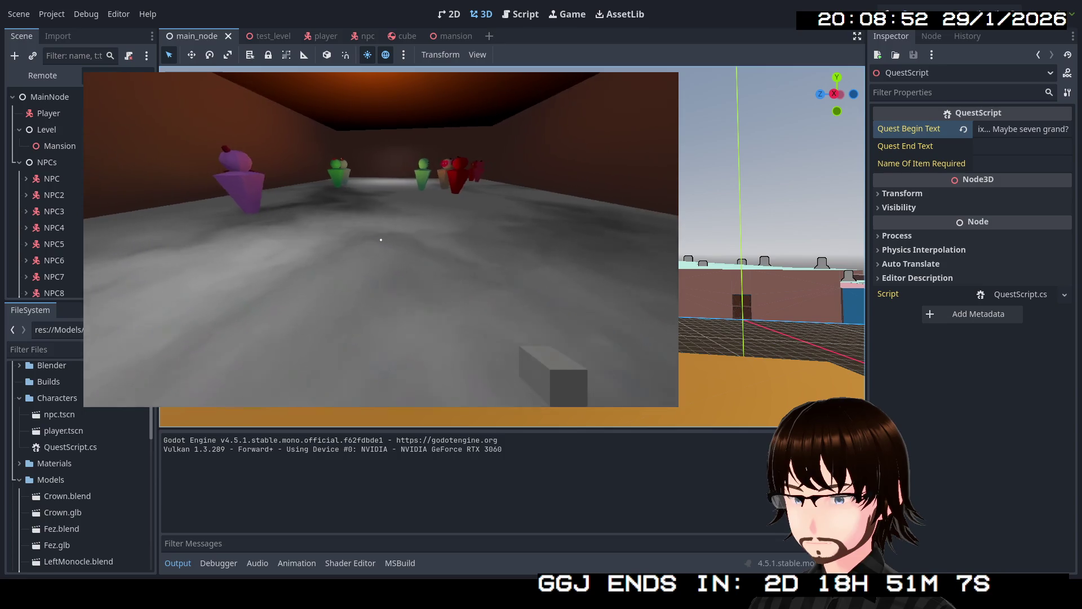
pyautogui.press('w')
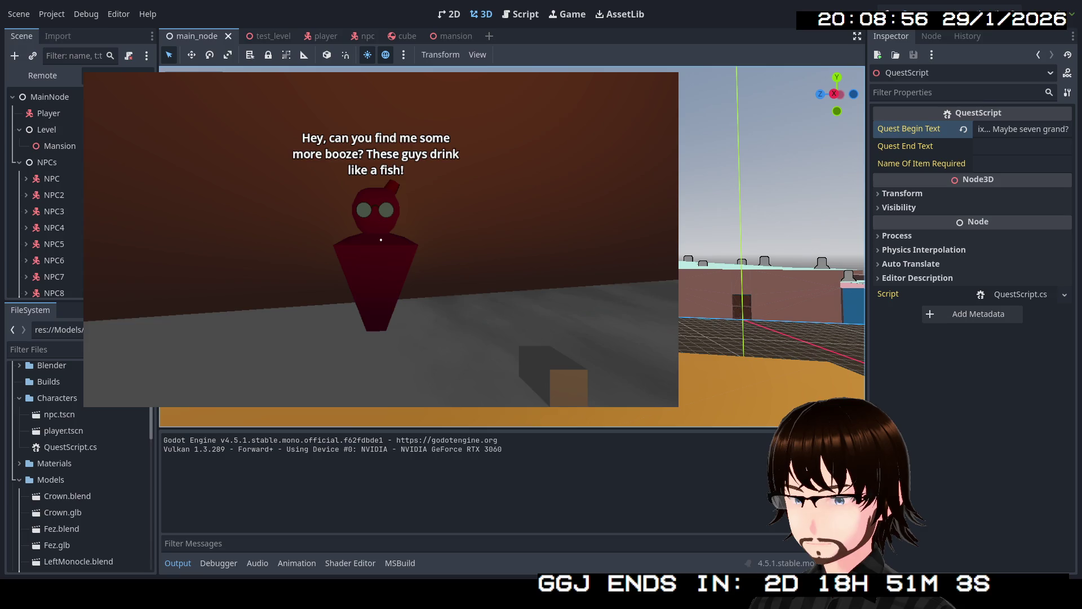
pyautogui.press('a')
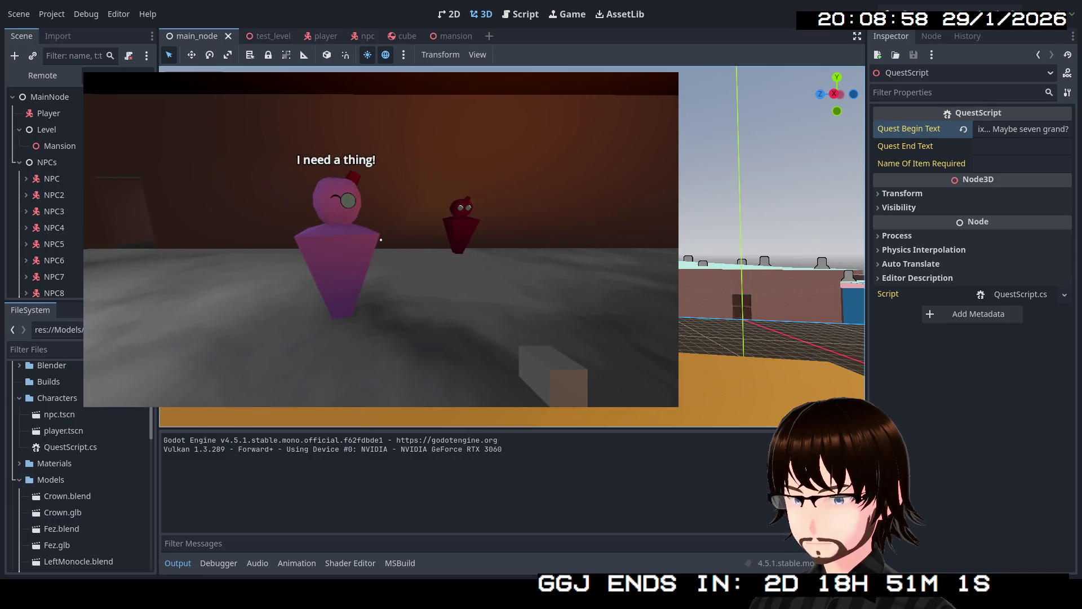
pyautogui.press('w')
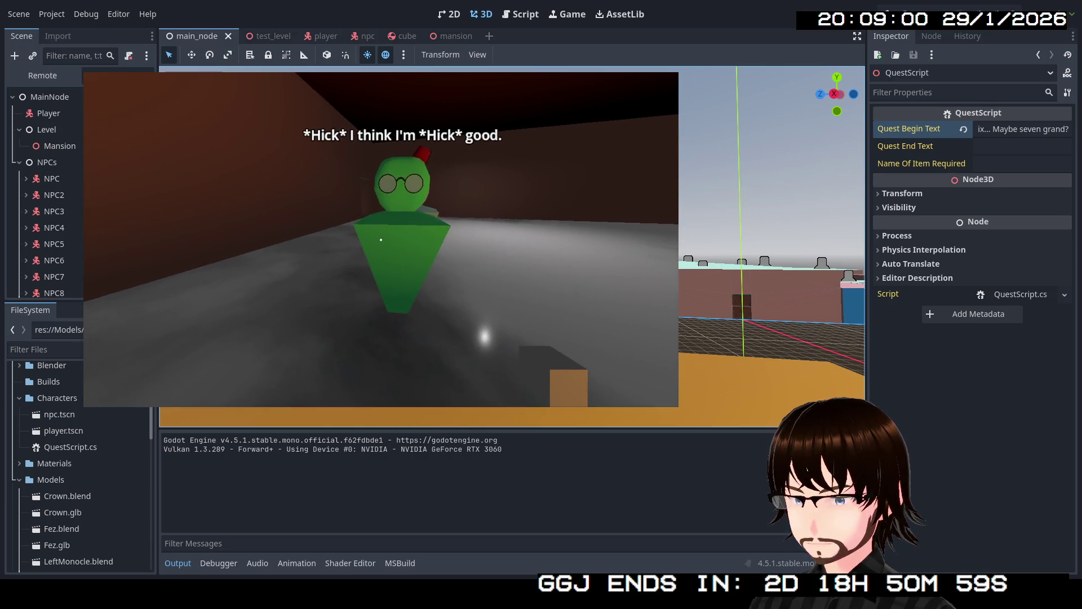
pyautogui.press('d')
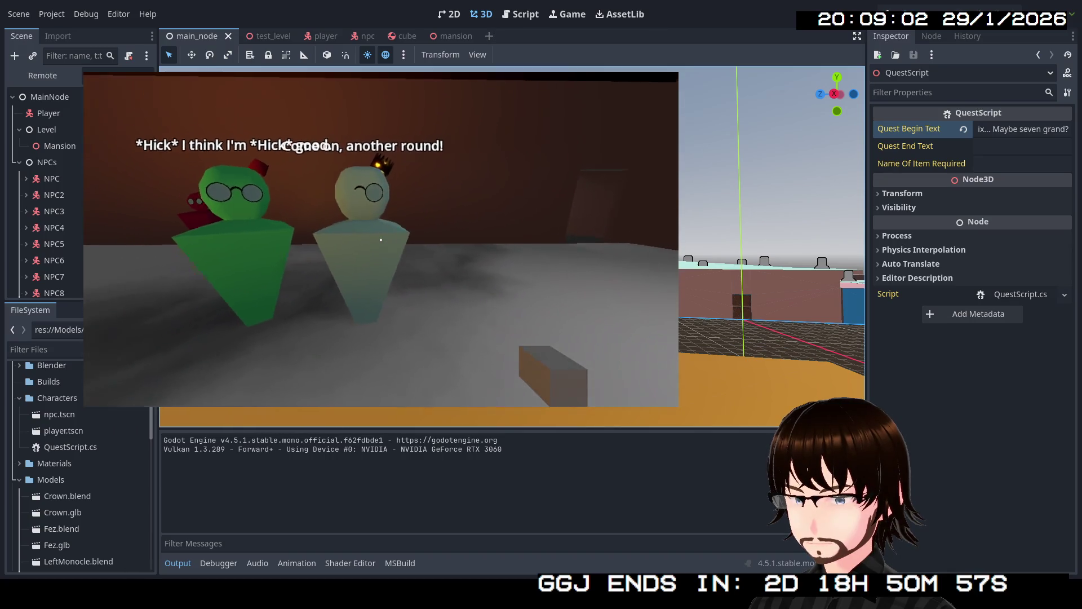
pyautogui.press('s')
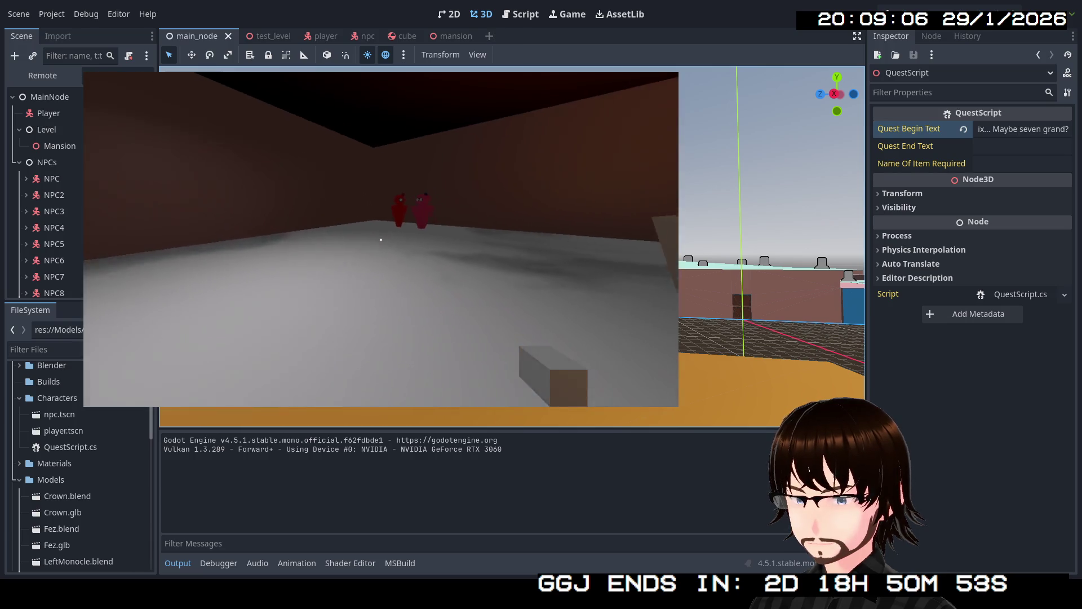
pyautogui.press('w')
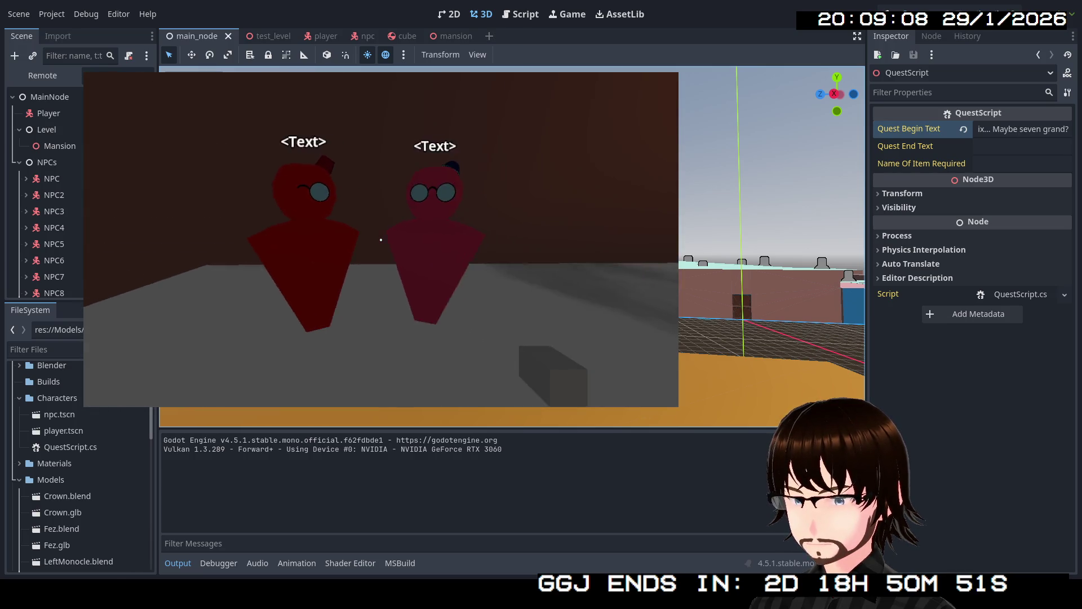
pyautogui.press('w')
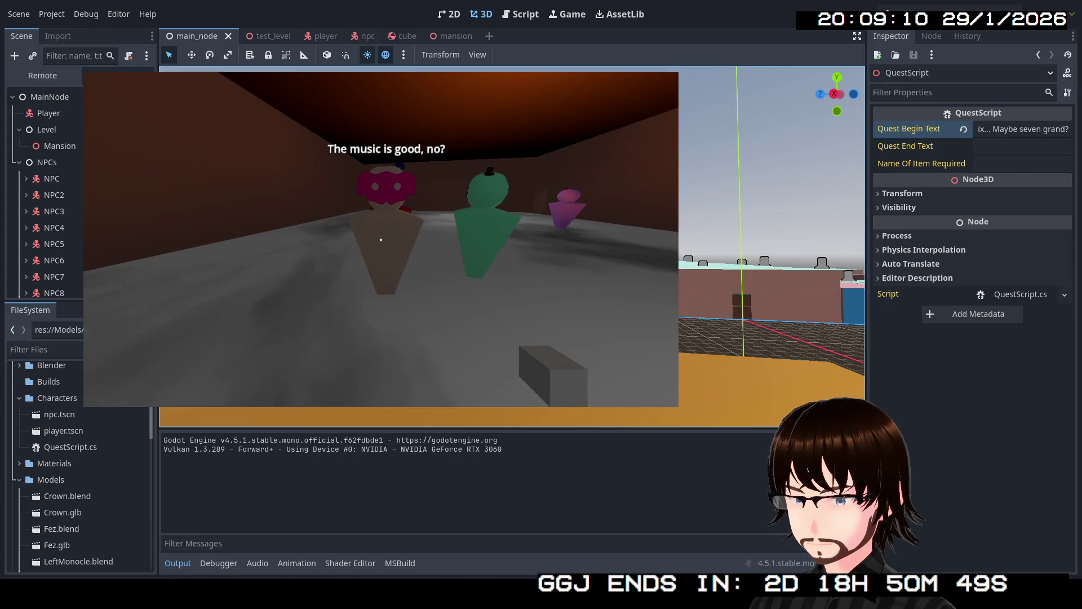
pyautogui.press('w')
pyautogui.press('w')
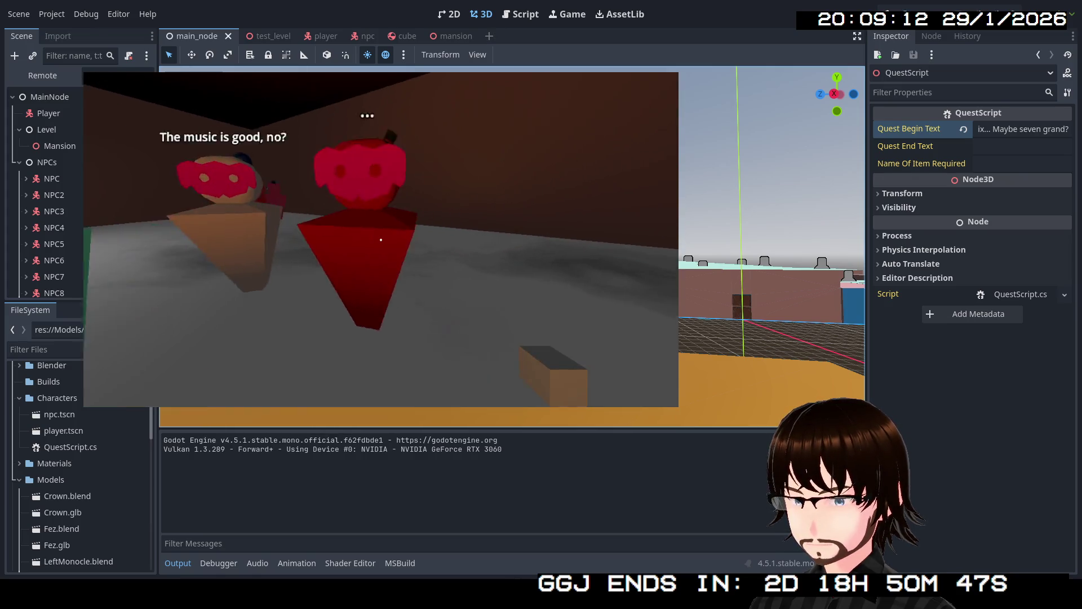
pyautogui.press('w')
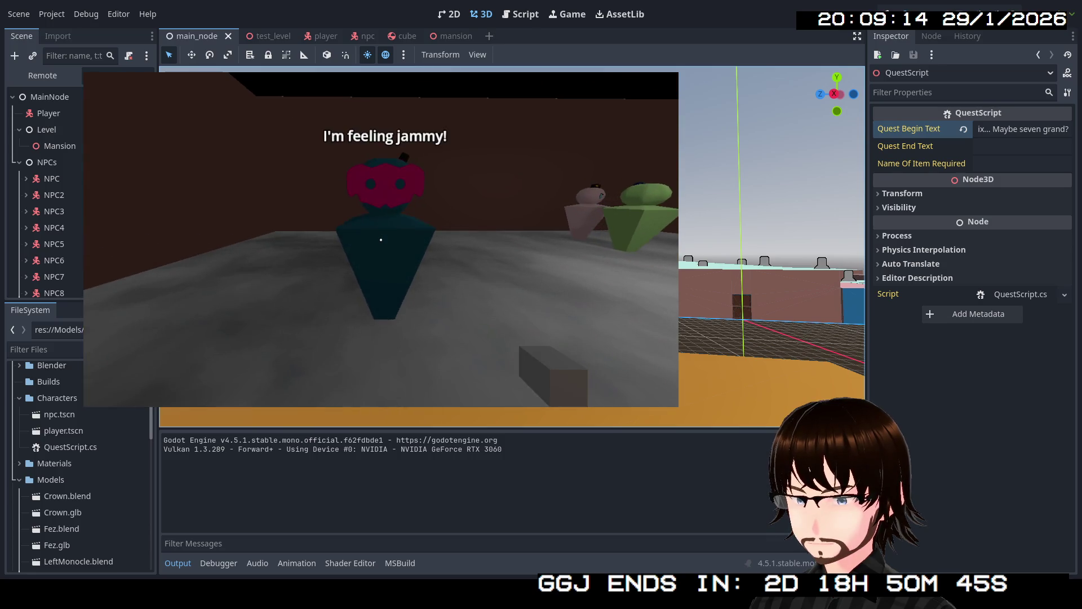
pyautogui.press('w')
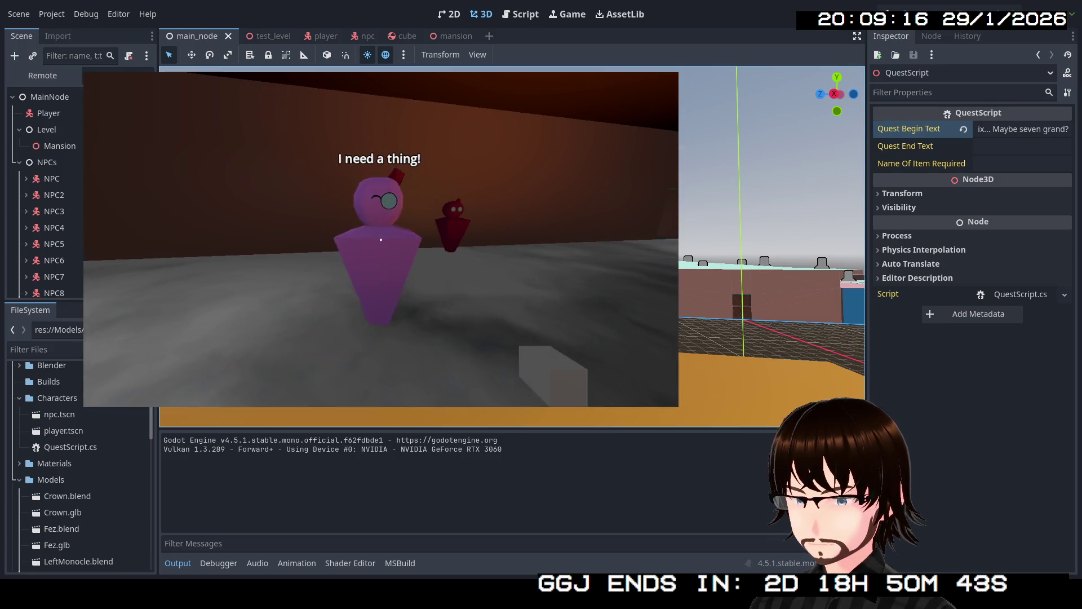
pyautogui.press('w')
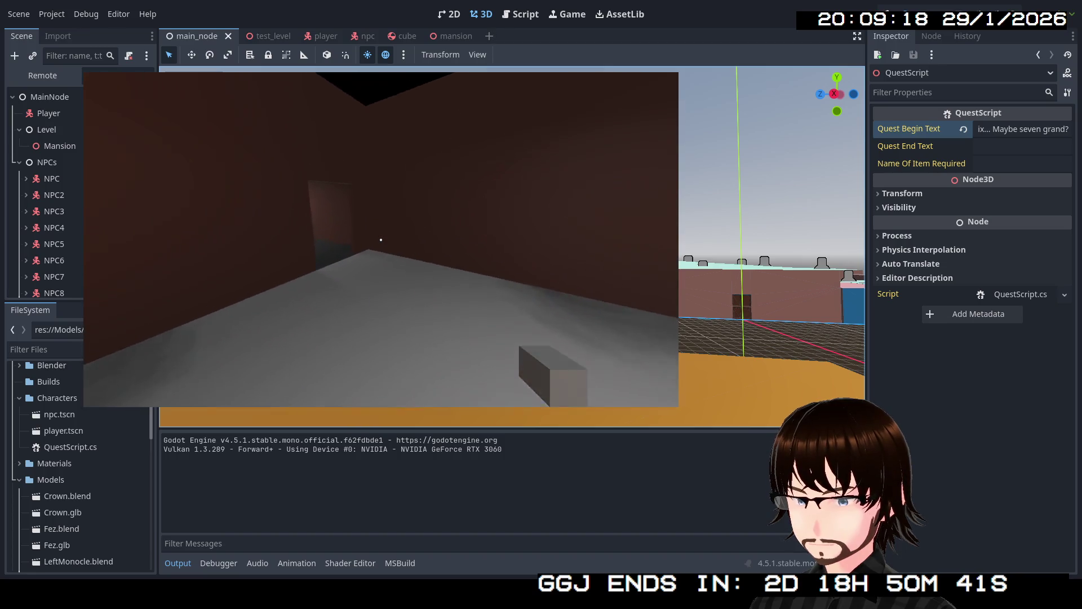
pyautogui.press('w')
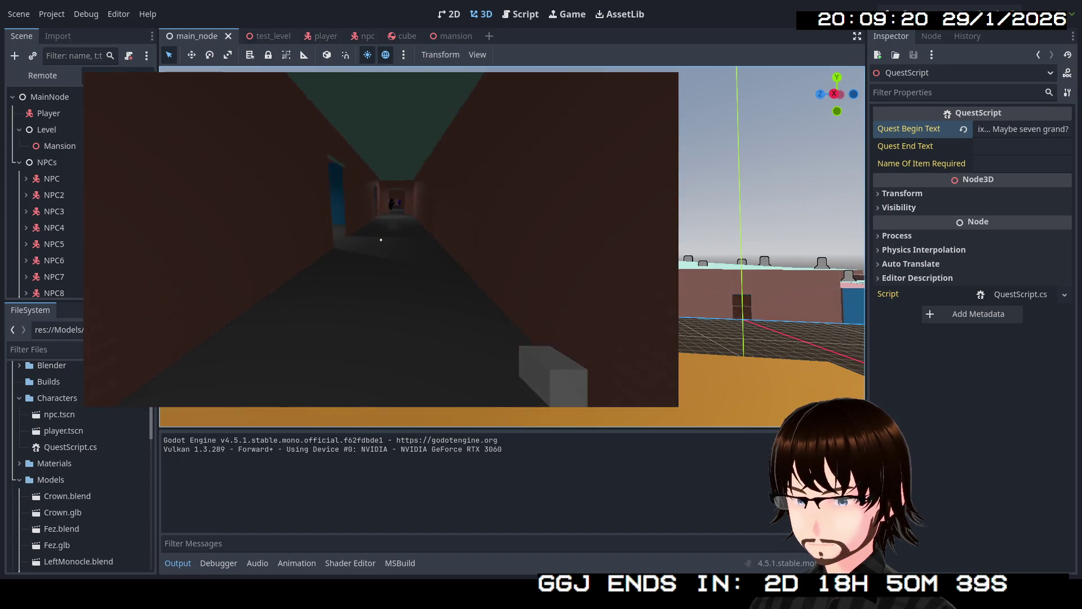
pyautogui.press('w')
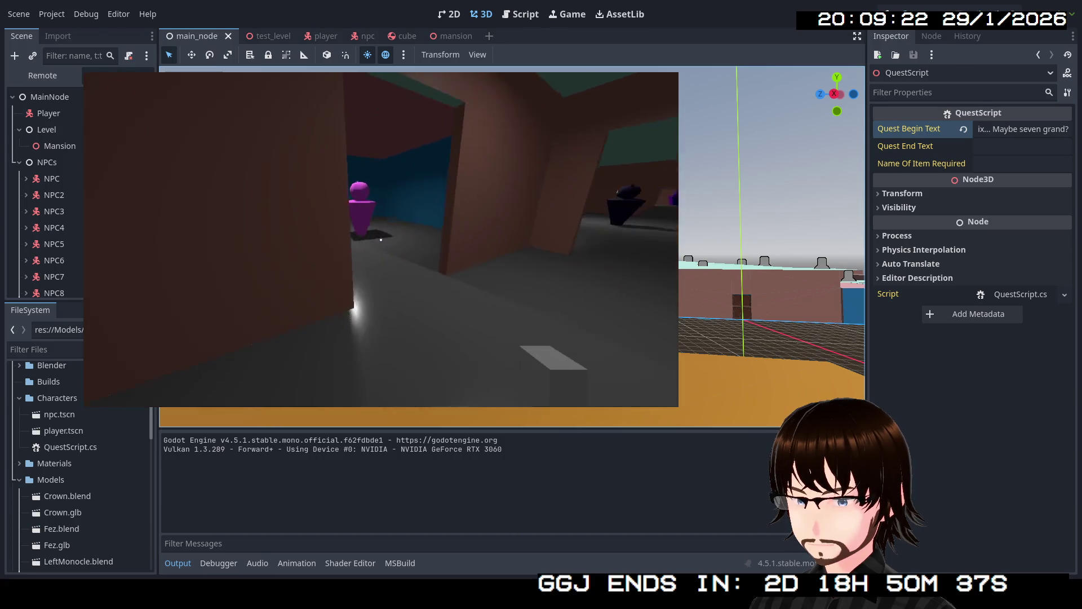
pyautogui.press('w')
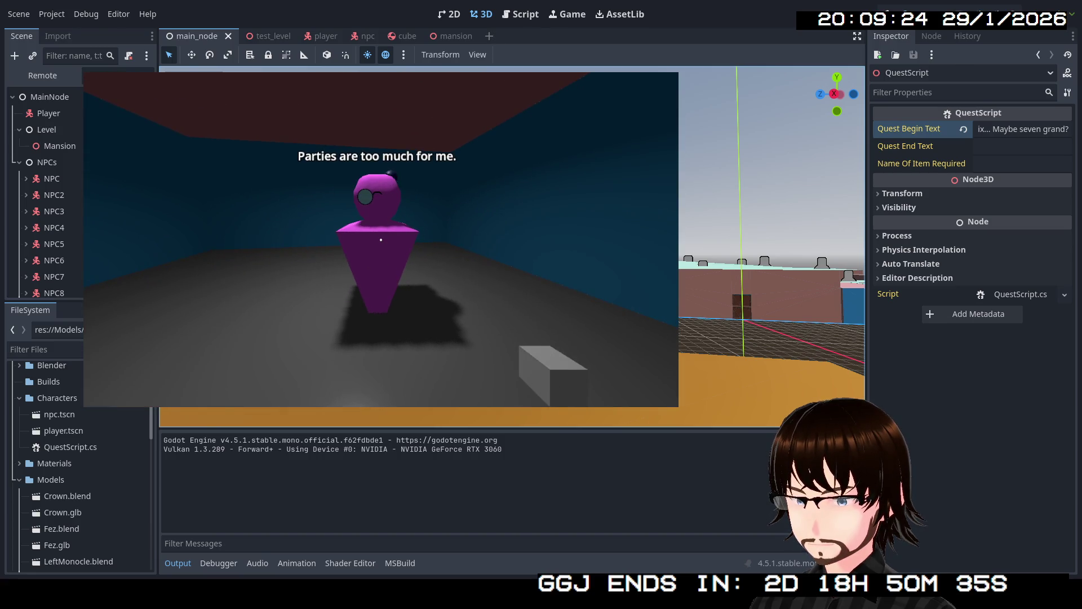
pyautogui.press('s')
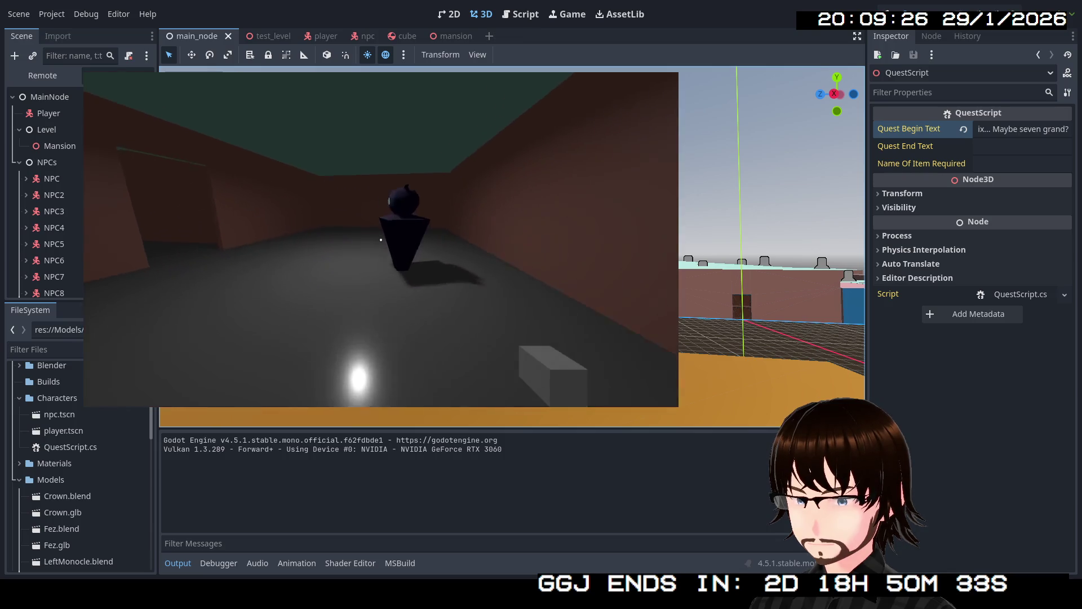
pyautogui.press('w')
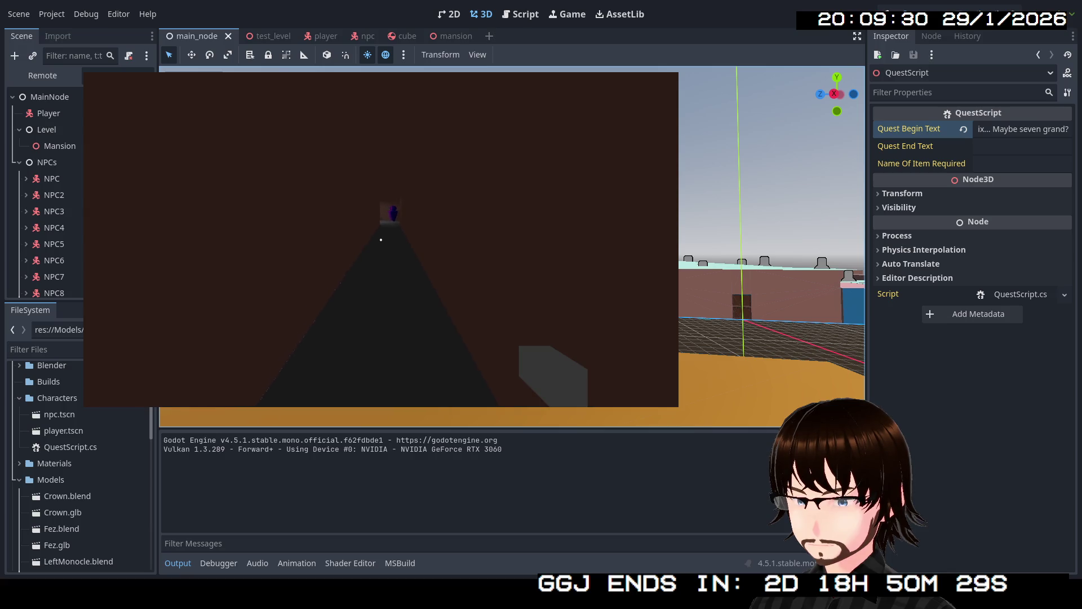
pyautogui.press('w')
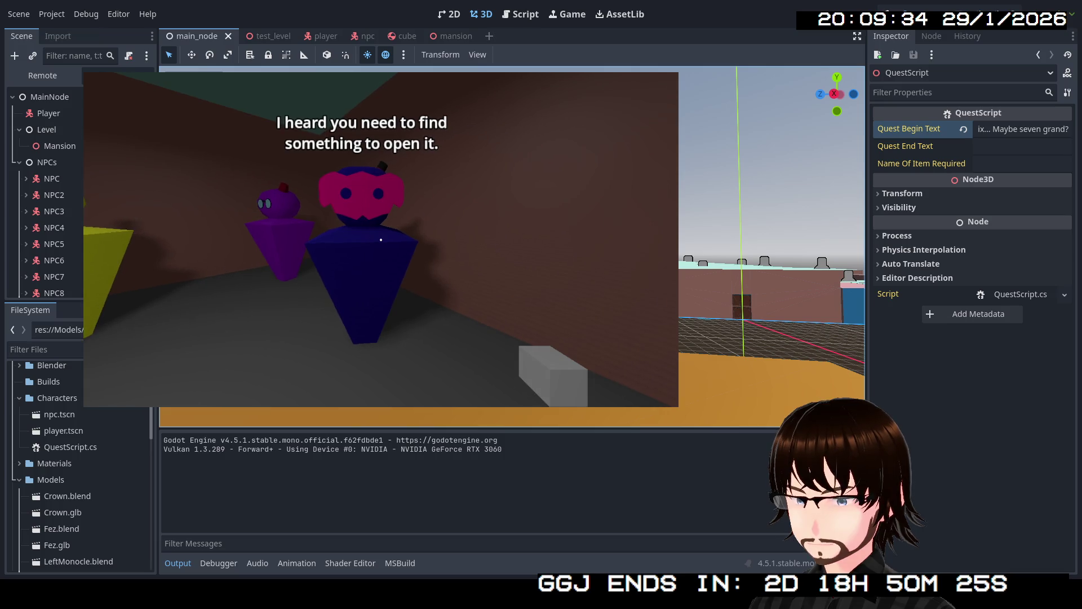
pyautogui.press('w')
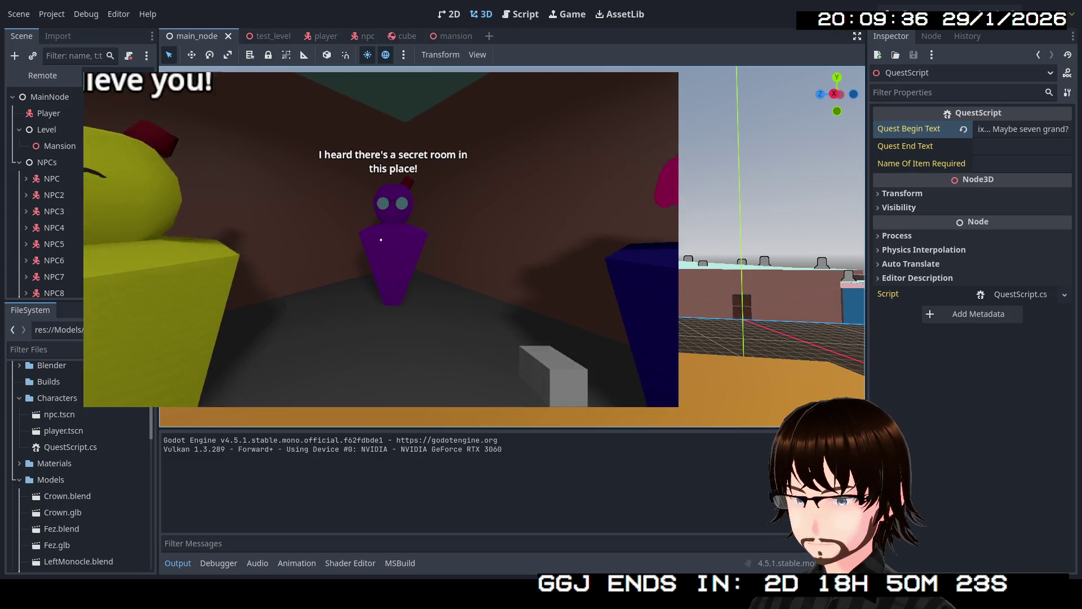
pyautogui.press('s')
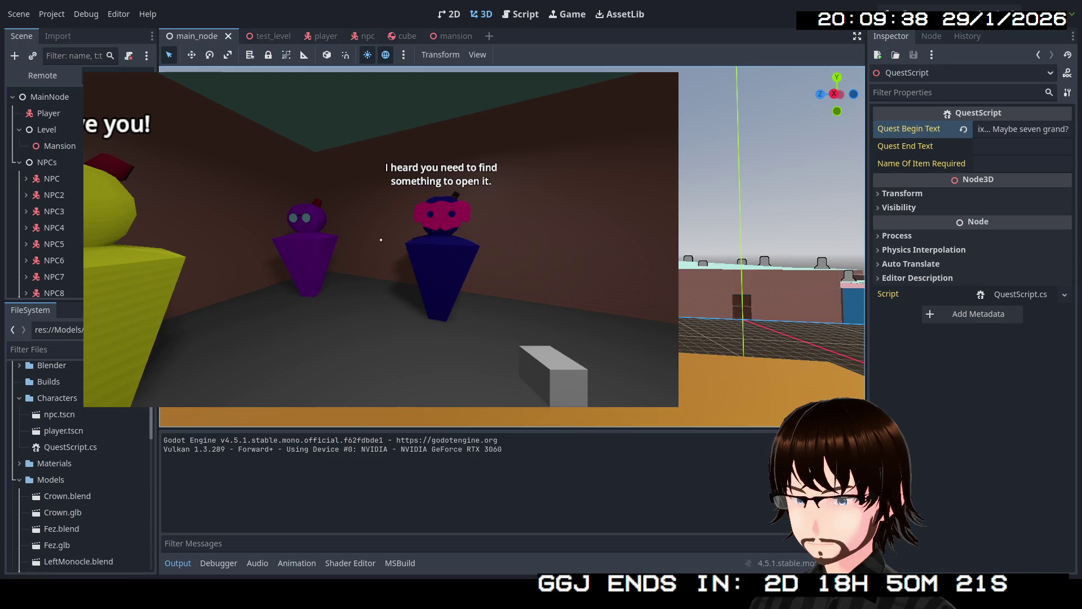
pyautogui.press('w')
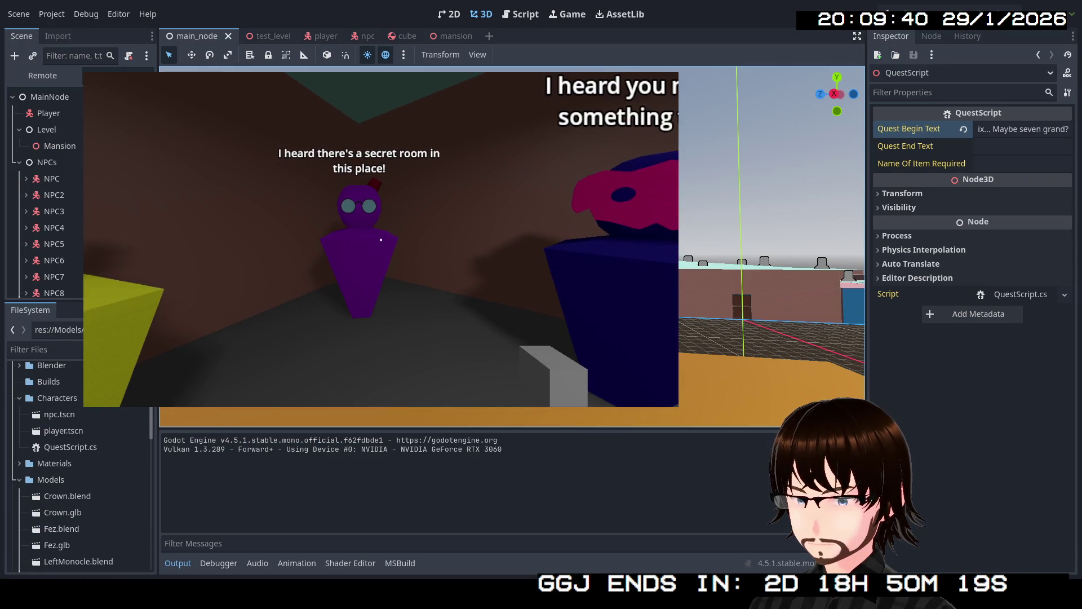
pyautogui.press('w')
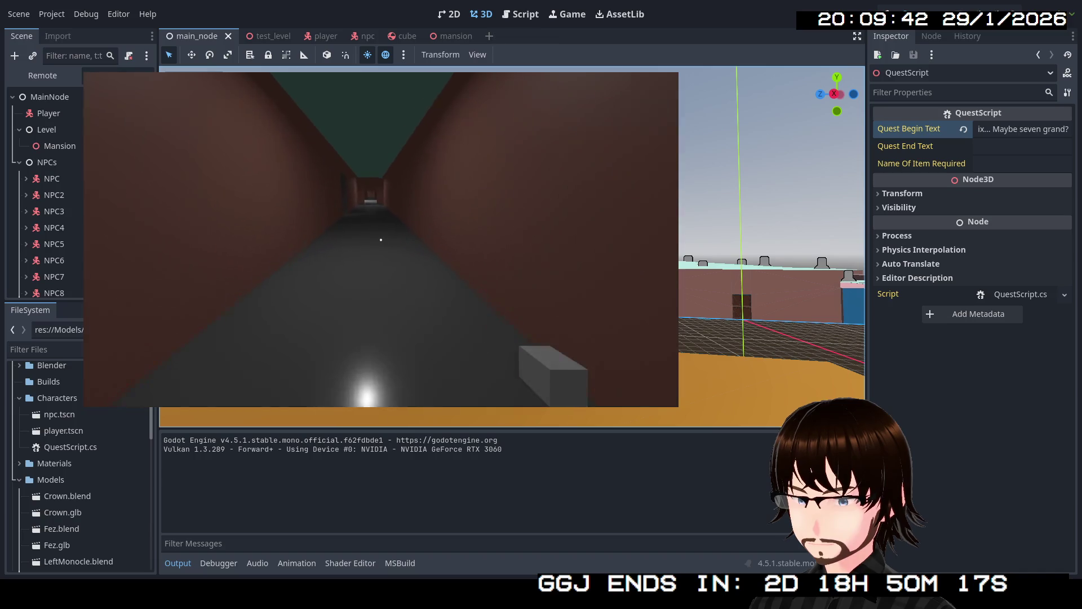
pyautogui.press('w')
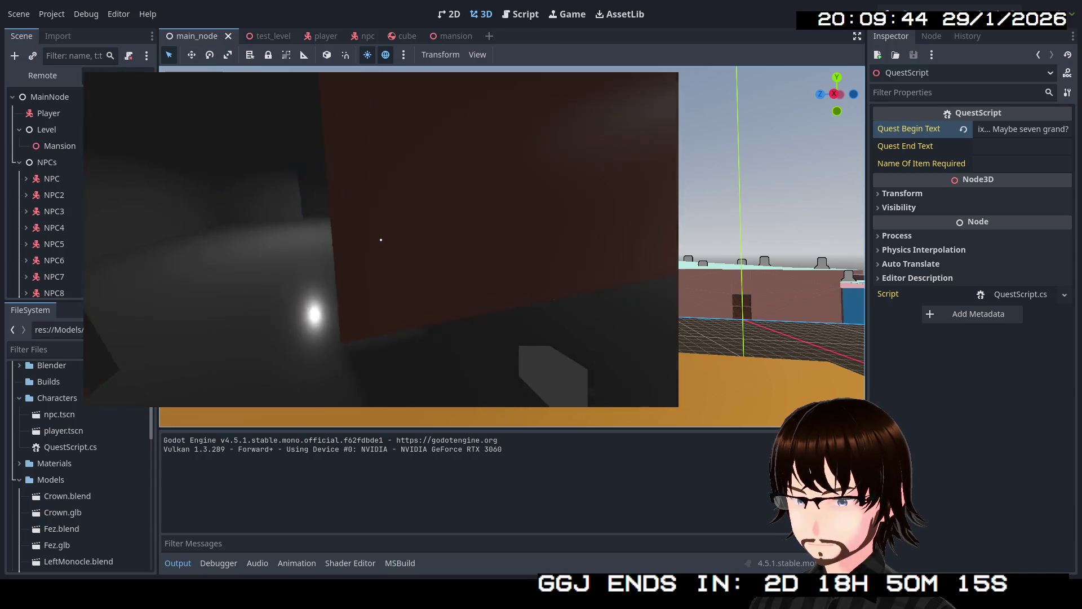
pyautogui.press('w')
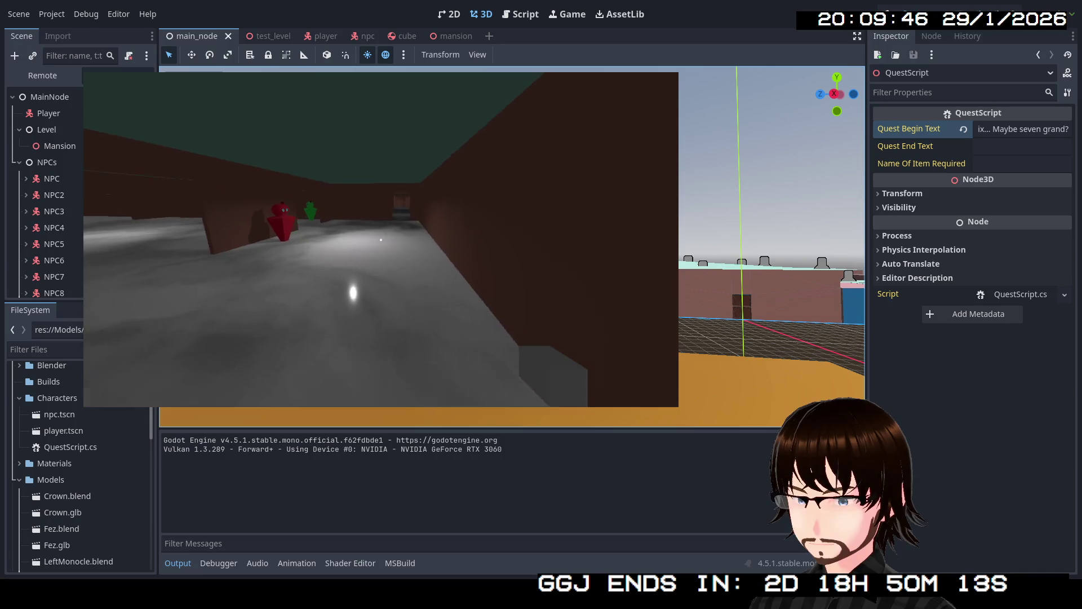
pyautogui.press('w')
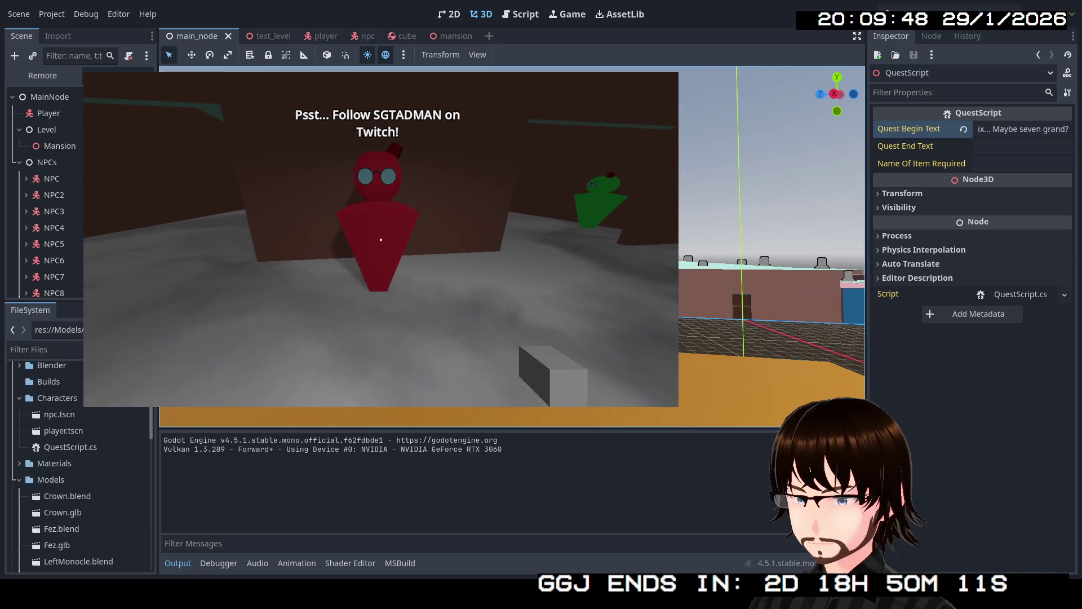
pyautogui.press('w')
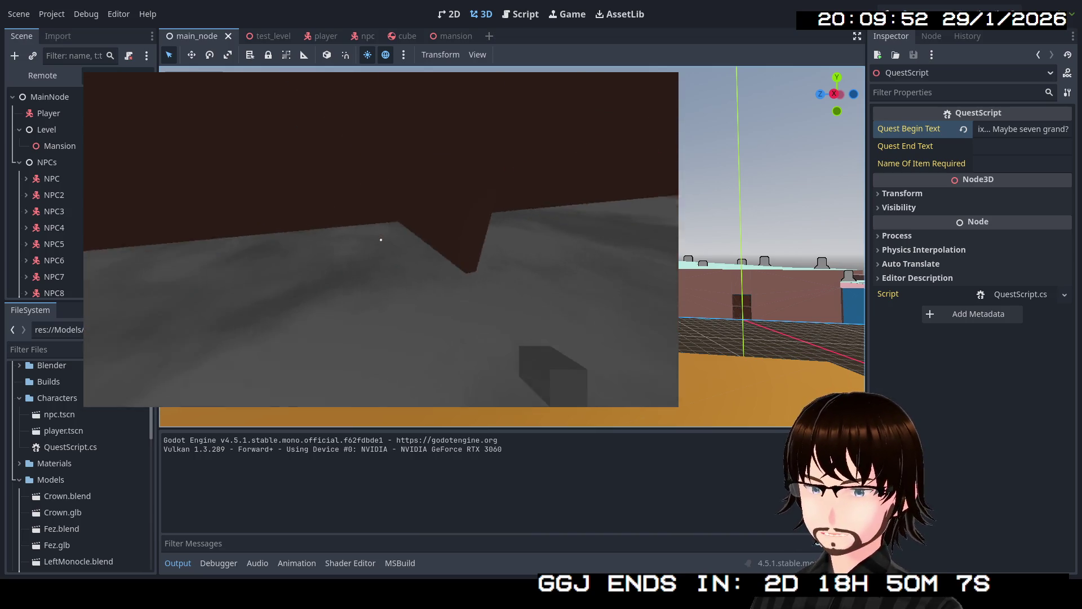
pyautogui.press('w')
pyautogui.press('w')
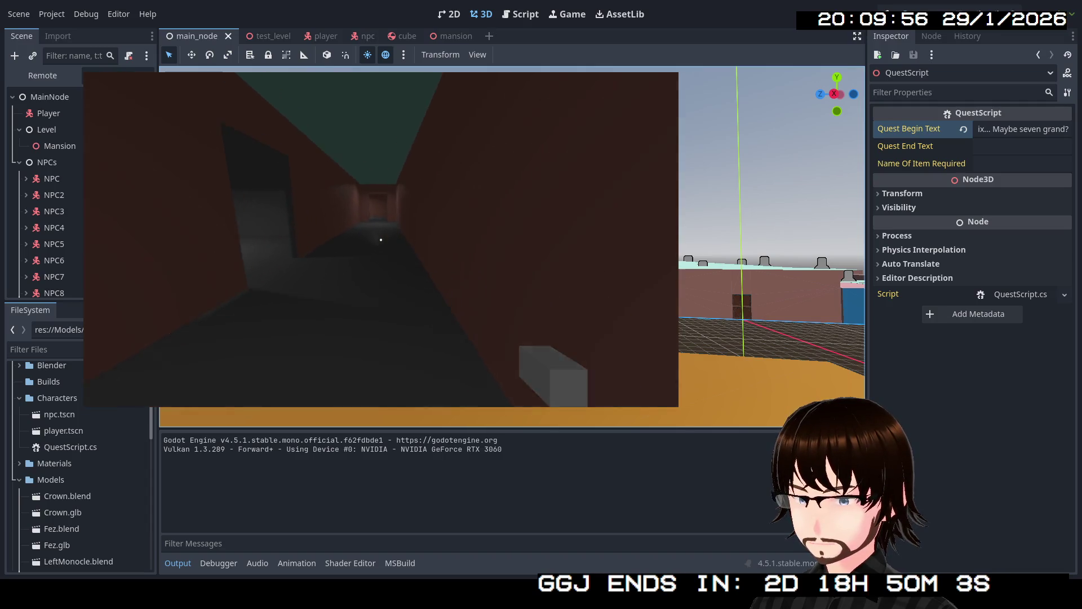
pyautogui.press('w')
pyautogui.press('w')
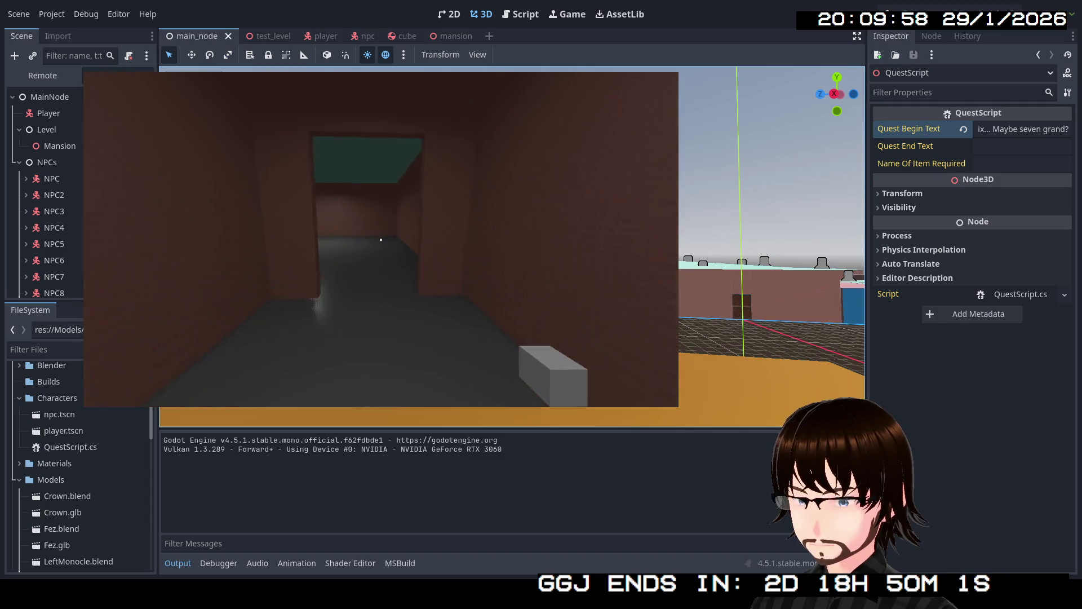
pyautogui.press('w')
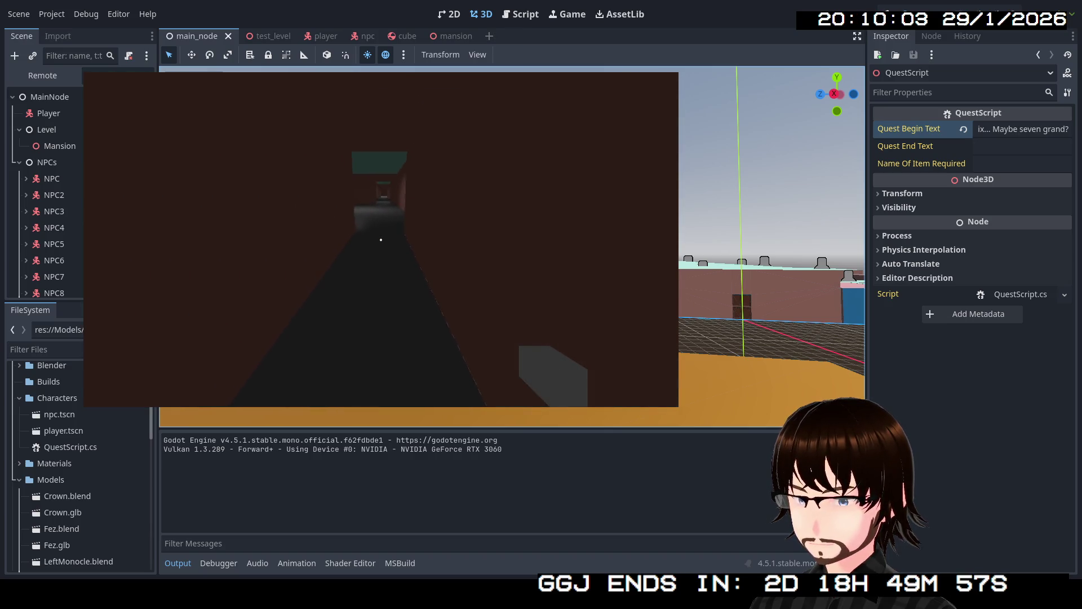
pyautogui.press('w')
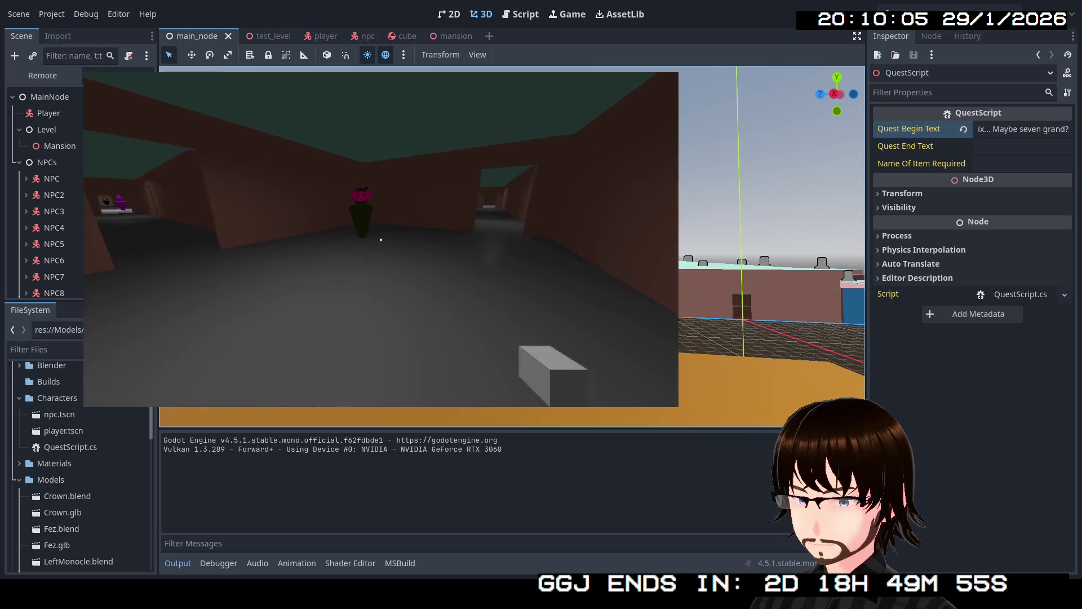
pyautogui.press('w')
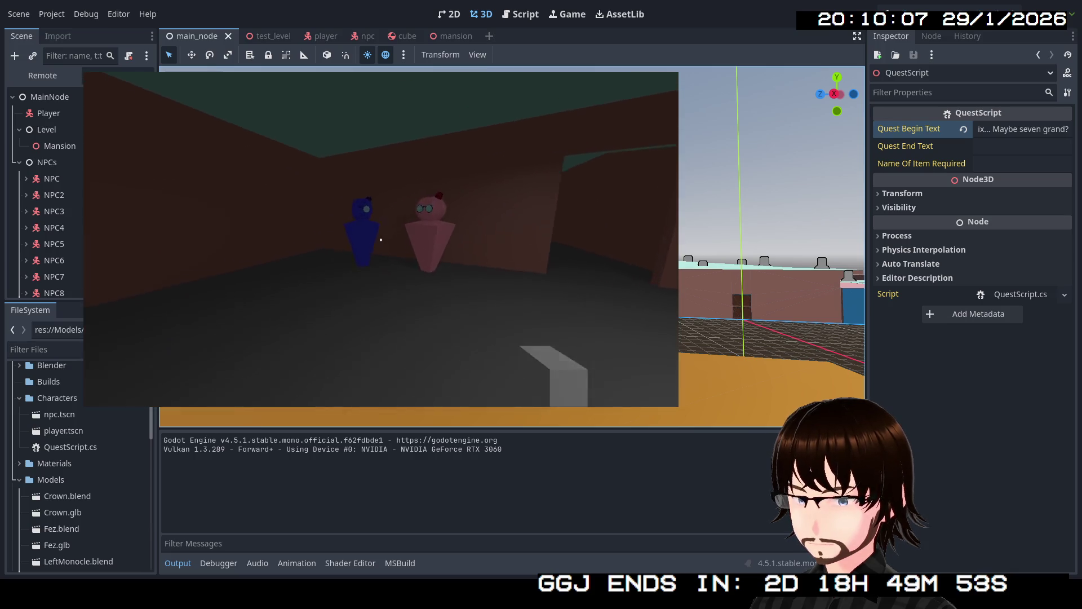
pyautogui.press('w')
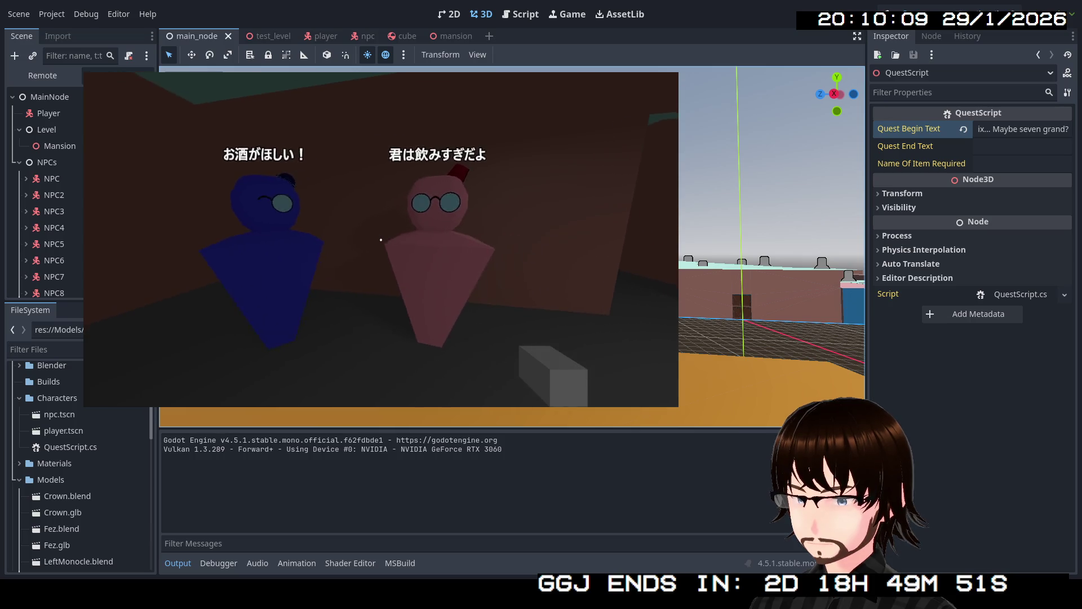
pyautogui.press('w')
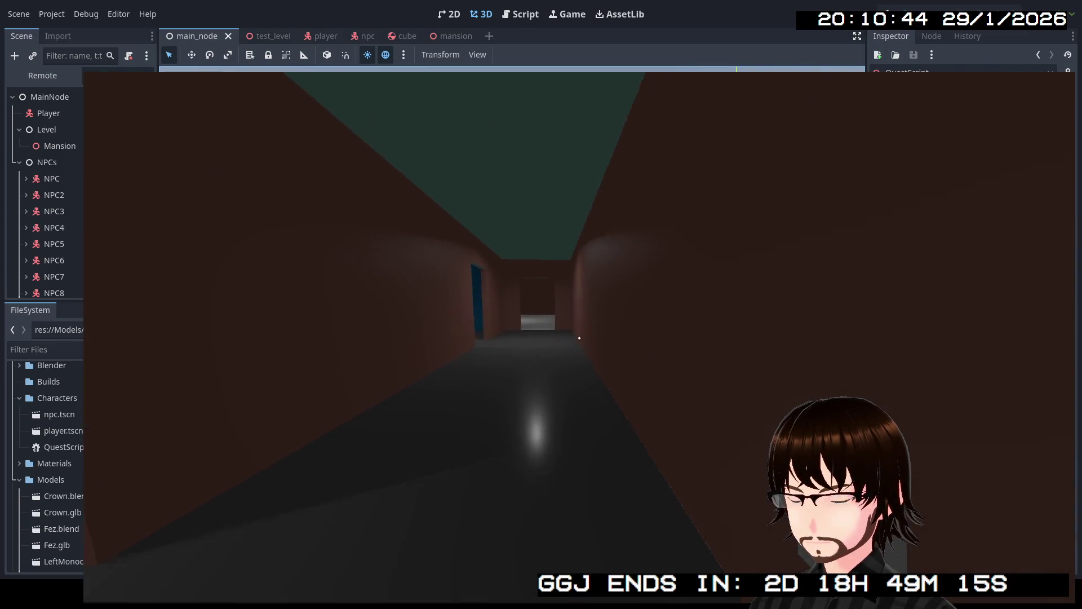
# - Visit the yellow NPC's blue room, check the green and orange NPCs' lines, then walk the corridors
pyautogui.press('w')
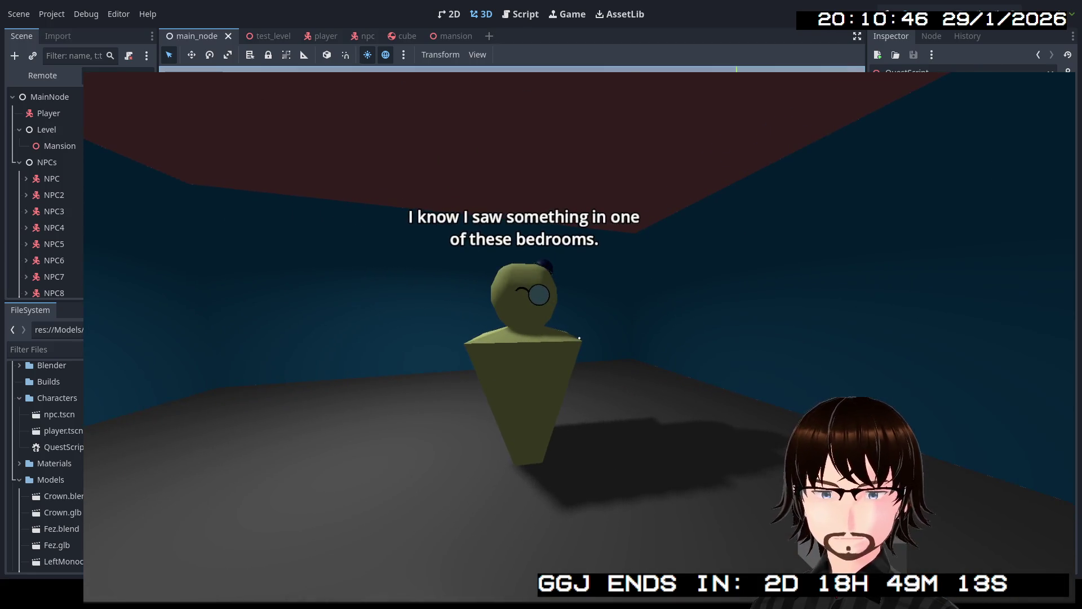
pyautogui.press('w')
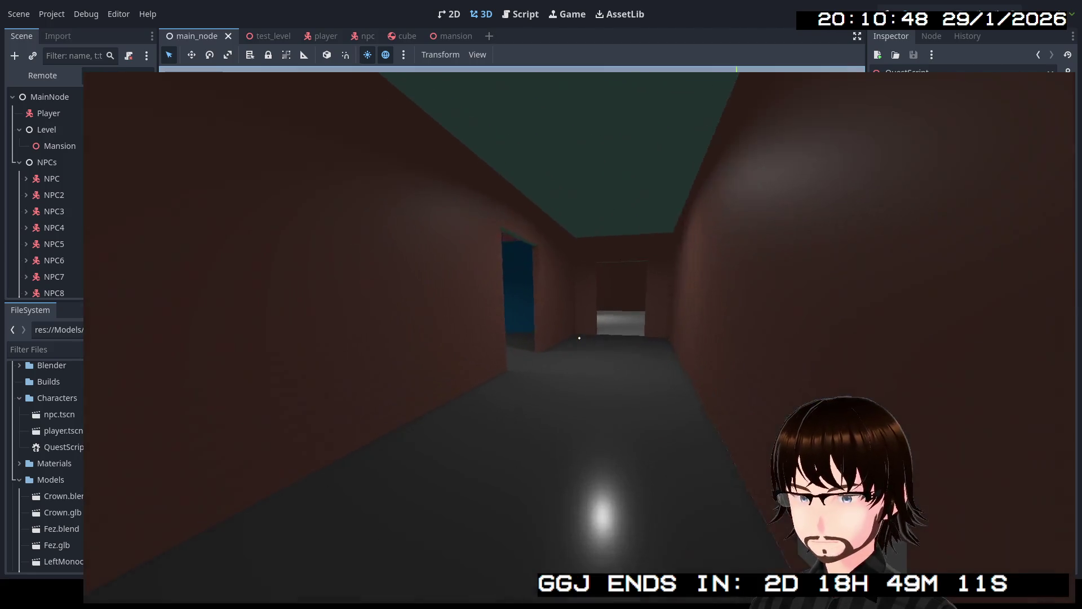
pyautogui.press('w')
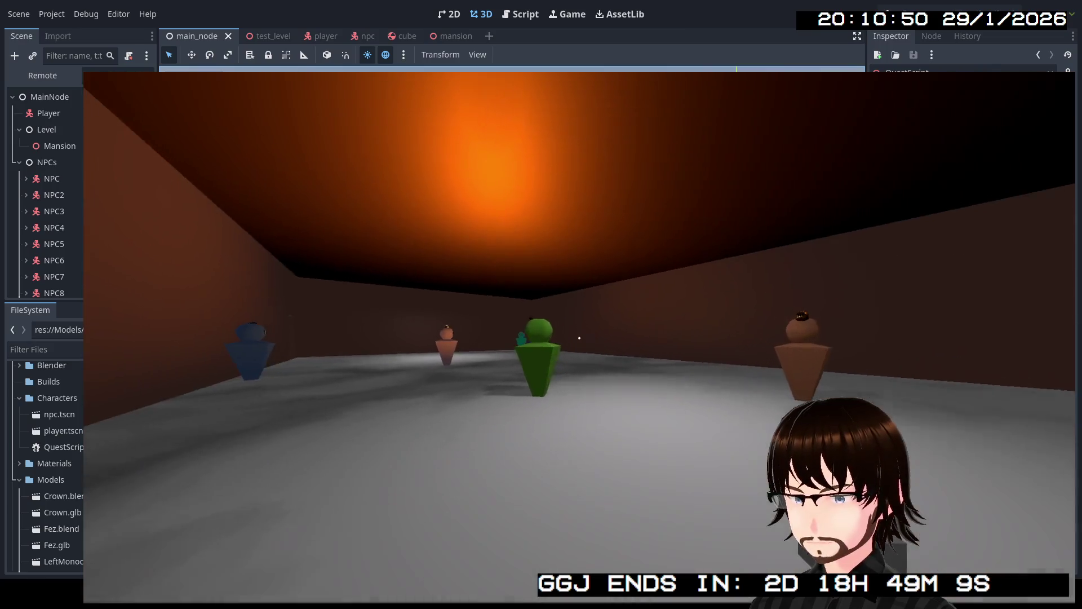
pyautogui.press('w')
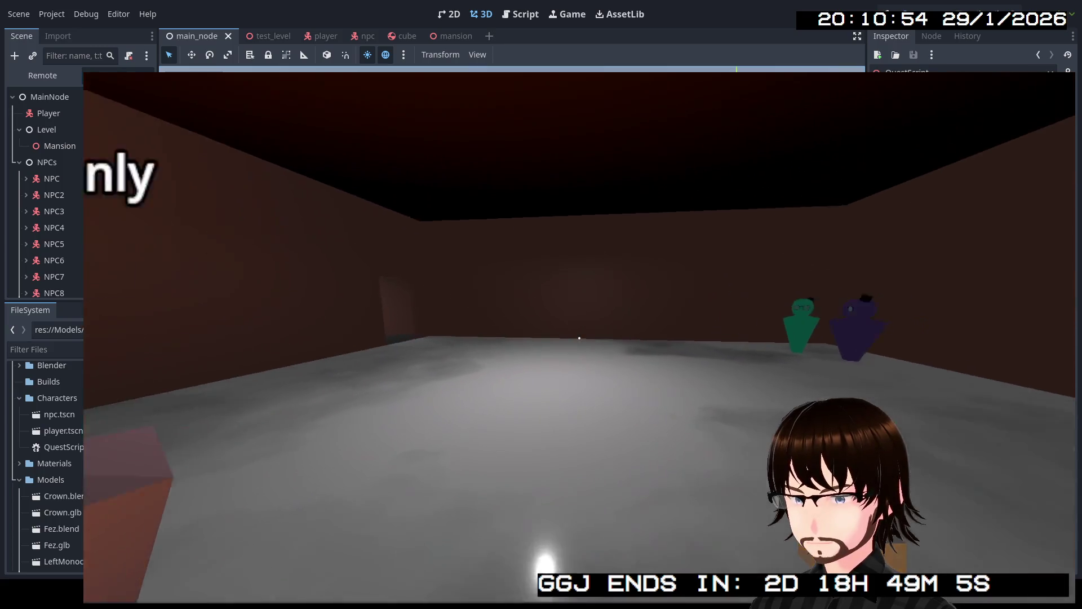
pyautogui.press('w')
pyautogui.press('w')
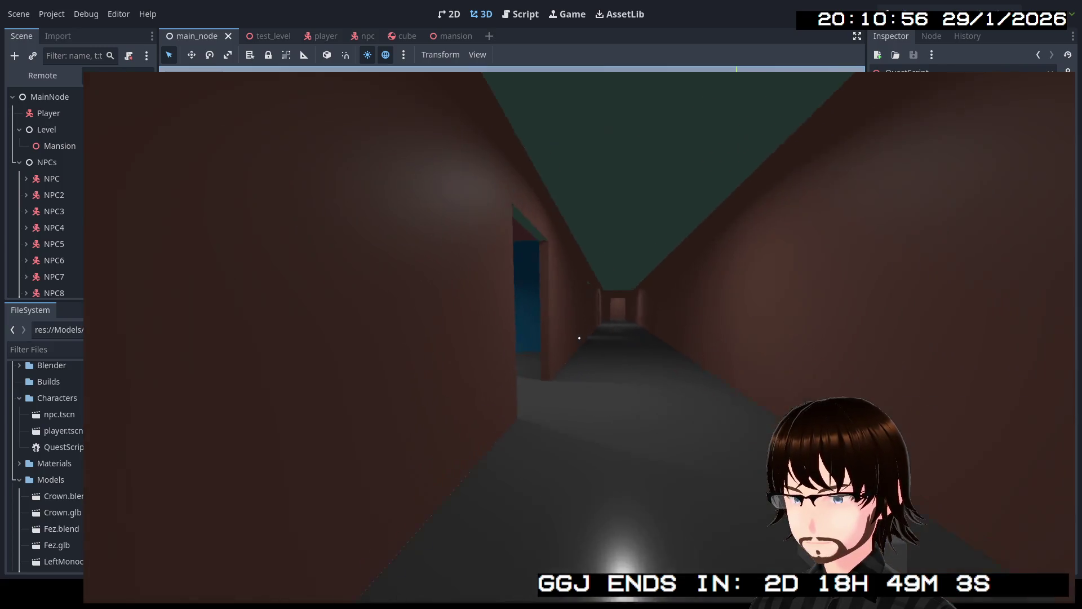
pyautogui.press('w')
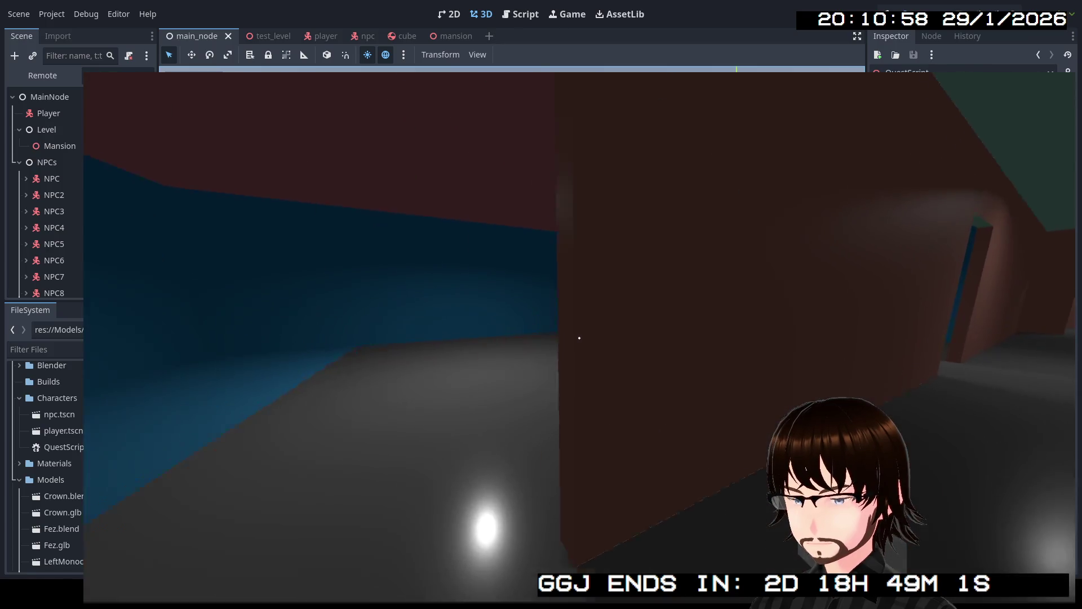
# - Hear the purple NPC's welcome line, then check the green and red NPCs in the next room
pyautogui.press('w')
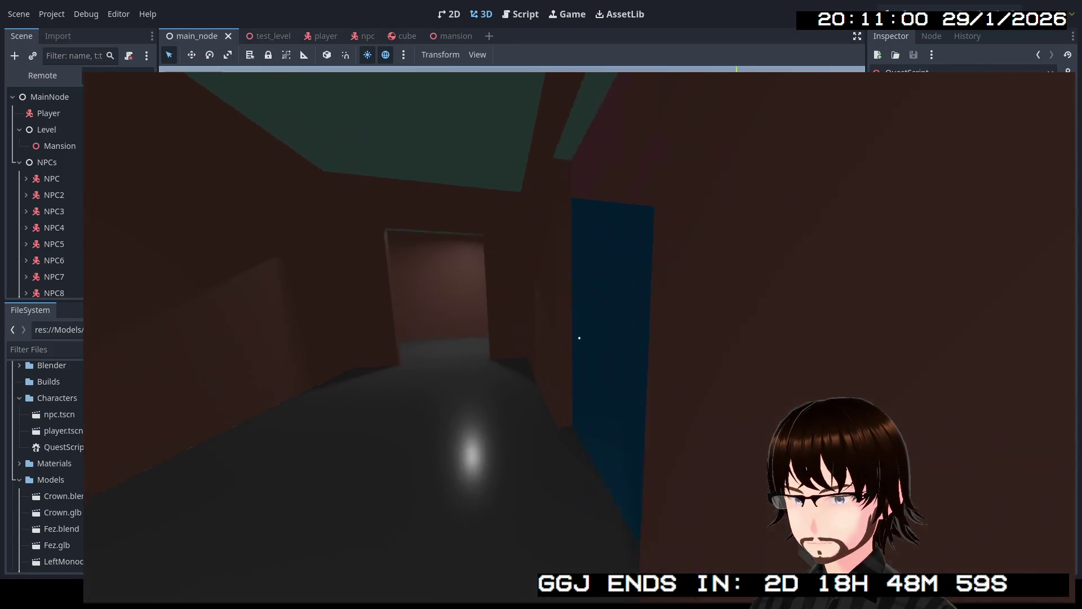
pyautogui.press('w')
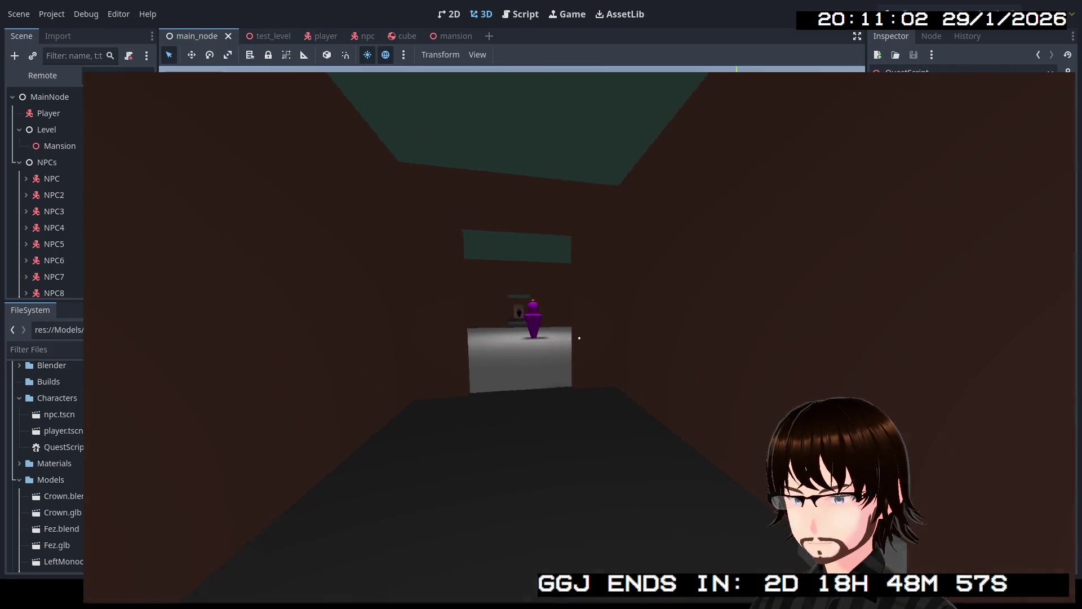
pyautogui.press('w')
pyautogui.press('w')
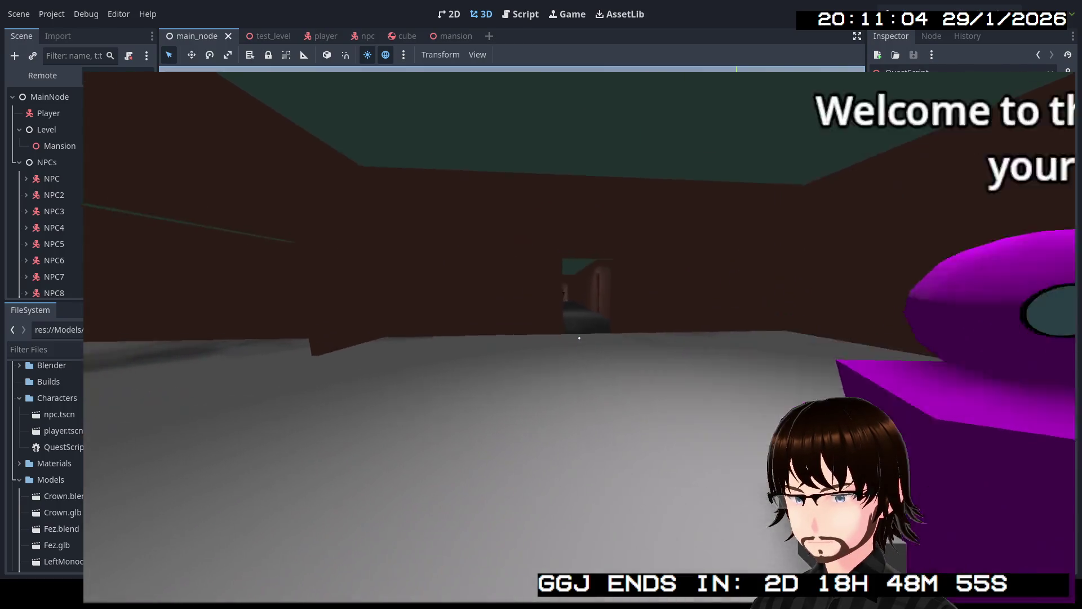
pyautogui.press('w')
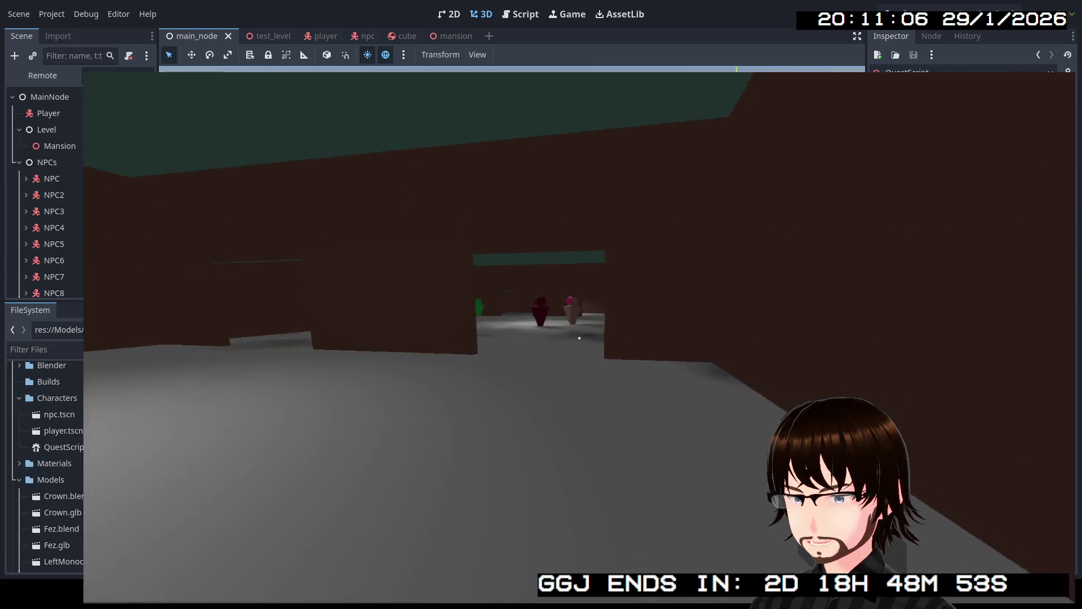
pyautogui.press('w')
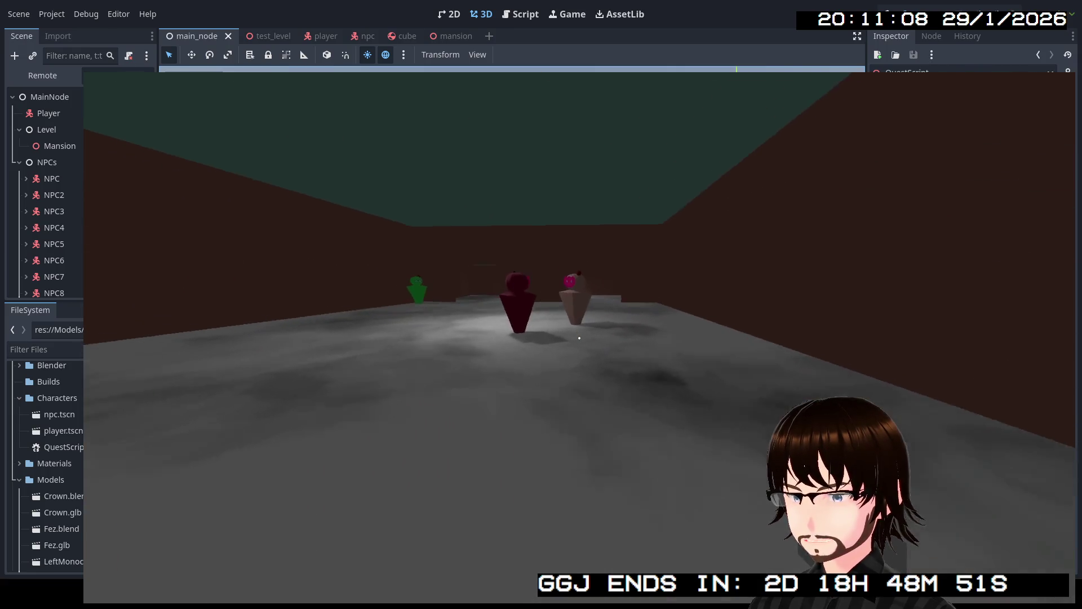
pyautogui.press('w')
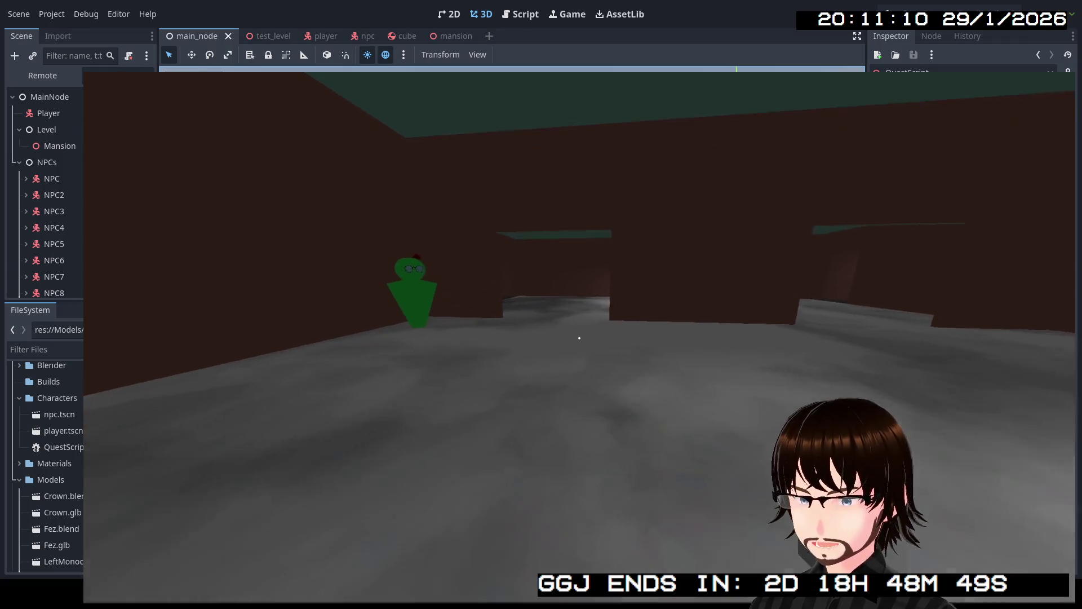
pyautogui.press('w')
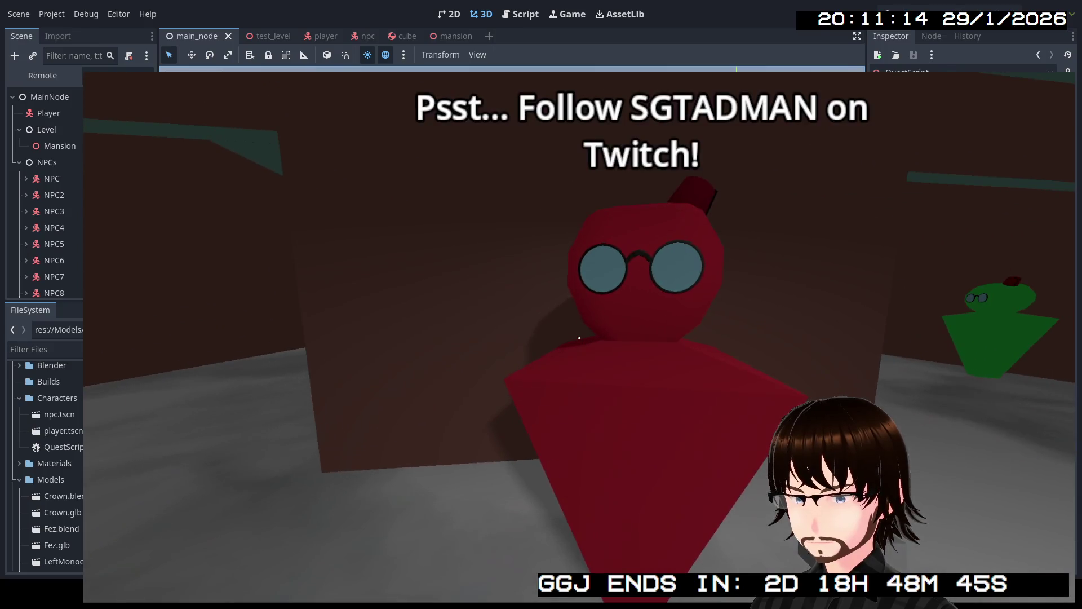
# - Walk the long corridor past the yellow, blue and dark NPCs toward the red NPCs' doorway
pyautogui.press('w')
pyautogui.press('w')
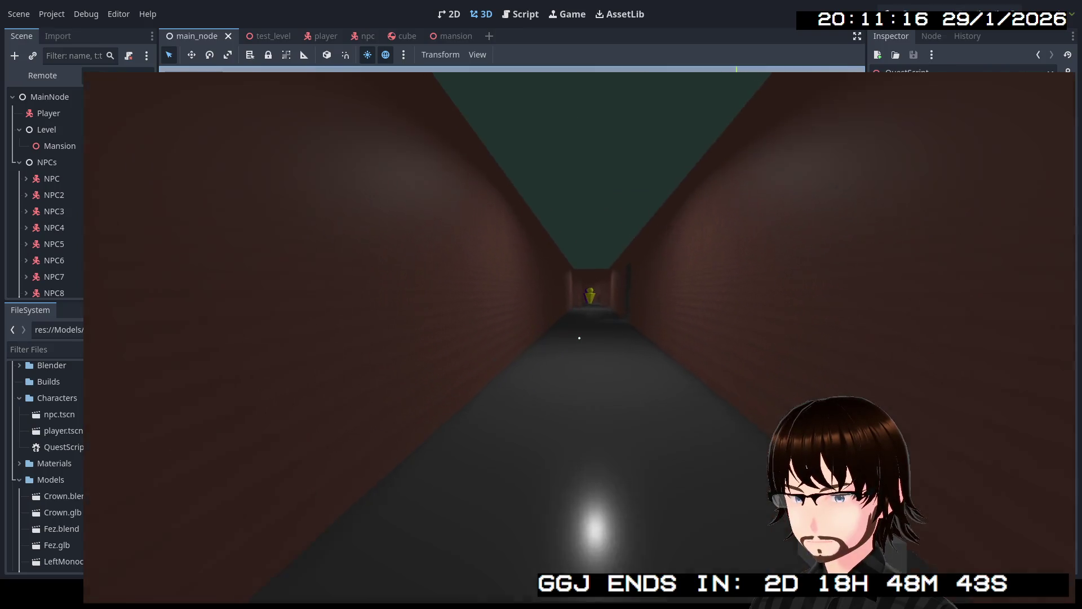
pyautogui.press('w')
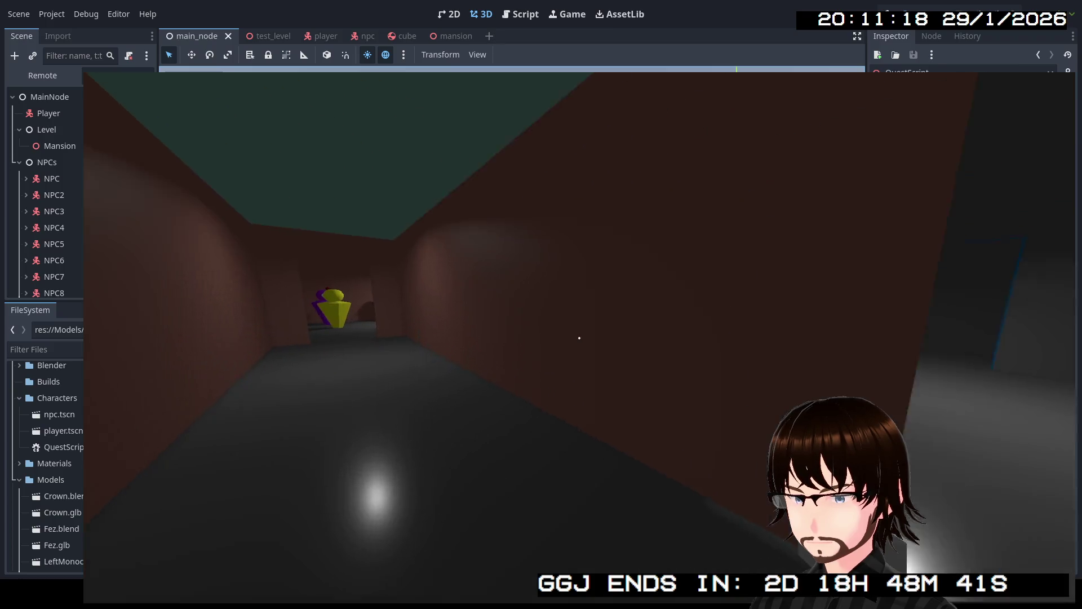
pyautogui.press('w')
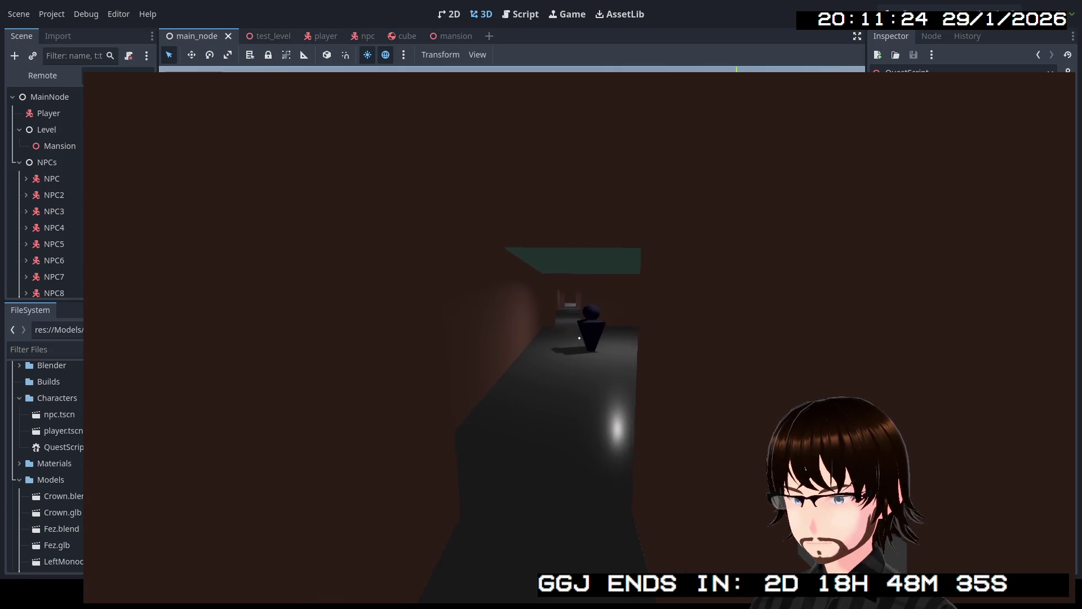
pyautogui.press('w')
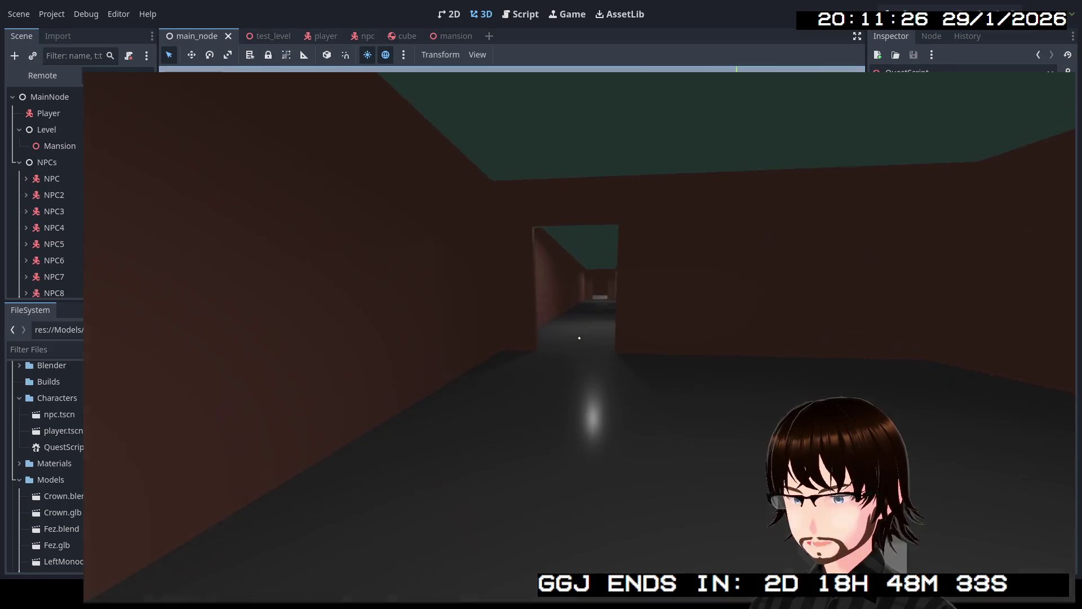
pyautogui.press('w')
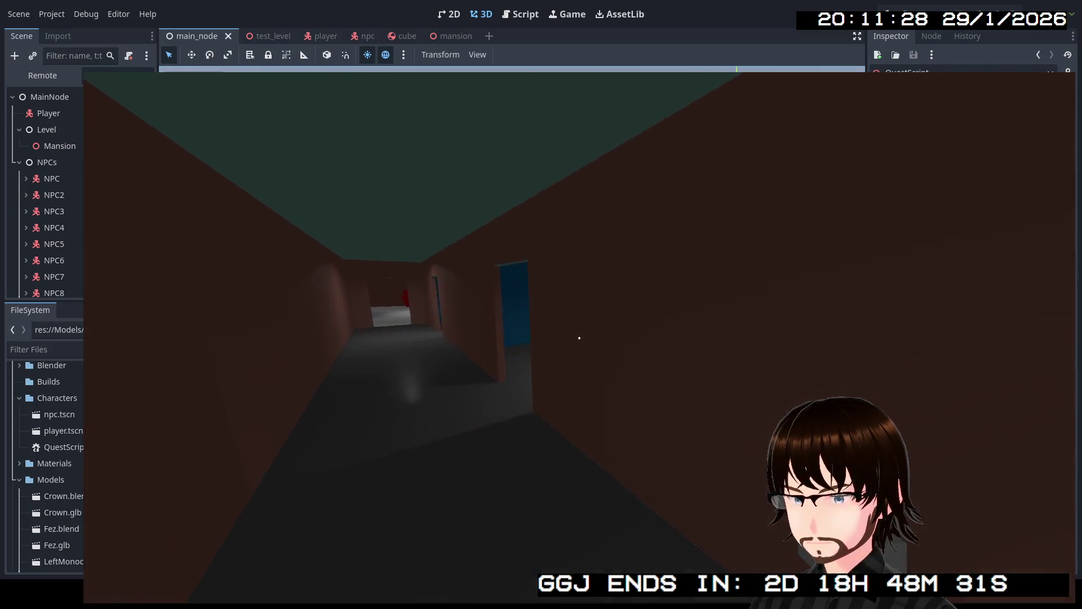
pyautogui.press('w')
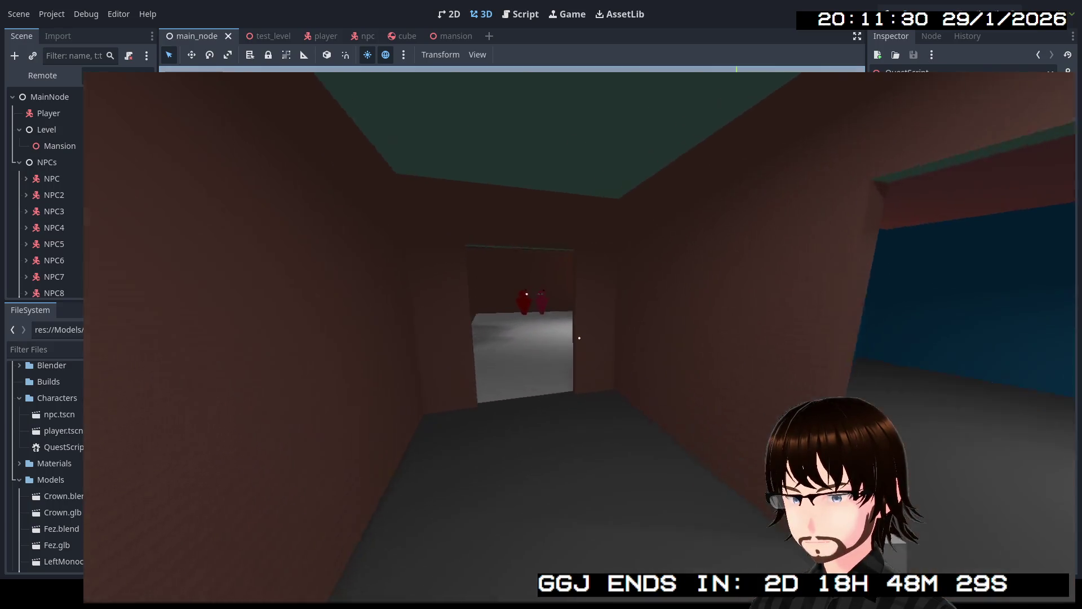
# - Walk among the large room's NPC group, checking the red, blue, pink and green NPCs' lines
pyautogui.press('w')
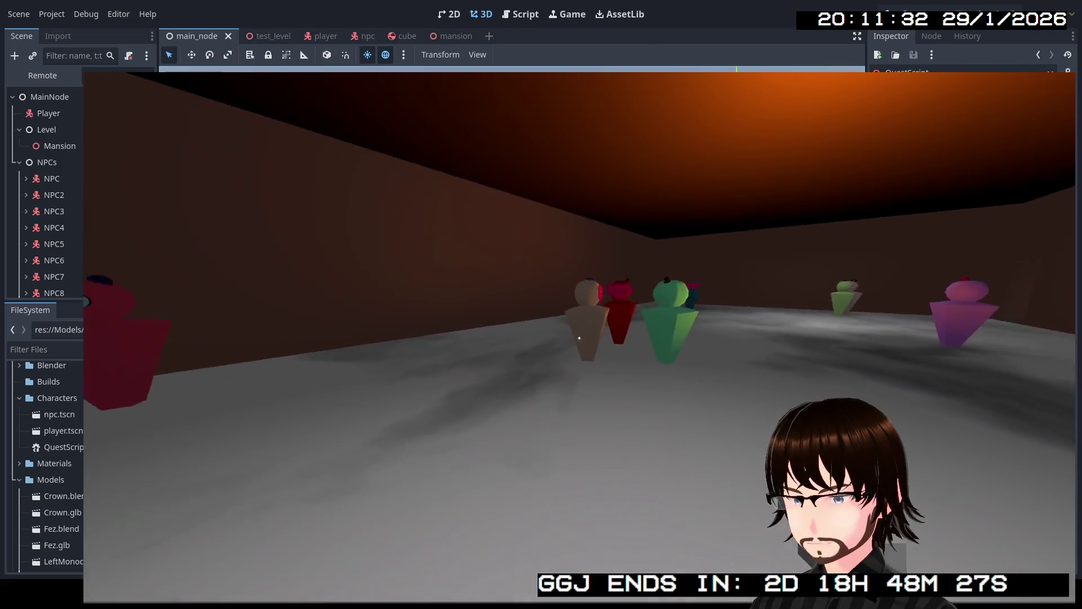
pyautogui.press('w')
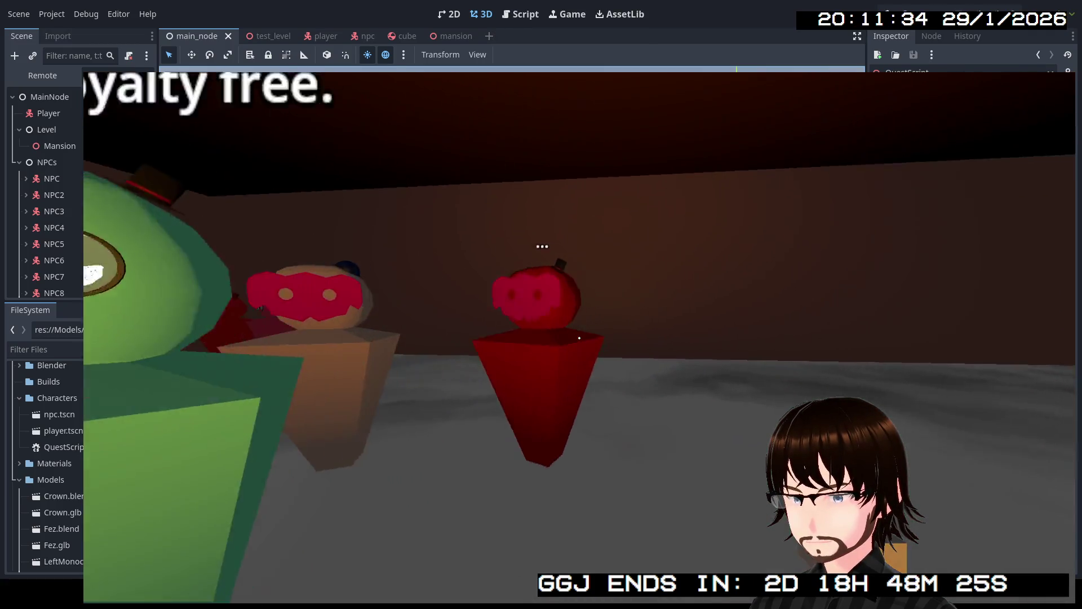
pyautogui.press('w')
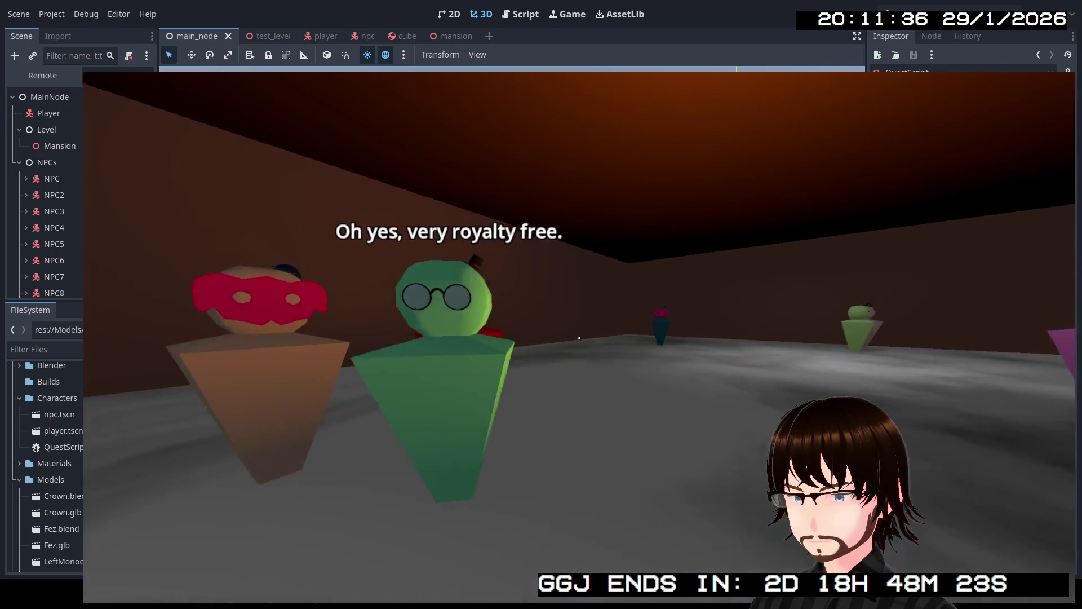
pyautogui.press('w')
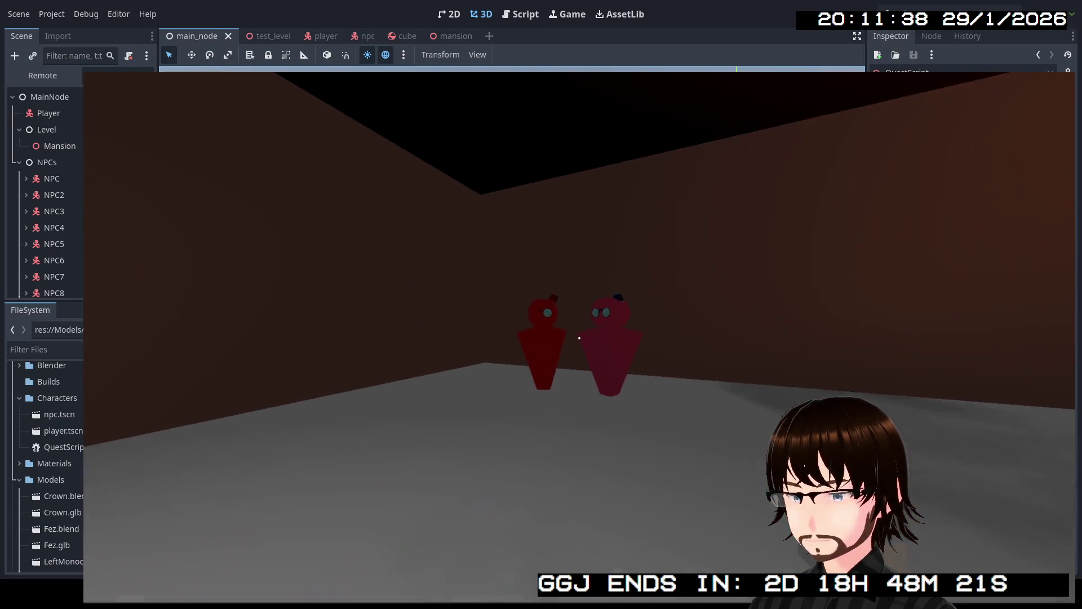
pyautogui.press('w')
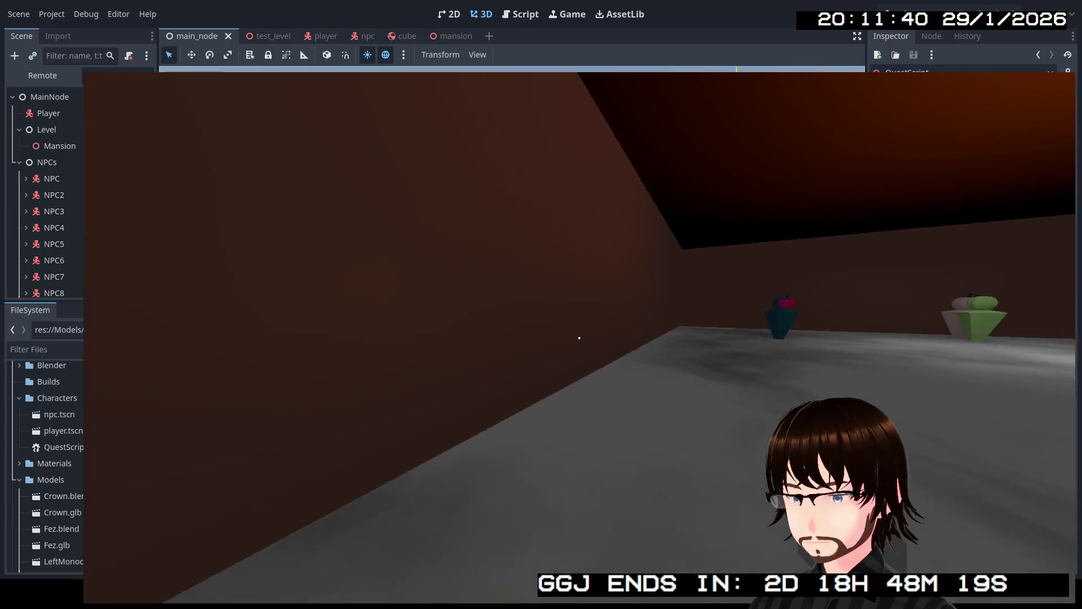
pyautogui.press('w')
pyautogui.press('w')
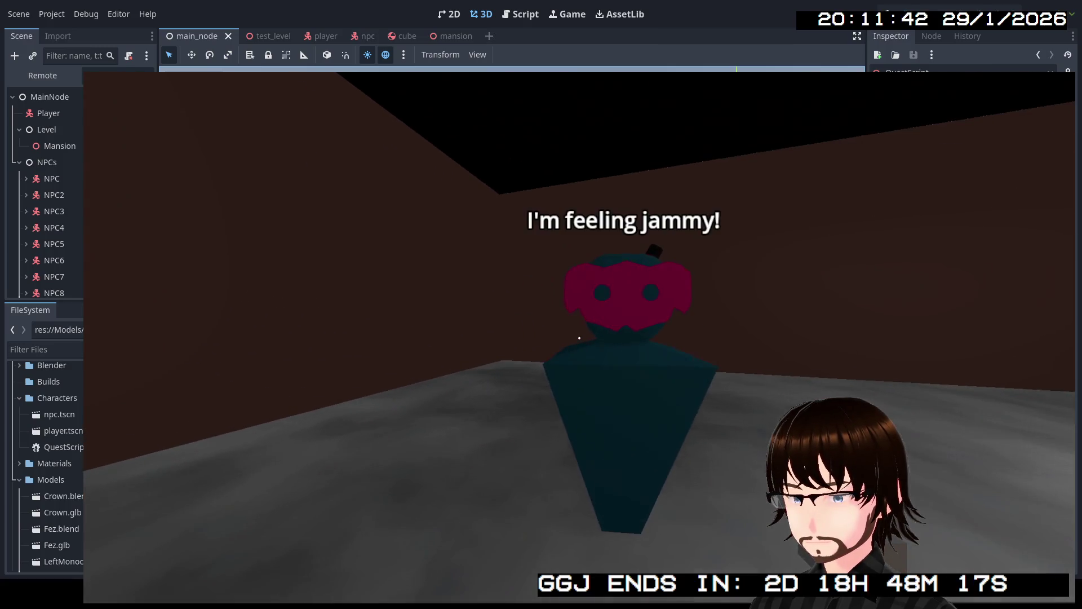
pyautogui.press('w')
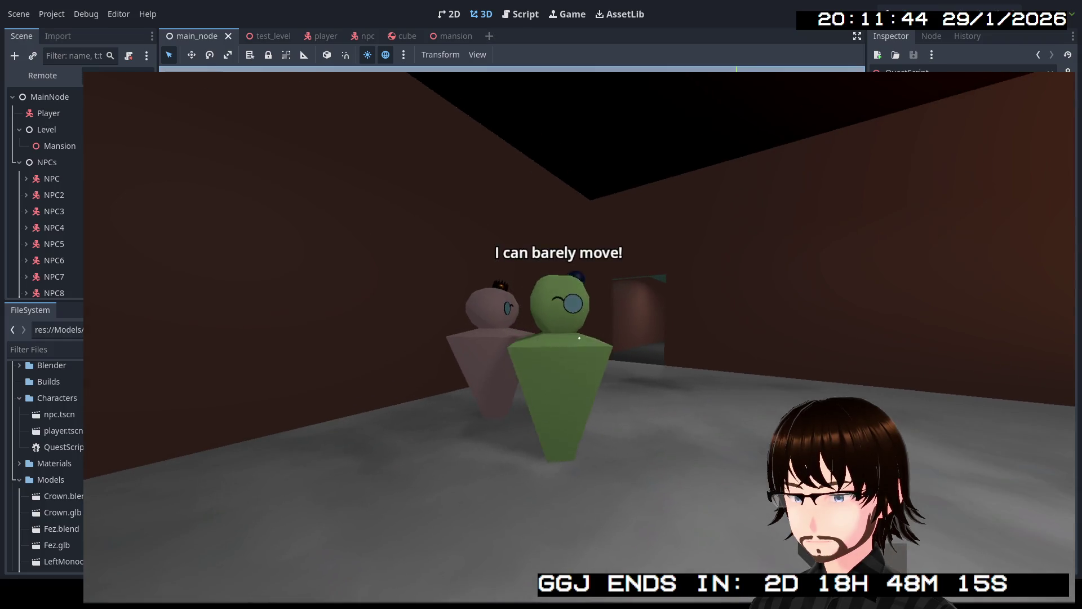
pyautogui.press('w')
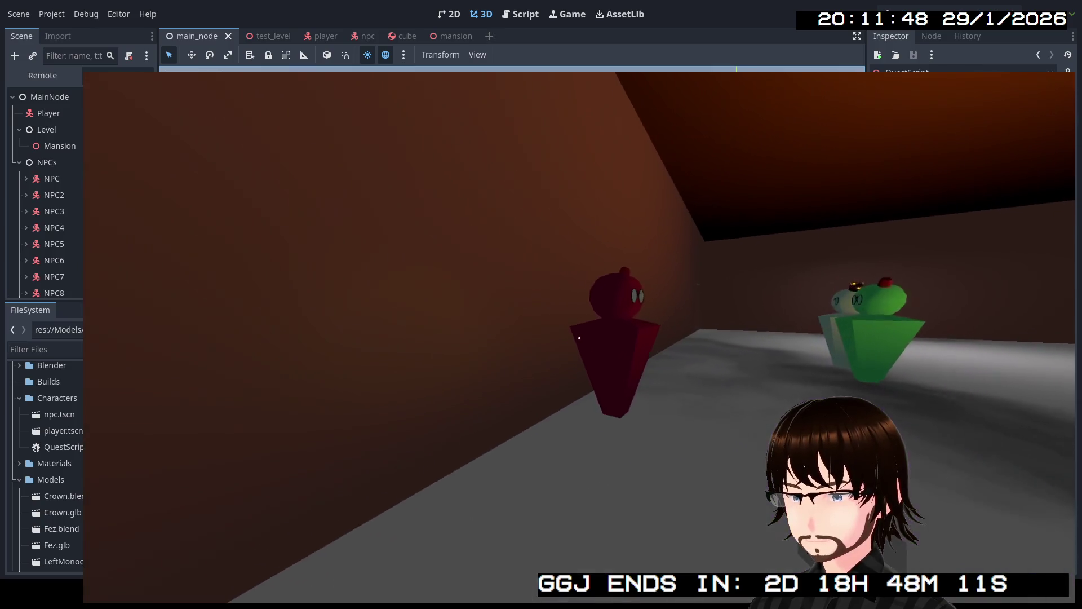
pyautogui.press('w')
# - Check the blue room's NPCs, then walk the corridors past more NPCs into the next room
pyautogui.press('w')
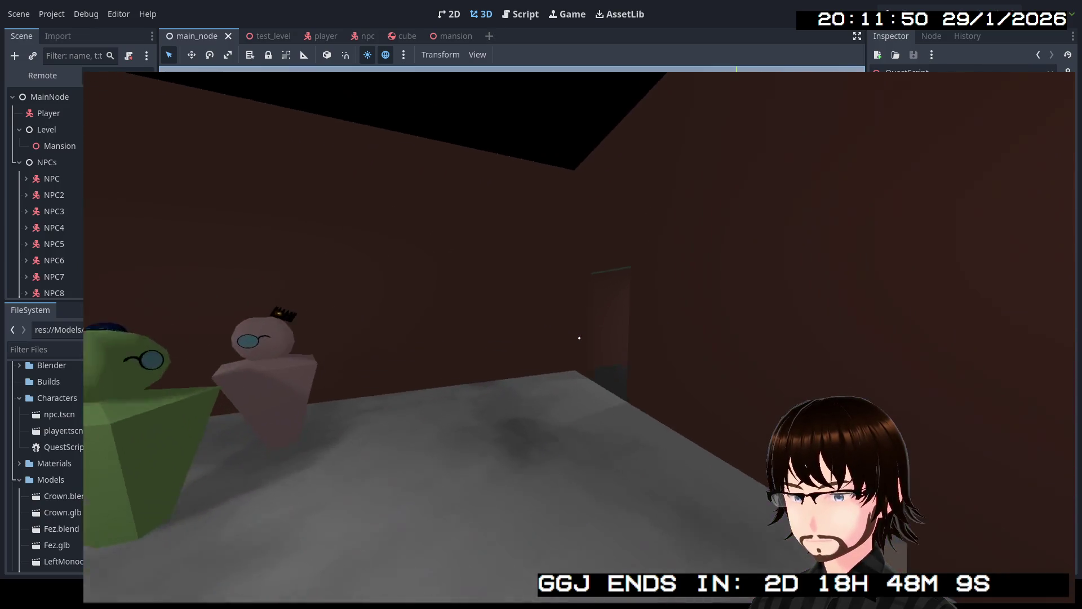
pyautogui.press('w')
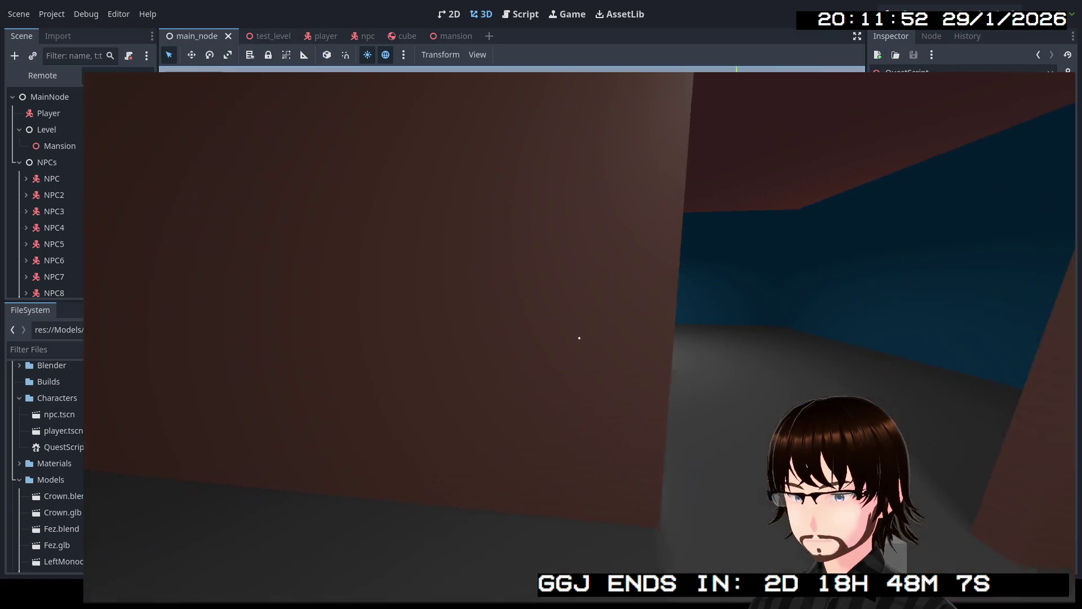
pyautogui.press('w')
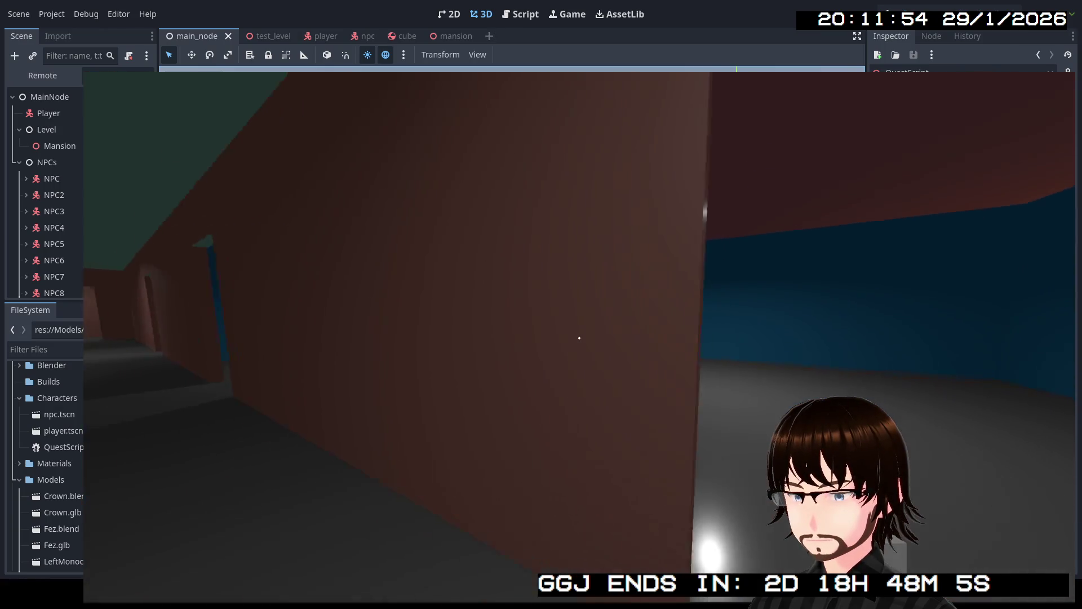
pyautogui.press('w')
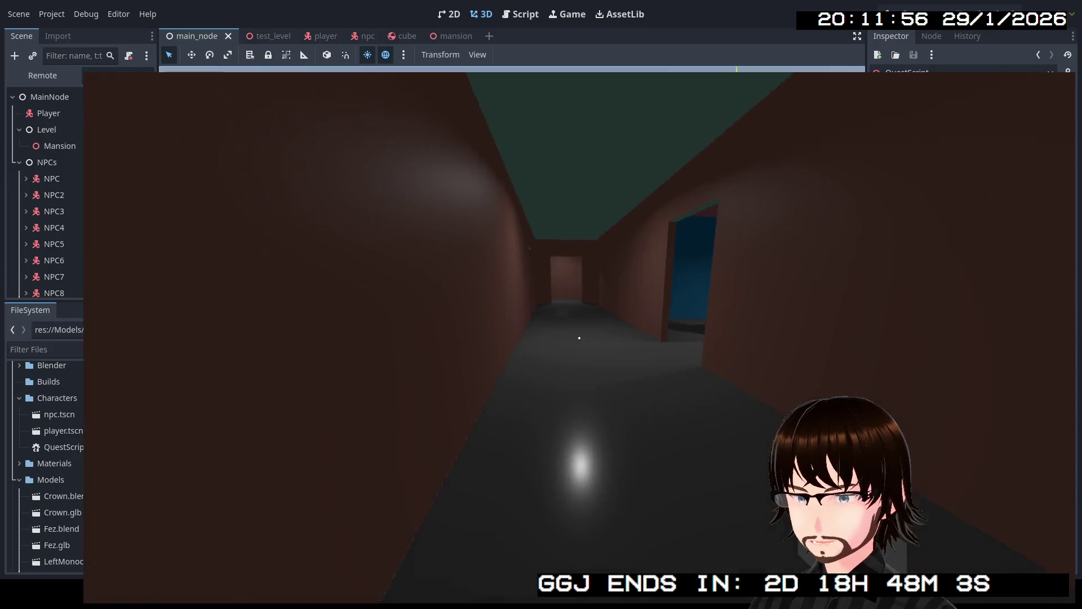
pyautogui.press('w')
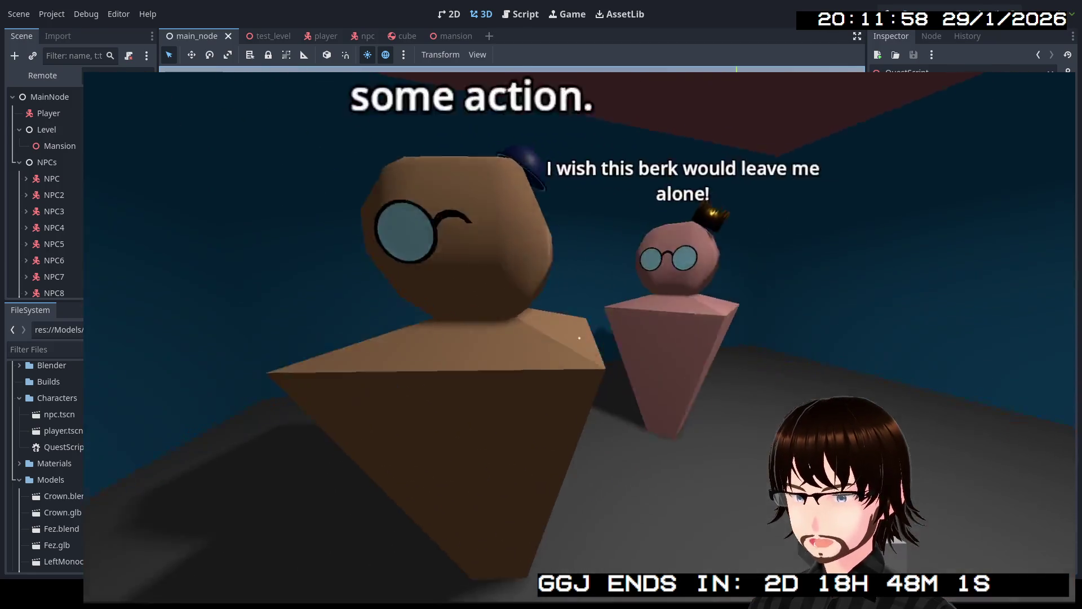
pyautogui.press('w')
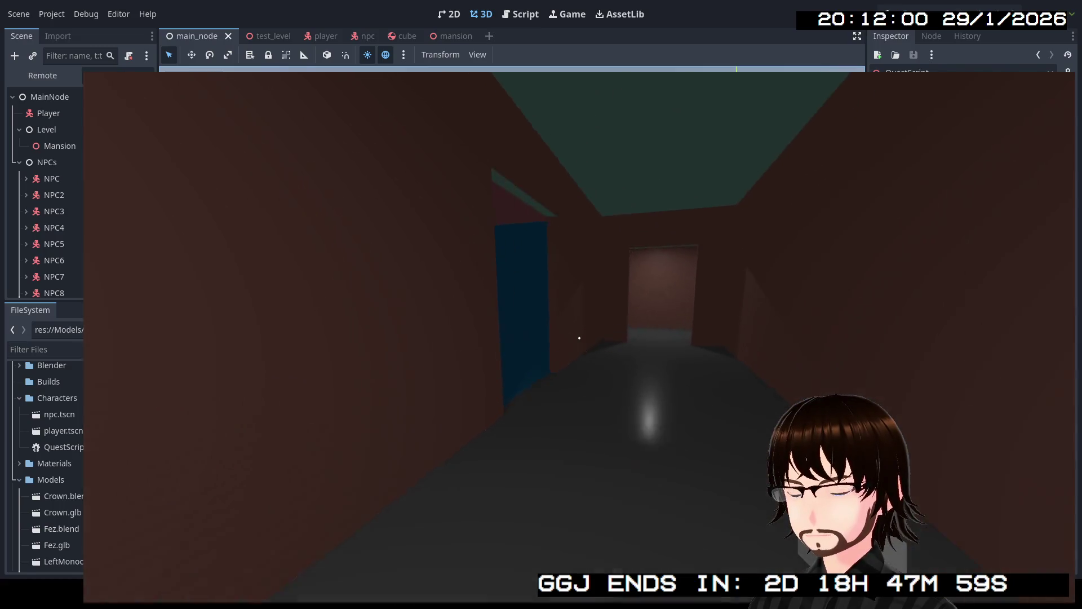
pyautogui.press('w')
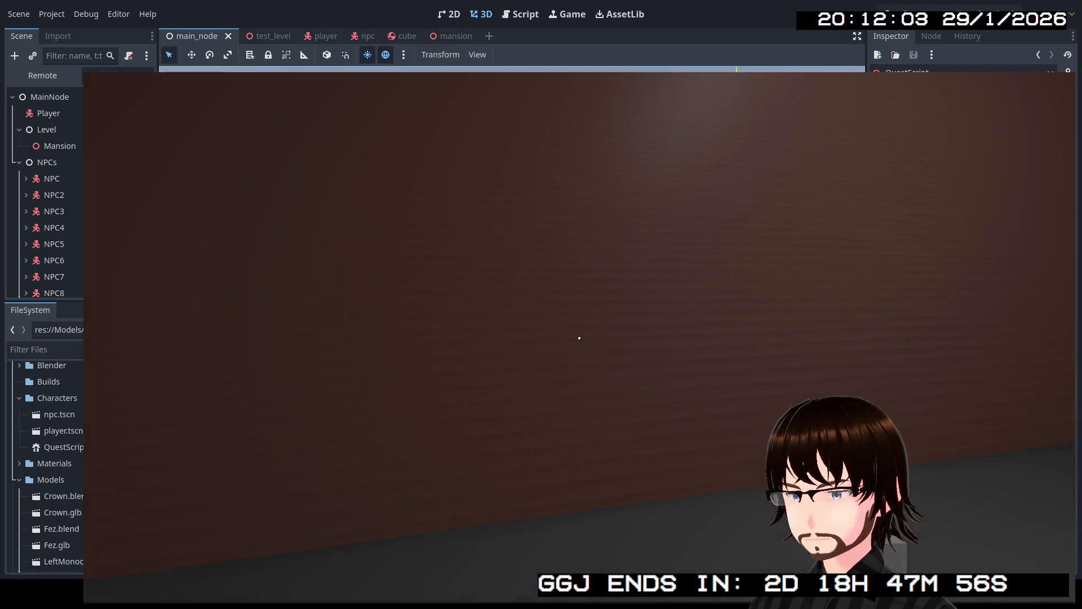
pyautogui.moveTo(579, 339); pyautogui.dragTo(579, 339)
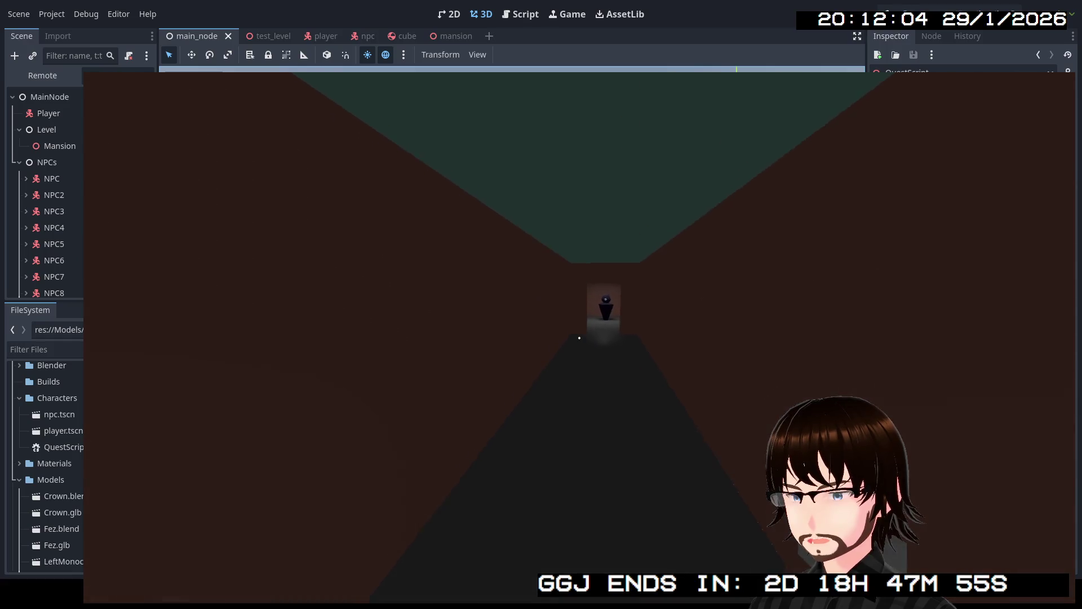
pyautogui.press('w')
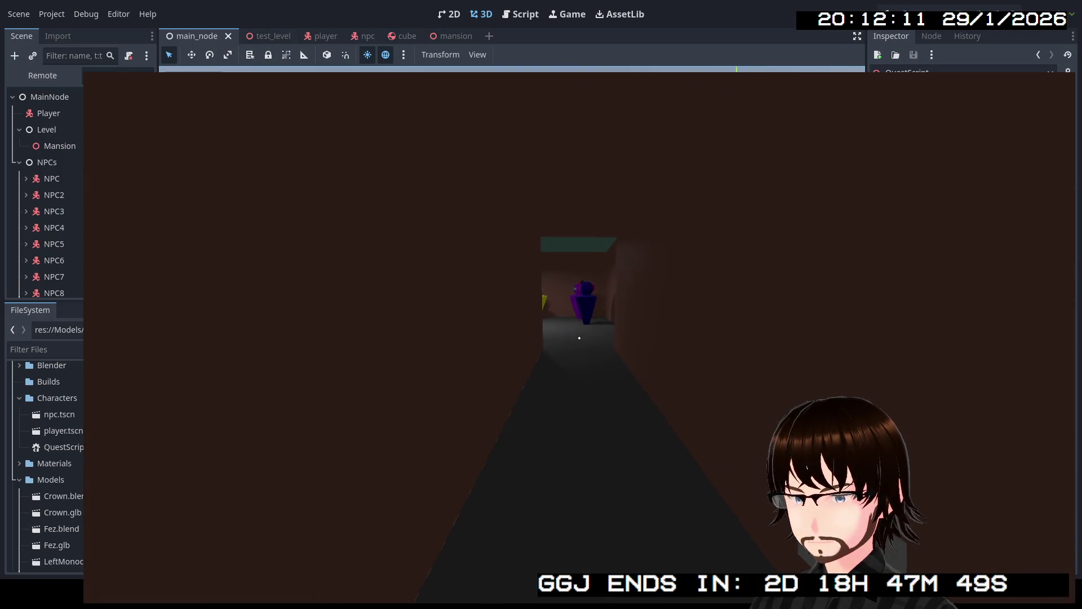
pyautogui.press('w')
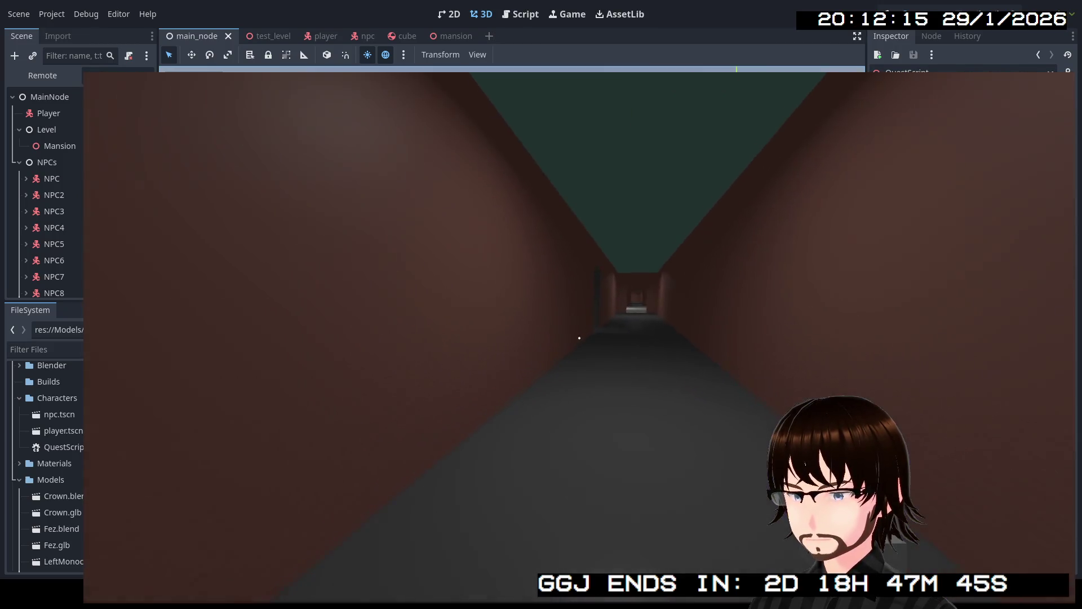
pyautogui.press('w')
pyautogui.press('w')
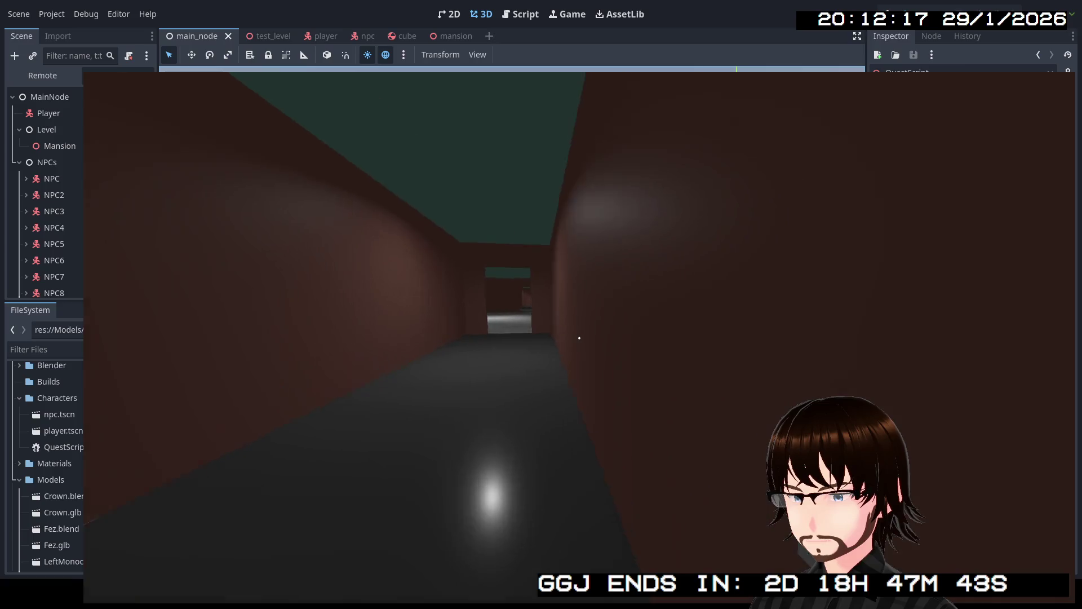
pyautogui.press('w')
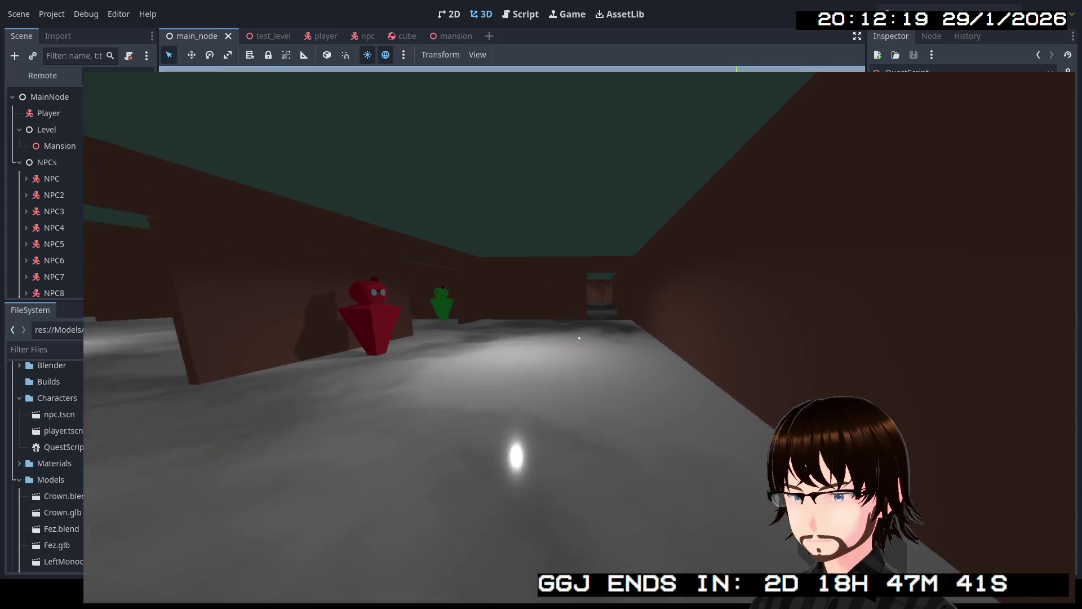
# - Trigger the red NPC's dialogue, then walk up to and past the two masked NPCs
pyautogui.press('w')
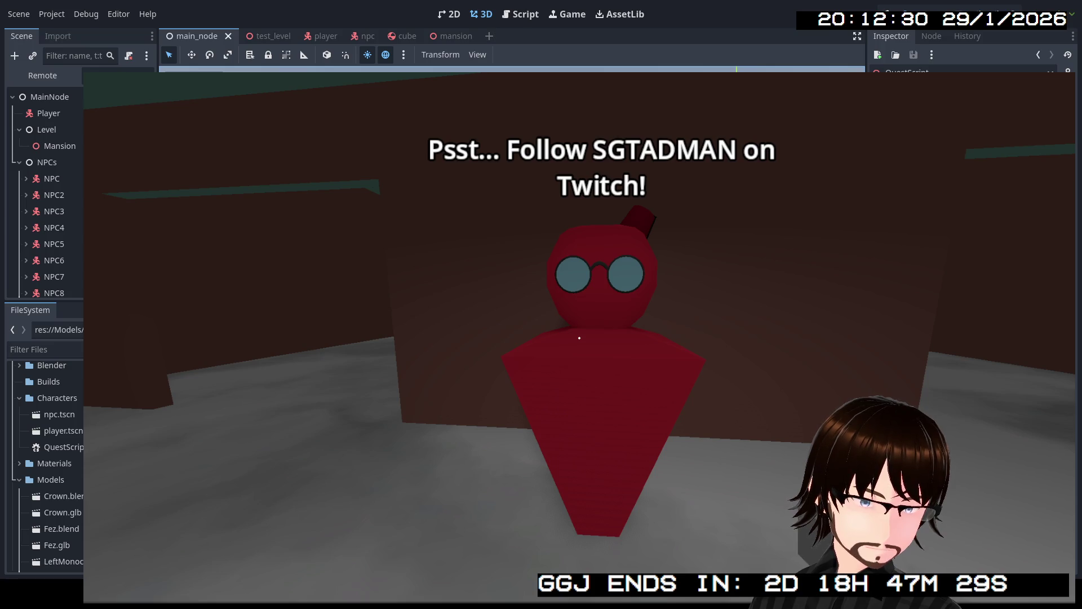
pyautogui.press('w')
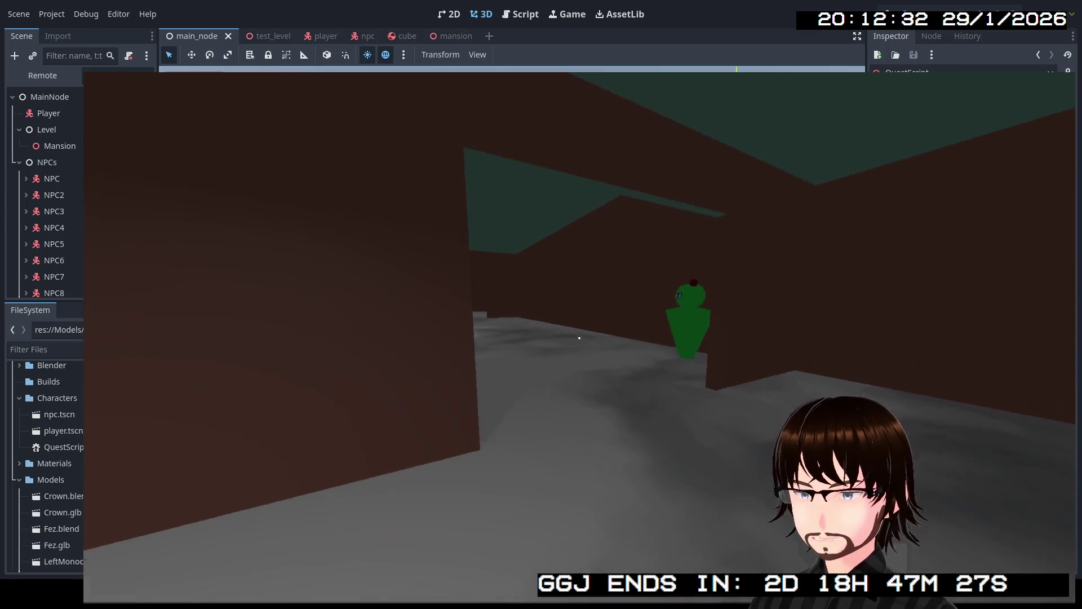
pyautogui.press('w')
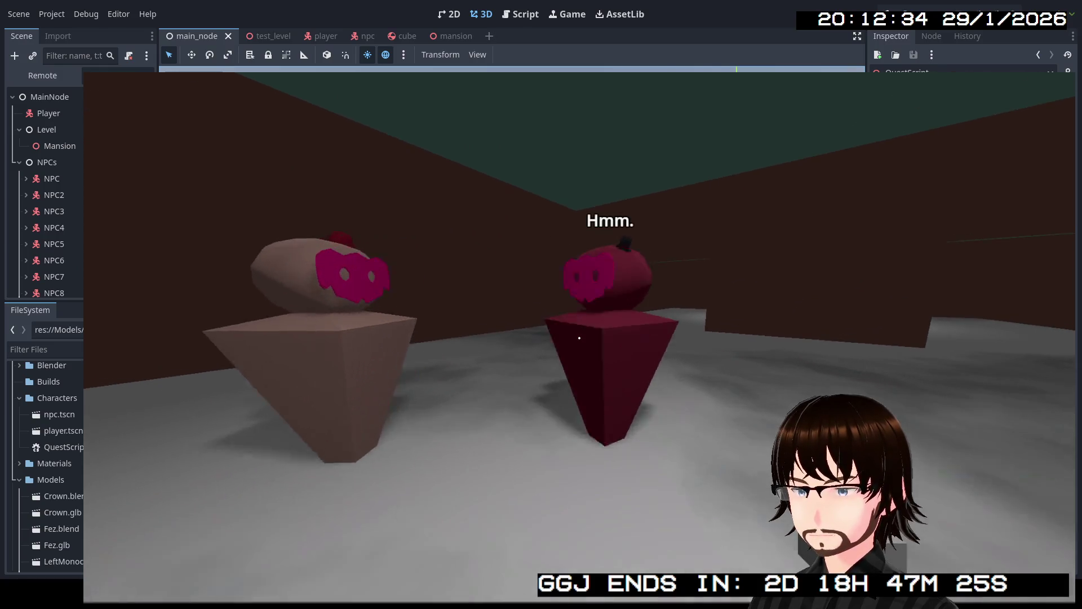
pyautogui.press('w')
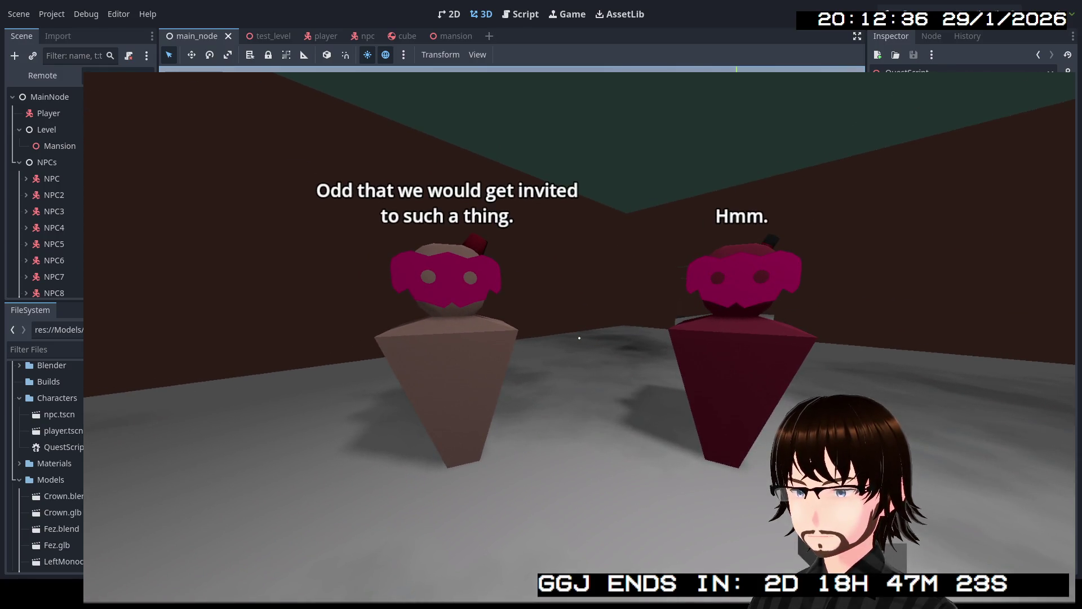
pyautogui.press('w')
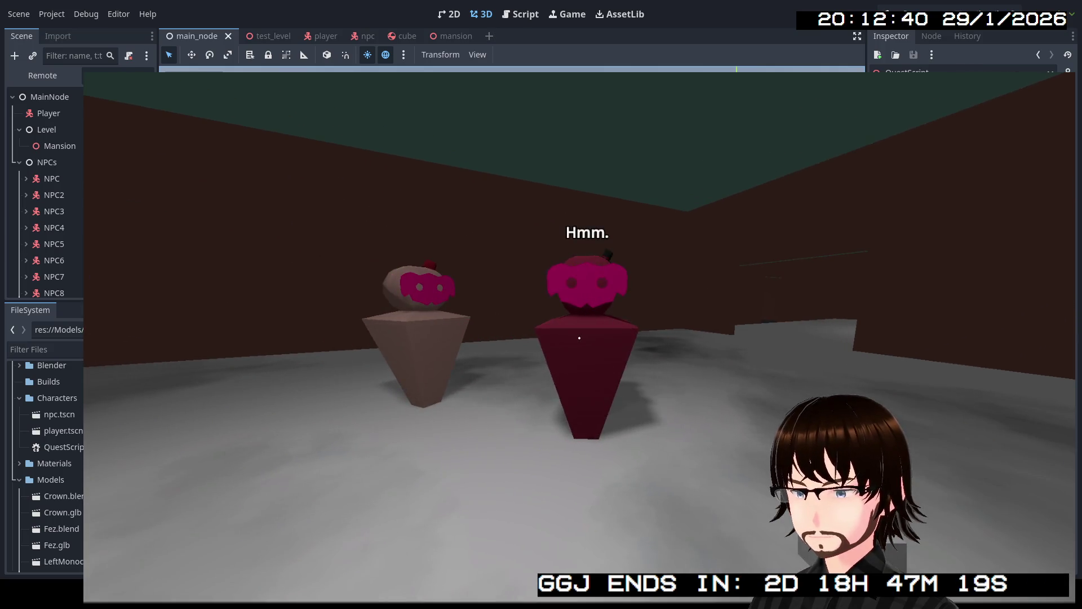
pyautogui.press('w')
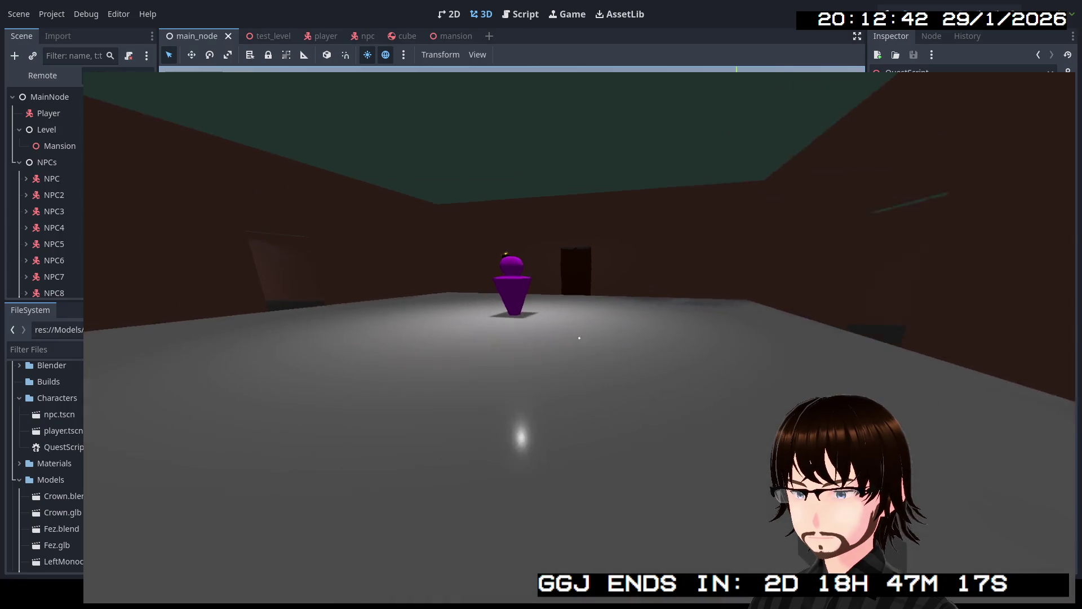
# - Hear the purple NPC, pass the green and red NPCs and head down the dark corridor
pyautogui.press('w')
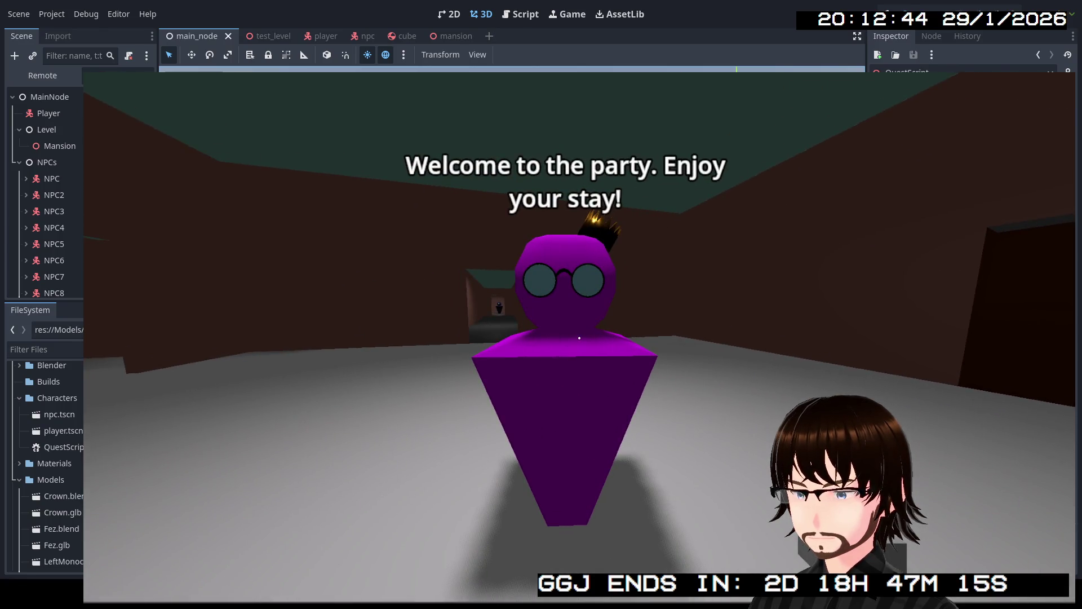
pyautogui.press('w')
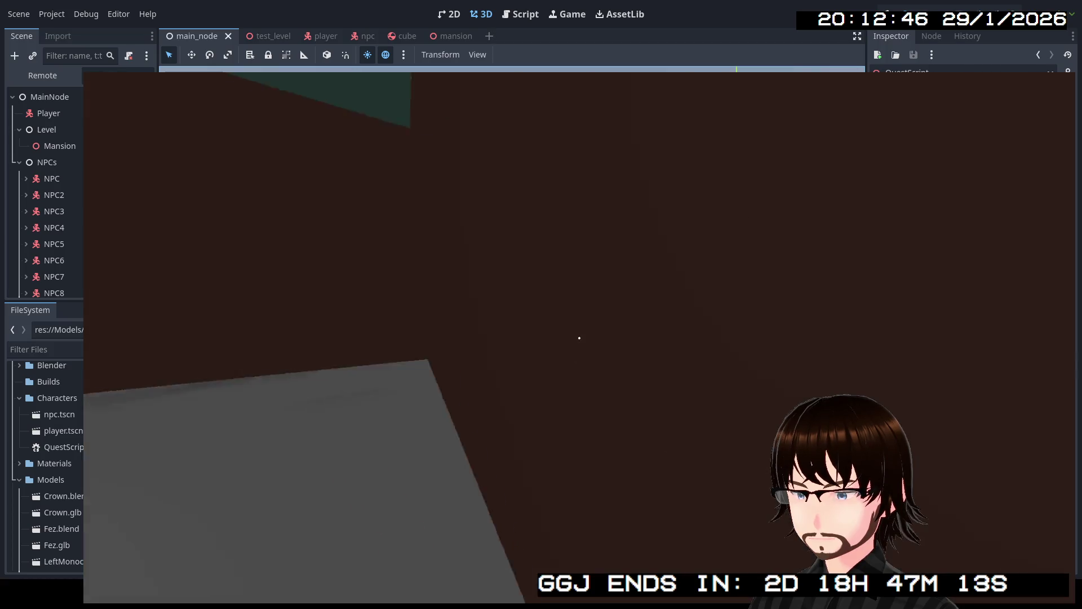
pyautogui.press('w')
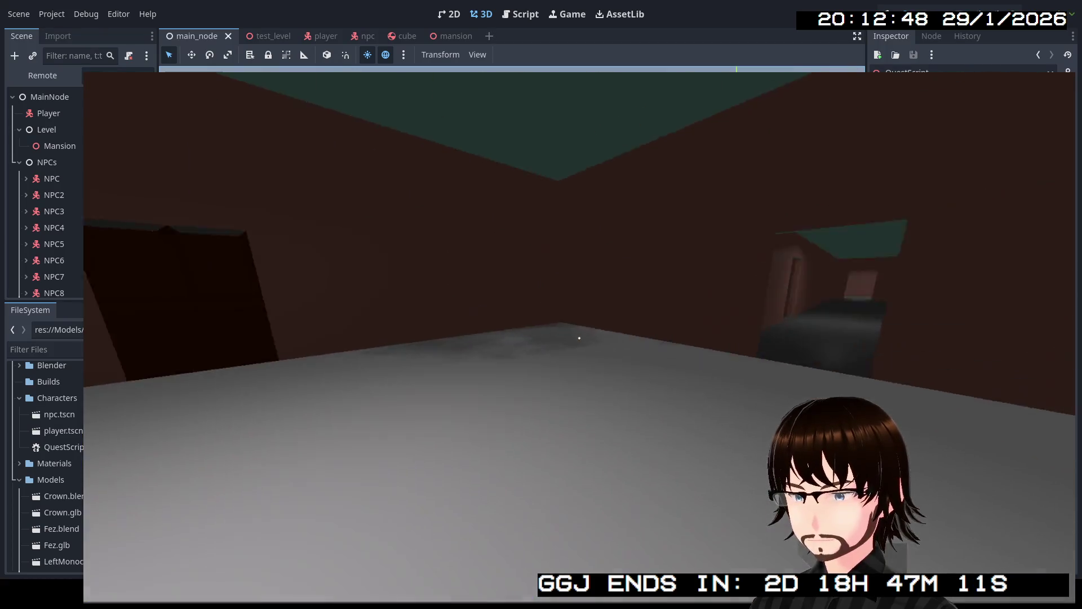
pyautogui.press('w')
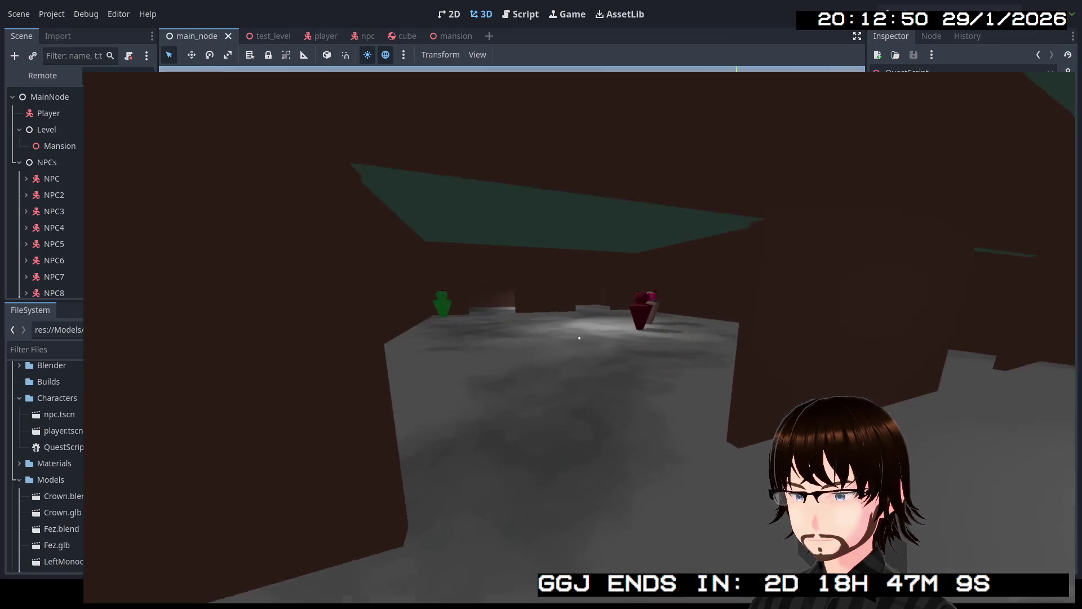
pyautogui.press('w')
pyautogui.press('w')
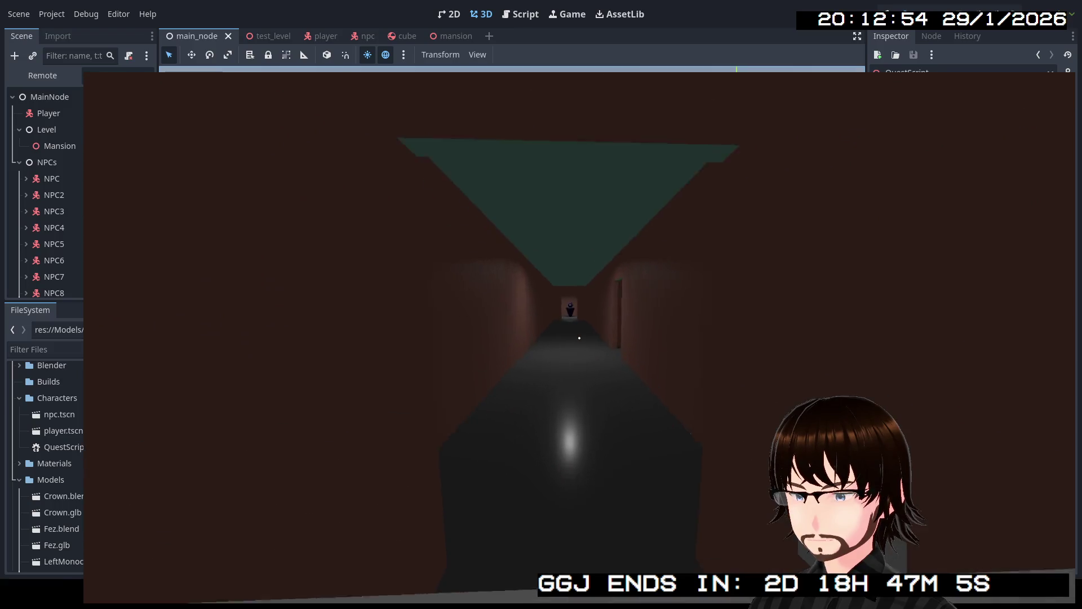
pyautogui.press('w')
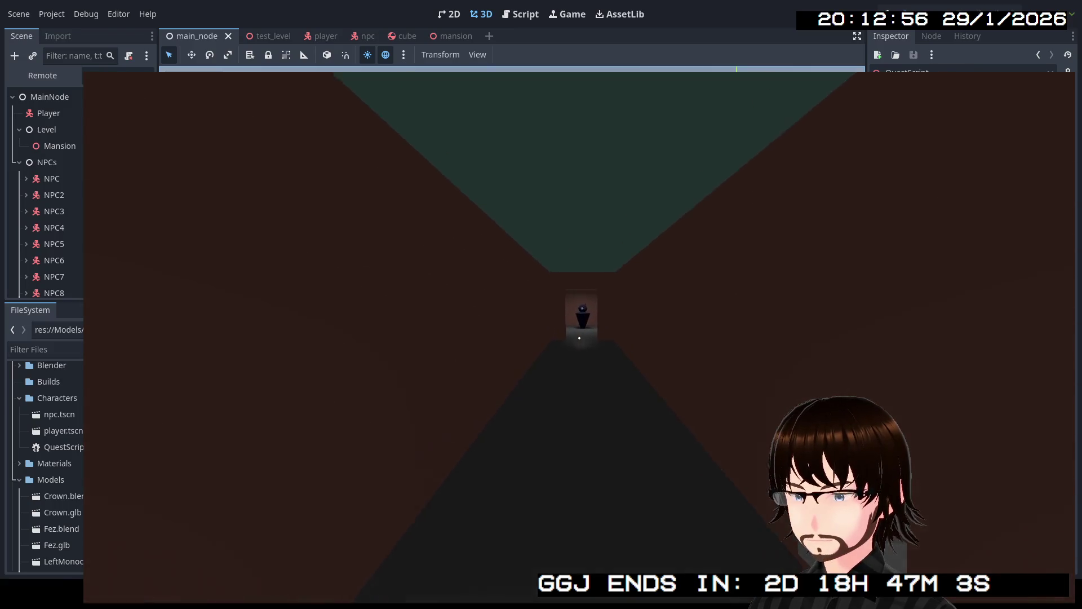
pyautogui.press('w')
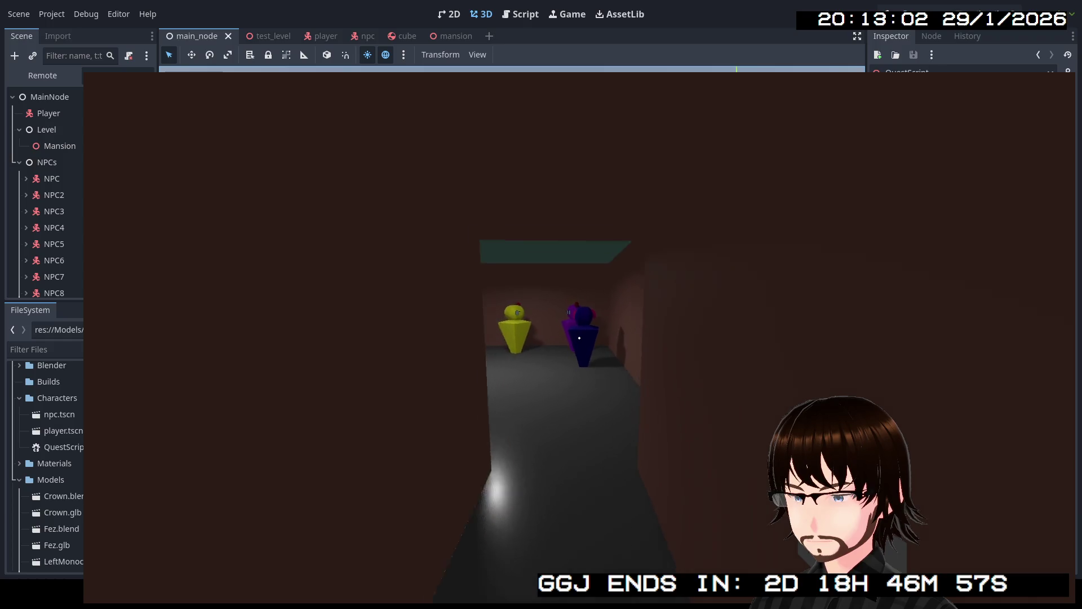
# - Pass the lit room's NPCs, revisit the purple NPC's welcome line, then stop the game with F8
pyautogui.press('w')
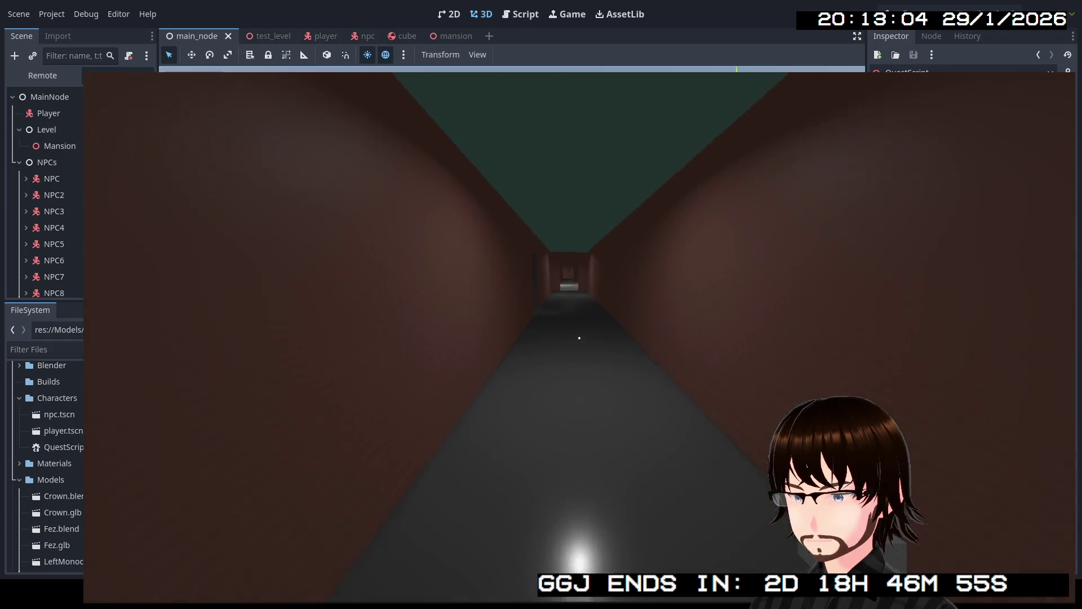
pyautogui.press('w')
pyautogui.press('w')
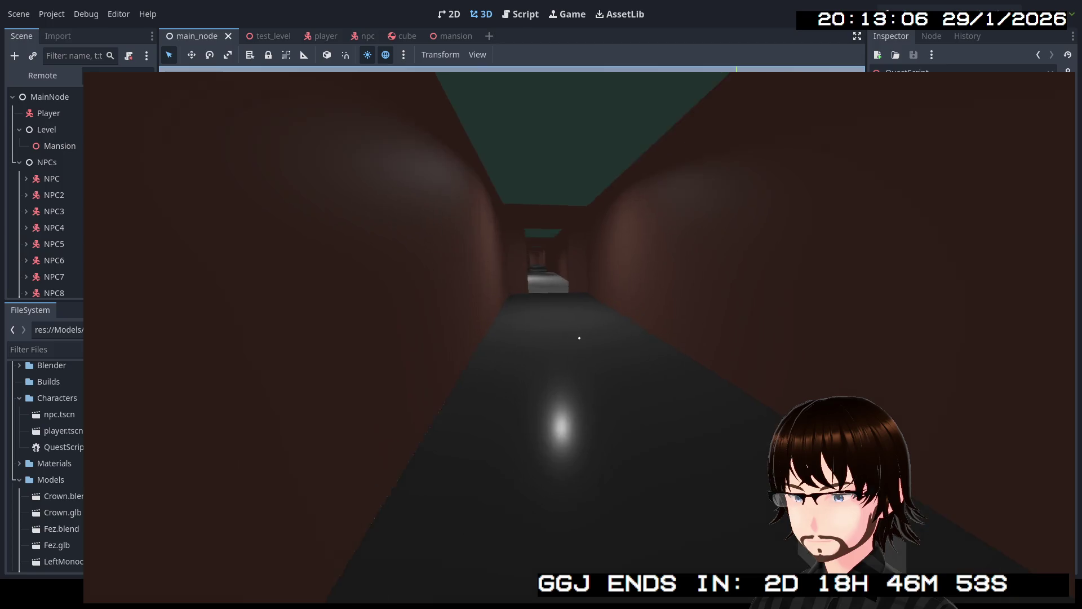
pyautogui.press('w')
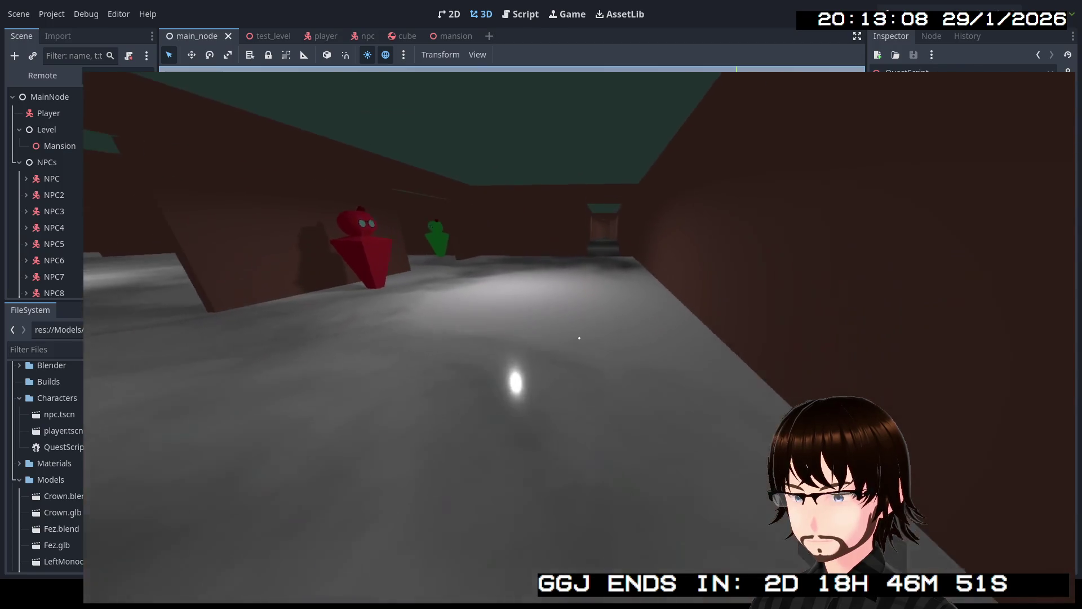
pyautogui.press('w')
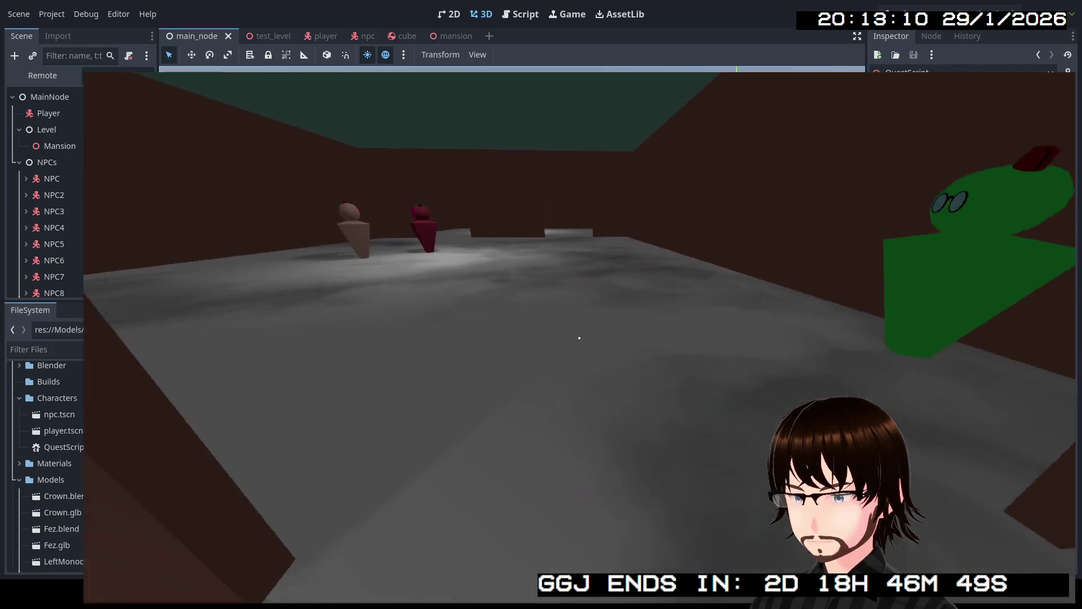
pyautogui.press('w')
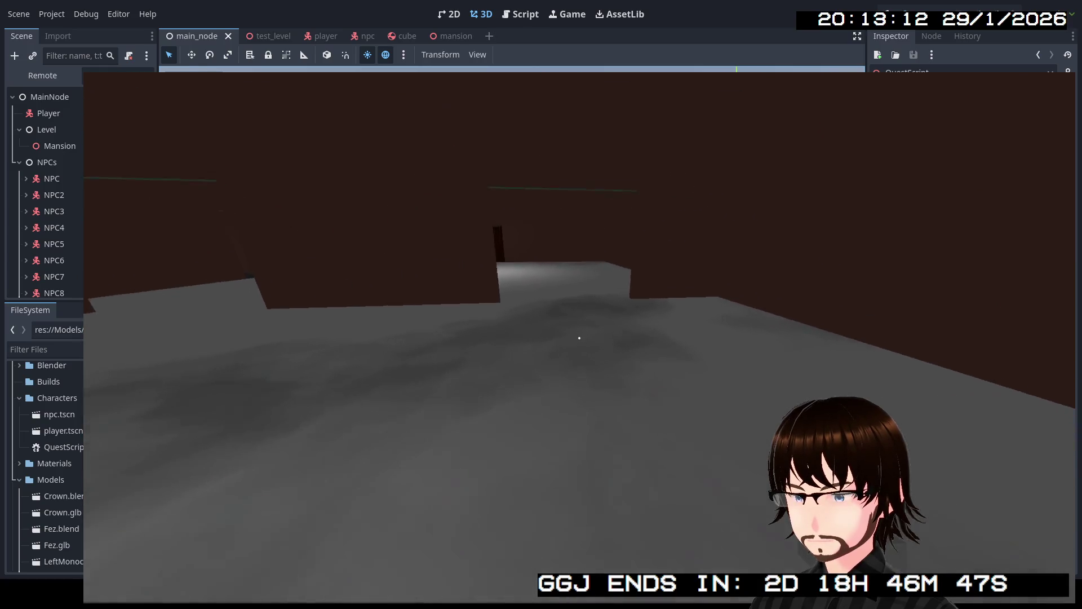
pyautogui.press('w')
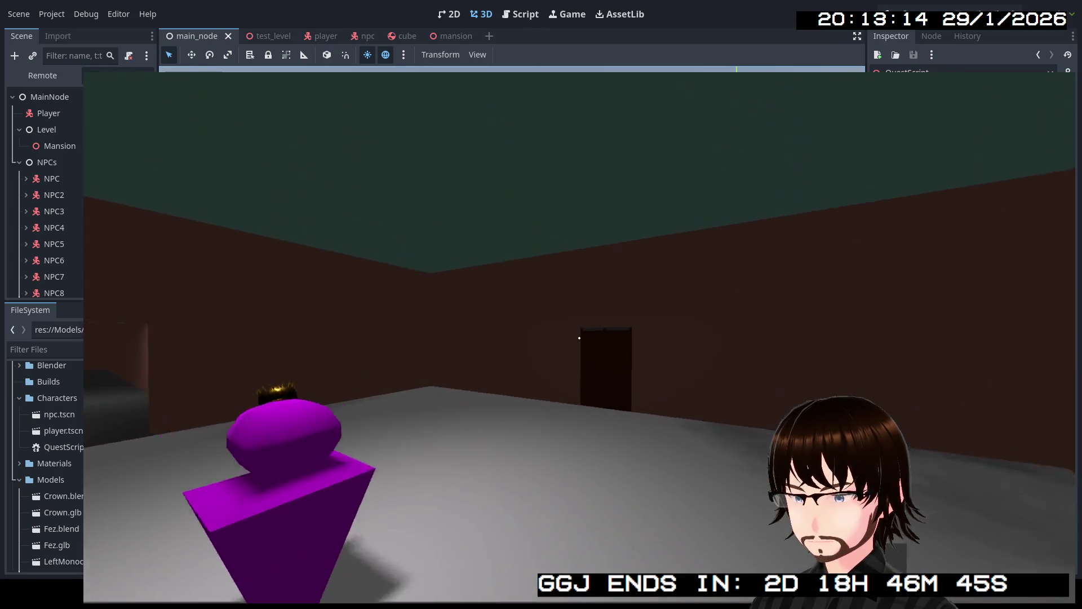
pyautogui.press('w')
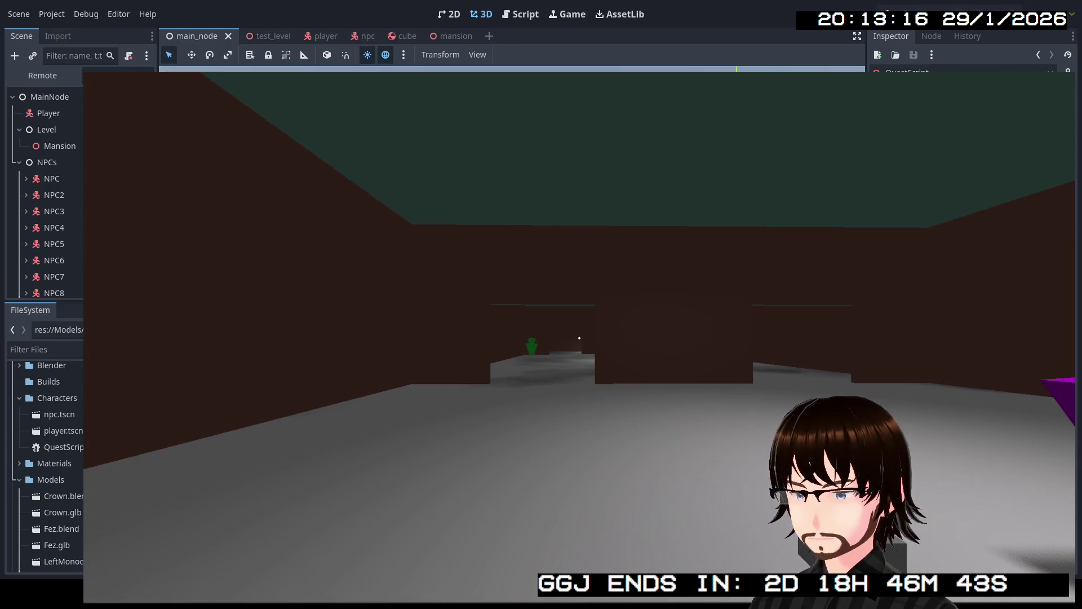
pyautogui.press('Escape')
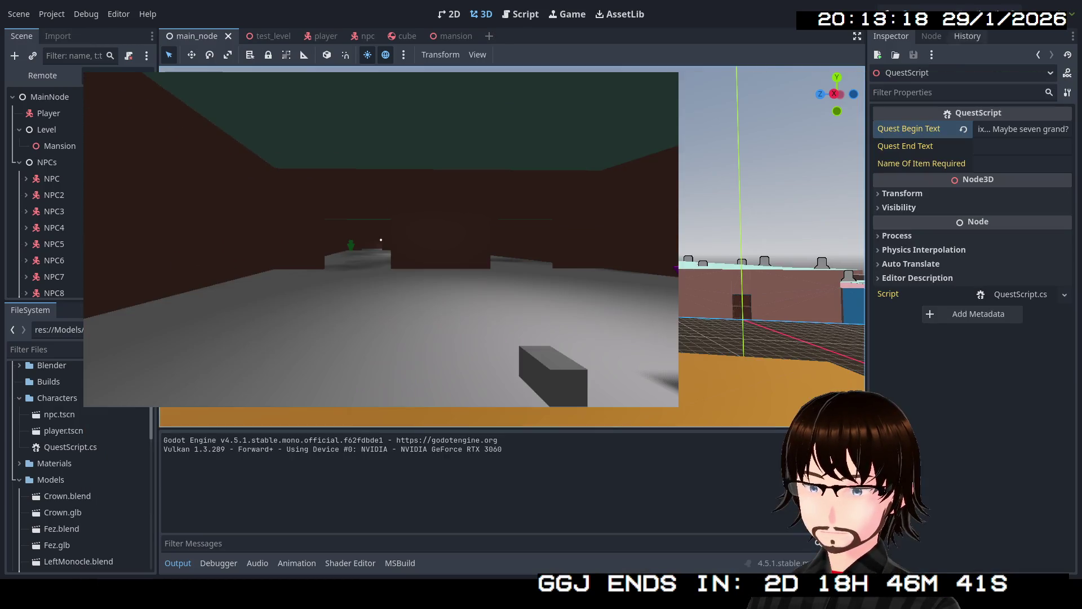
pyautogui.press('F8')
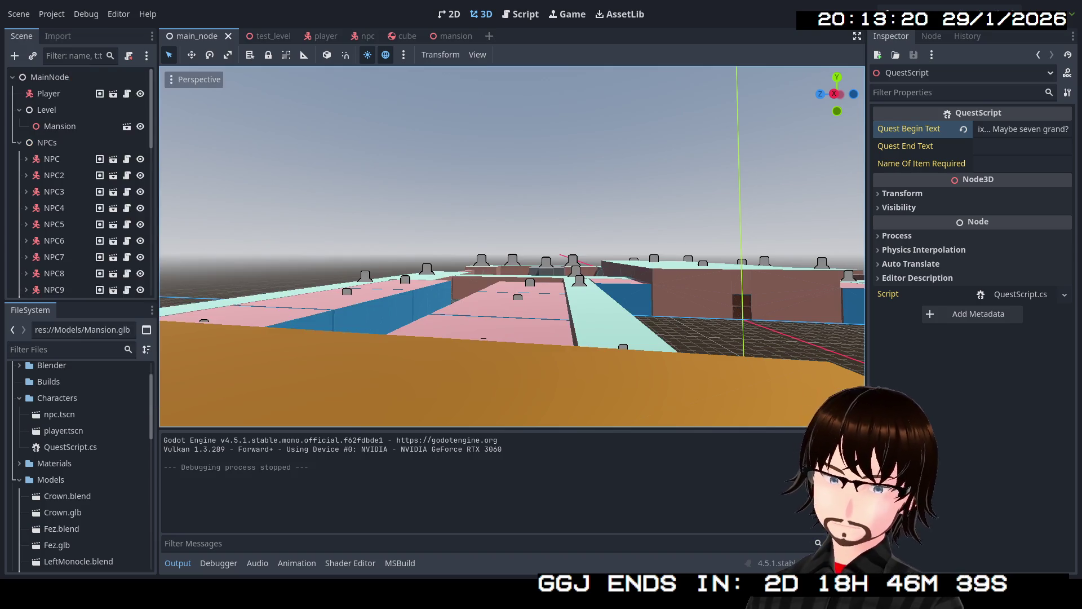
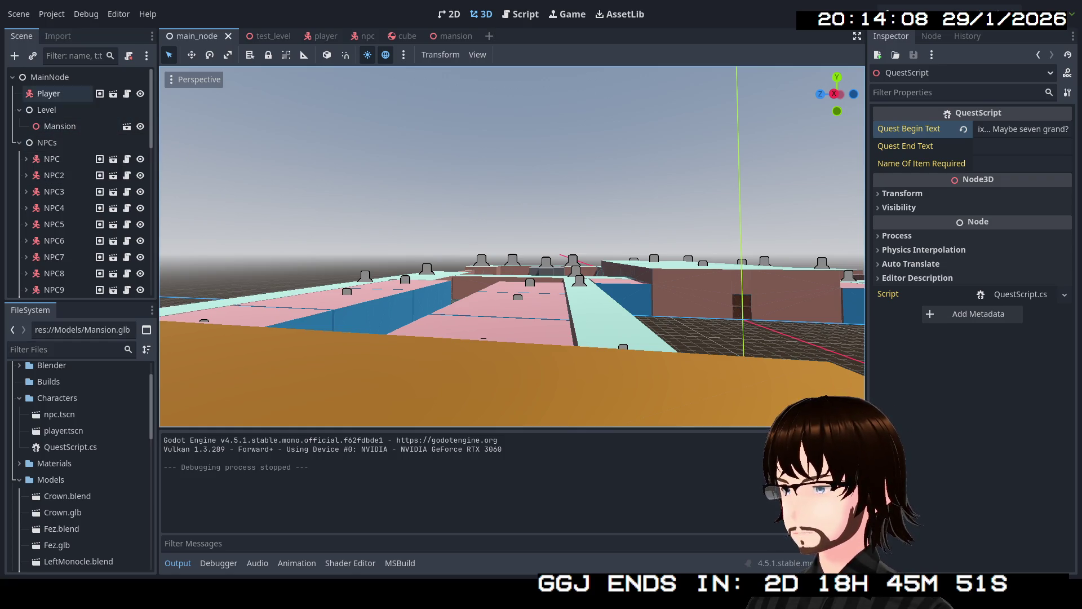
# - Add a plain Node child under MainNode and rename it 'Quest NPCs'
pyautogui.rightClick(53, 78)
pyautogui.click(86, 88)
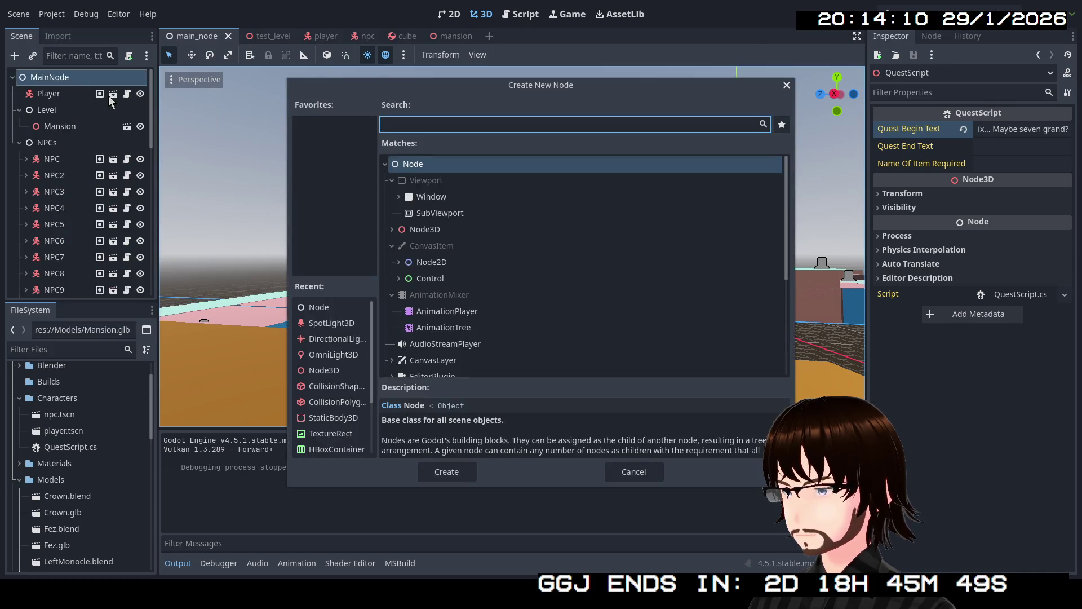
pyautogui.click(448, 472)
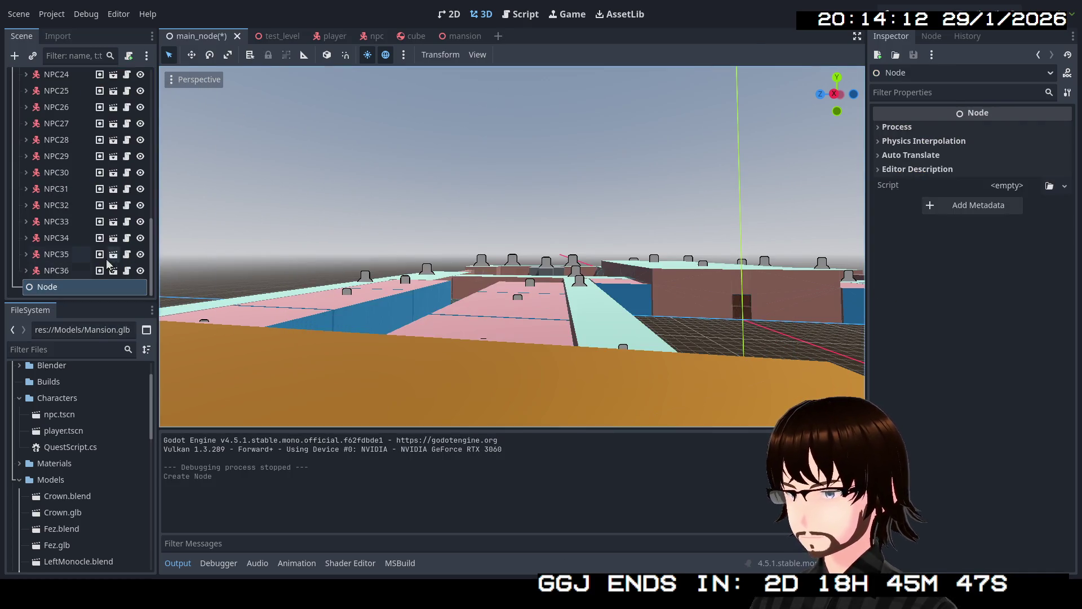
pyautogui.doubleClick(70, 279)
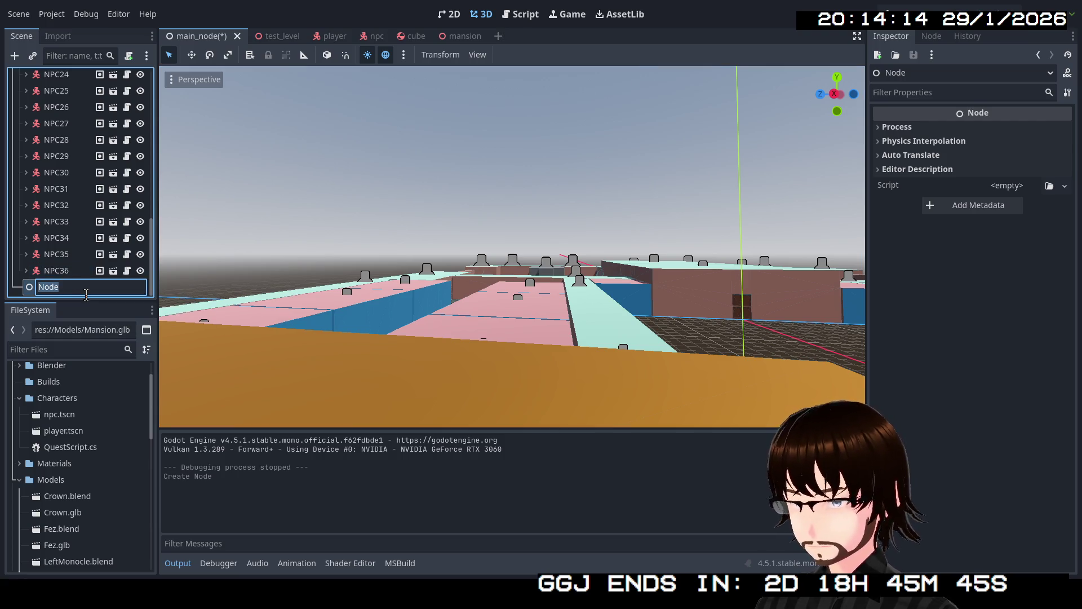
pyautogui.write('Quest NPCs')
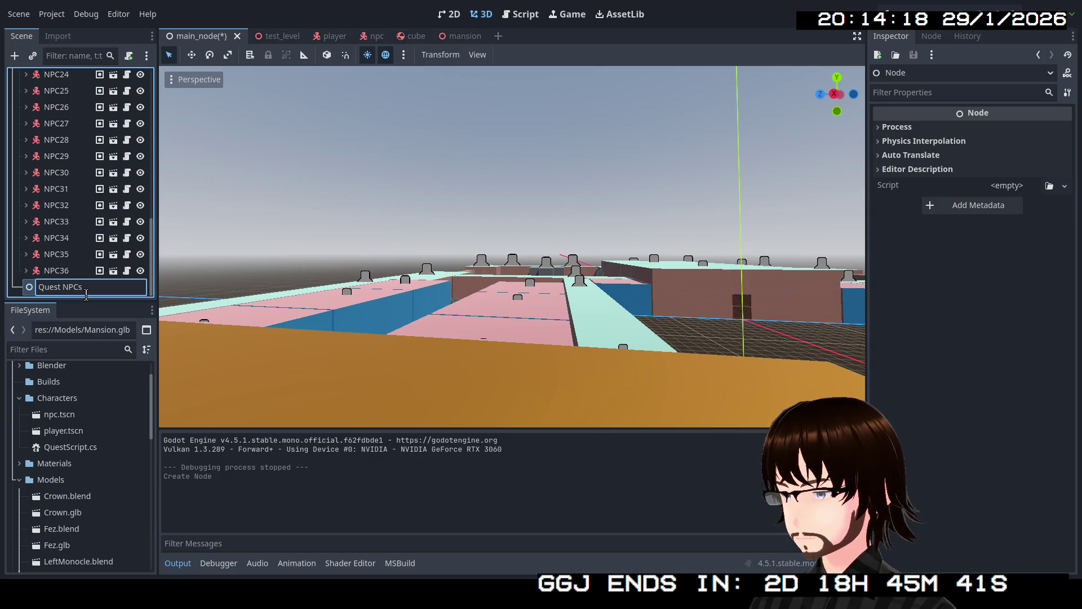
pyautogui.press('Return')
pyautogui.scroll(2, 85, 254)
pyautogui.scroll(5, 86, 230)
pyautogui.scroll(3, 74, 221)
# - Check NPC4's quest texts, then move NPC4 under the new Quest NPCs node
pyautogui.click(54, 153)
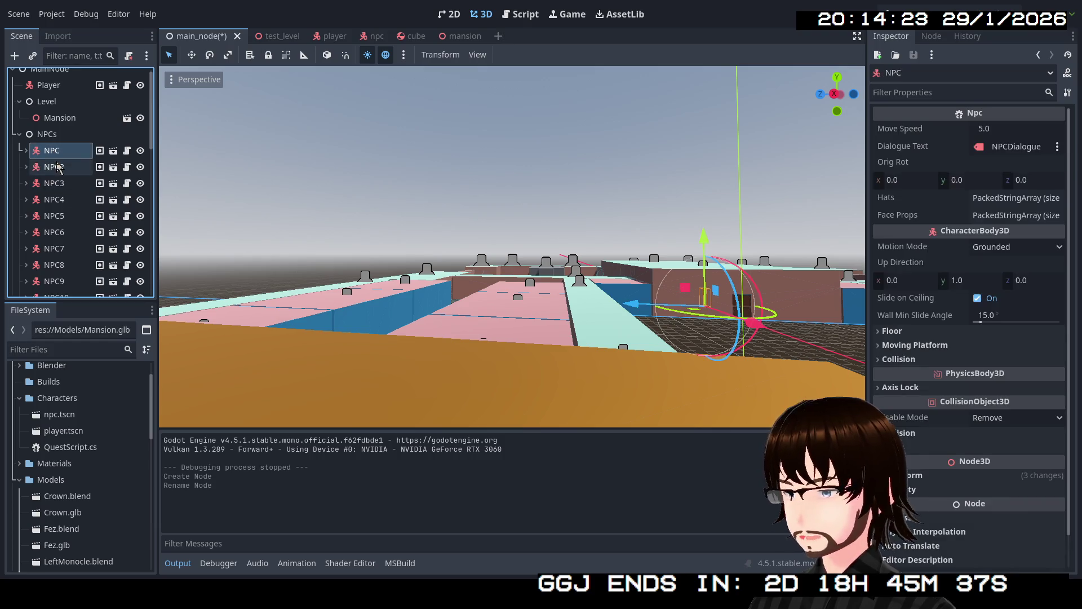
pyautogui.click(26, 167)
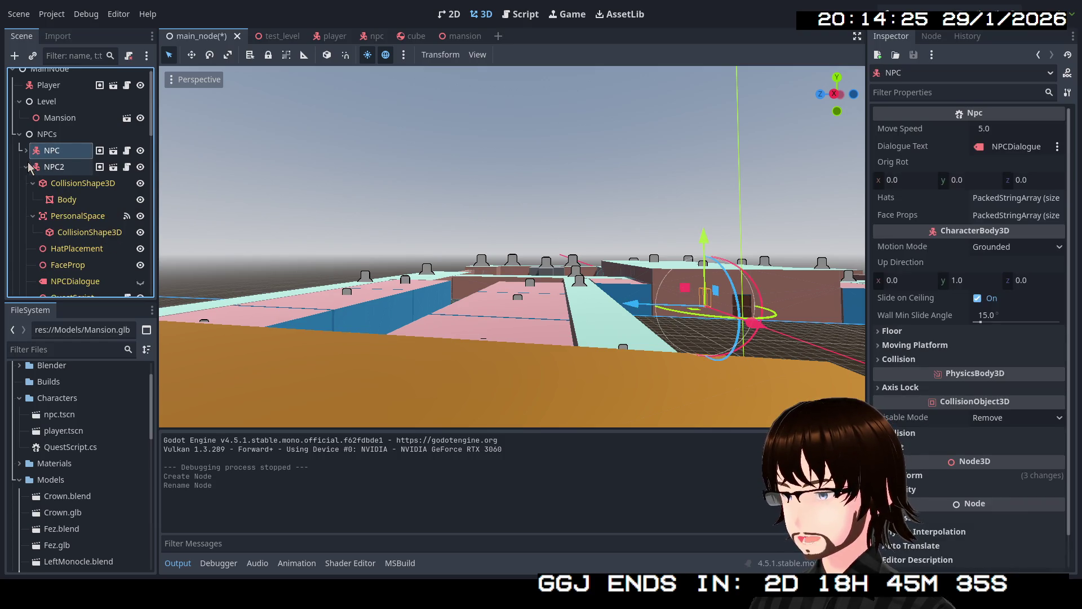
pyautogui.click(27, 166)
pyautogui.click(26, 199)
pyautogui.scroll(-2, 32, 206)
pyautogui.scroll(-1, 38, 205)
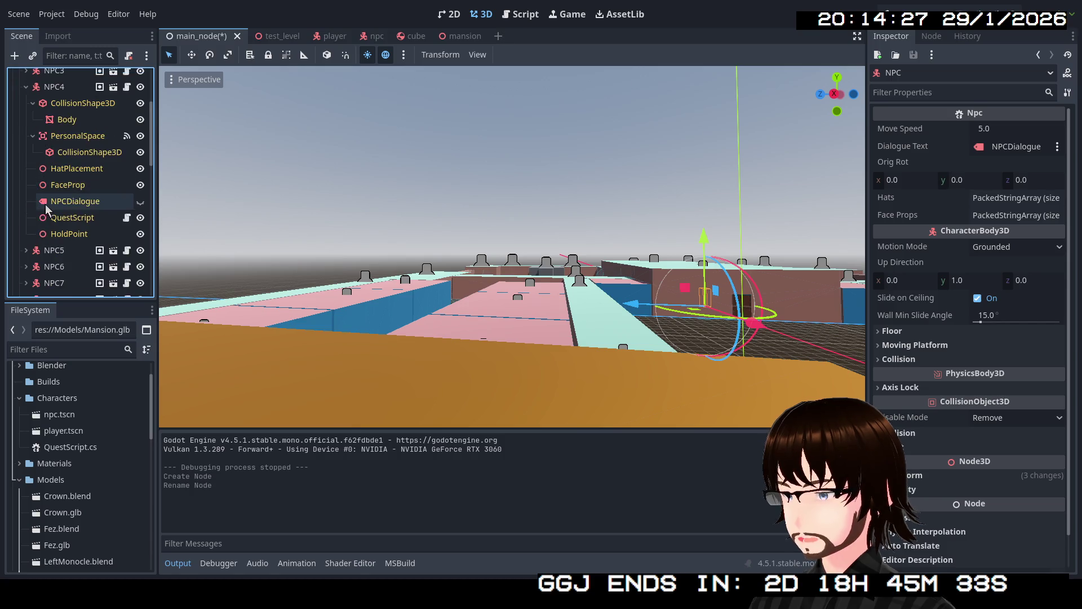
pyautogui.click(57, 222)
pyautogui.scroll(3, 51, 204)
pyautogui.scroll(2, 37, 184)
pyautogui.click(26, 171)
pyautogui.moveTo(46, 172); pyautogui.dragTo(49, 293)
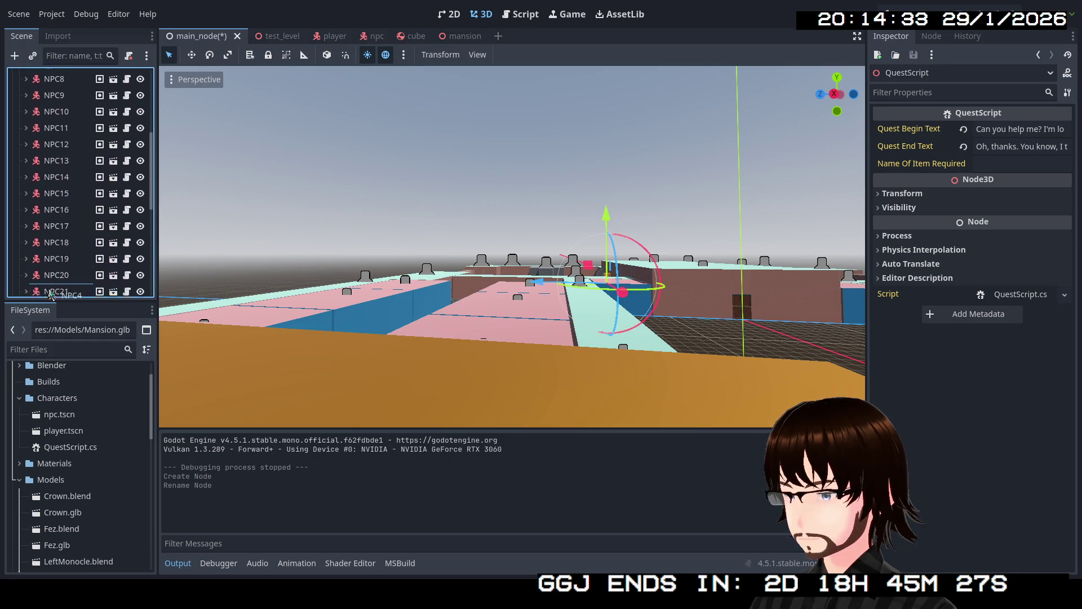
pyautogui.moveTo(49, 293); pyautogui.dragTo(52, 293)
pyautogui.scroll(10, 72, 237)
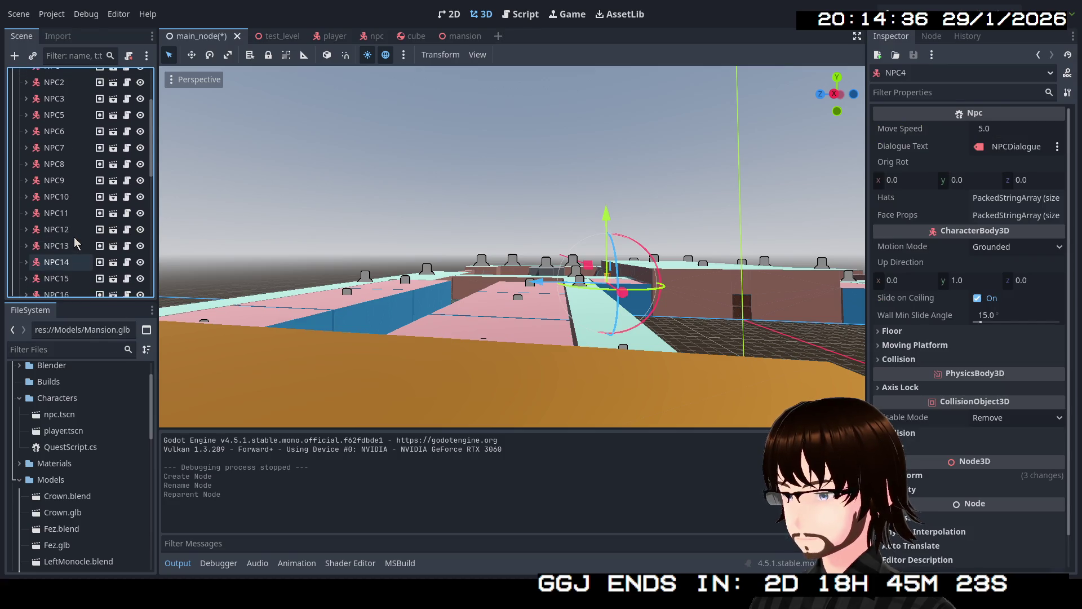
# - Review the QuestScript texts of NPC5 through NPC9 in the Inspector
pyautogui.click(33, 207)
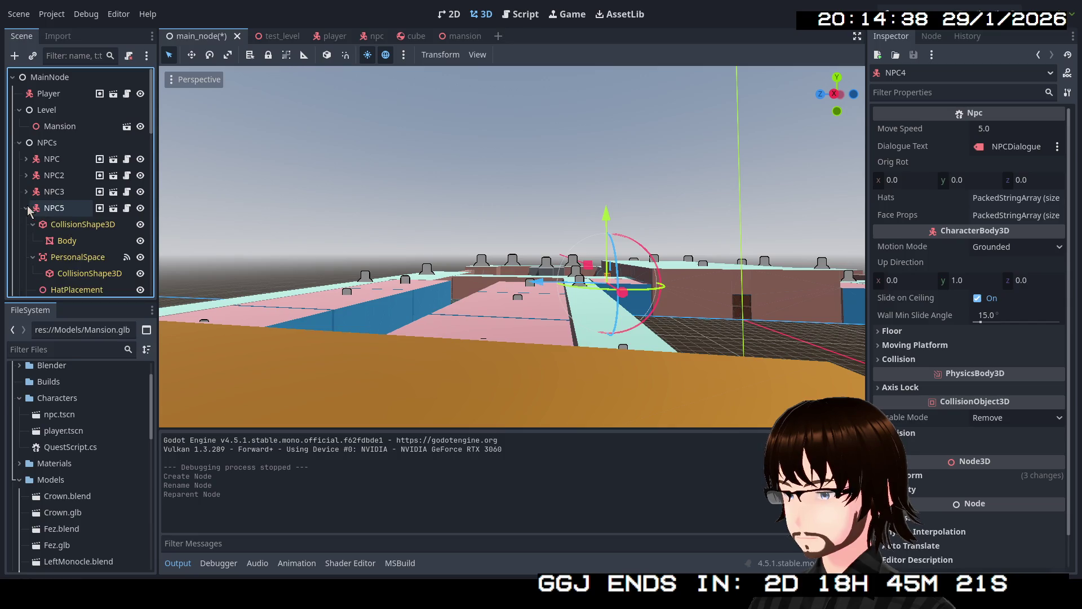
pyautogui.scroll(-3, 40, 213)
pyautogui.click(68, 255)
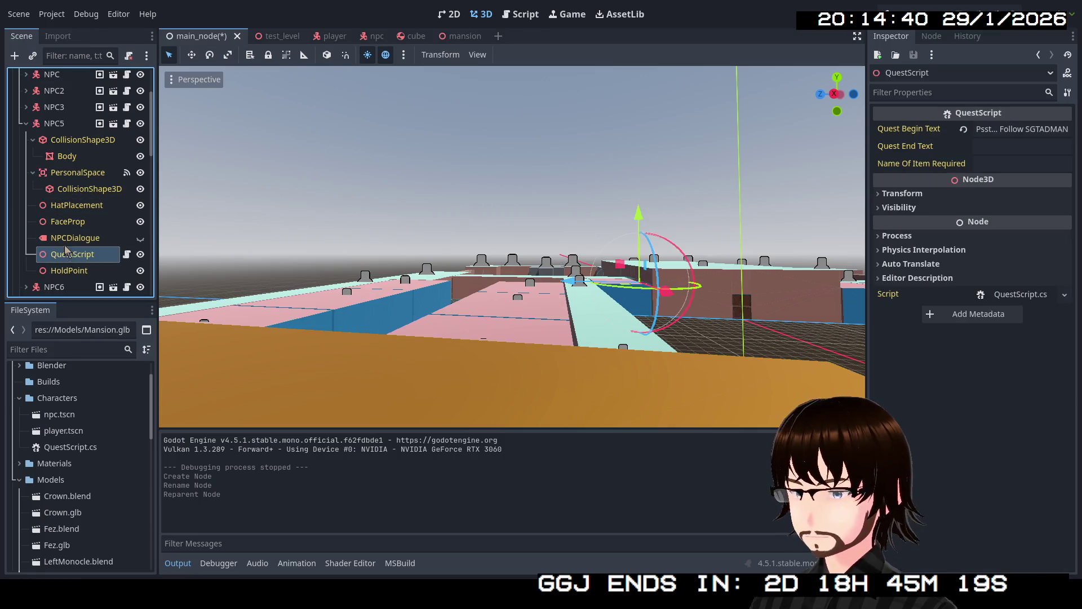
pyautogui.scroll(3, 60, 219)
pyautogui.click(25, 208)
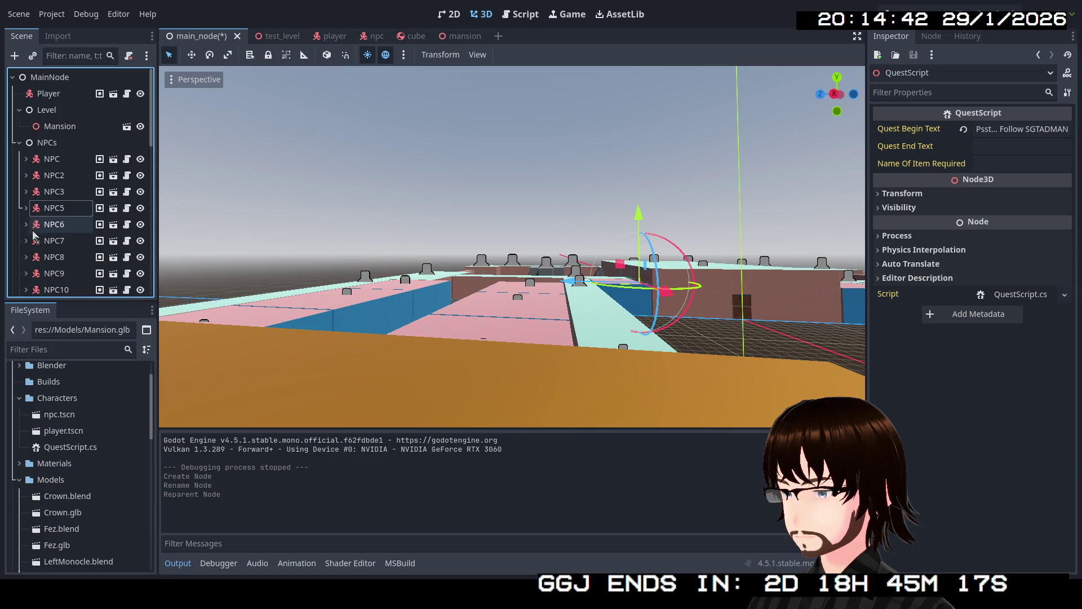
pyautogui.scroll(-3, 51, 232)
pyautogui.click(53, 241)
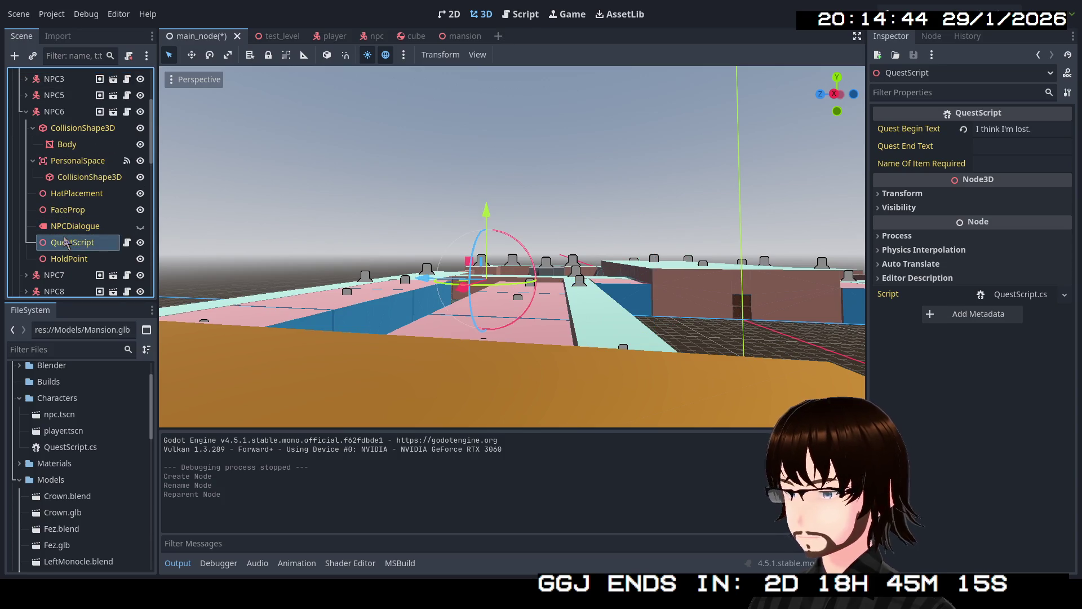
pyautogui.scroll(3, 39, 233)
pyautogui.click(26, 225)
pyautogui.scroll(-2, 27, 226)
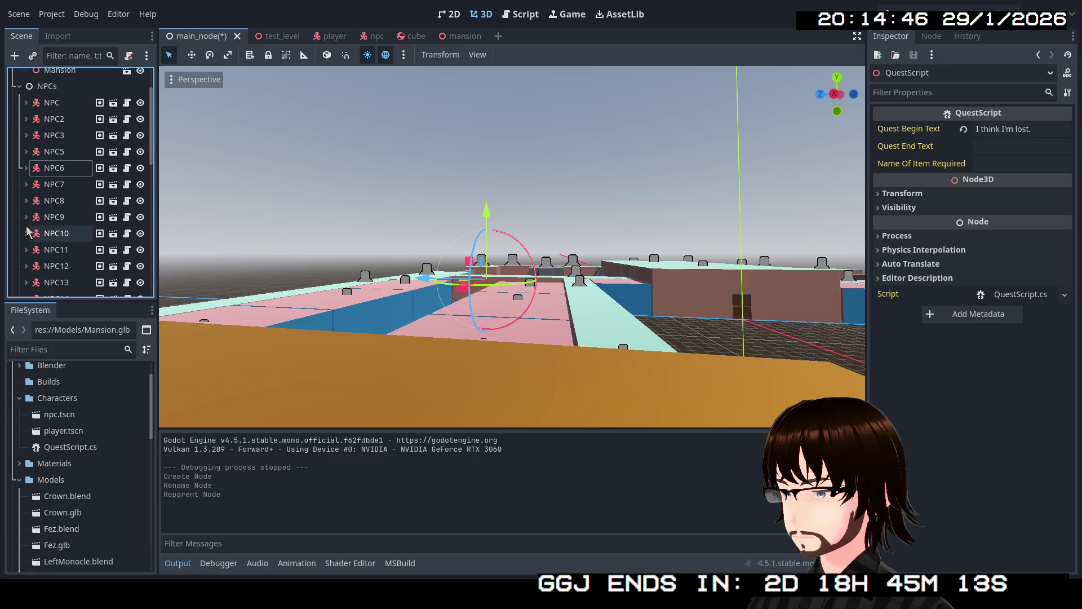
pyautogui.click(26, 184)
pyautogui.scroll(-3, 43, 211)
pyautogui.click(59, 230)
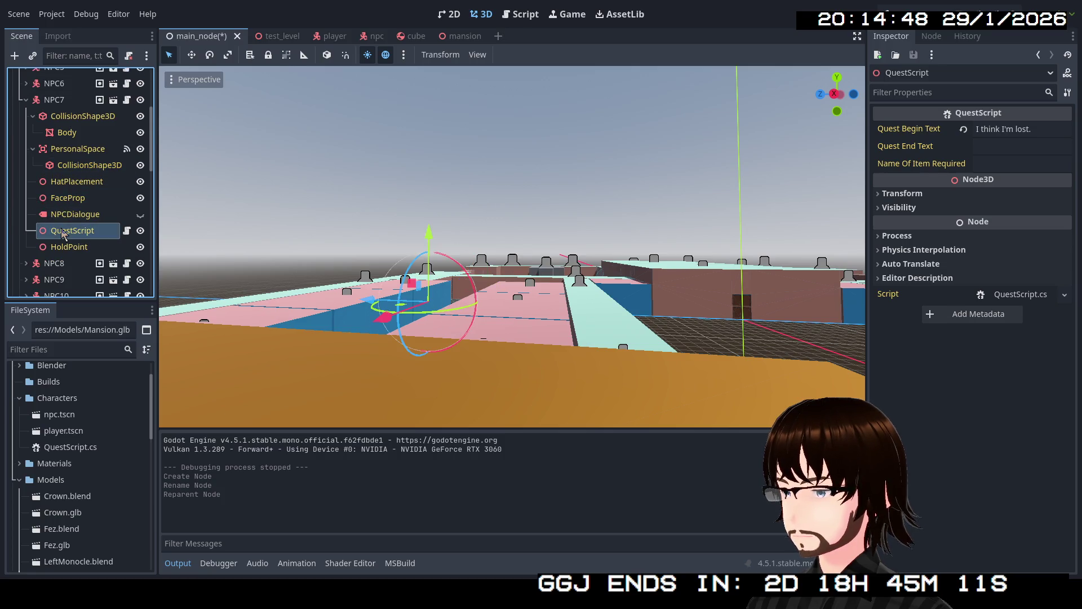
pyautogui.scroll(2, 61, 228)
pyautogui.scroll(2, 61, 228)
pyautogui.click(27, 211)
pyautogui.scroll(-2, 26, 204)
pyautogui.click(26, 173)
pyautogui.scroll(-2, 51, 212)
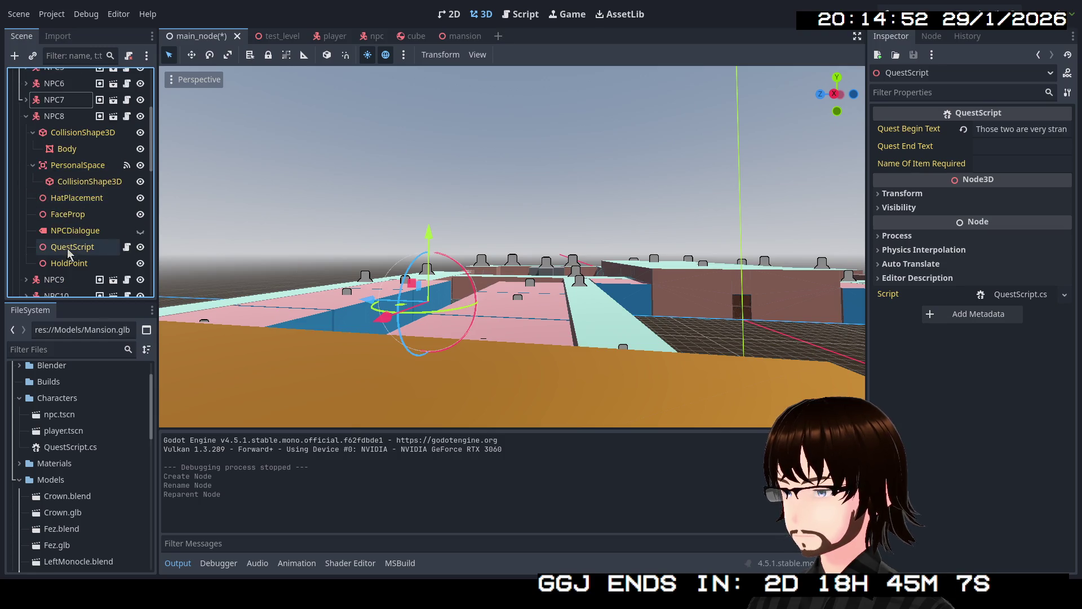
pyautogui.click(67, 246)
pyautogui.scroll(1, 63, 215)
pyautogui.scroll(2, 27, 198)
pyautogui.click(25, 172)
pyautogui.scroll(-2, 31, 192)
pyautogui.click(67, 245)
pyautogui.scroll(2, 60, 228)
pyautogui.click(27, 189)
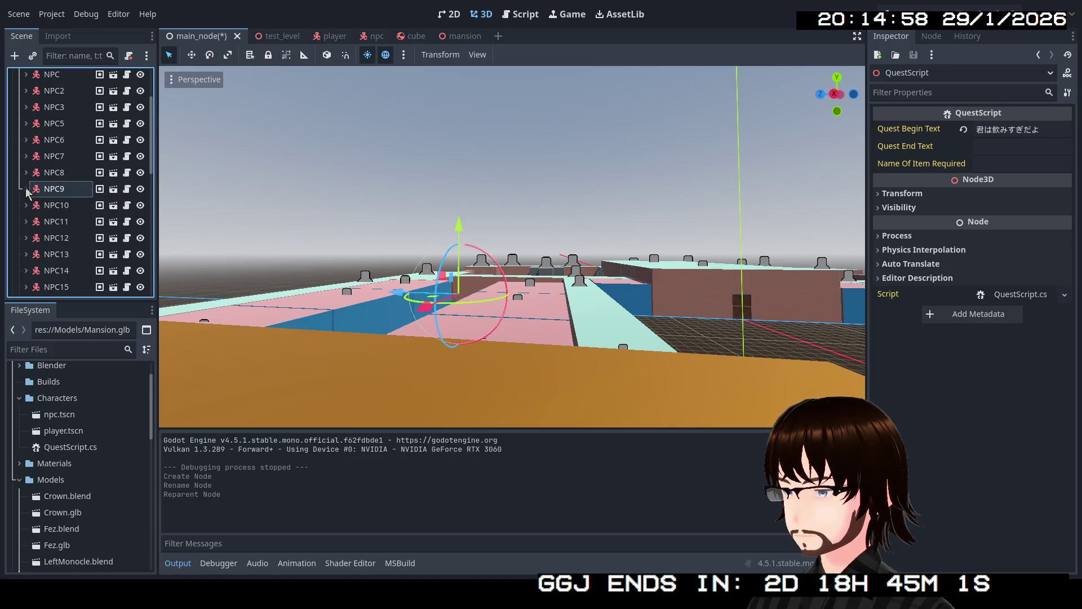
# - Review the QuestScript texts of NPC10 through NPC14 in the Inspector
pyautogui.click(27, 205)
pyautogui.scroll(-2, 42, 212)
pyautogui.click(73, 252)
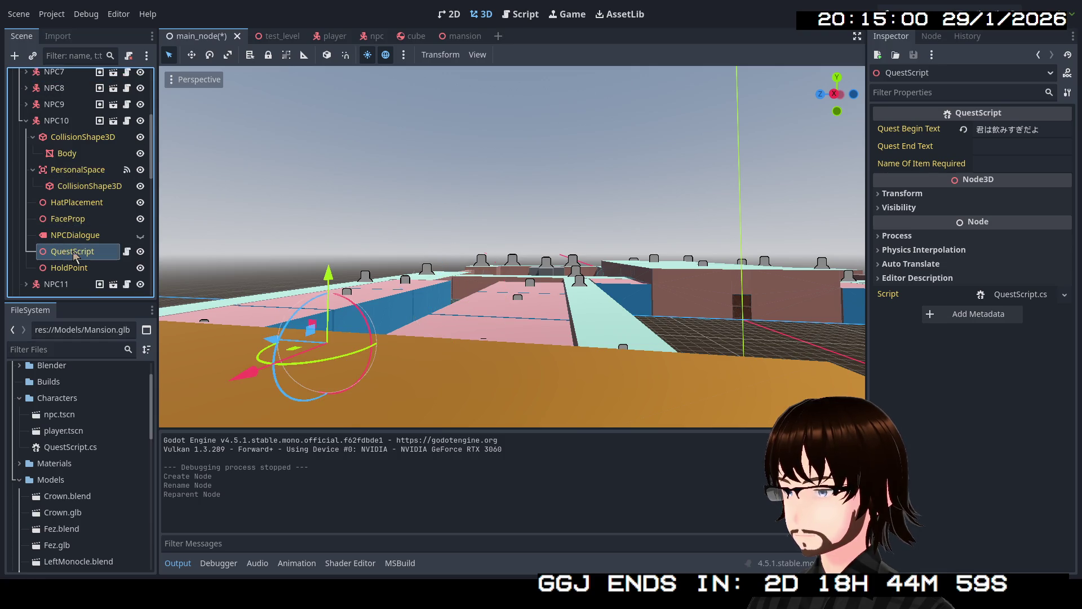
pyautogui.scroll(1, 72, 249)
pyautogui.scroll(1, 31, 197)
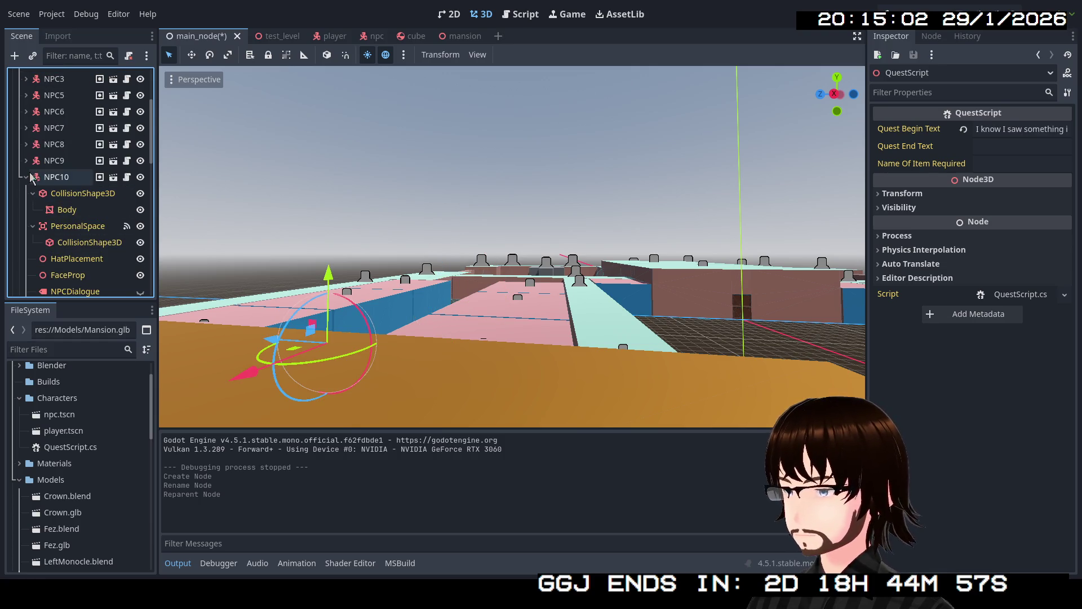
pyautogui.click(29, 176)
pyautogui.click(26, 193)
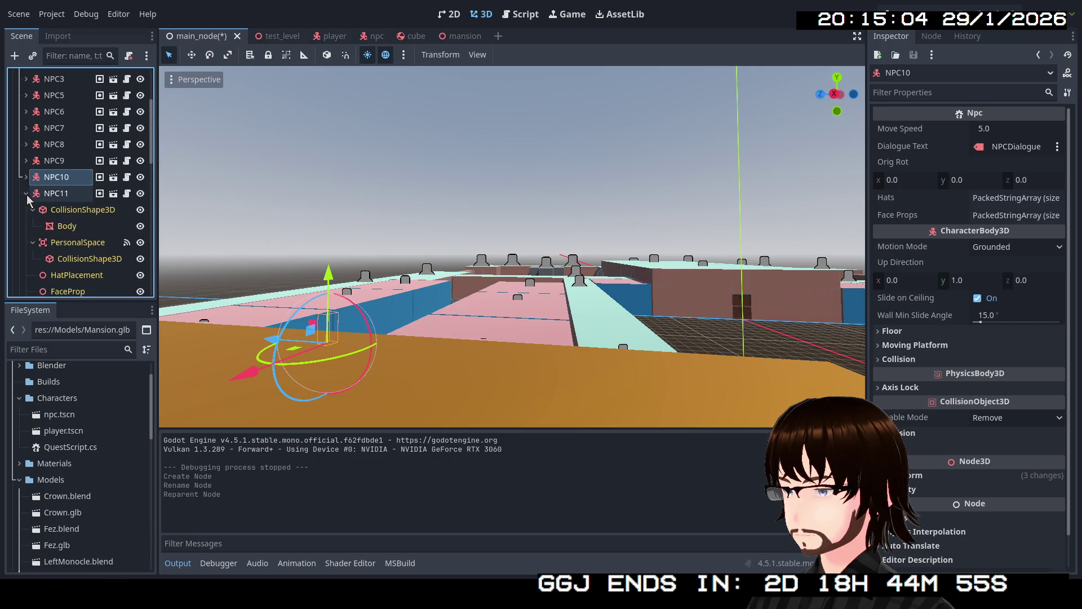
pyautogui.scroll(-2, 59, 218)
pyautogui.click(67, 240)
pyautogui.scroll(2, 68, 237)
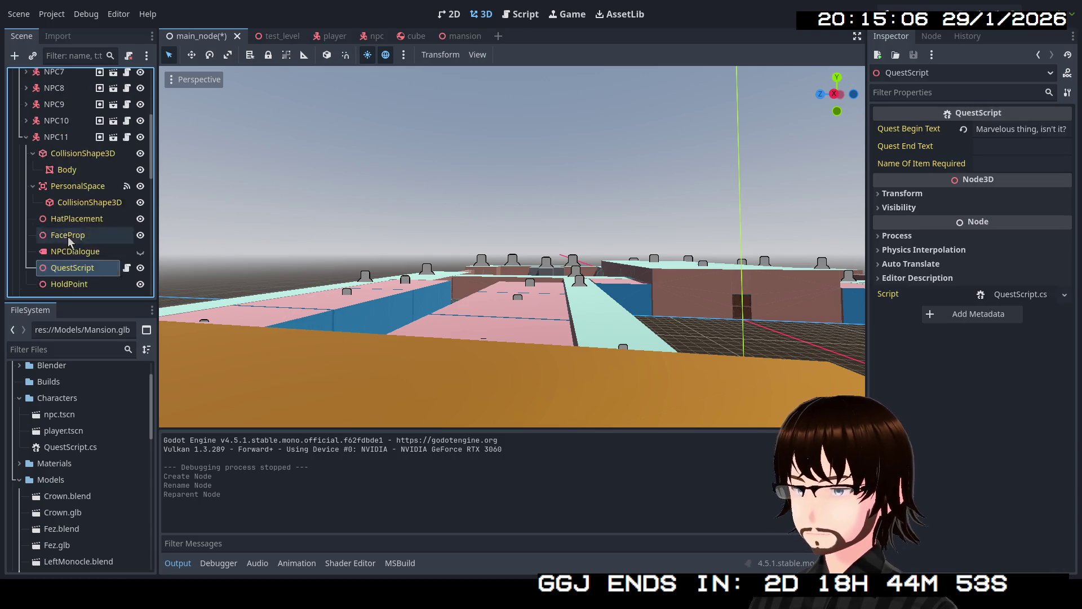
pyautogui.click(25, 166)
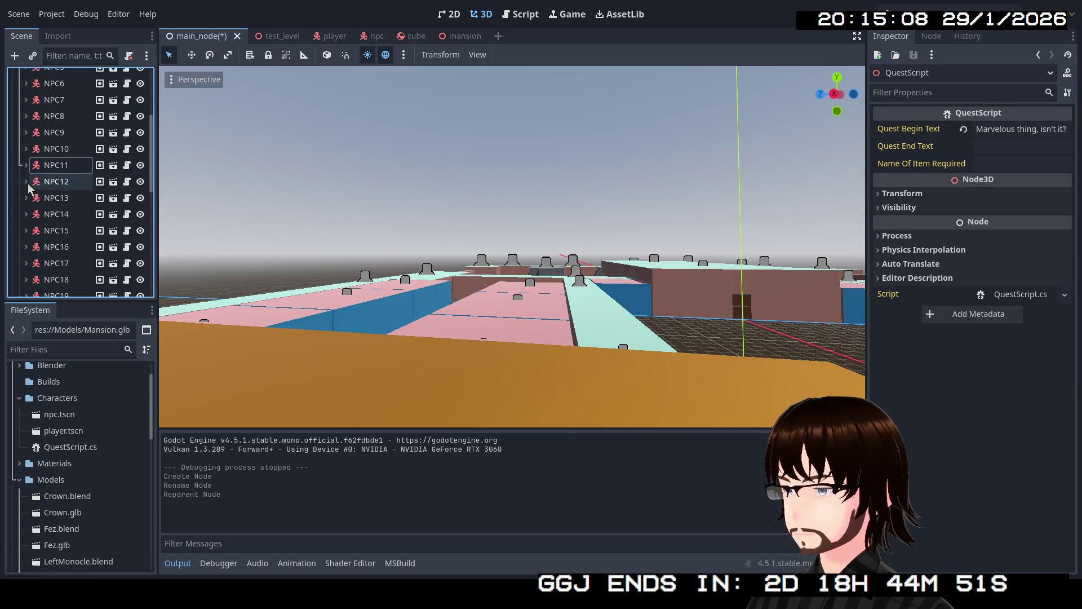
pyautogui.click(27, 182)
pyautogui.scroll(-2, 51, 199)
pyautogui.click(59, 225)
pyautogui.scroll(2, 43, 195)
pyautogui.click(26, 167)
pyautogui.click(28, 167)
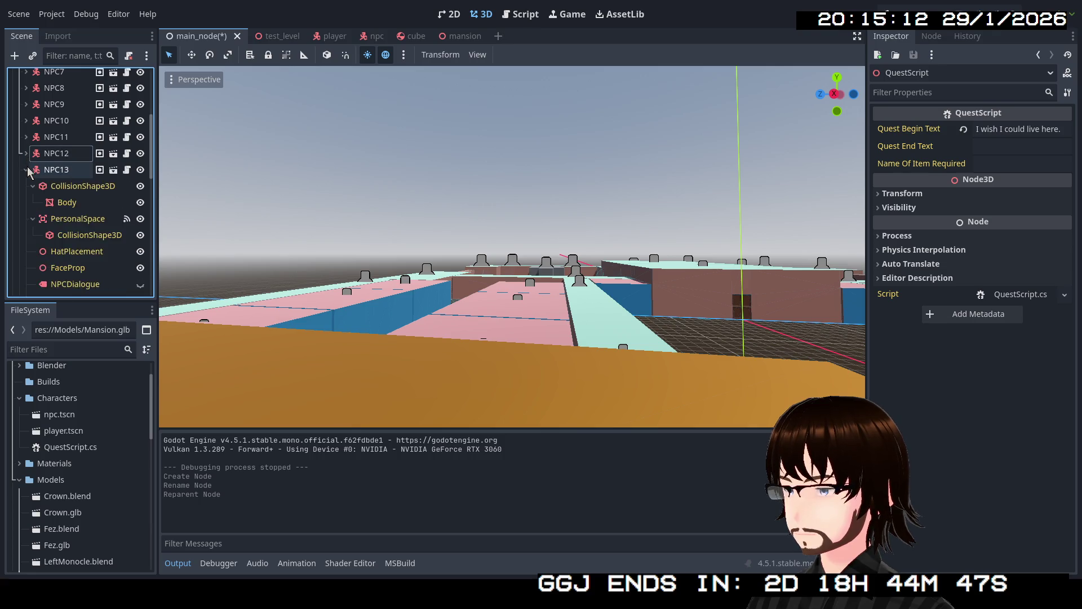
pyautogui.scroll(-3, 27, 167)
pyautogui.click(53, 187)
pyautogui.scroll(2, 53, 188)
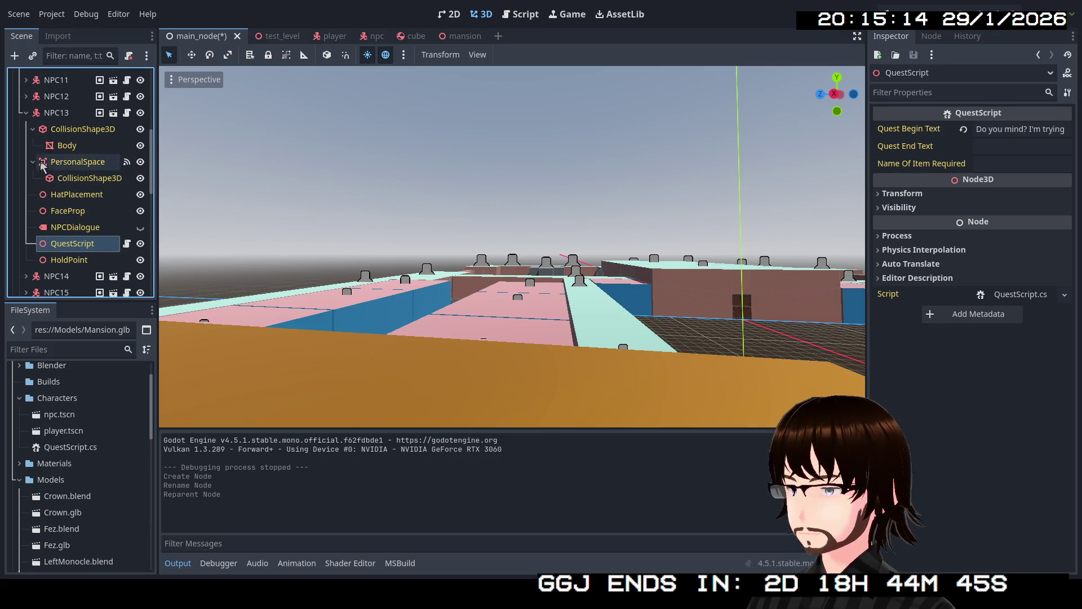
pyautogui.click(25, 112)
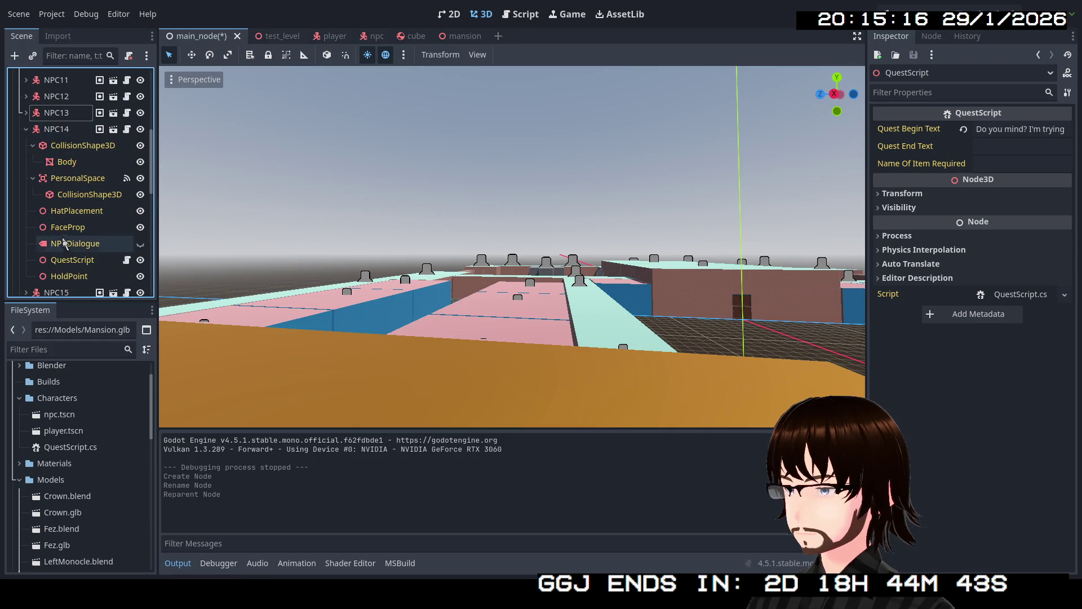
pyautogui.click(64, 254)
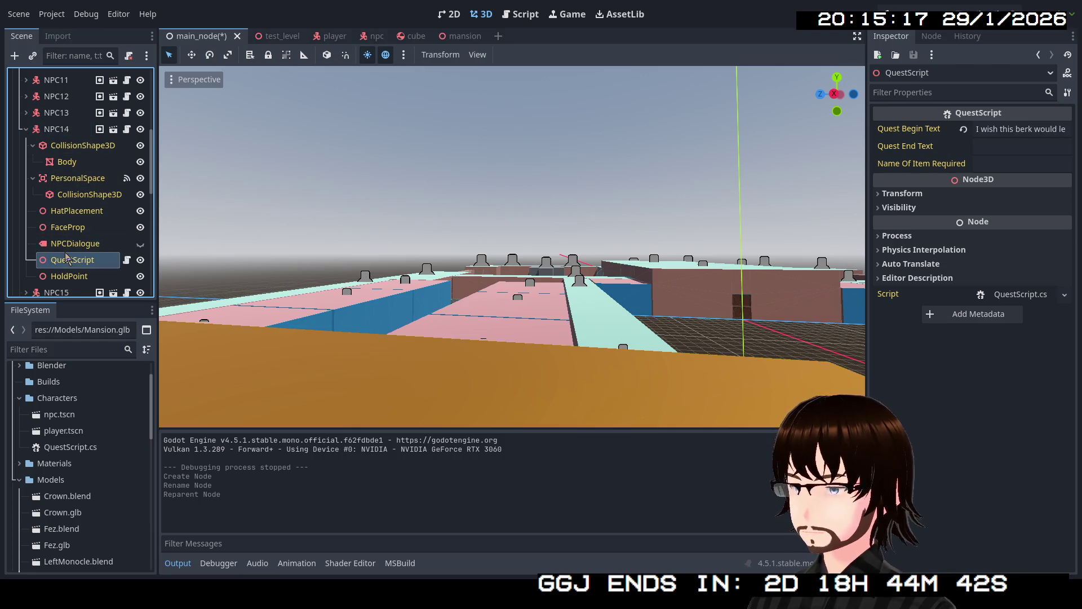
# - Confirm NPC15's quest reads 'I need a thing.' / 'Arigatou!' and move it under Quest NPCs
pyautogui.click(25, 128)
pyautogui.scroll(-2, 58, 209)
pyautogui.scroll(-1, 58, 209)
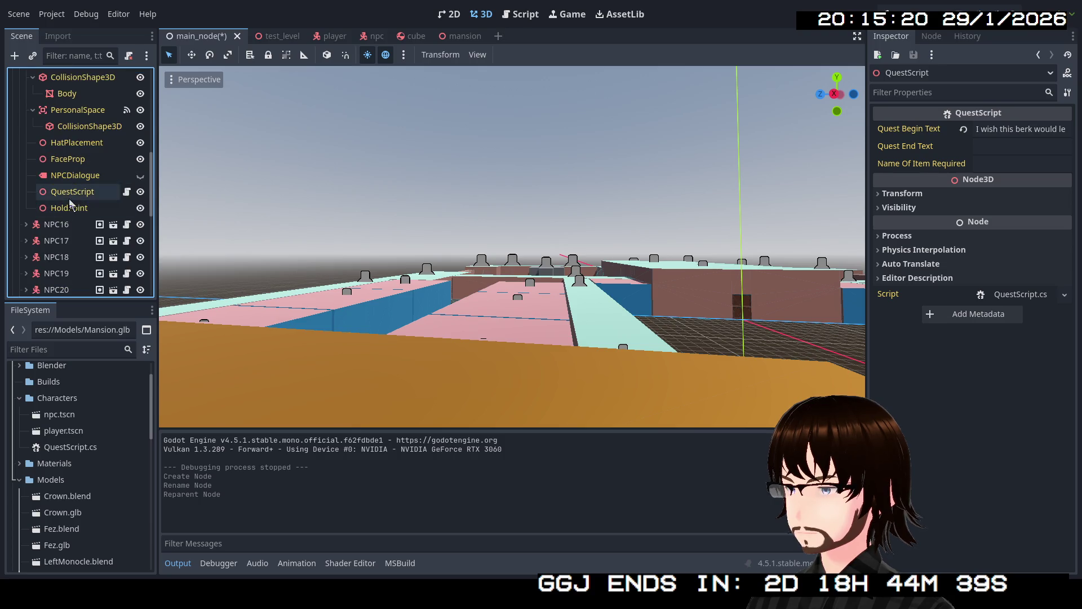
pyautogui.click(69, 196)
pyautogui.scroll(3, 69, 197)
pyautogui.scroll(3, 27, 181)
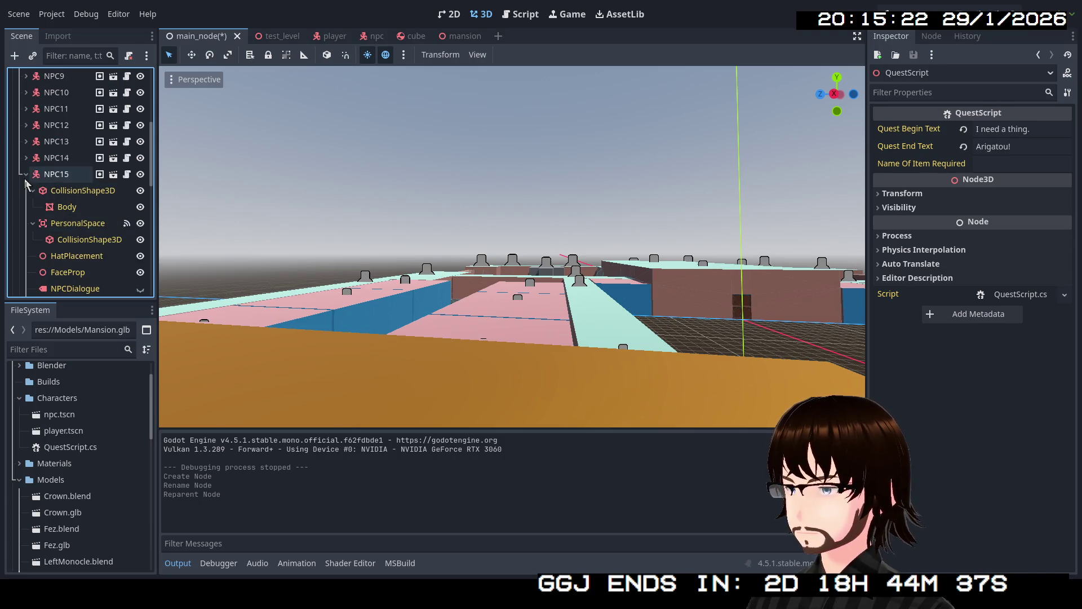
pyautogui.click(24, 174)
pyautogui.moveTo(45, 173)
pyautogui.mouseDown()
pyautogui.moveTo(58, 296)
pyautogui.moveTo(63, 272)
pyautogui.mouseUp()
pyautogui.scroll(5, 60, 254)
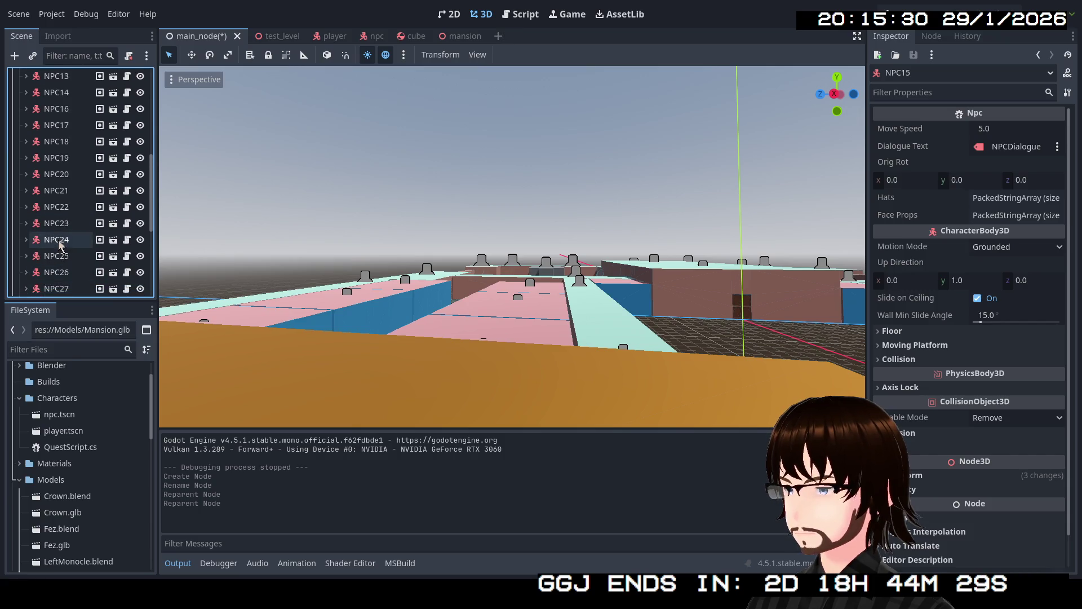
# - Review the QuestScript texts of NPC16 through NPC20 in the Inspector
pyautogui.click(26, 137)
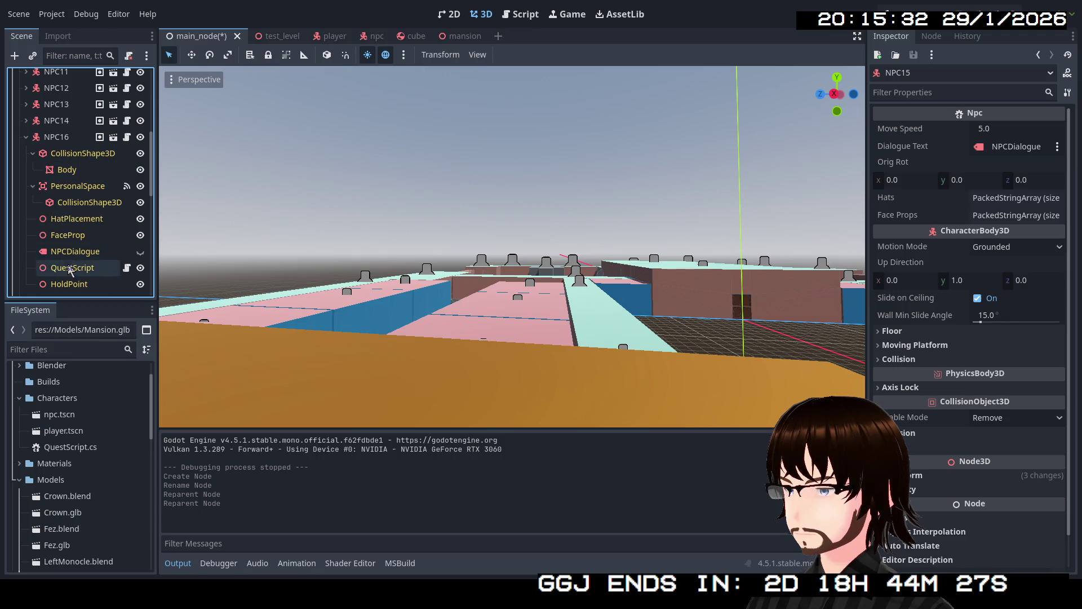
pyautogui.click(70, 268)
pyautogui.click(26, 137)
pyautogui.click(25, 152)
pyautogui.scroll(-1, 60, 220)
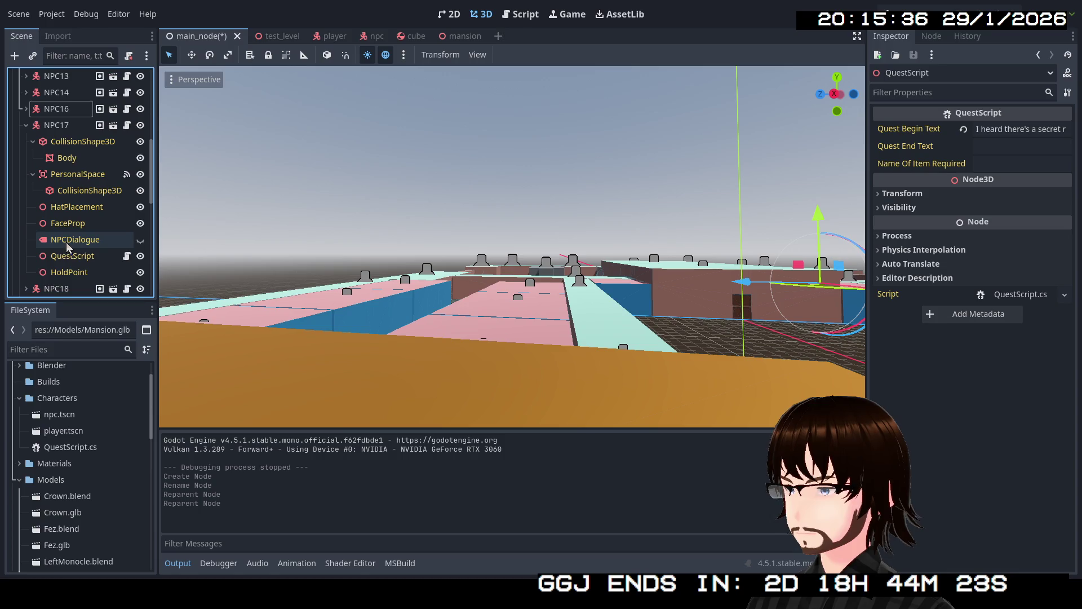
pyautogui.click(72, 256)
pyautogui.scroll(1, 51, 194)
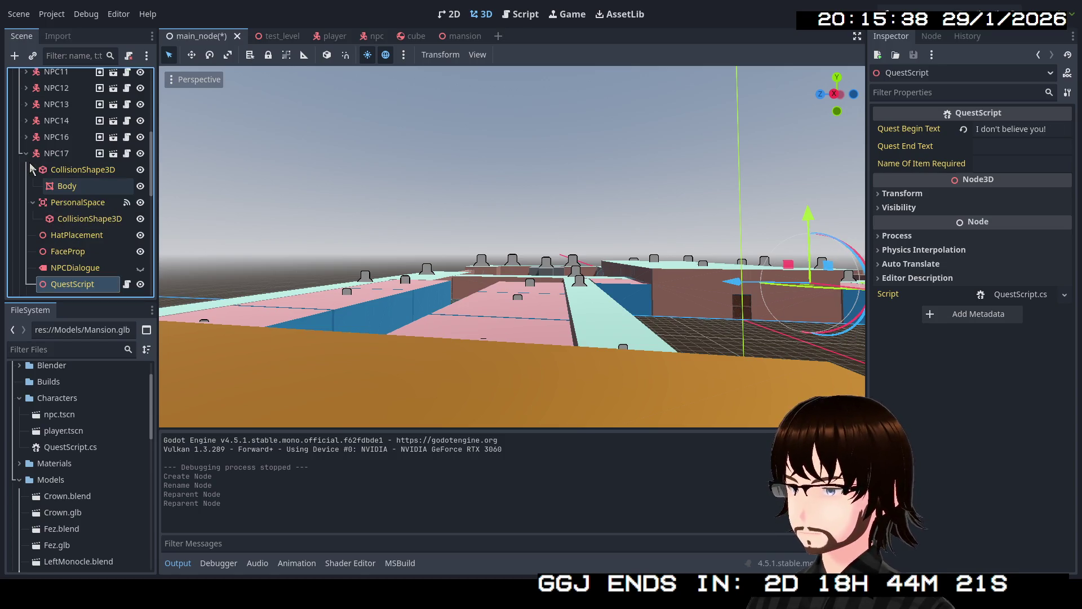
pyautogui.click(26, 153)
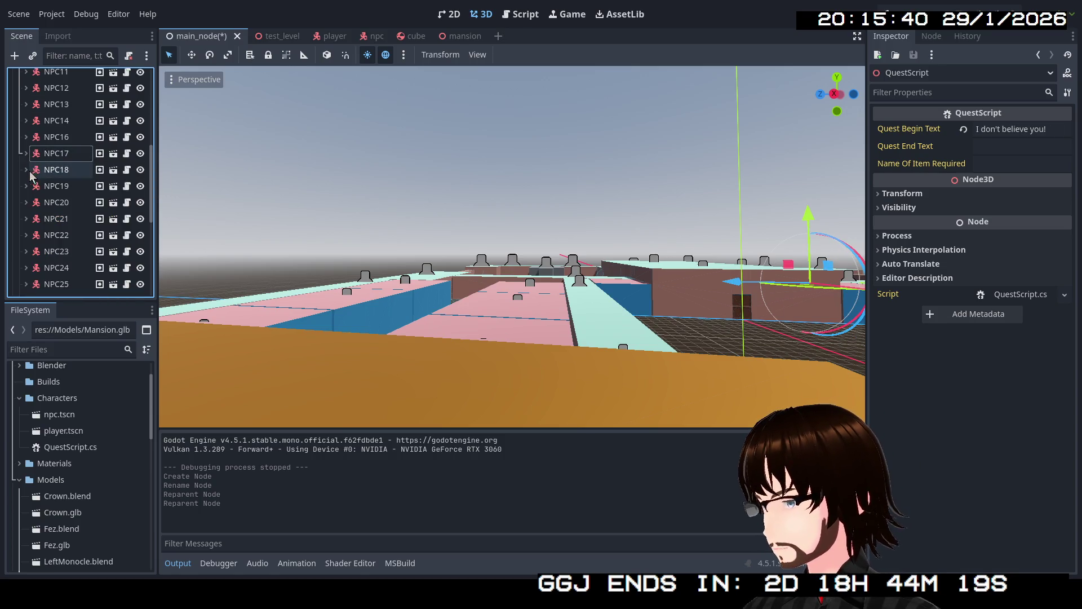
pyautogui.click(26, 169)
pyautogui.scroll(-1, 59, 203)
pyautogui.click(66, 244)
pyautogui.scroll(1, 65, 211)
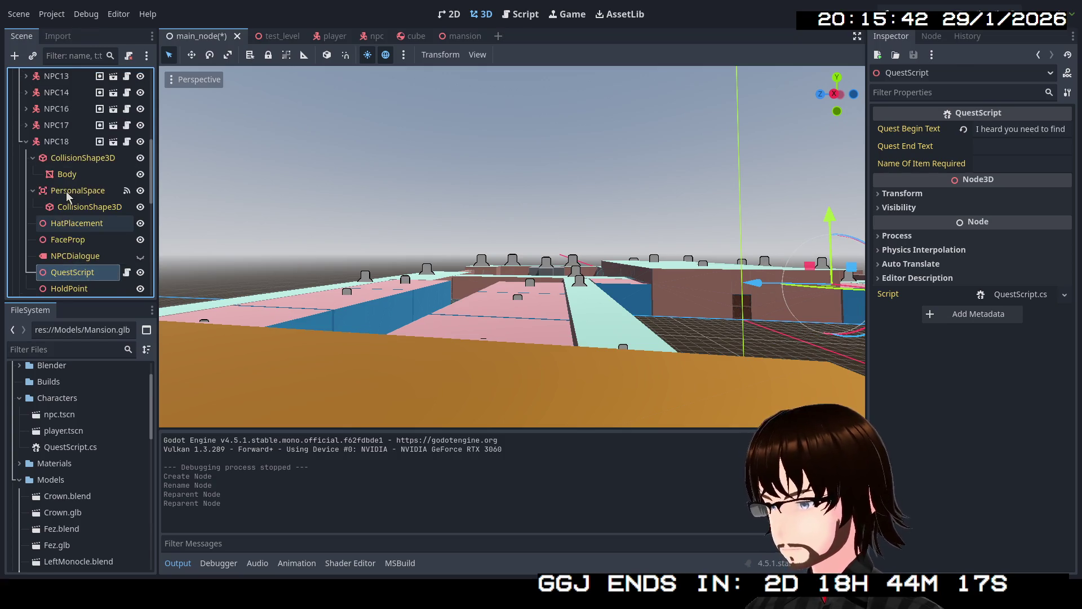
pyautogui.click(26, 169)
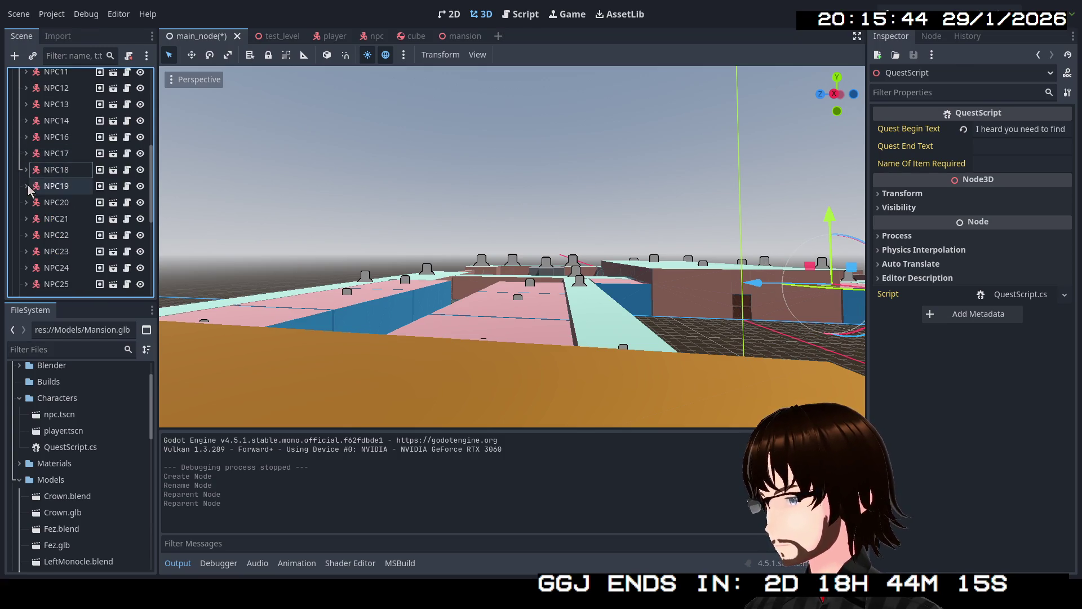
pyautogui.scroll(-3, 29, 191)
pyautogui.click(59, 226)
pyautogui.scroll(1, 59, 226)
pyautogui.scroll(1, 52, 203)
pyautogui.click(25, 158)
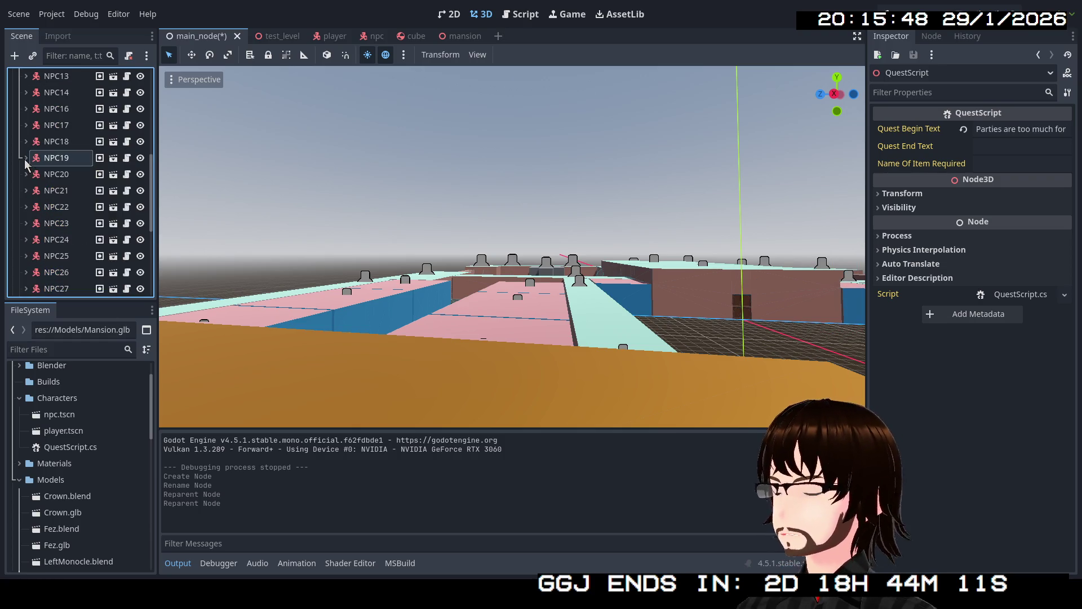
pyautogui.click(25, 177)
pyautogui.scroll(-2, 29, 182)
pyautogui.click(64, 249)
pyautogui.scroll(3, 62, 223)
pyautogui.click(24, 173)
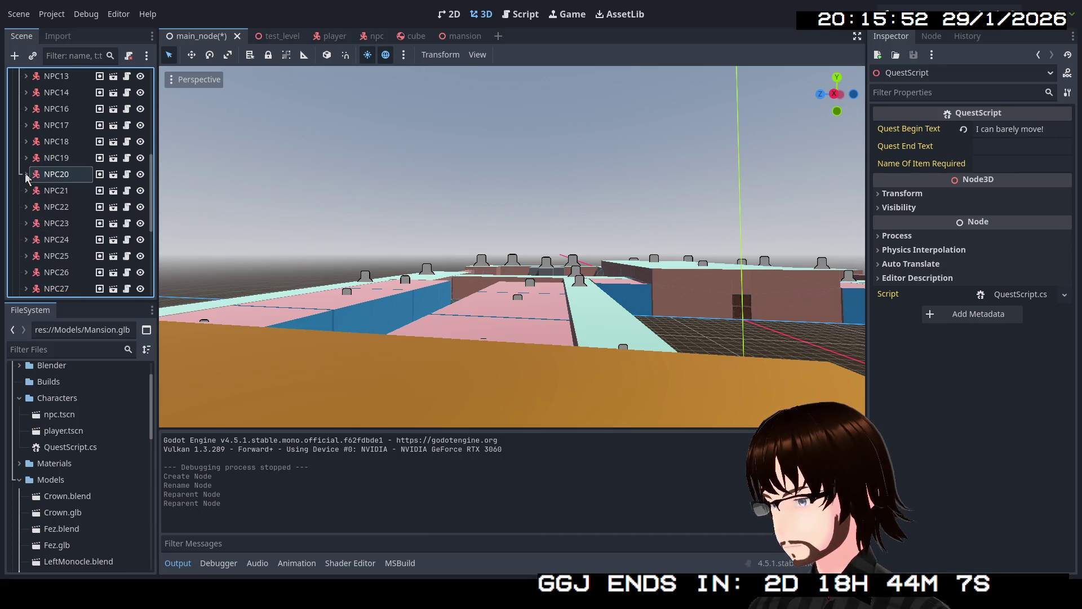
# - Review the QuestScript texts of NPC21 through NPC25 in the Inspector
pyautogui.click(25, 190)
pyautogui.scroll(-2, 28, 192)
pyautogui.scroll(-2, 28, 200)
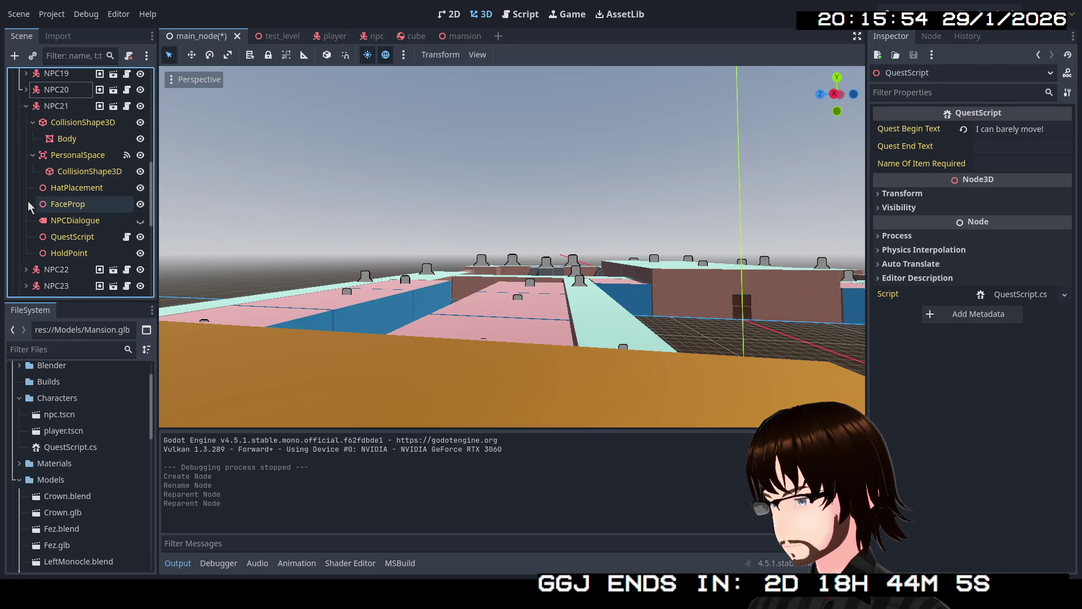
pyautogui.scroll(3, 51, 212)
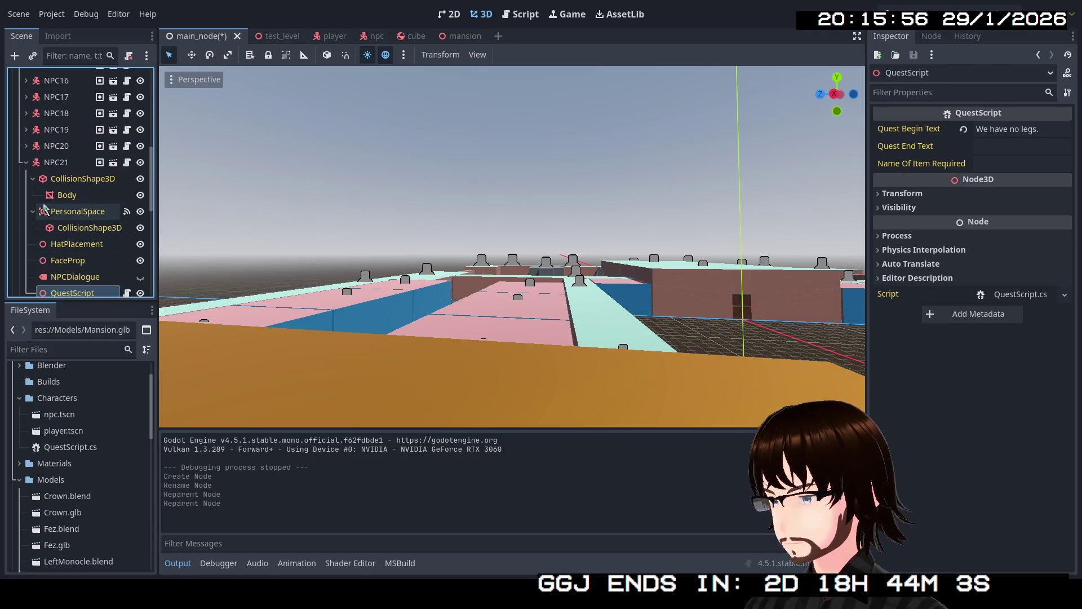
pyautogui.click(26, 161)
pyautogui.click(27, 178)
pyautogui.scroll(-2, 51, 220)
pyautogui.click(62, 253)
pyautogui.scroll(1, 51, 246)
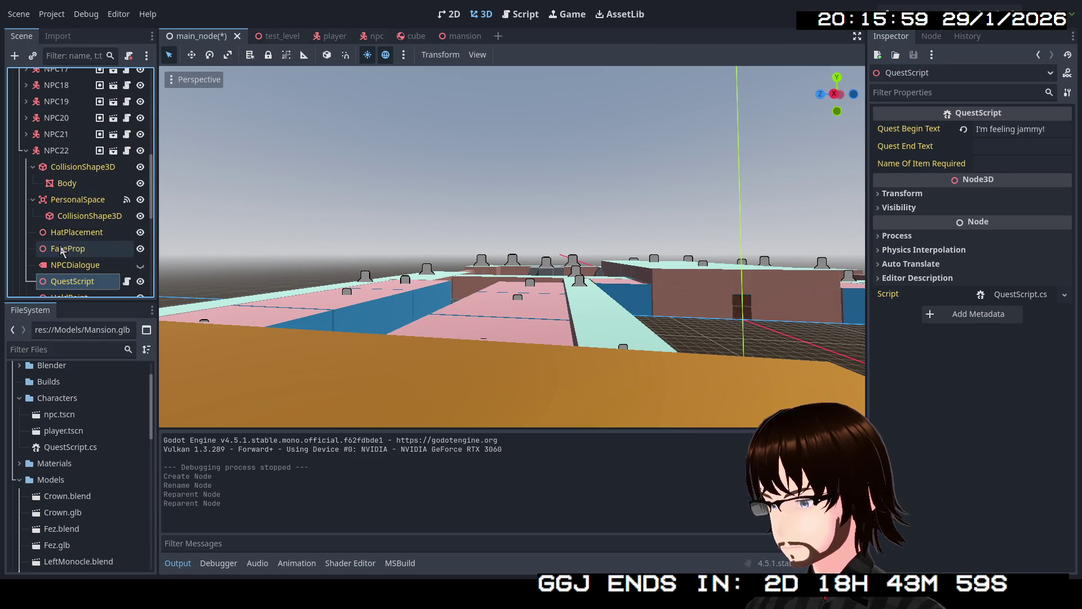
pyautogui.click(25, 150)
pyautogui.click(26, 167)
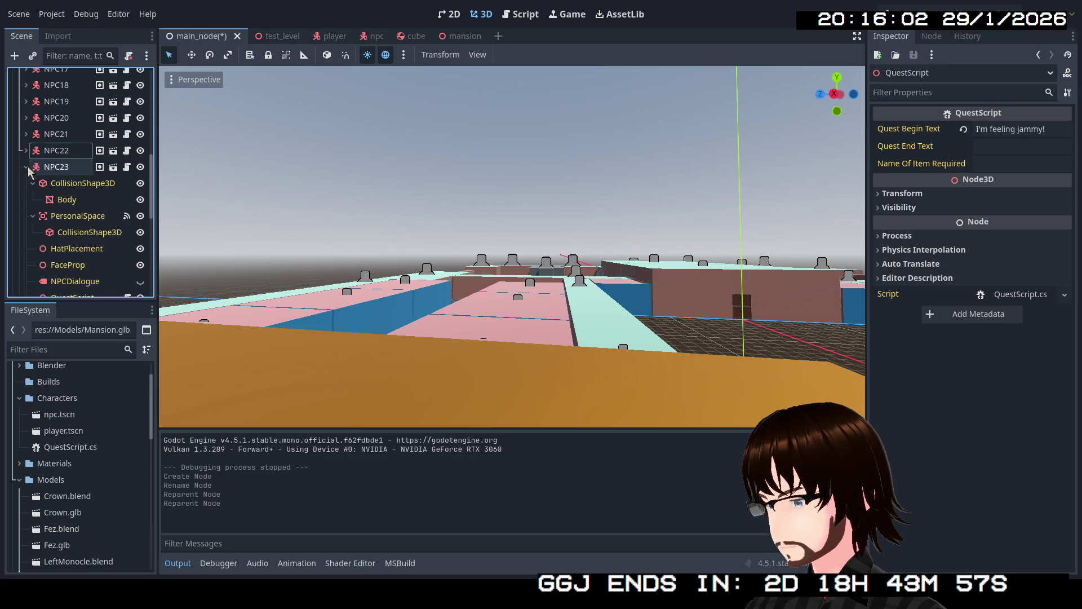
pyautogui.scroll(-2, 34, 186)
pyautogui.click(61, 241)
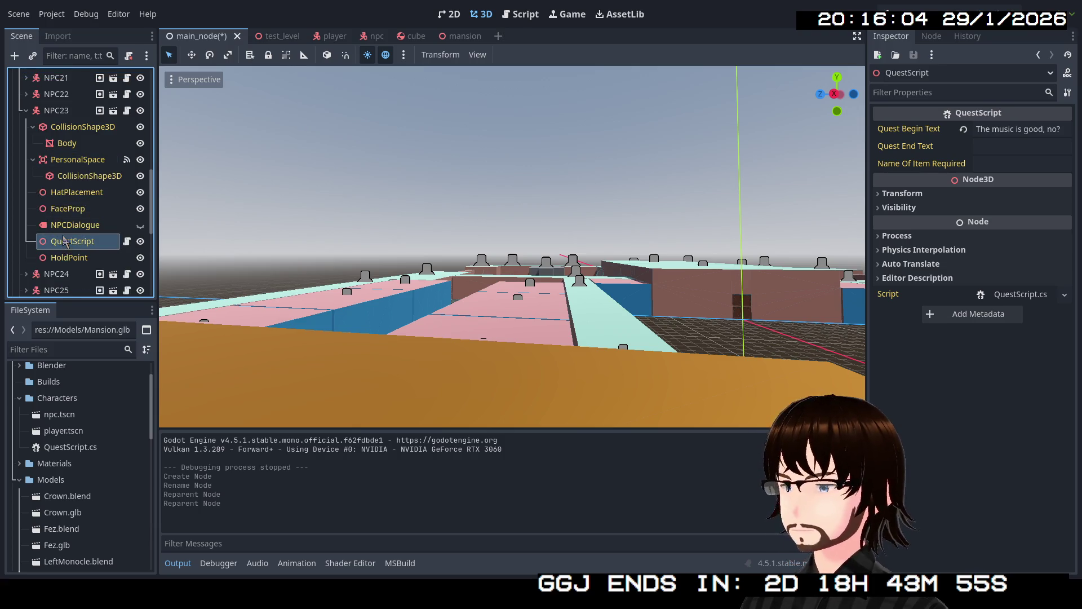
pyautogui.scroll(1, 38, 195)
pyautogui.click(26, 139)
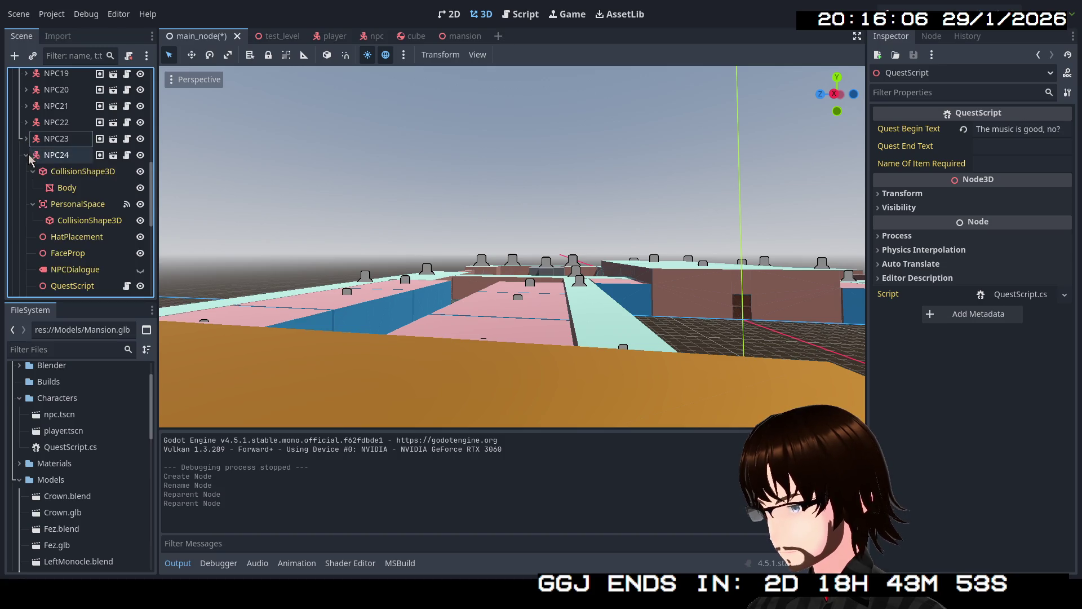
pyautogui.scroll(-1, 43, 186)
pyautogui.click(66, 230)
pyautogui.scroll(2, 43, 195)
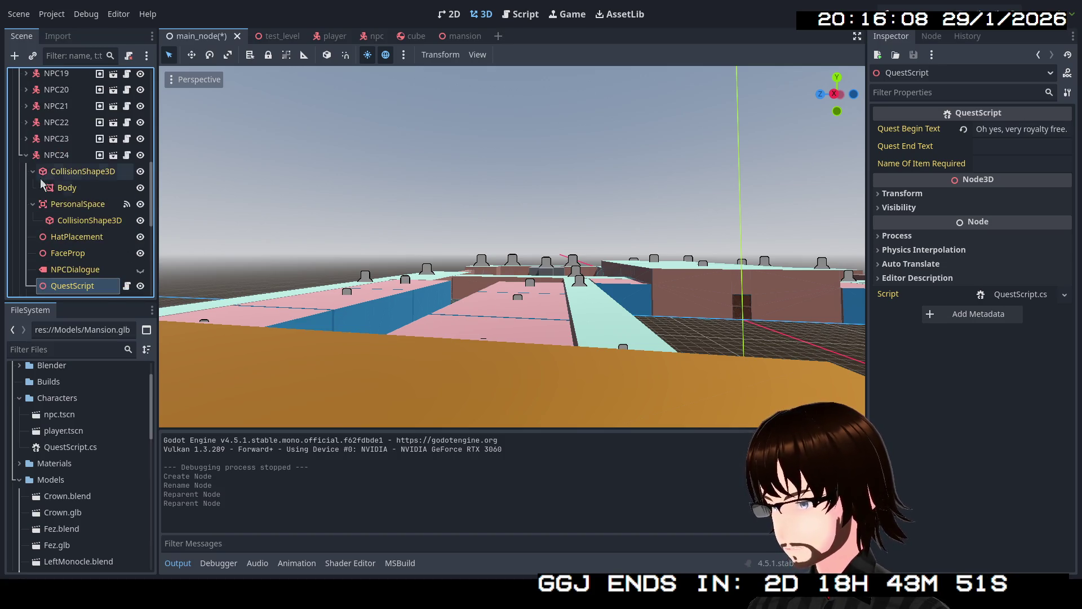
pyautogui.click(26, 155)
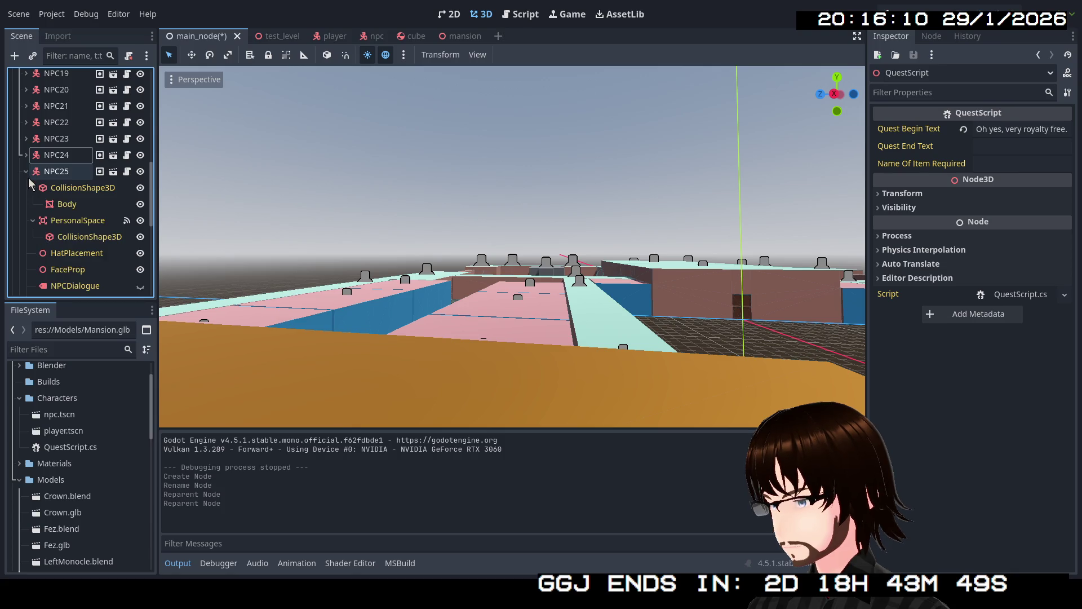
pyautogui.scroll(-3, 34, 182)
pyautogui.click(52, 219)
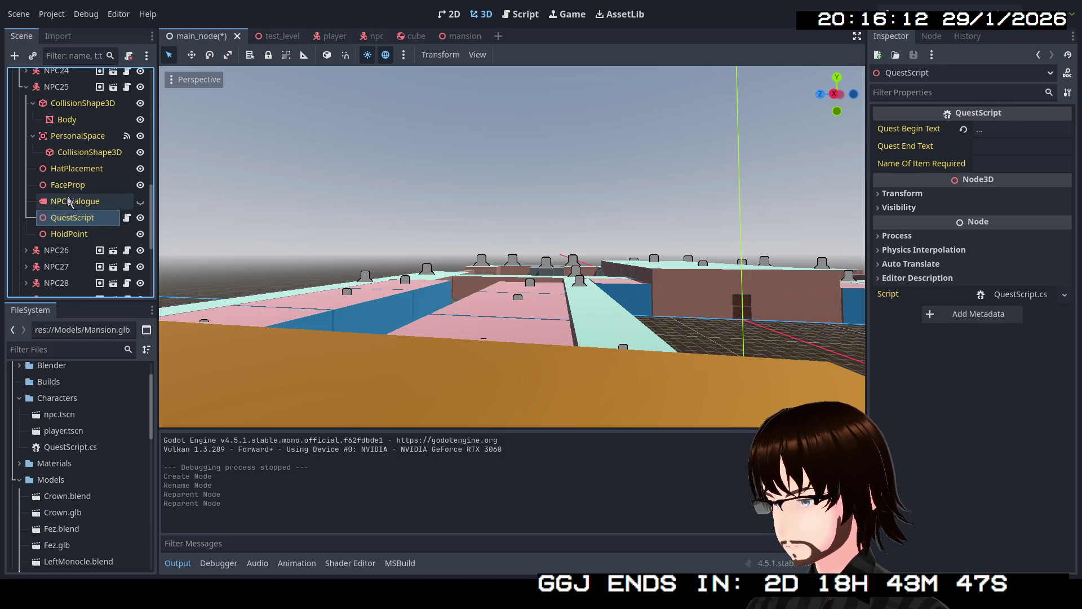
pyautogui.scroll(2, 59, 191)
pyautogui.click(25, 142)
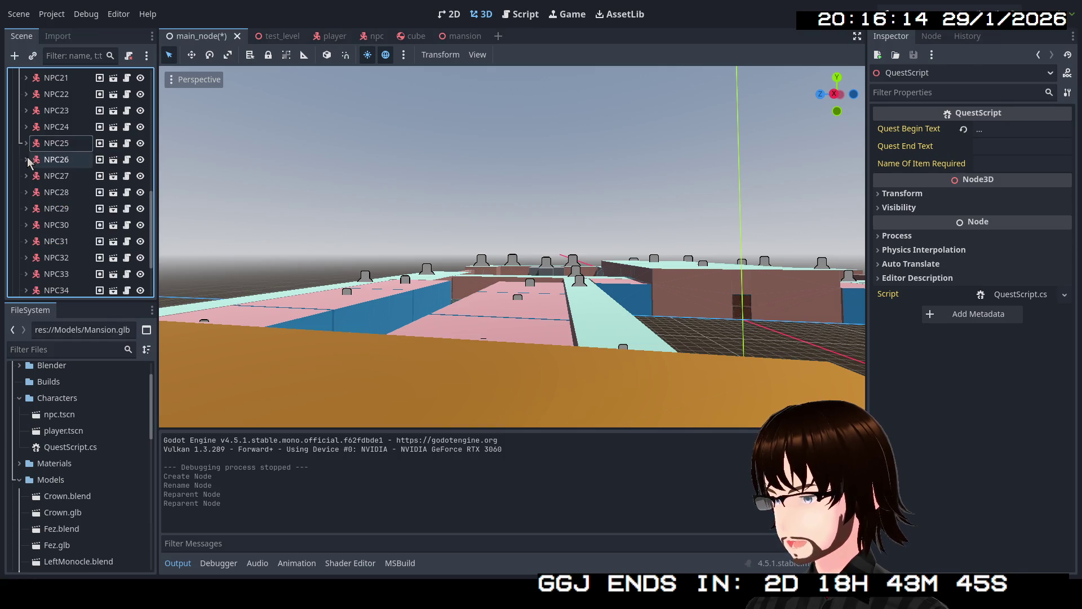
# - Review NPC26 through NPC30, noting NPC30's quest has both begin and end text
pyautogui.click(26, 159)
pyautogui.scroll(-2, 38, 186)
pyautogui.click(69, 235)
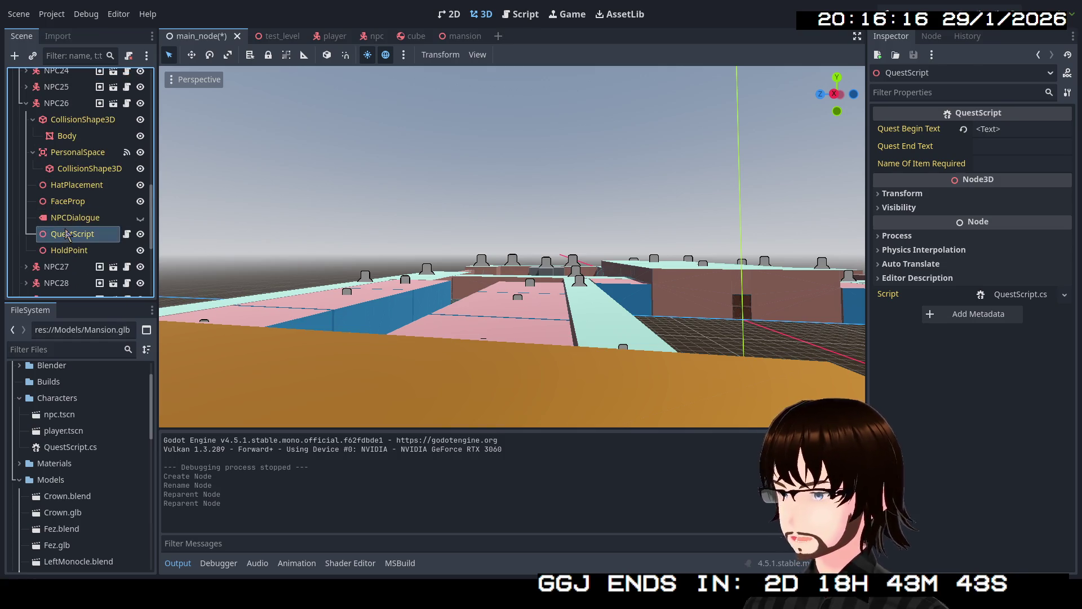
pyautogui.scroll(1, 65, 230)
pyautogui.click(24, 133)
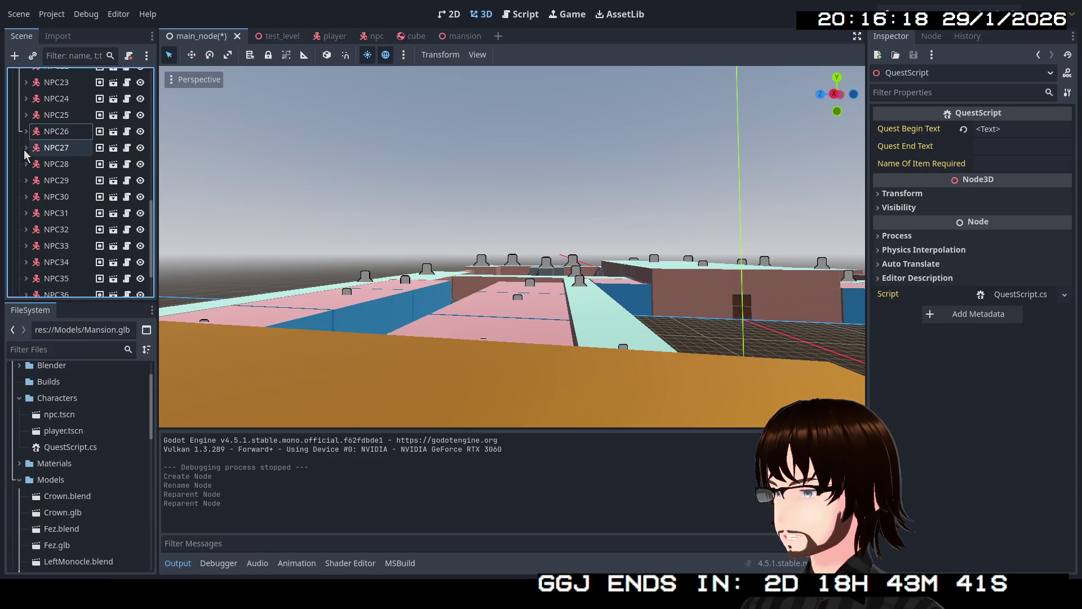
pyautogui.click(25, 148)
pyautogui.scroll(-2, 51, 205)
pyautogui.click(69, 221)
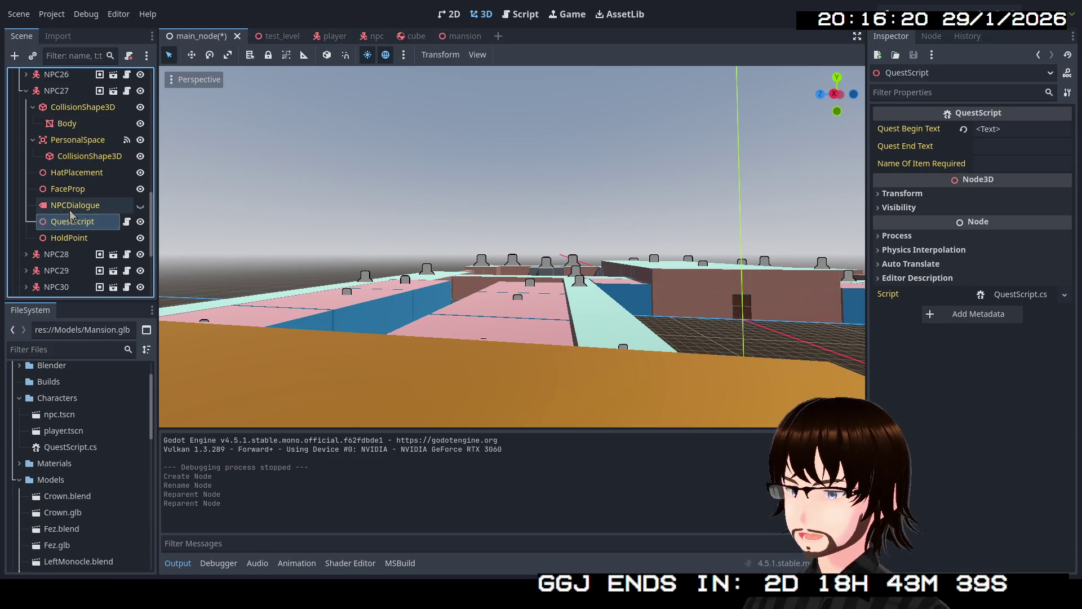
pyautogui.scroll(2, 70, 215)
pyautogui.click(26, 147)
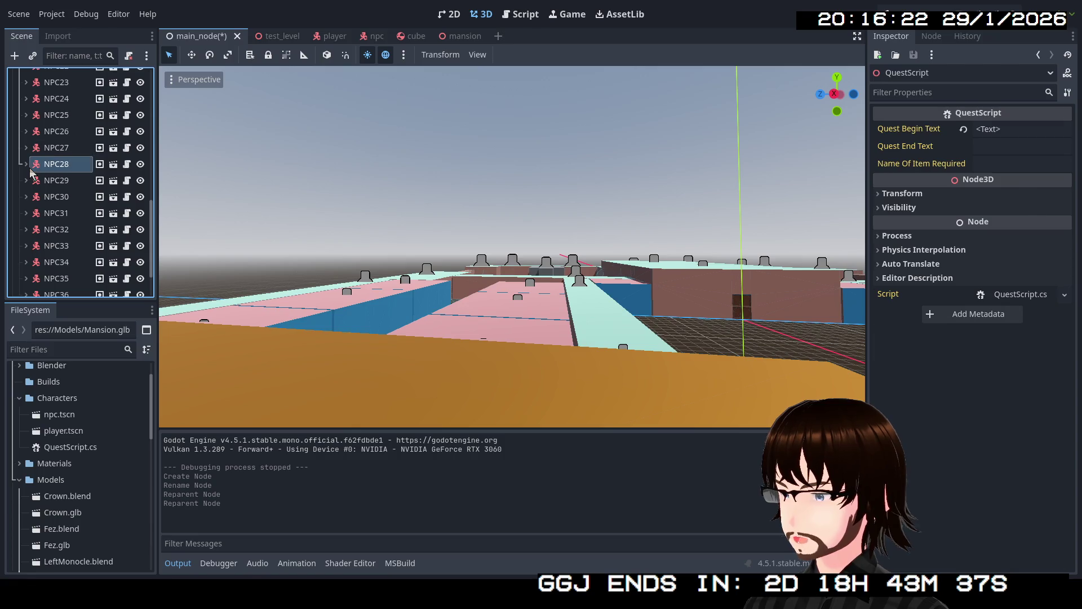
pyautogui.click(30, 166)
pyautogui.scroll(-3, 51, 169)
pyautogui.click(72, 208)
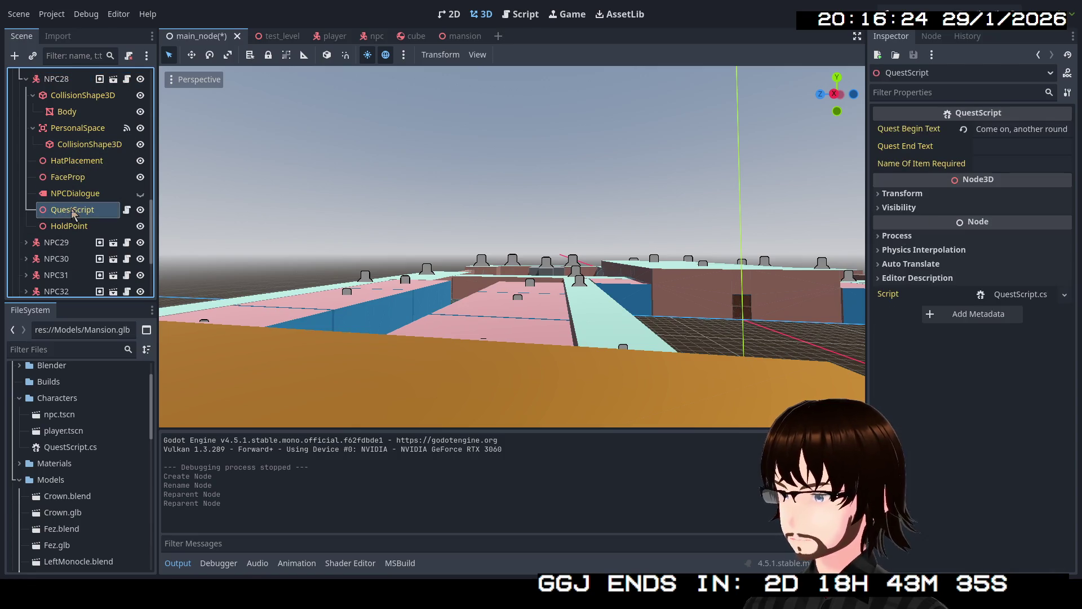
pyautogui.scroll(2, 70, 208)
pyautogui.click(25, 136)
pyautogui.scroll(-3, 25, 151)
pyautogui.click(67, 222)
pyautogui.scroll(1, 61, 193)
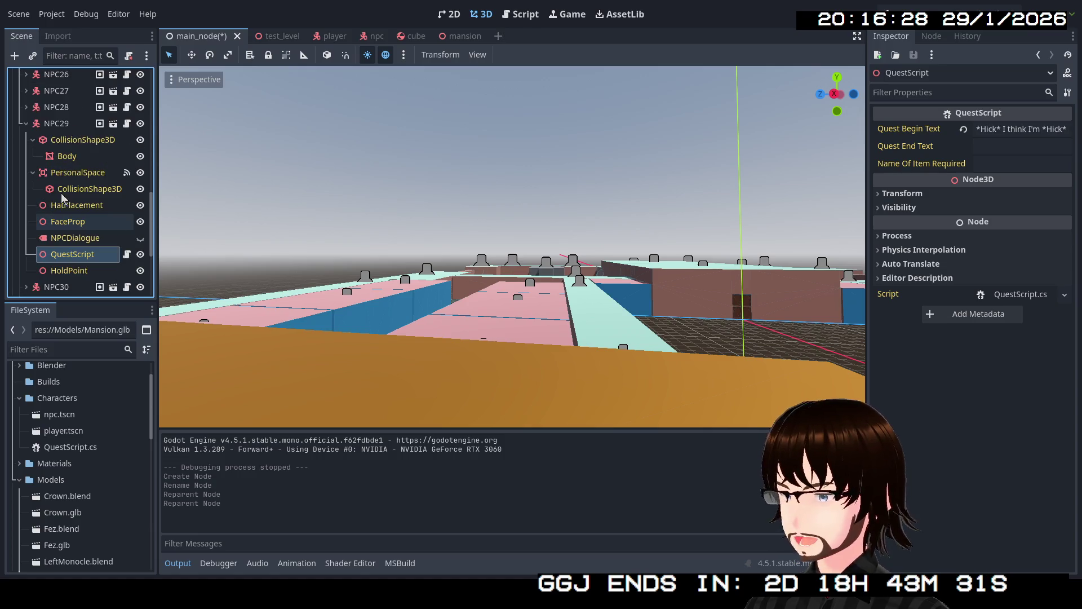
pyautogui.click(25, 123)
pyautogui.click(26, 139)
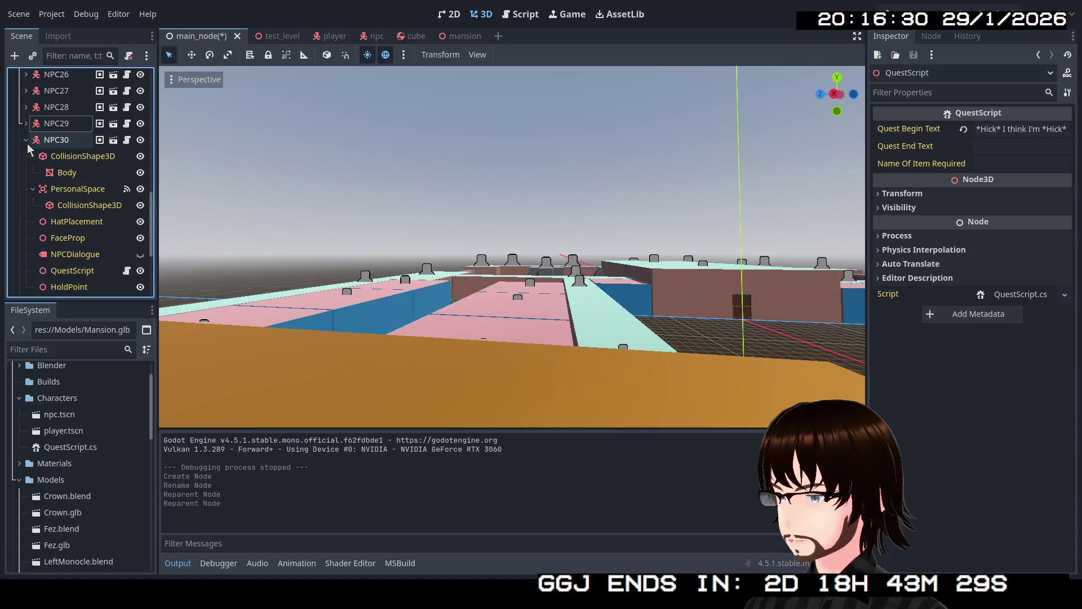
pyautogui.scroll(-1, 39, 165)
pyautogui.click(68, 245)
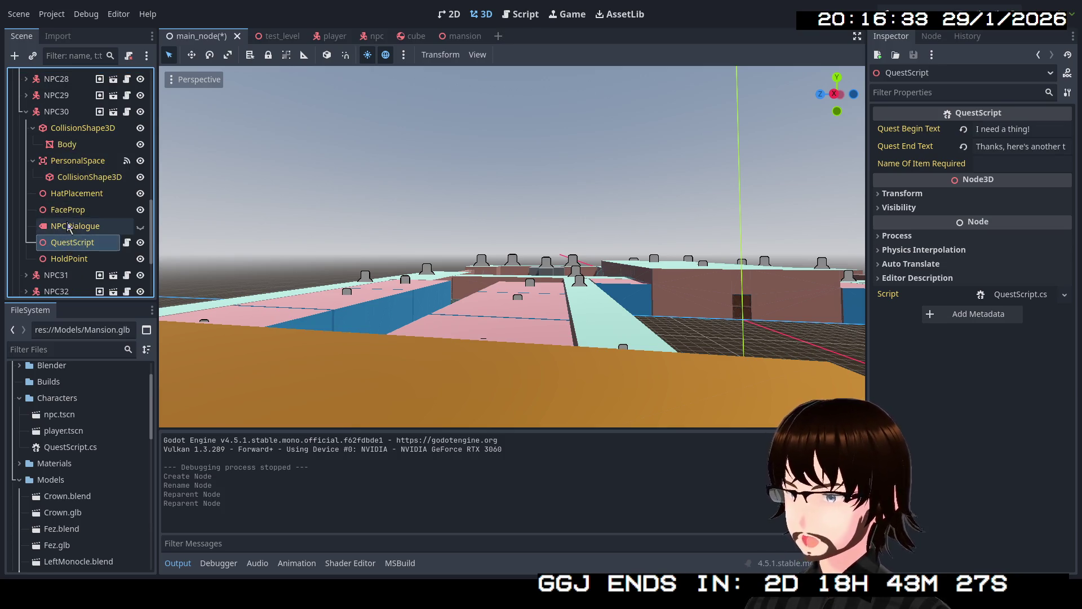
pyautogui.scroll(1, 43, 187)
pyautogui.click(25, 140)
# - Move NPC30 under Quest NPCs, check NPC31's quest text and move it there too
pyautogui.moveTo(42, 145); pyautogui.dragTo(63, 256)
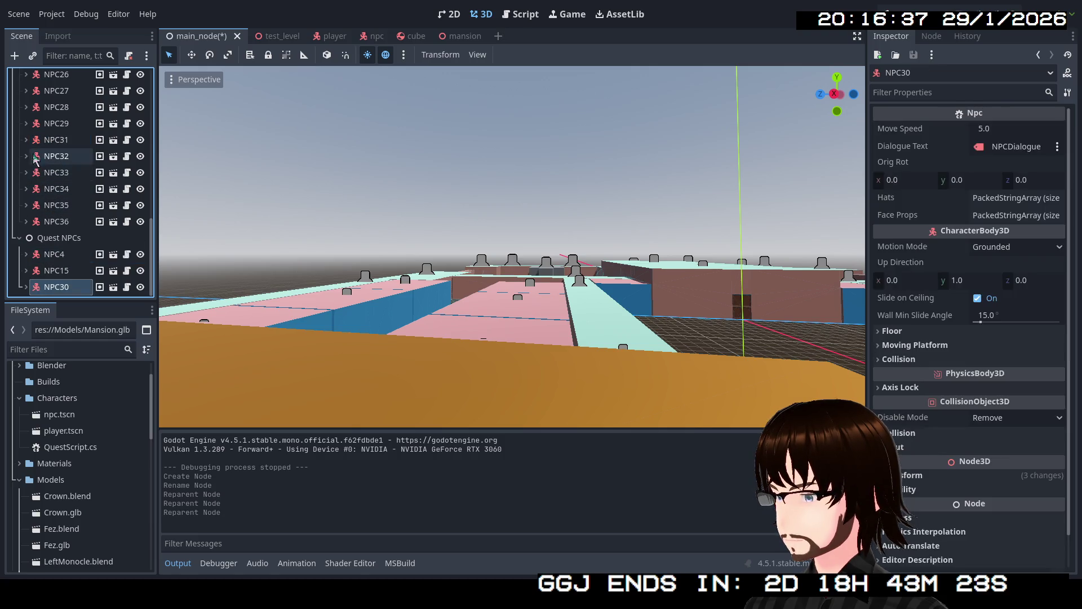
pyautogui.click(25, 139)
pyautogui.scroll(-1, 44, 165)
pyautogui.click(55, 214)
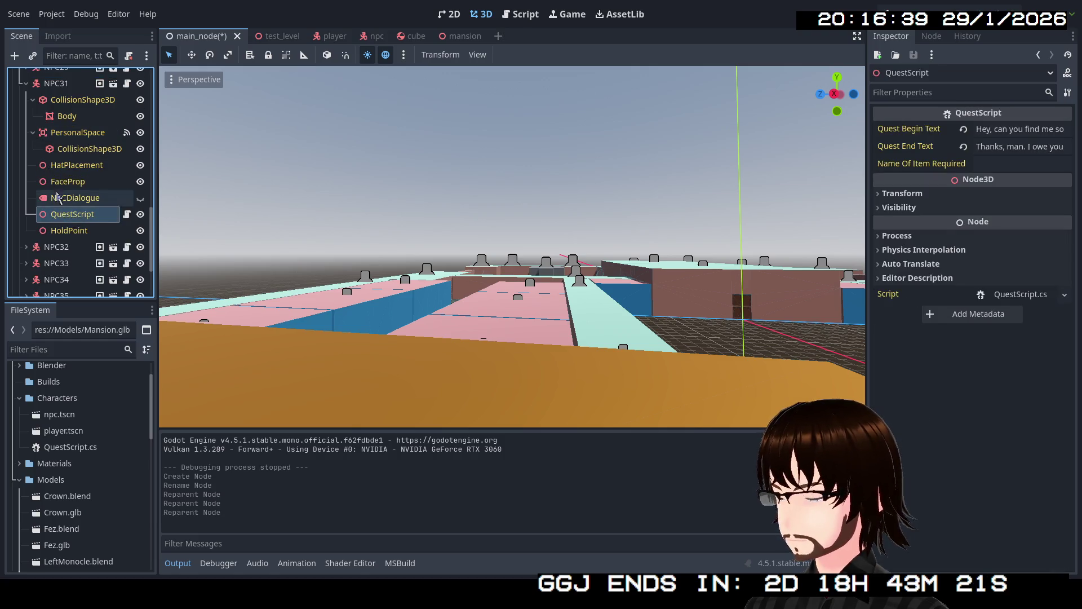
pyautogui.scroll(2, 56, 193)
pyautogui.click(24, 139)
pyautogui.moveTo(43, 140); pyautogui.dragTo(64, 243)
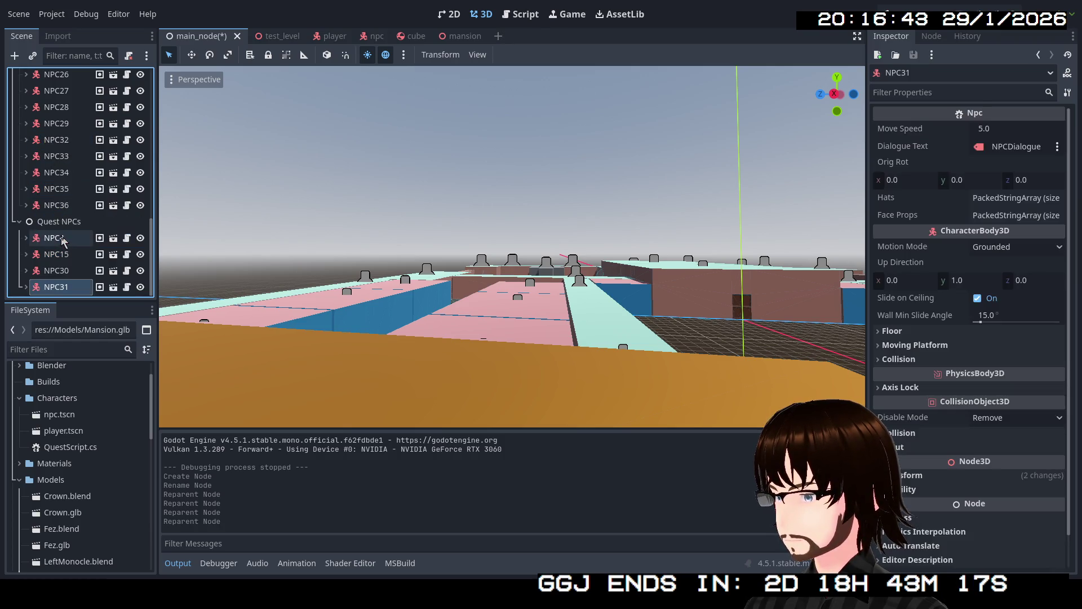
# - Review the QuestScript begin texts of NPC32 through NPC36 in the Inspector
pyautogui.click(26, 139)
pyautogui.click(26, 138)
pyautogui.click(69, 271)
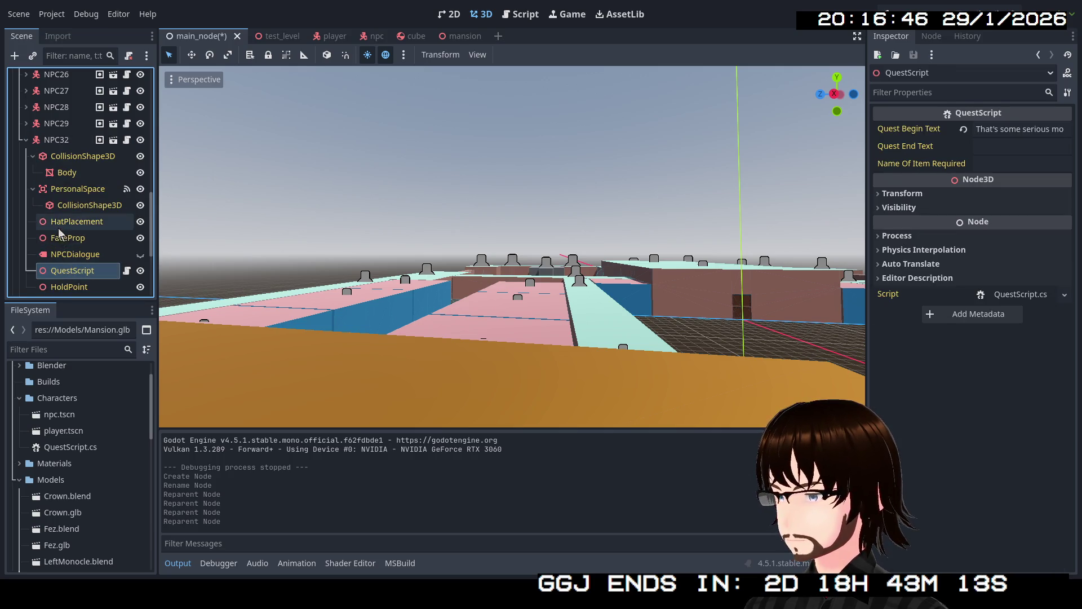
pyautogui.scroll(1, 33, 212)
pyautogui.click(26, 168)
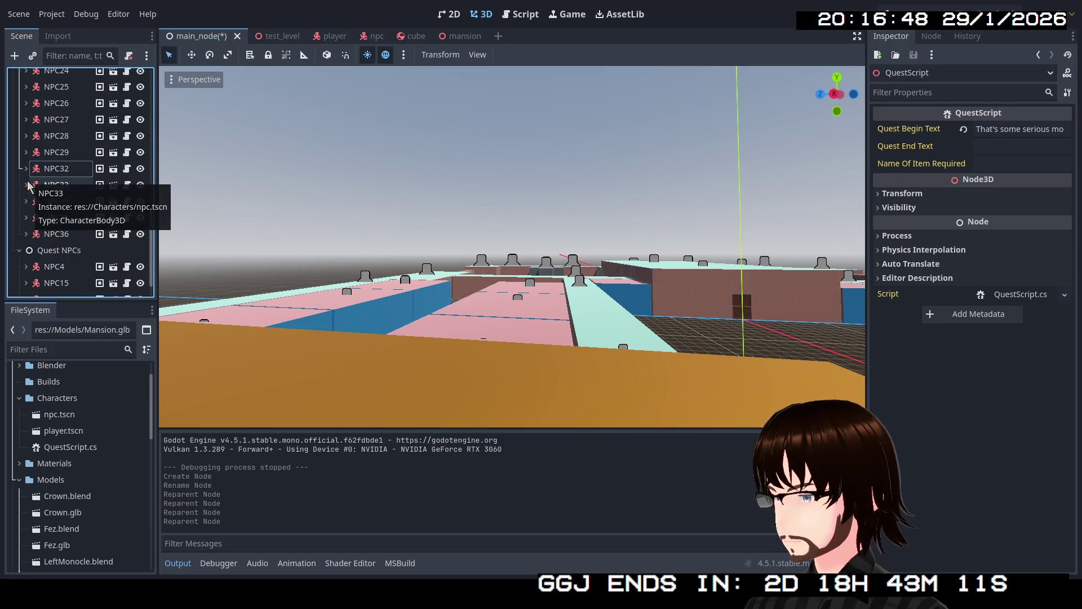
pyautogui.click(26, 183)
pyautogui.scroll(-1, 34, 186)
pyautogui.click(75, 257)
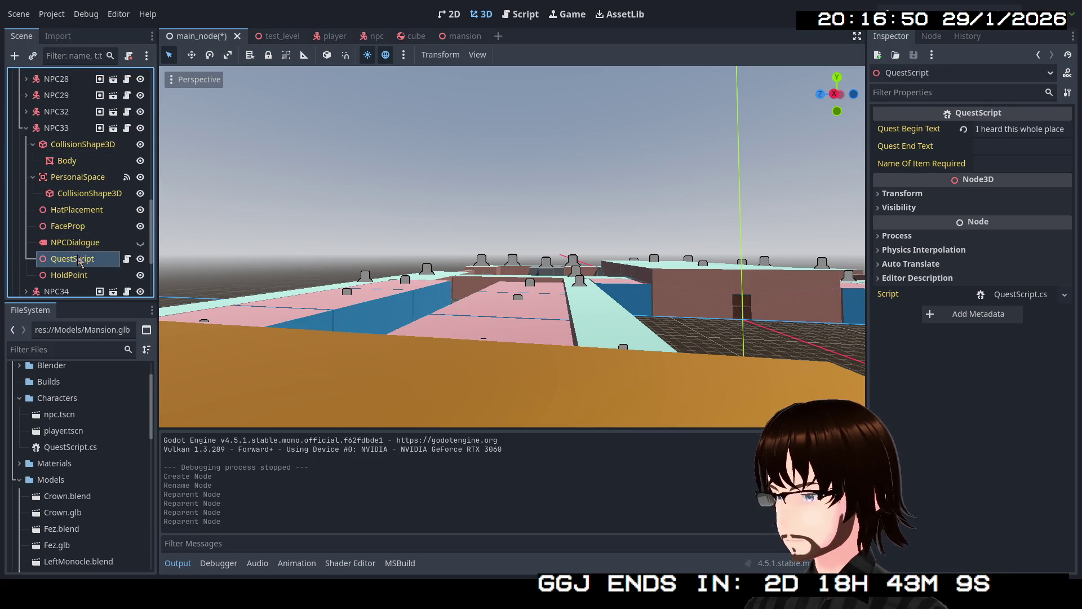
pyautogui.scroll(1, 64, 211)
pyautogui.click(27, 157)
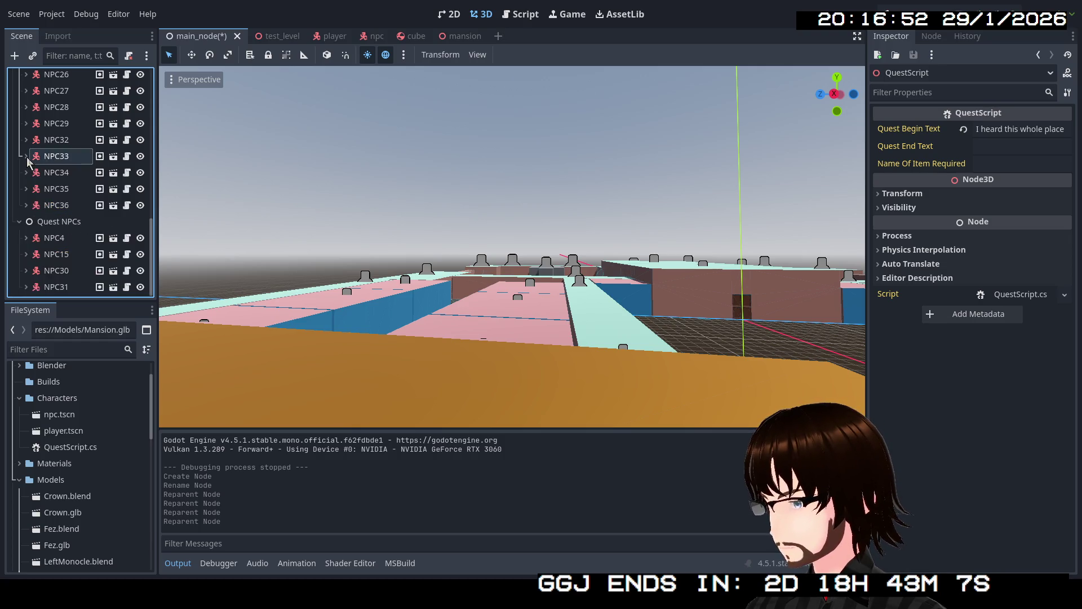
pyautogui.click(27, 173)
pyautogui.scroll(-1, 50, 195)
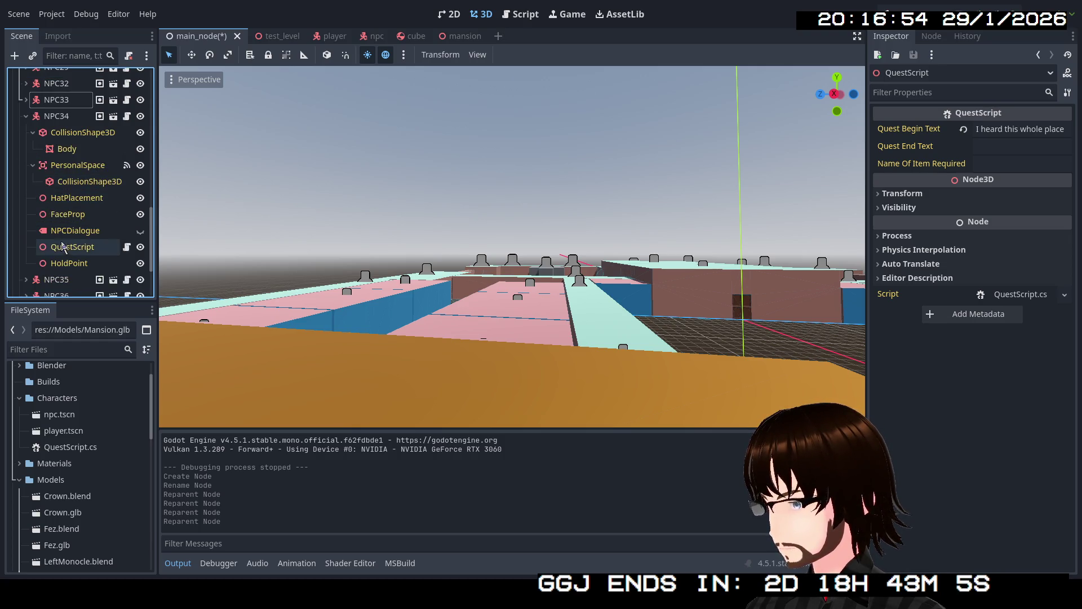
pyautogui.click(72, 244)
pyautogui.scroll(1, 73, 209)
pyautogui.scroll(1, 73, 209)
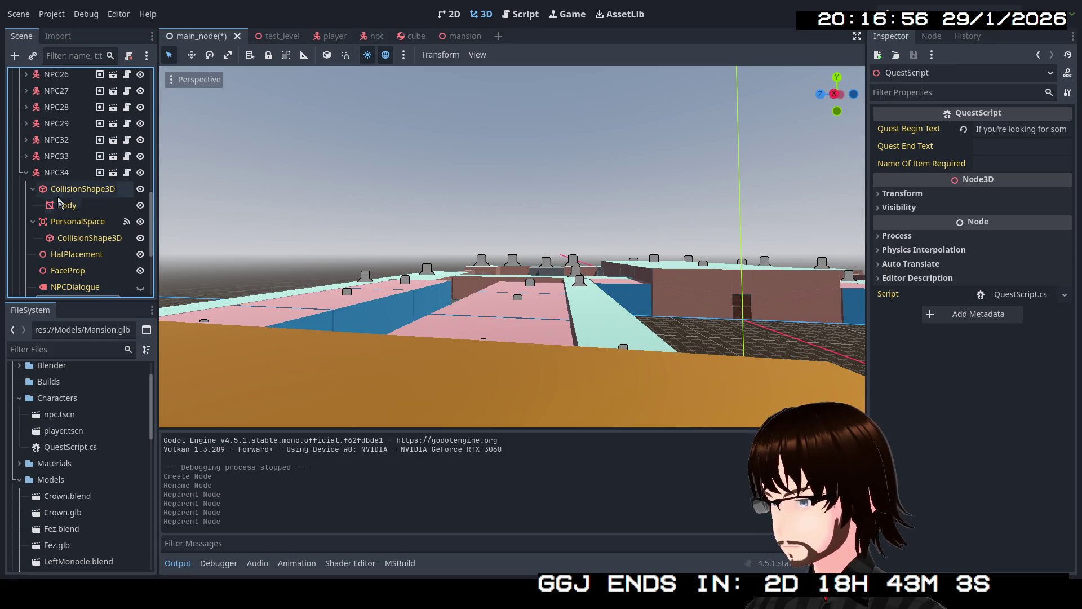
pyautogui.click(26, 173)
pyautogui.scroll(-2, 51, 237)
pyautogui.click(66, 260)
pyautogui.scroll(1, 59, 237)
pyautogui.click(26, 161)
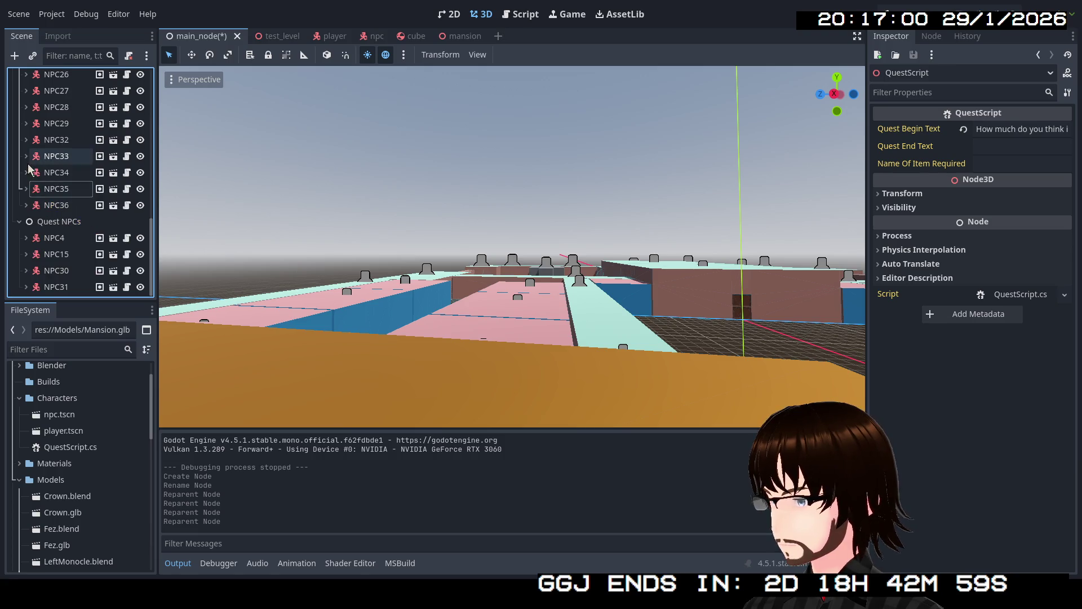
pyautogui.scroll(1, 29, 209)
pyautogui.scroll(-3, 34, 220)
pyautogui.click(69, 251)
pyautogui.scroll(2, 72, 233)
pyautogui.scroll(3, 59, 203)
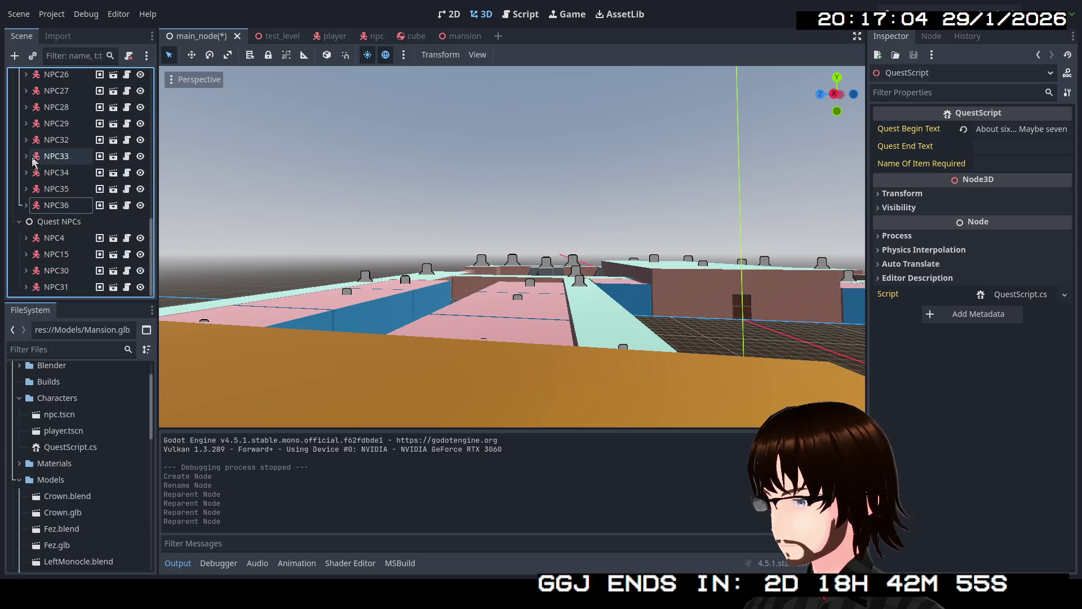
pyautogui.scroll(3, 55, 191)
pyautogui.scroll(3, 52, 179)
pyautogui.scroll(3, 46, 169)
pyautogui.scroll(1, 34, 156)
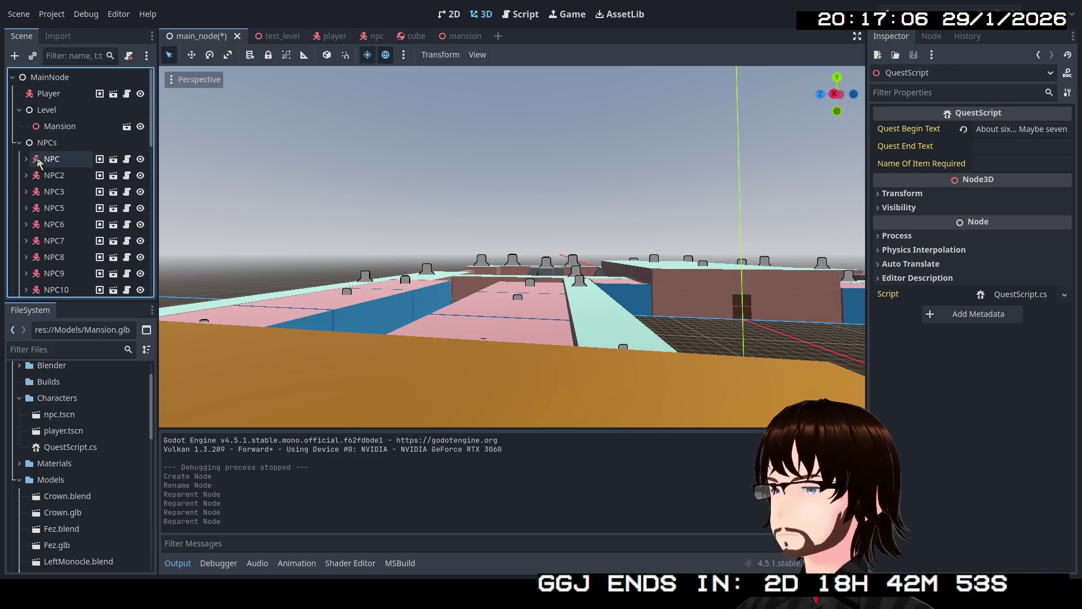
# - Fold the NPCs and Quest NPCs groups so their children are hidden
pyautogui.click(19, 143)
pyautogui.click(18, 159)
pyautogui.click(18, 160)
# - Fly the freelook camera around and into the mansion level with WASD/QE
pyautogui.click(18, 143)
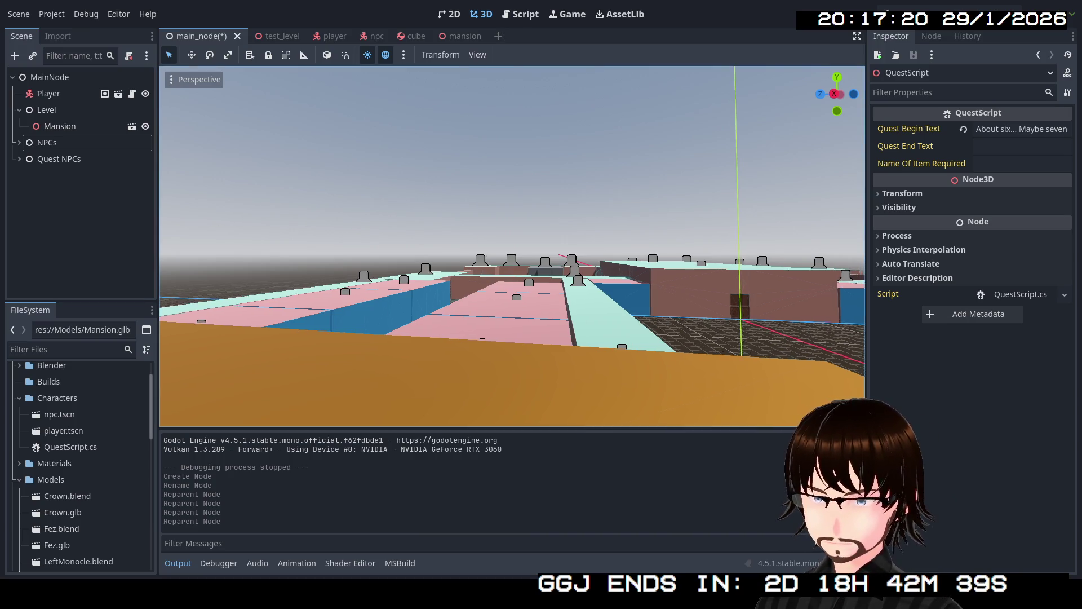
pyautogui.press('s')
pyautogui.press('e')
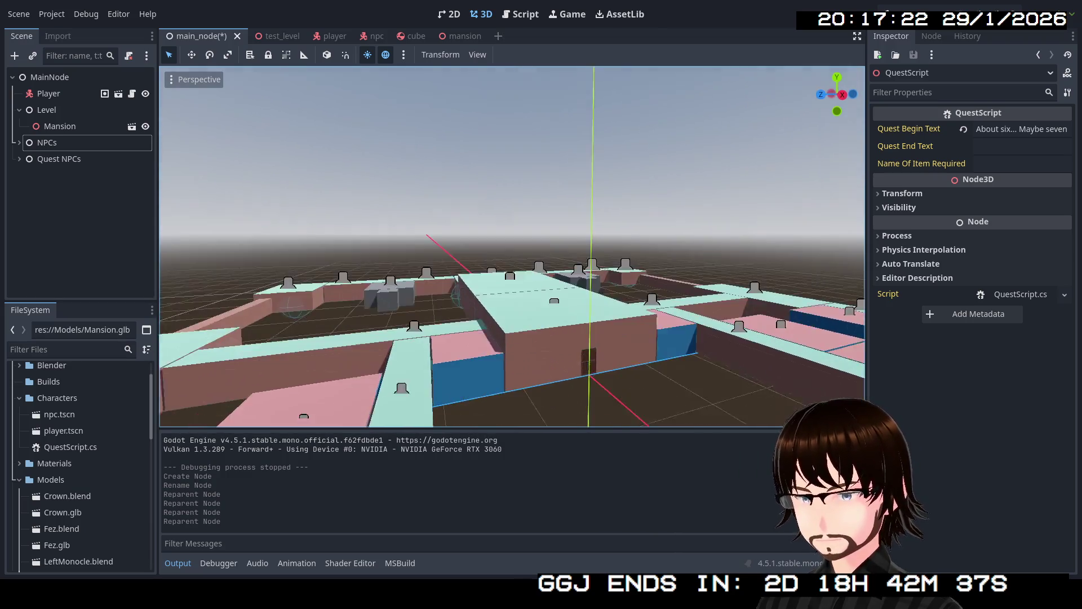
pyautogui.press('w')
pyautogui.press('w')
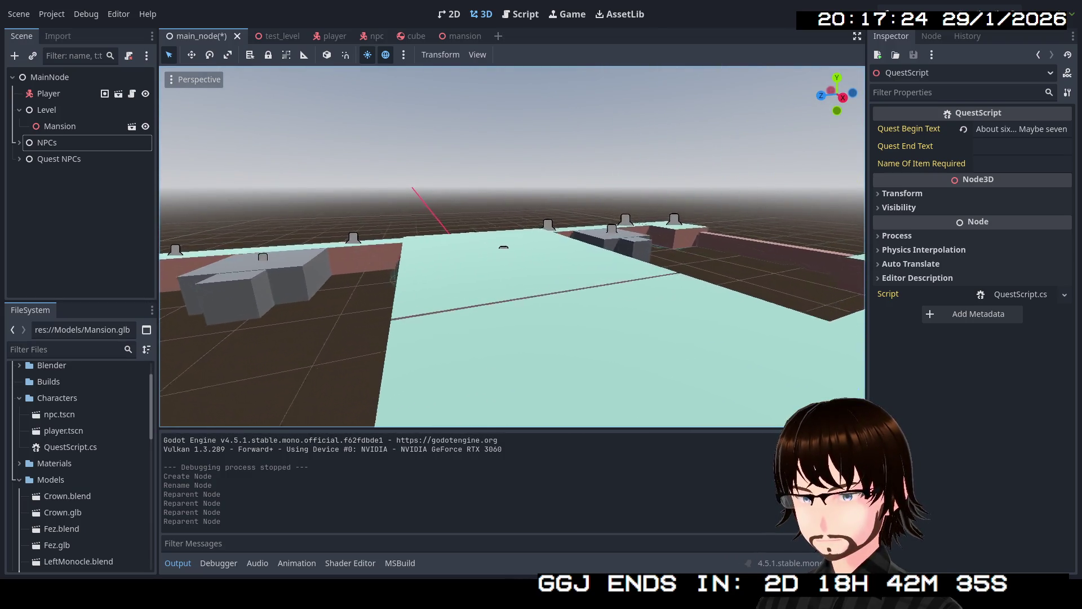
pyautogui.press('w')
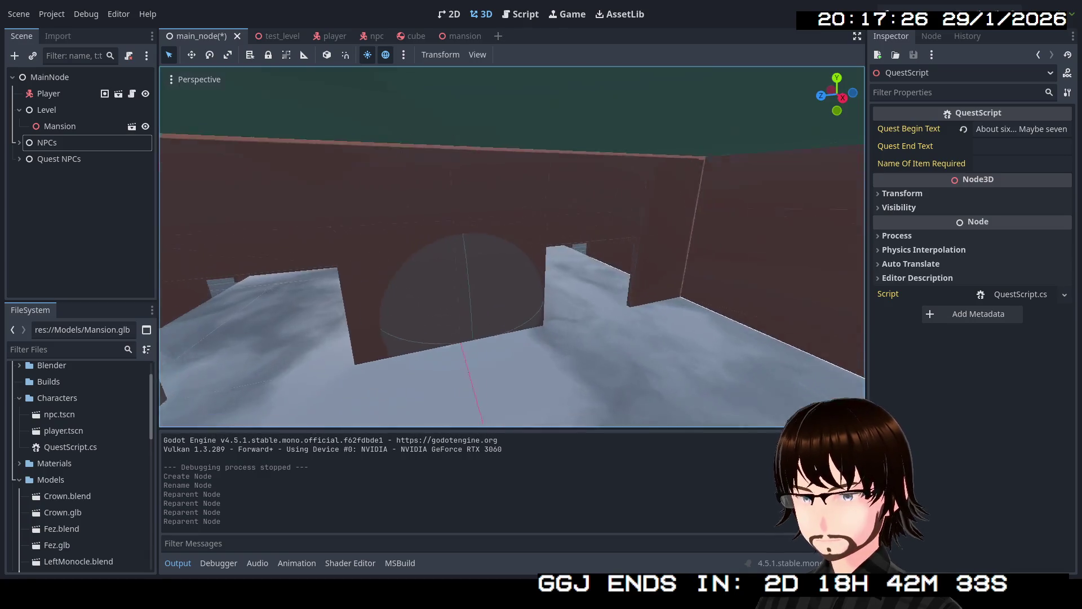
pyautogui.press('s')
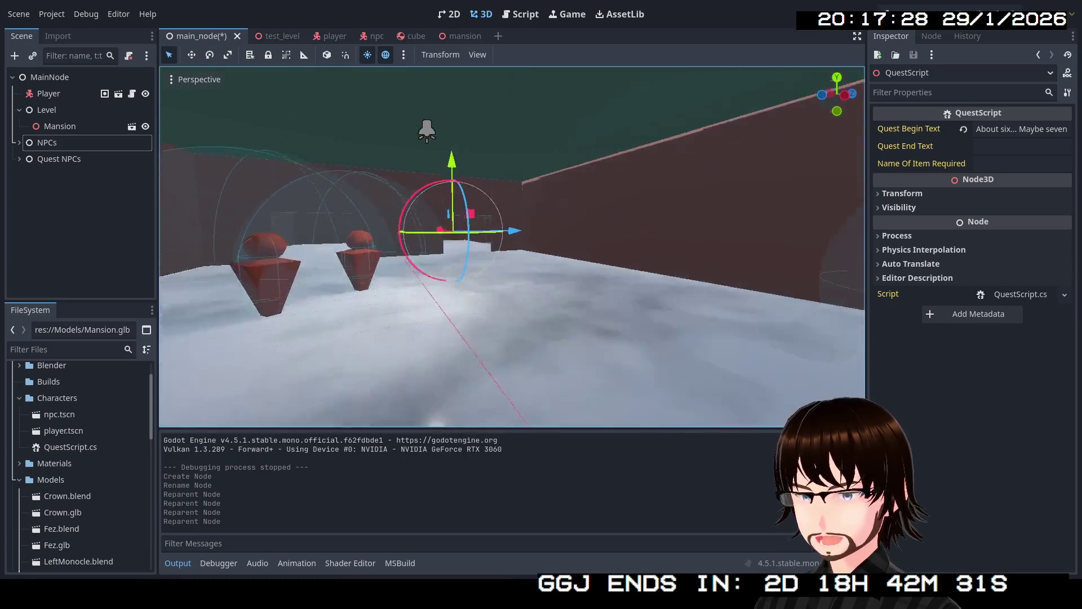
pyautogui.press('w')
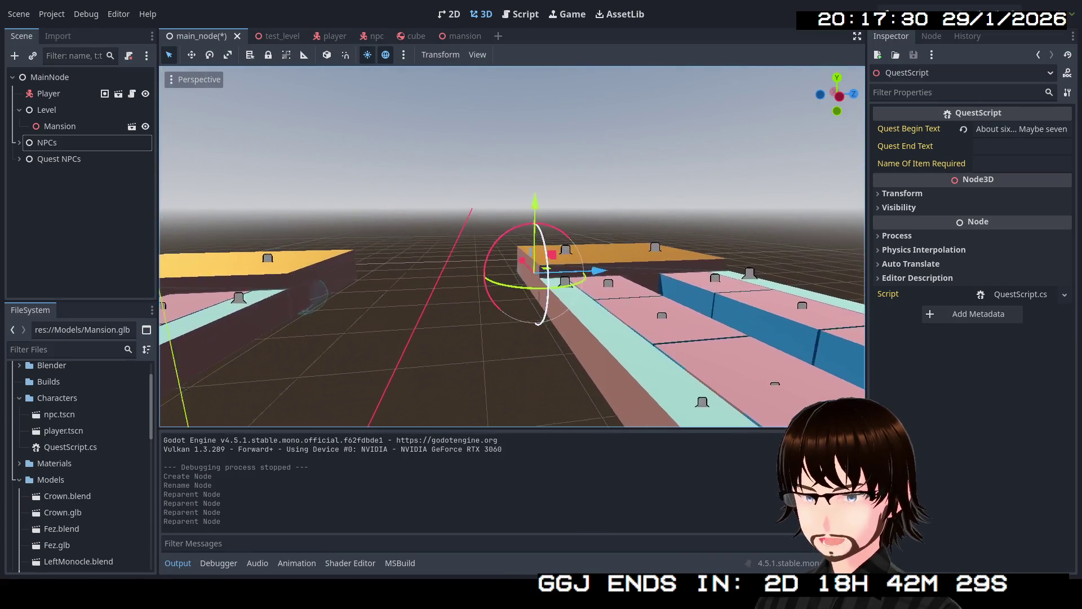
pyautogui.press('w')
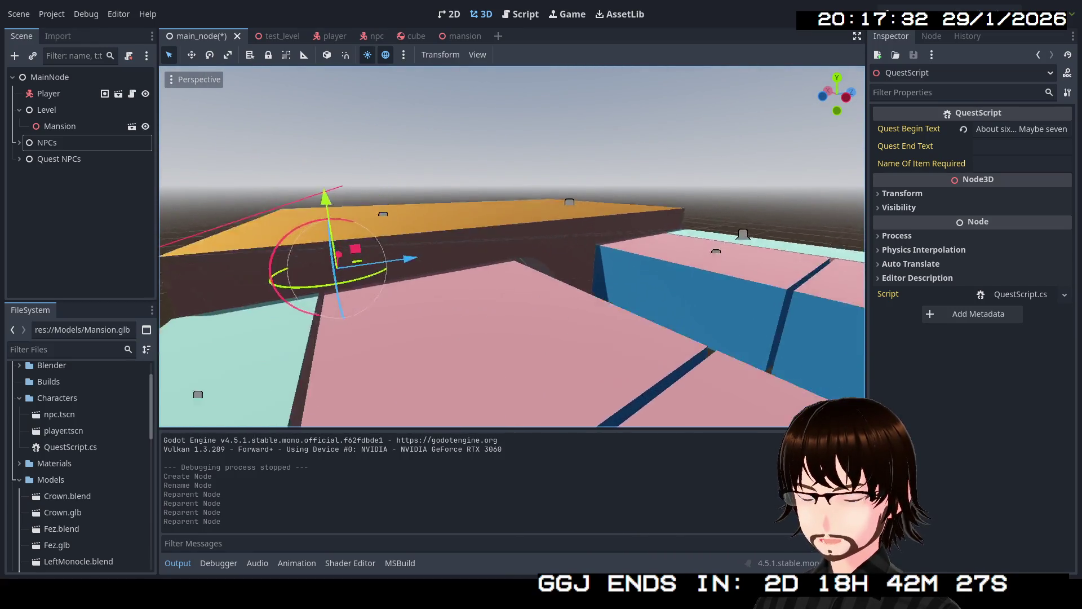
pyautogui.press('s')
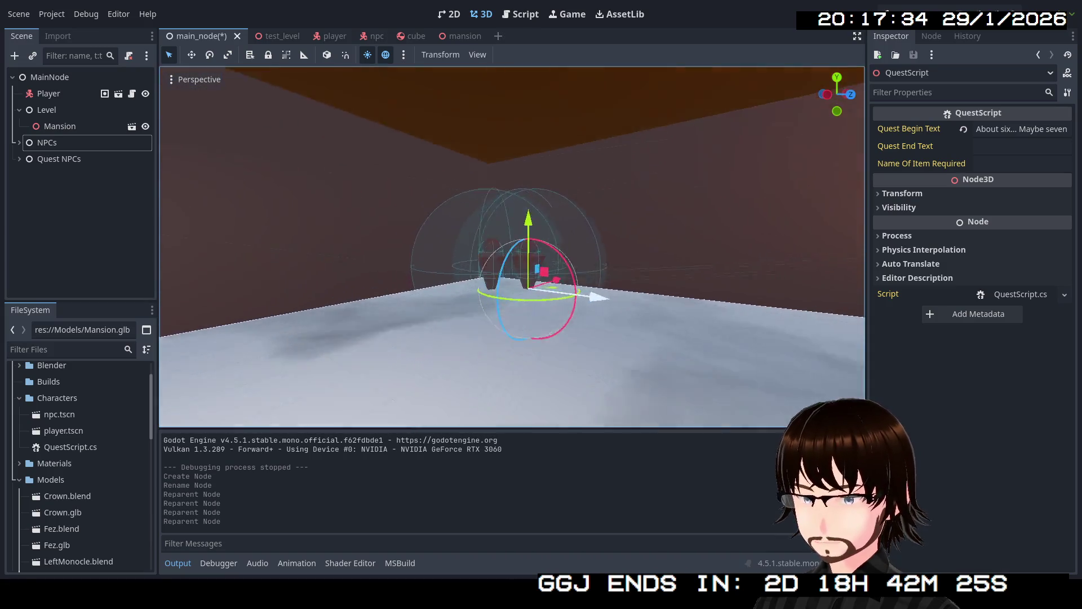
pyautogui.press('w')
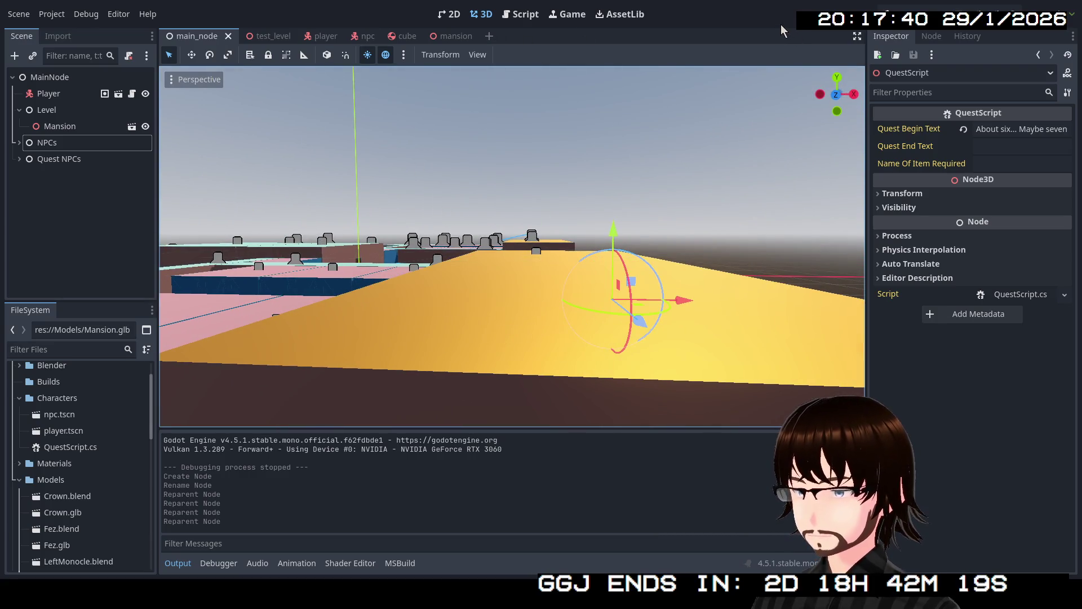
pyautogui.press('e')
pyautogui.press('q')
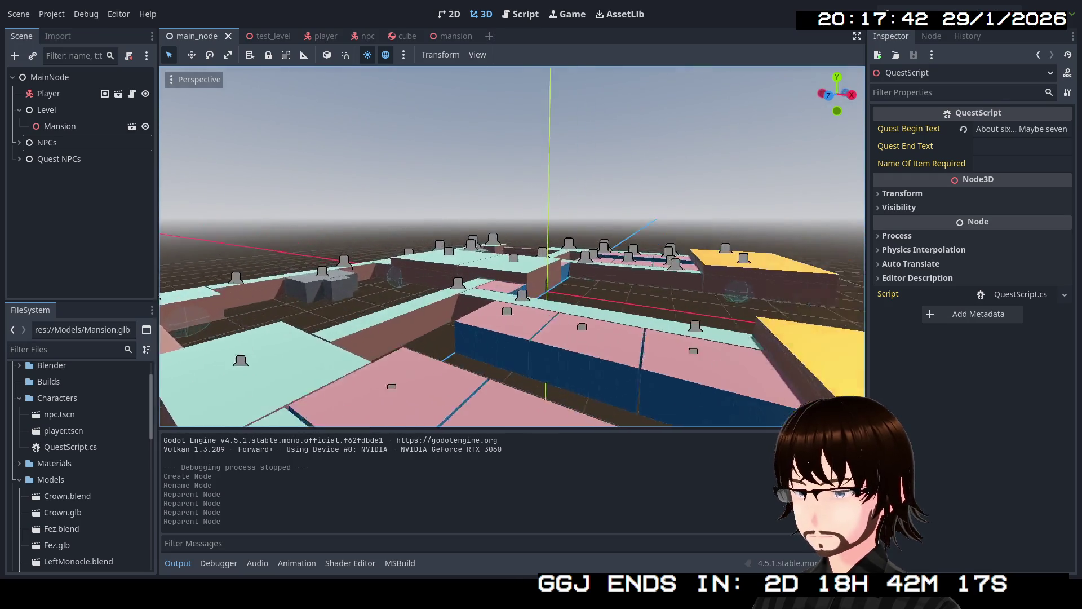
pyautogui.press('w')
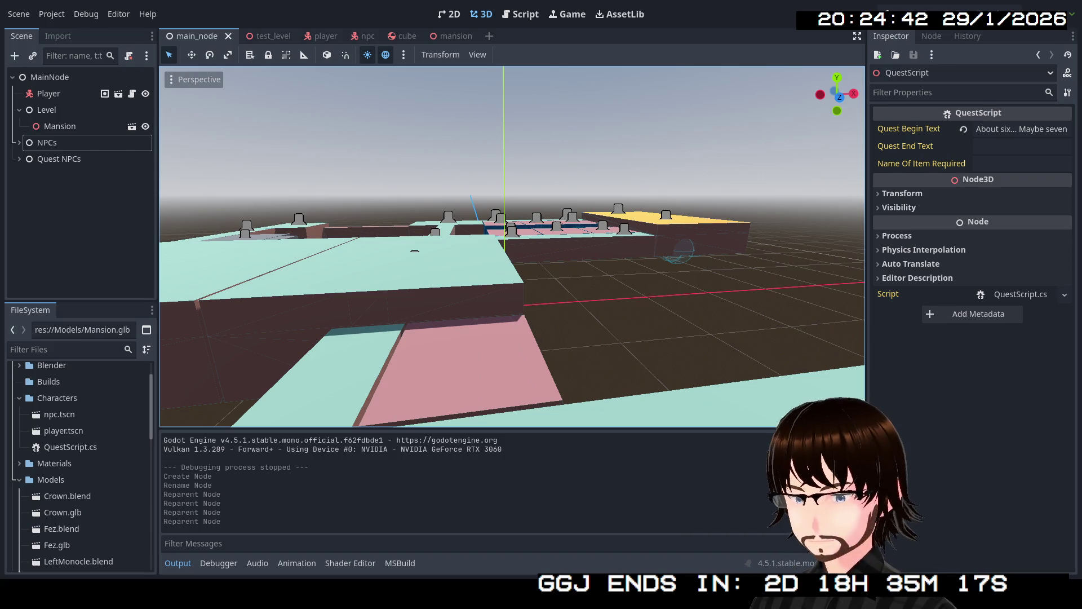
# - Fly the camera through the level to the orange NPC figure and past it
pyautogui.press('q')
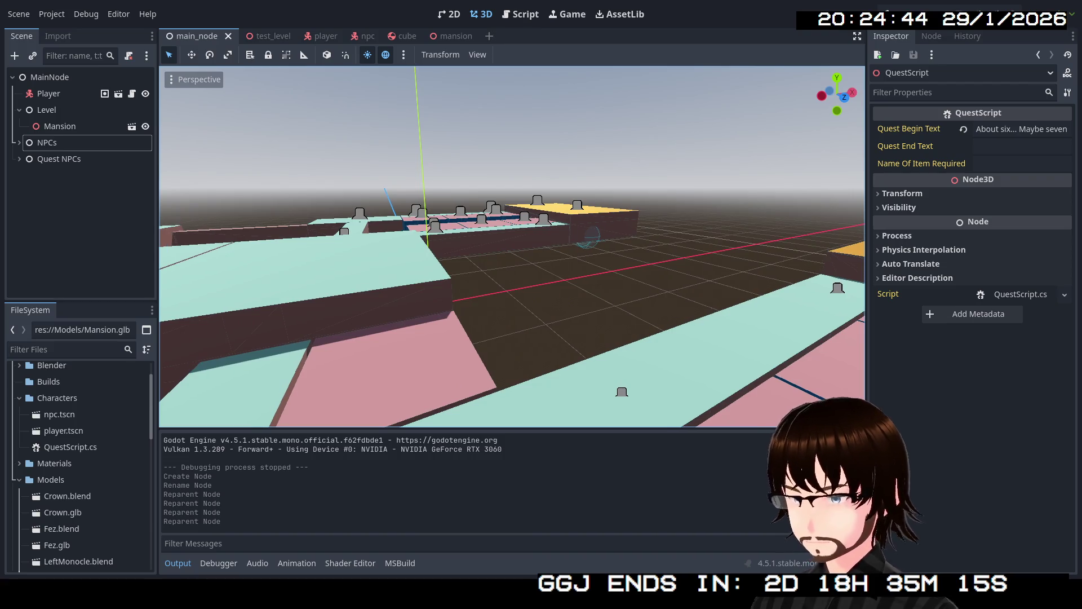
pyautogui.press('w')
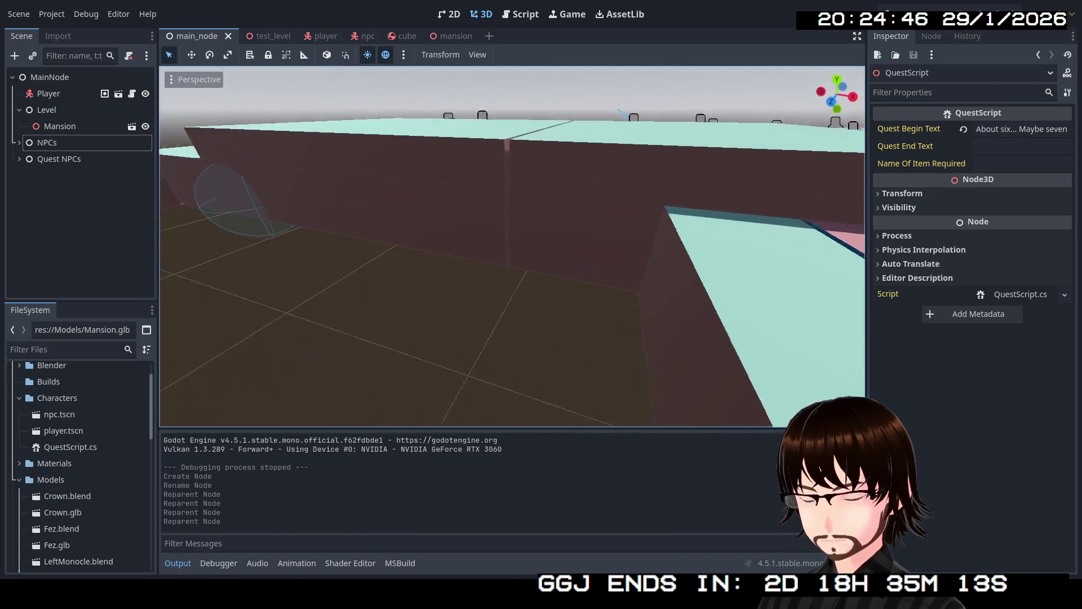
pyautogui.press('f')
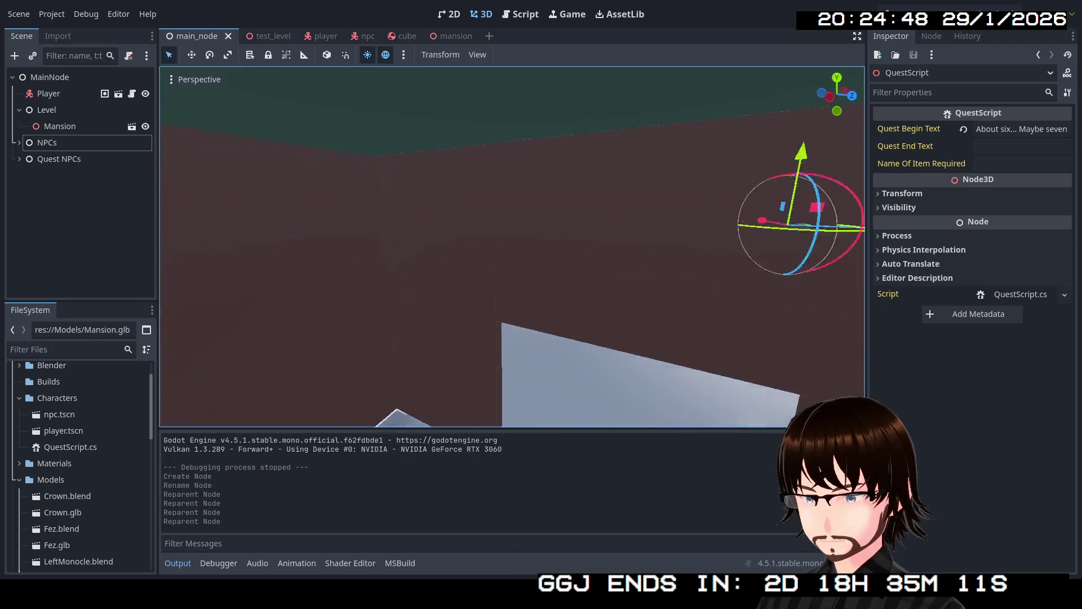
pyautogui.press('w')
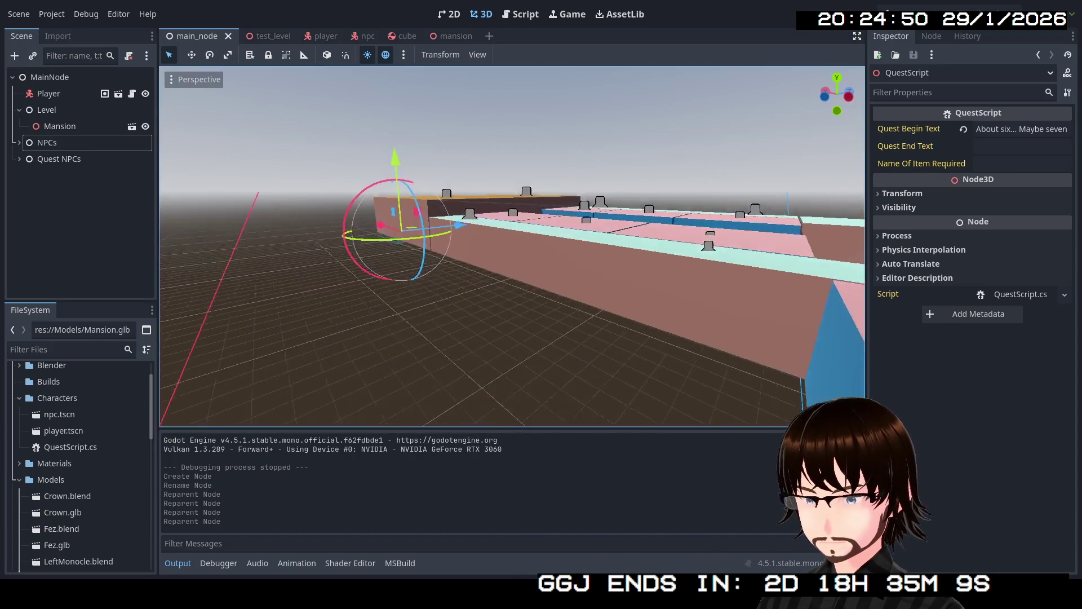
pyautogui.press('w')
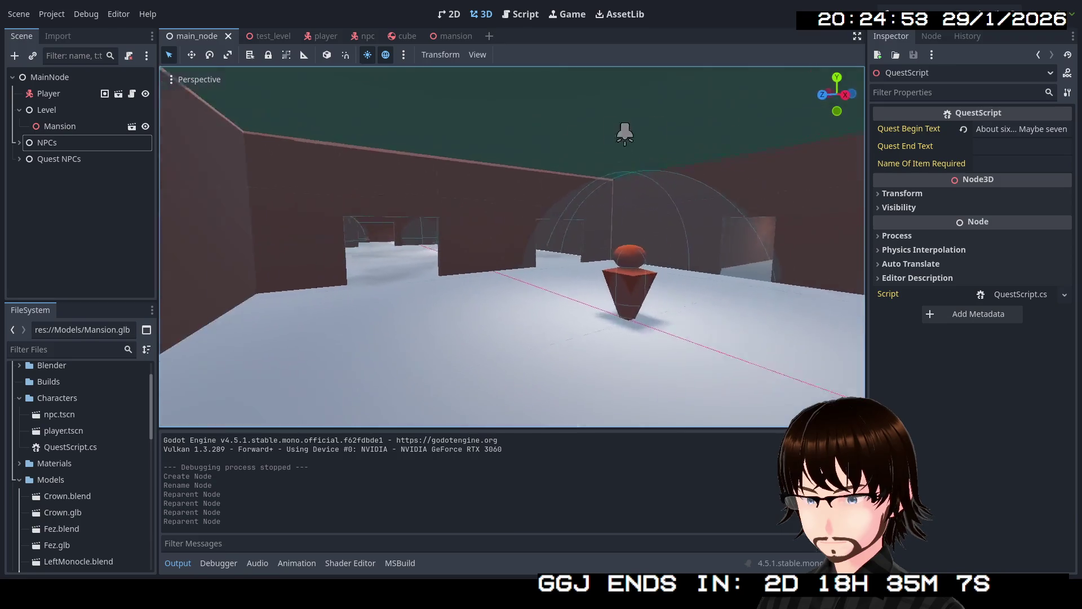
pyautogui.press('w')
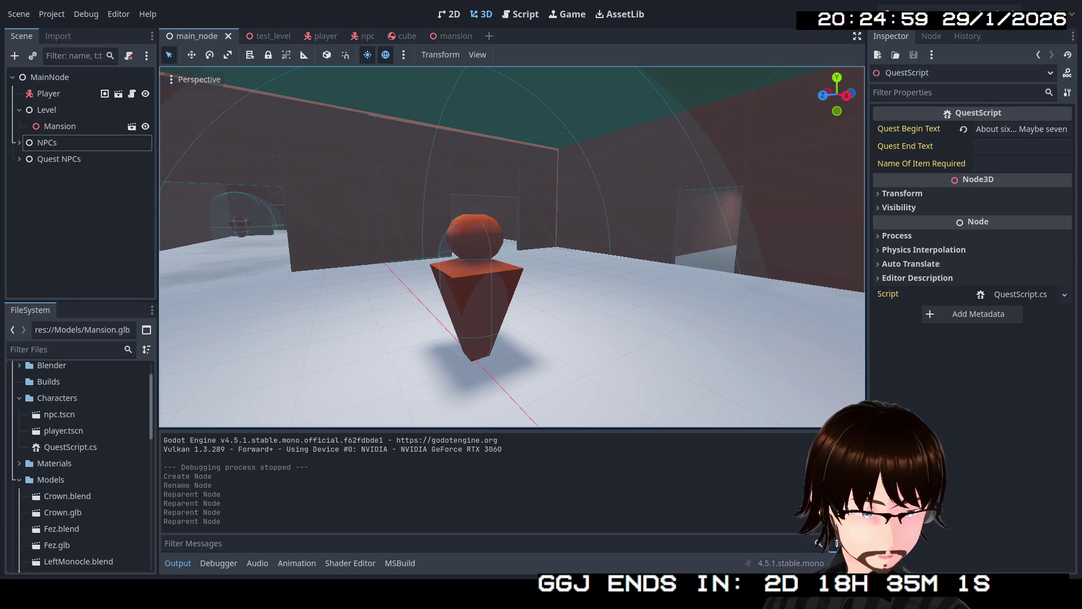
pyautogui.press('w')
pyautogui.press('w')
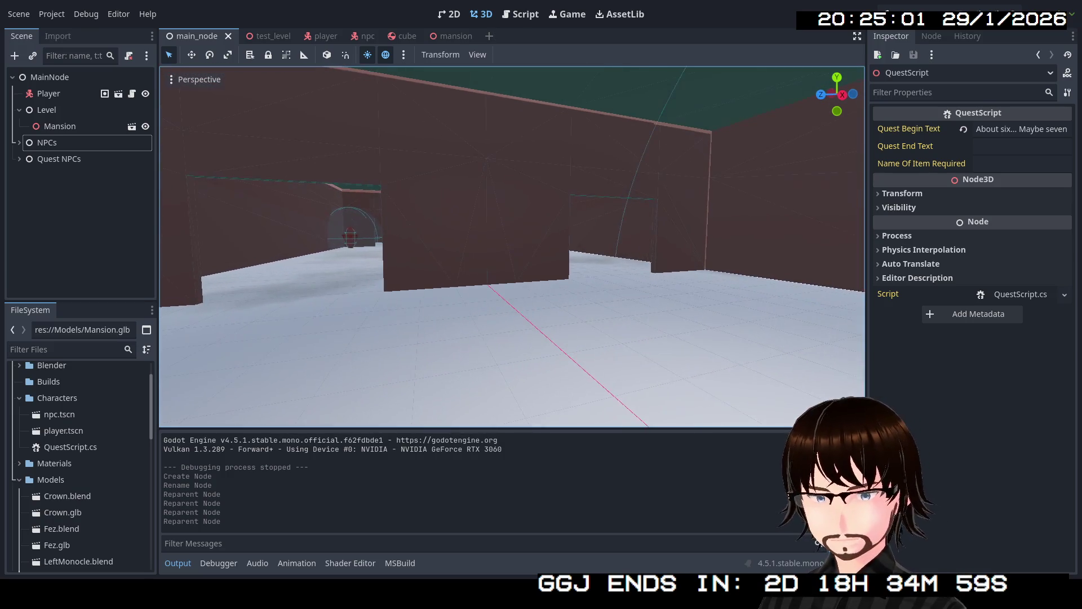
pyautogui.press('s')
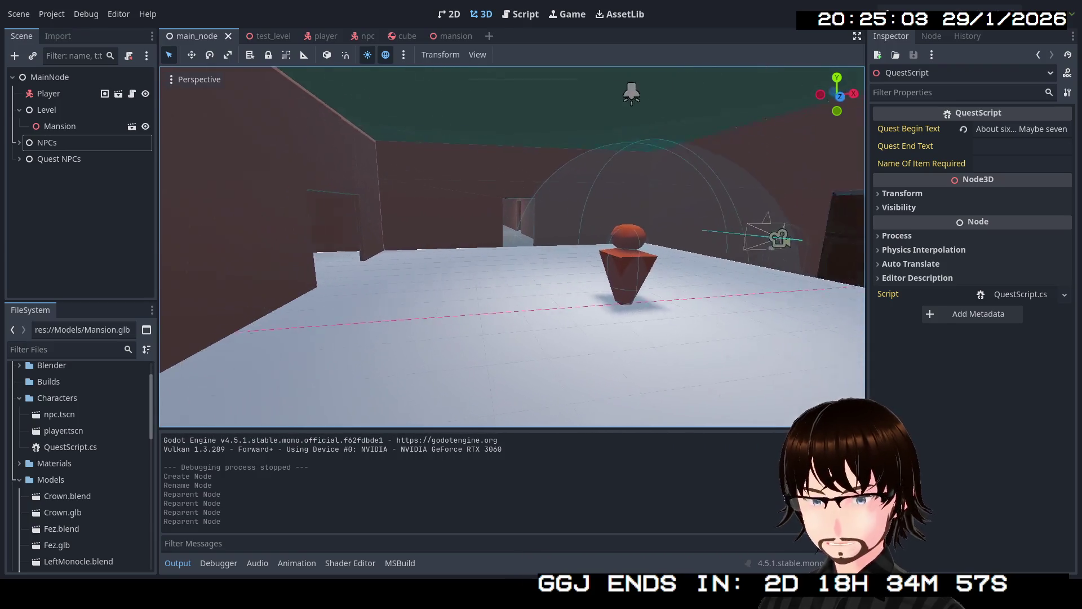
pyautogui.press('w')
pyautogui.press('s')
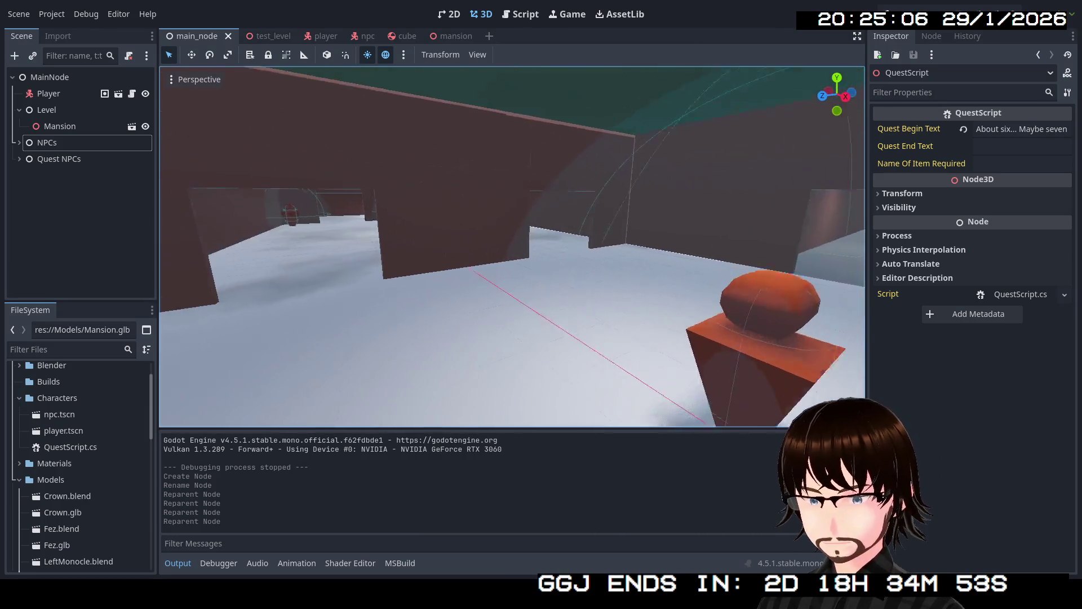
pyautogui.press('w')
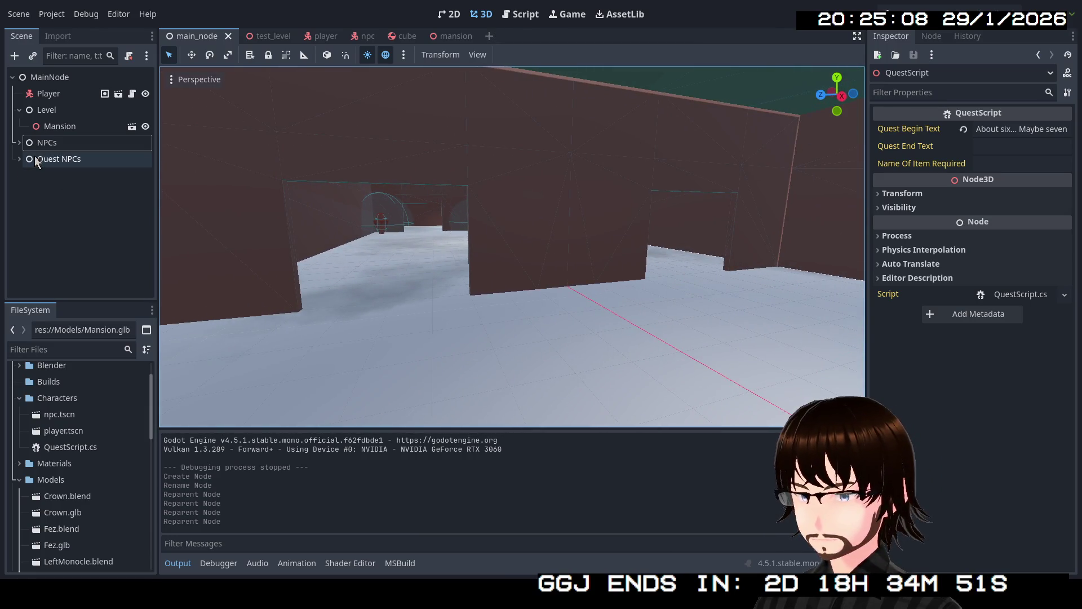
pyautogui.moveTo(269, 36)
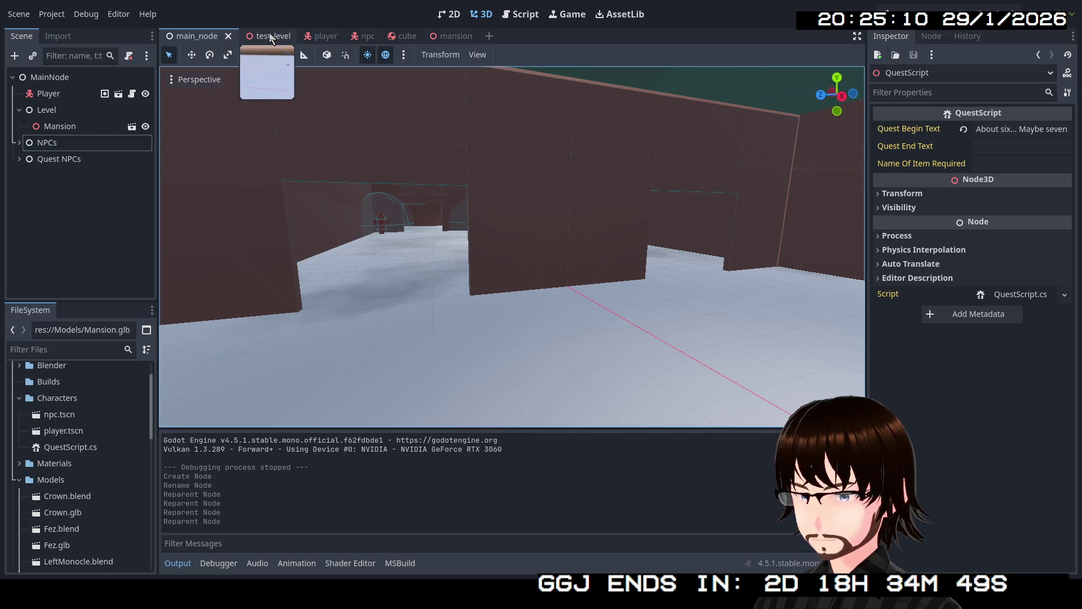
# - View the test_level scene briefly and close it
pyautogui.click(270, 36)
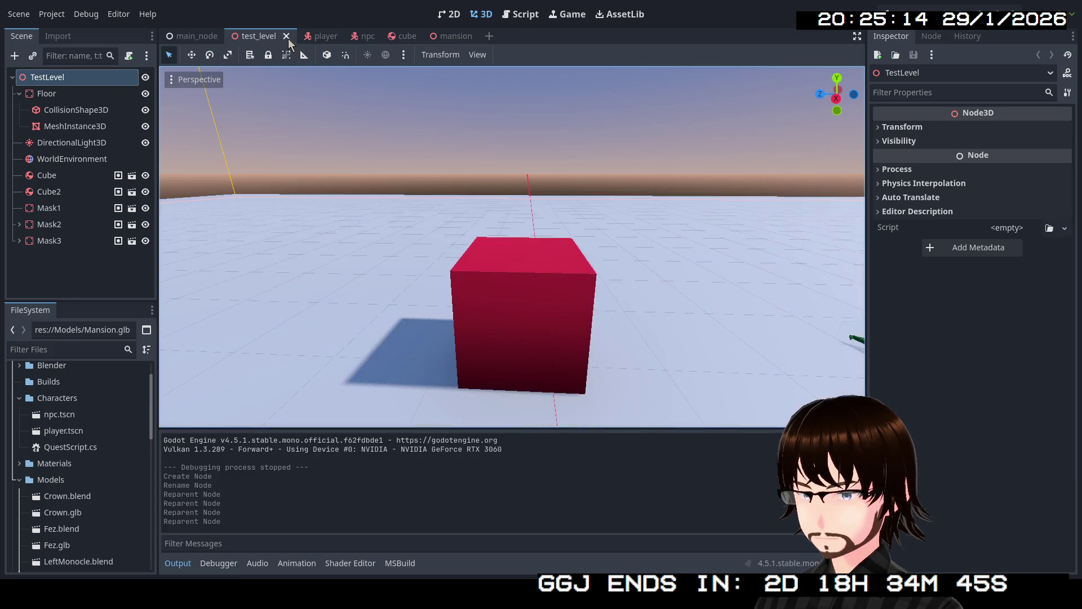
pyautogui.click(287, 36)
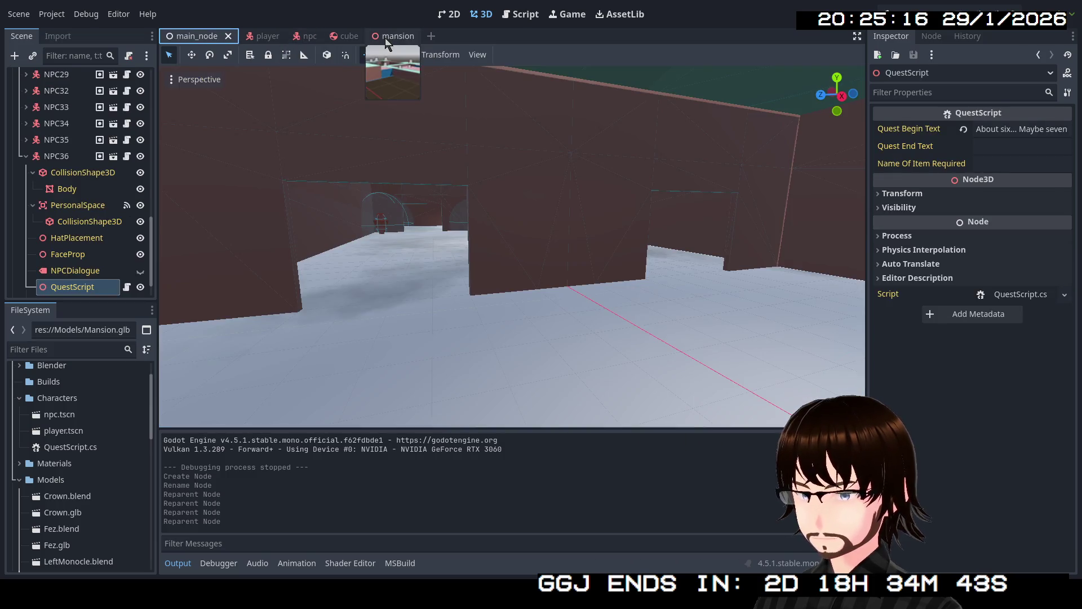
# - Switch to the mansion scene, fly through its rooms and collapse the Lights group
pyautogui.click(381, 35)
pyautogui.press('w')
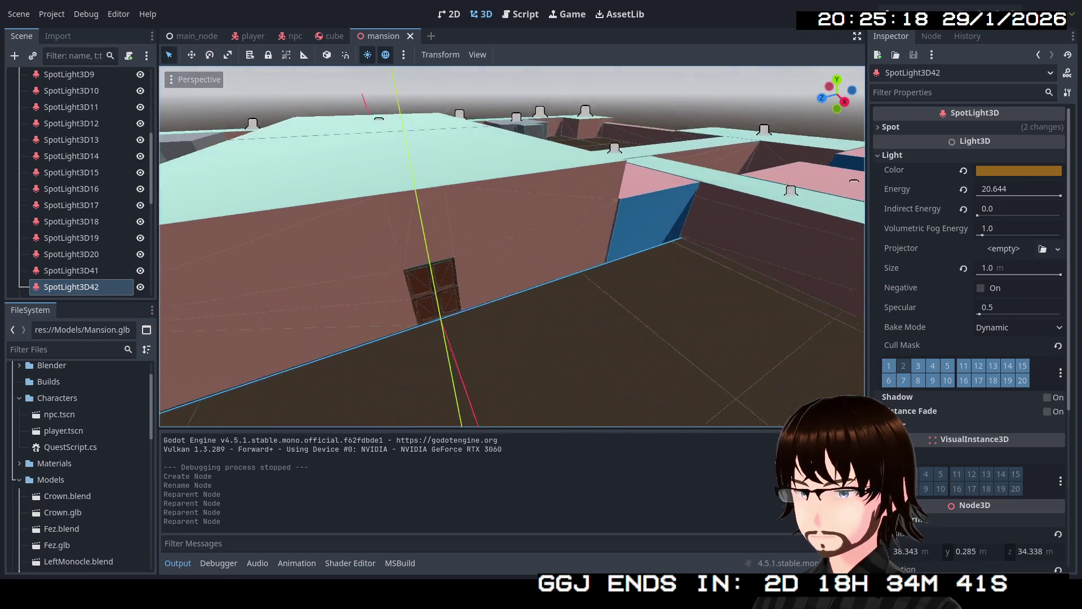
pyautogui.press('w')
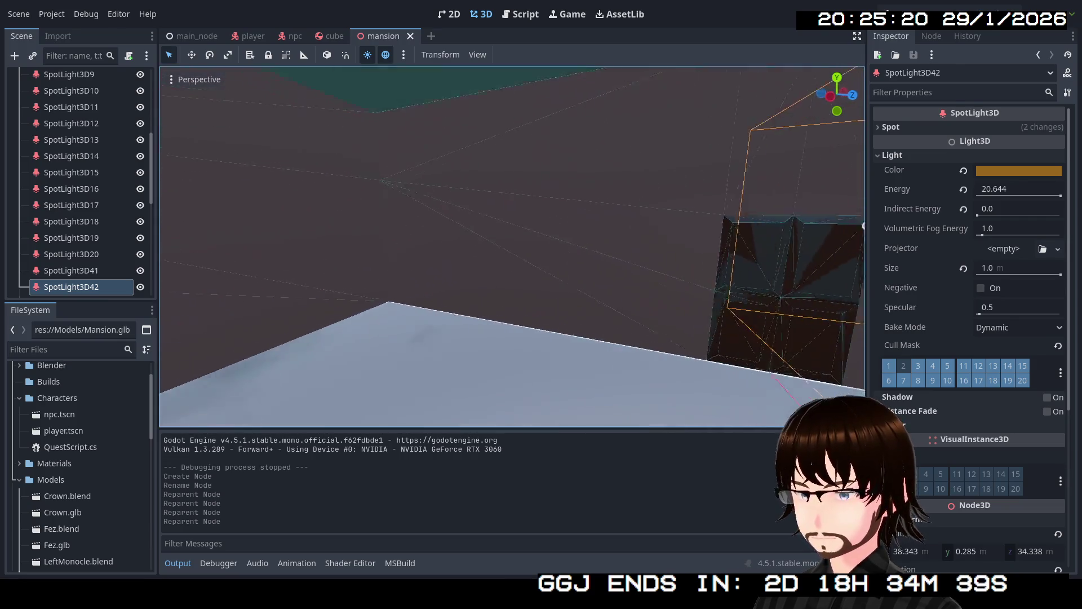
pyautogui.press('w')
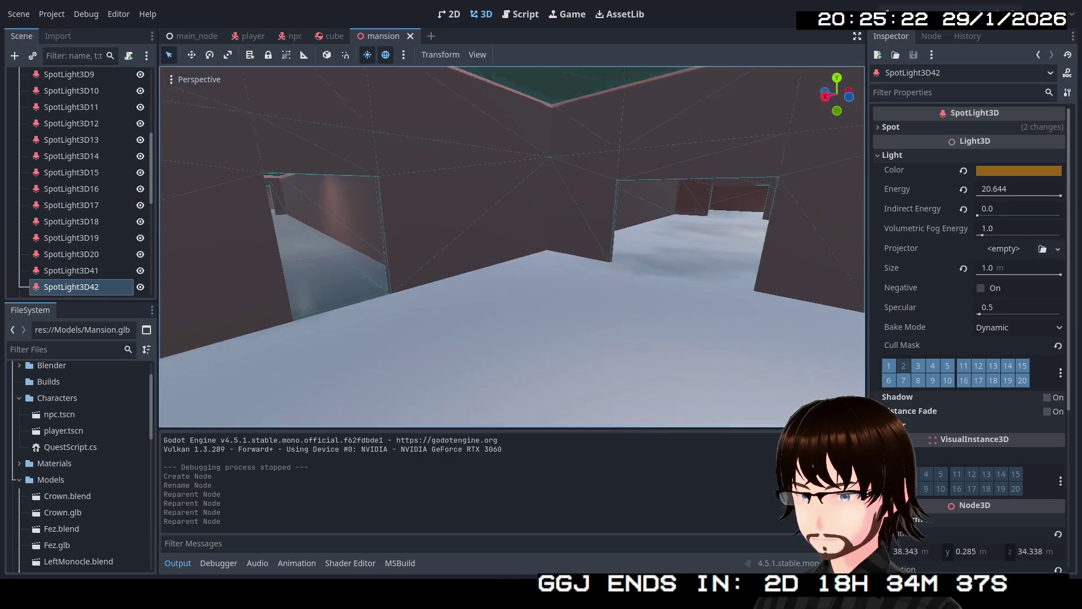
pyautogui.press('w')
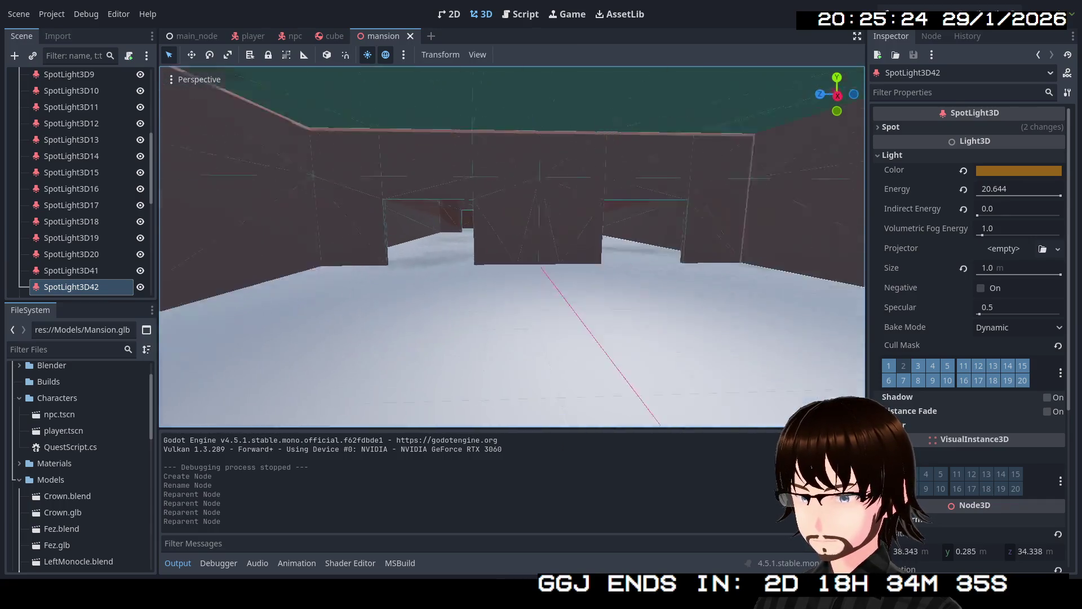
pyautogui.scroll(2, 107, 212)
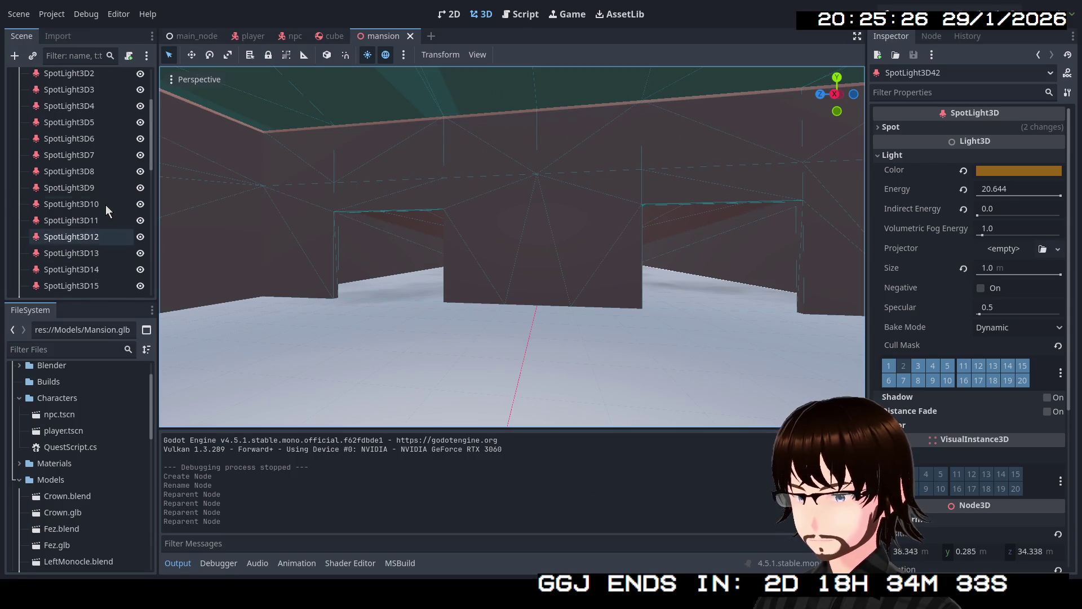
pyautogui.scroll(2, 85, 195)
pyautogui.scroll(2, 50, 169)
pyautogui.click(19, 142)
# - Add an empty Node3D child under the Mansion root
pyautogui.click(53, 78)
pyautogui.rightClick(53, 78)
pyautogui.click(80, 87)
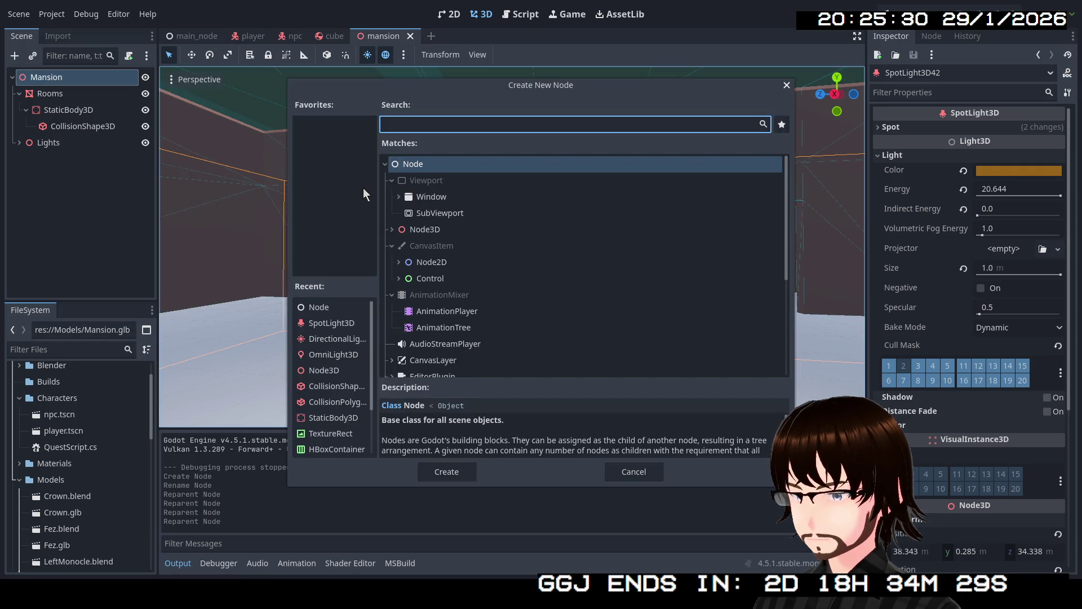
pyautogui.doubleClick(428, 230)
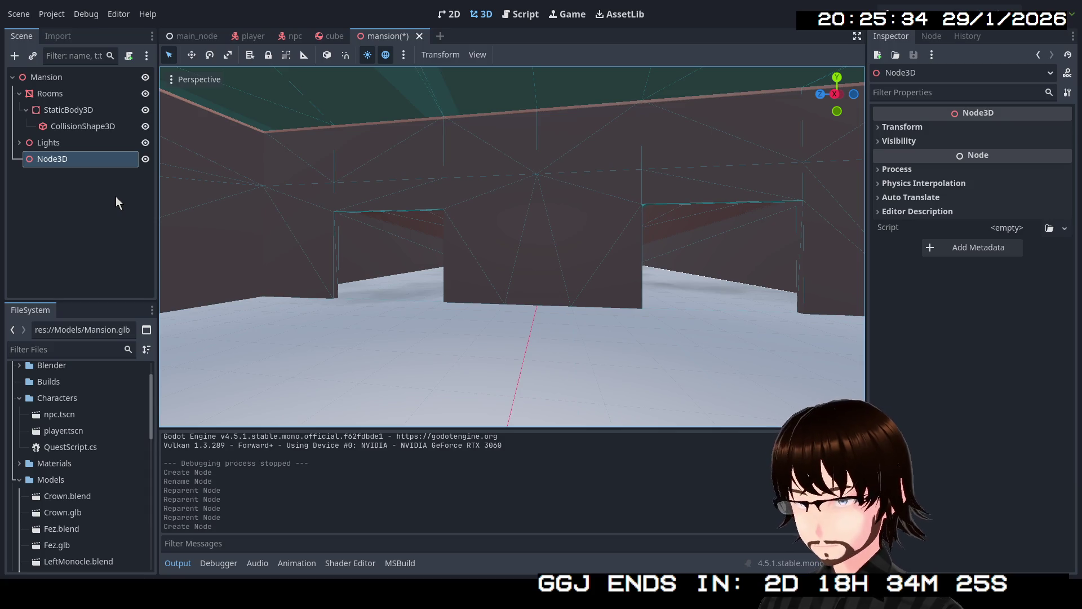
# - Rename the new node to Props and leave it selected with Rooms collapsed
pyautogui.click(55, 160)
pyautogui.write('Props')
pyautogui.press('Return')
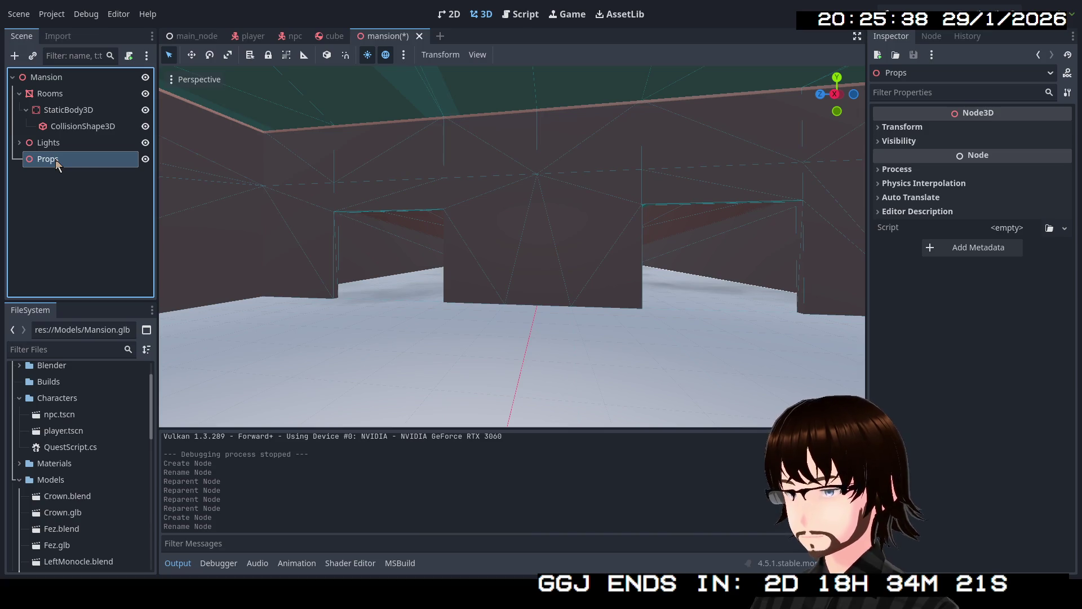
pyautogui.click(18, 94)
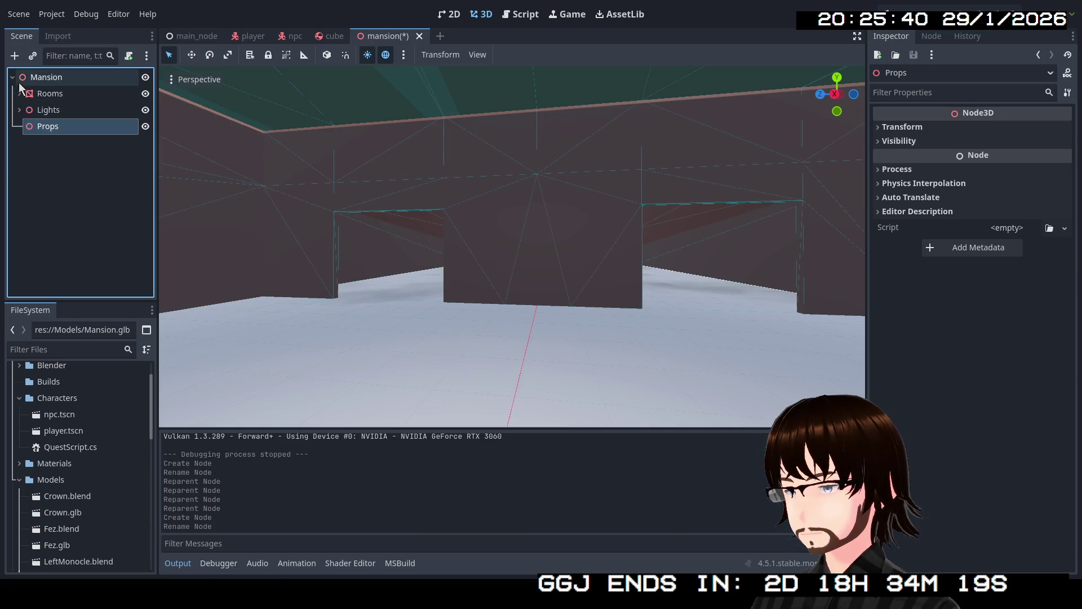
pyautogui.click(65, 160)
pyautogui.click(54, 132)
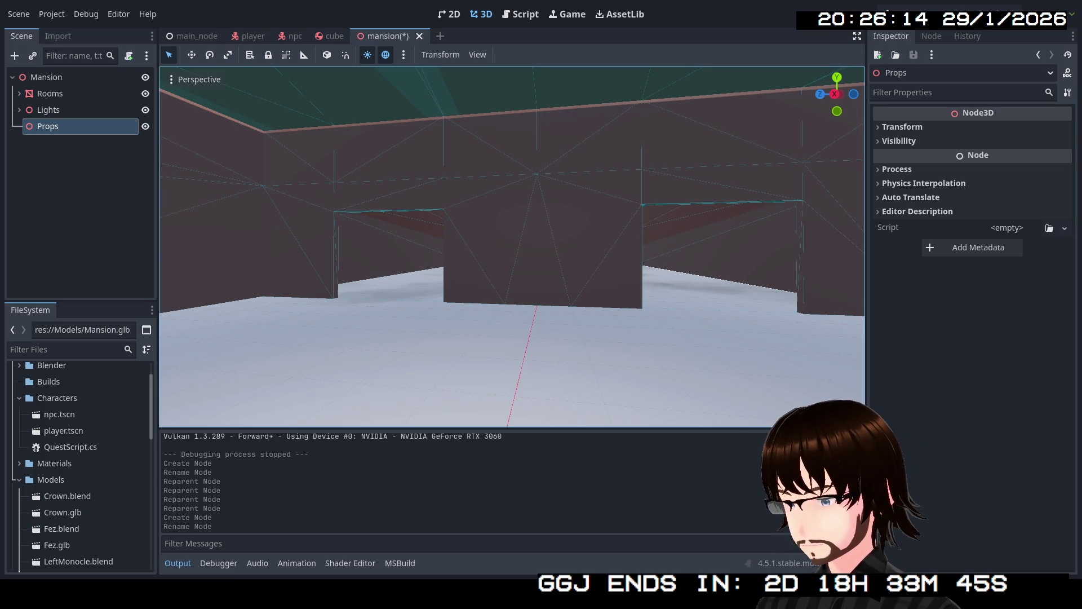
# - Instance wood_barrel.glb from the Models folder onto the mansion floor
pyautogui.click(52, 481)
pyautogui.scroll(-2, 54, 480)
pyautogui.scroll(-2, 66, 491)
pyautogui.scroll(-2, 88, 495)
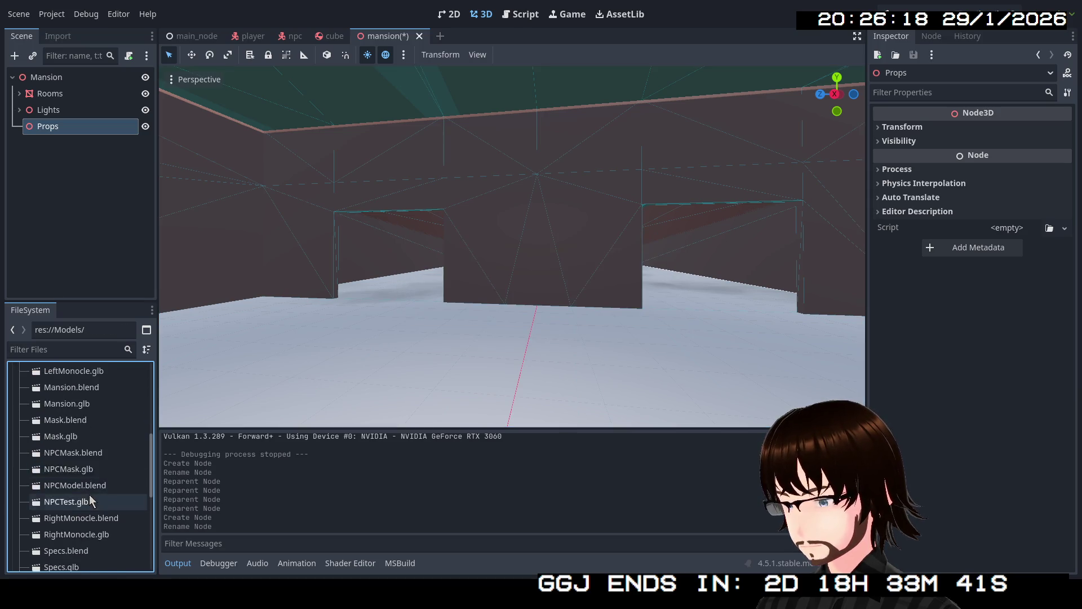
pyautogui.scroll(-2, 92, 498)
pyautogui.scroll(-2, 93, 498)
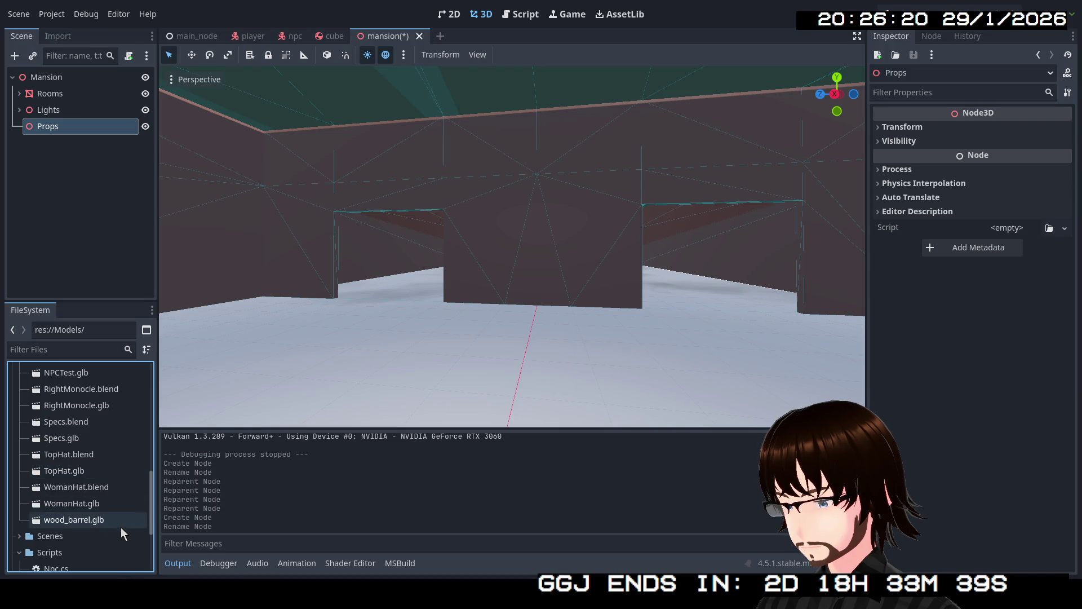
pyautogui.moveTo(103, 524); pyautogui.dragTo(502, 345)
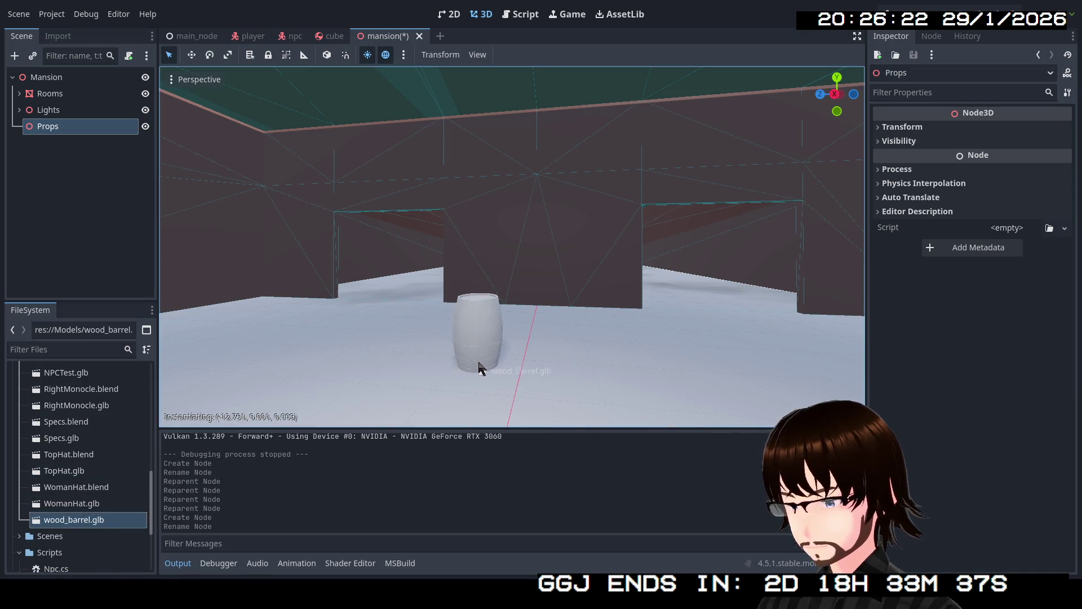
pyautogui.moveTo(503, 346); pyautogui.dragTo(536, 321)
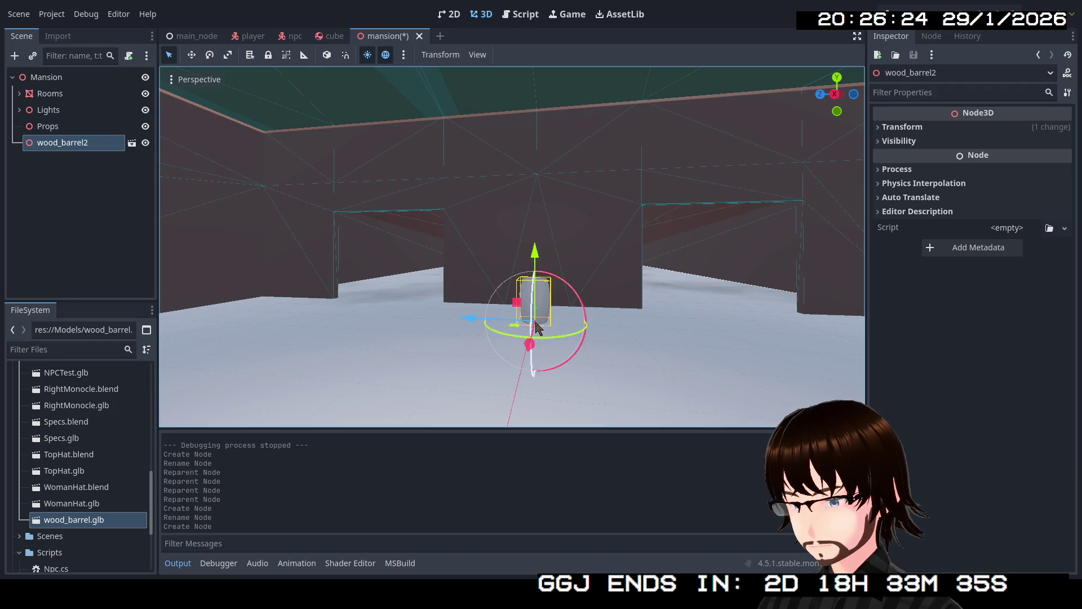
pyautogui.press('f')
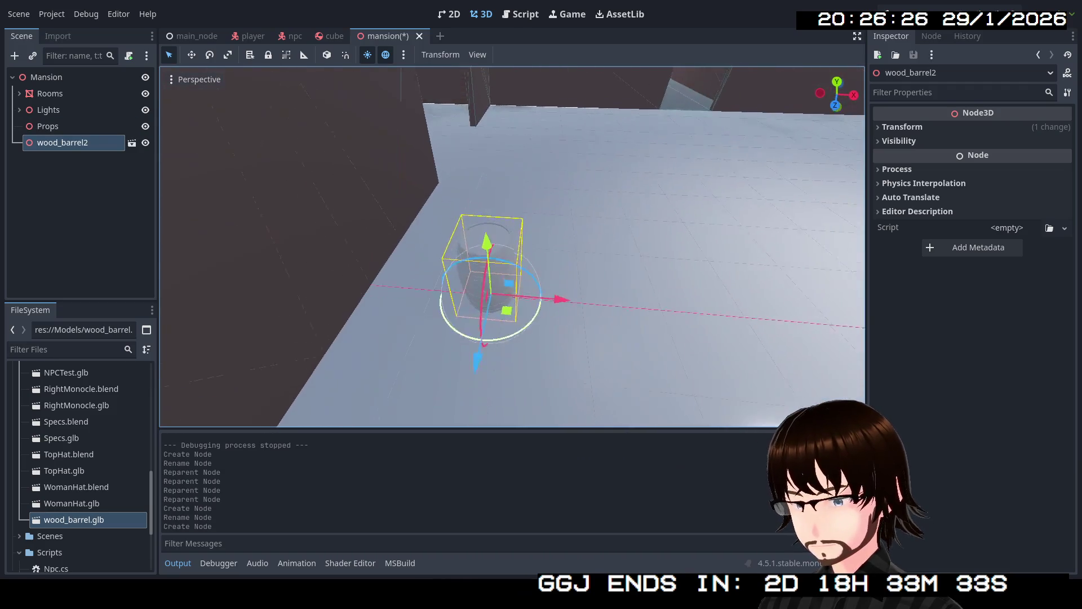
pyautogui.moveTo(542, 279); pyautogui.dragTo(583, 346)
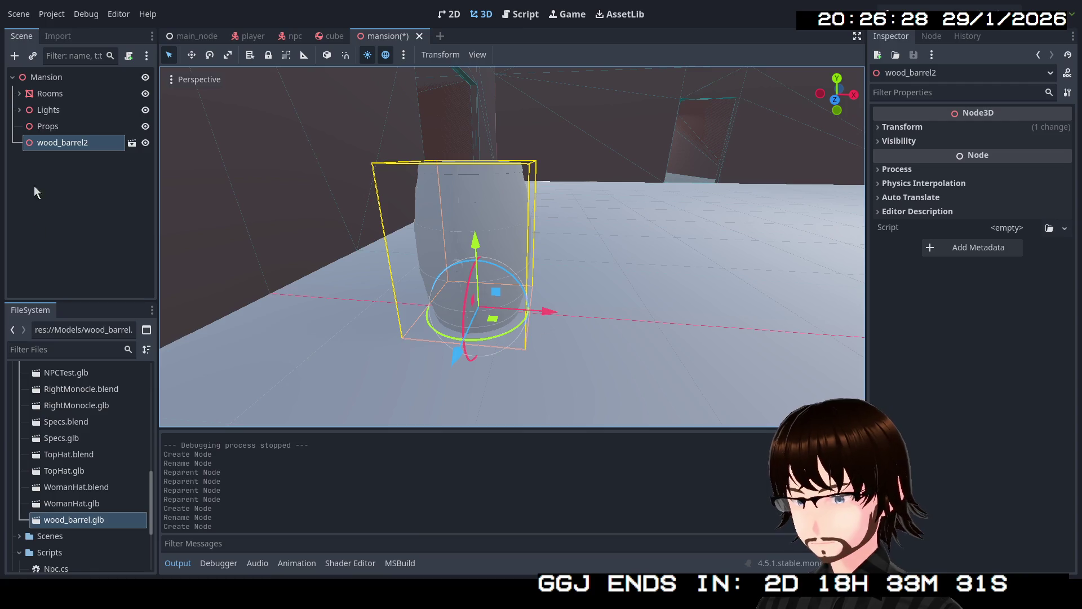
# - Move wood_barrel2 under Props and enable Editable Children to expose its wood_barrel mesh
pyautogui.moveTo(63, 144); pyautogui.dragTo(59, 127)
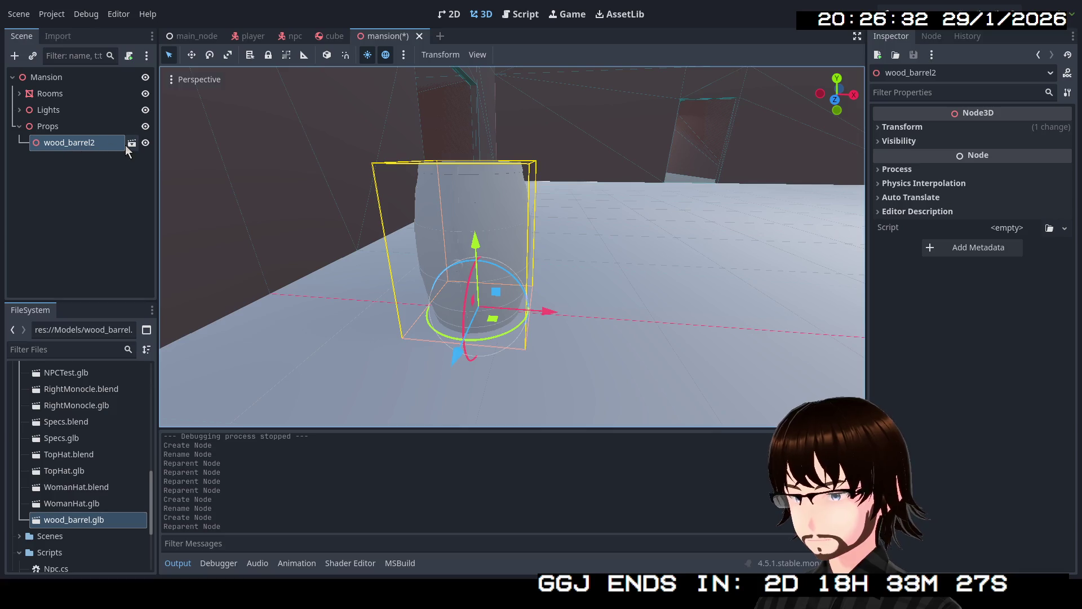
pyautogui.rightClick(99, 146)
pyautogui.click(152, 448)
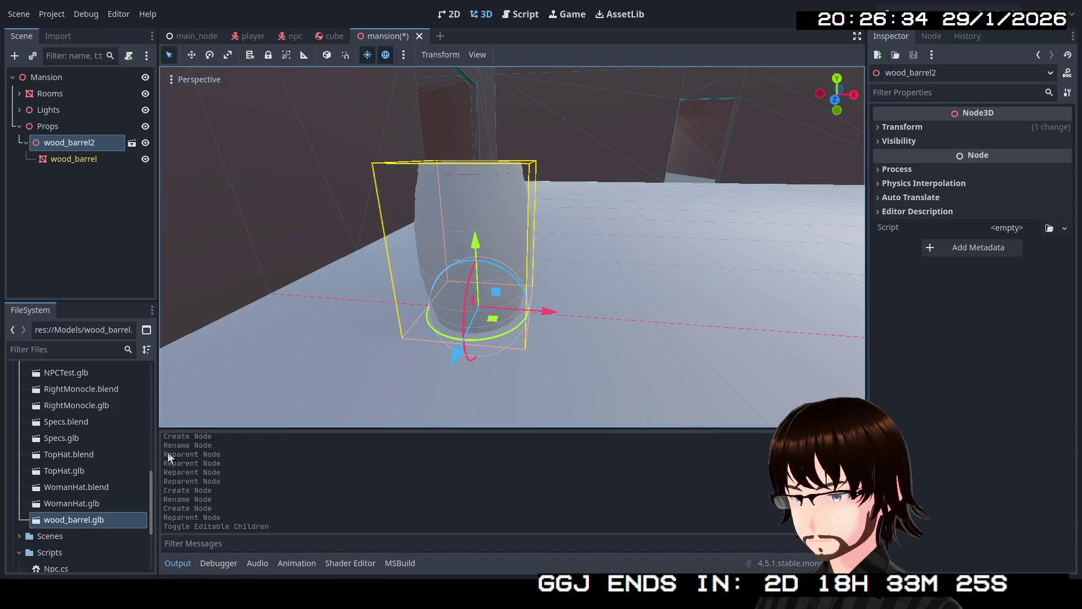
pyautogui.click(73, 158)
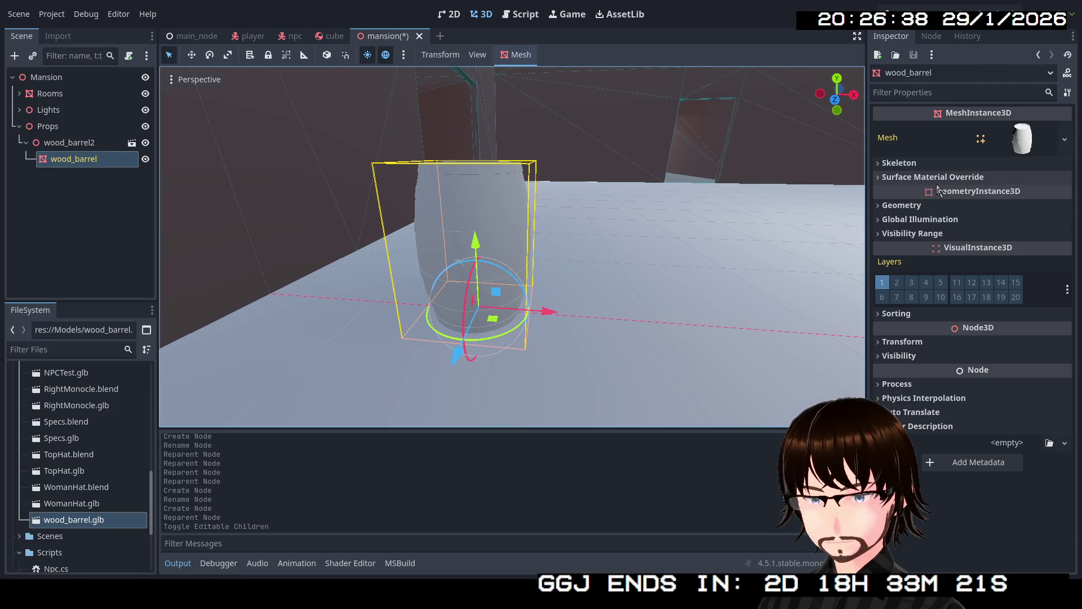
# - Give the wood_barrel mesh a new StandardMaterial3D on surface override slot 0 and inspect its albedo
pyautogui.click(937, 181)
pyautogui.click(1064, 194)
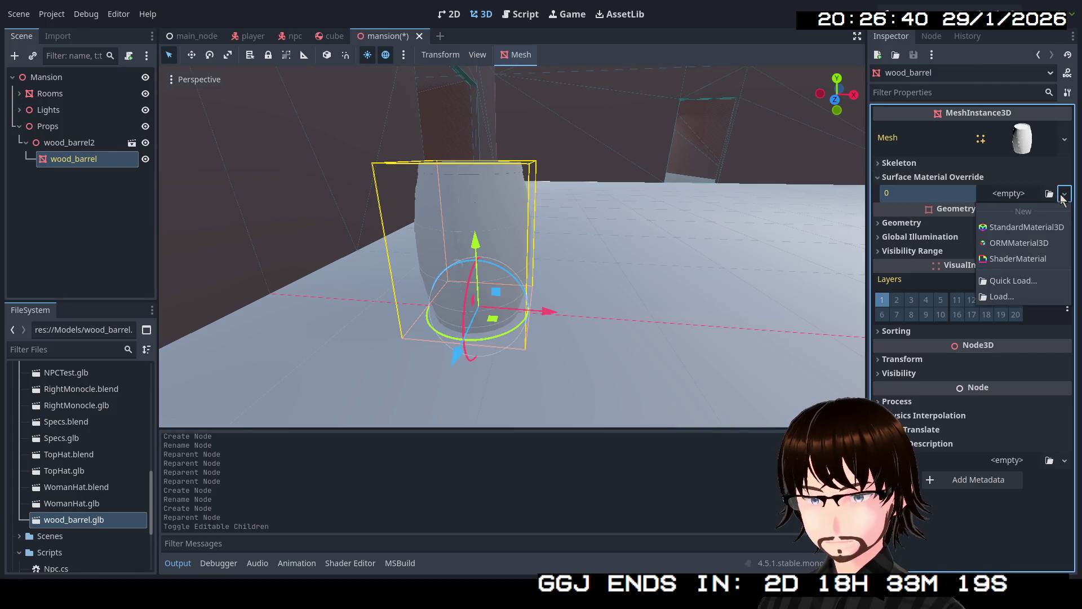
pyautogui.click(1054, 227)
pyautogui.click(1042, 208)
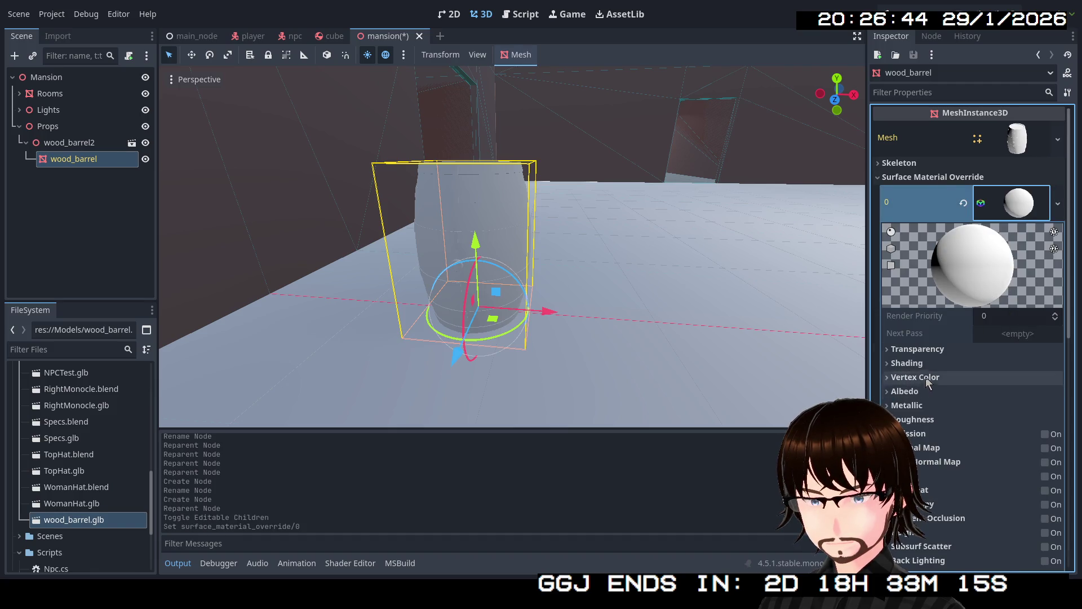
pyautogui.click(896, 390)
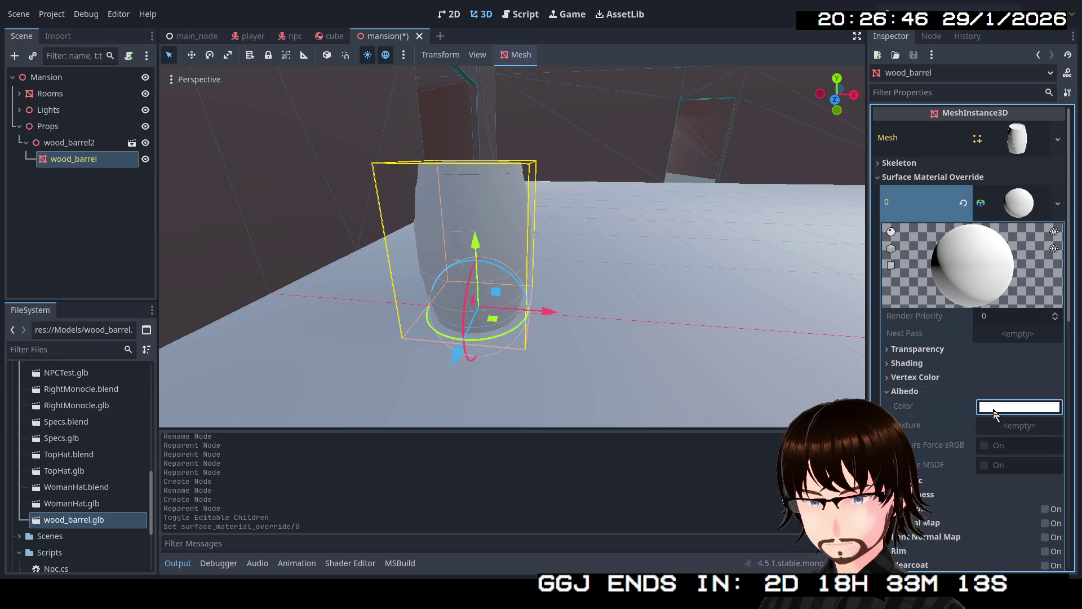
pyautogui.click(915, 391)
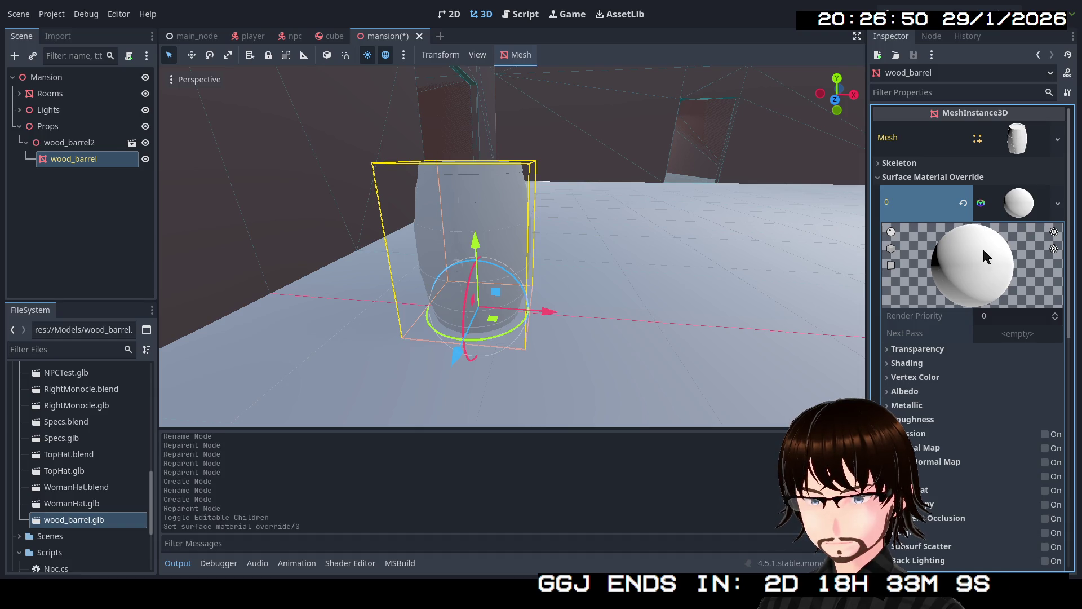
pyautogui.click(1022, 209)
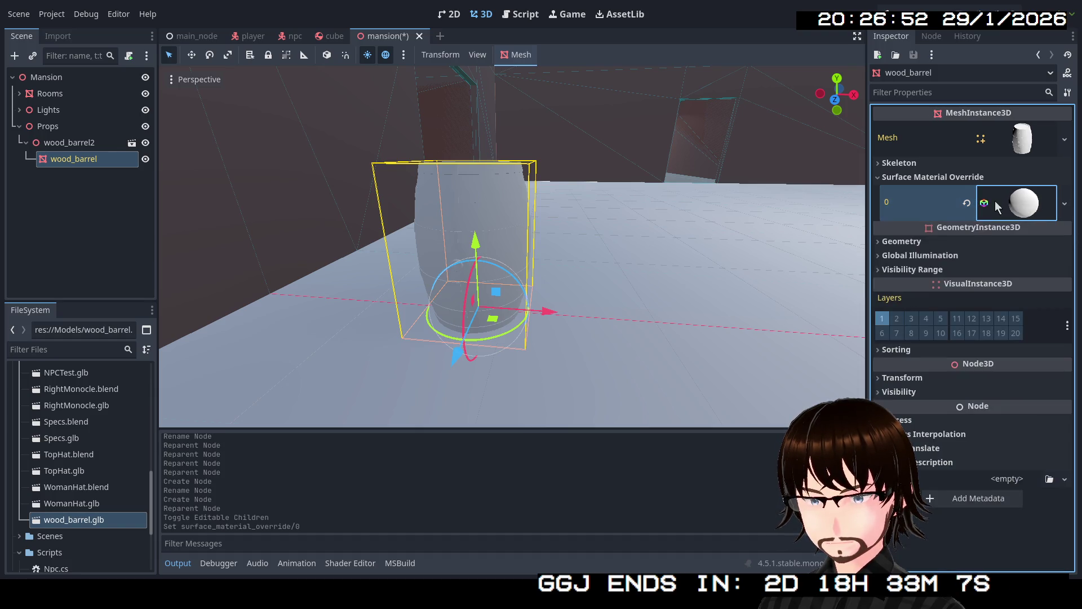
# - Try the RedMask material and then a new material as the mesh's Material Override
pyautogui.click(964, 242)
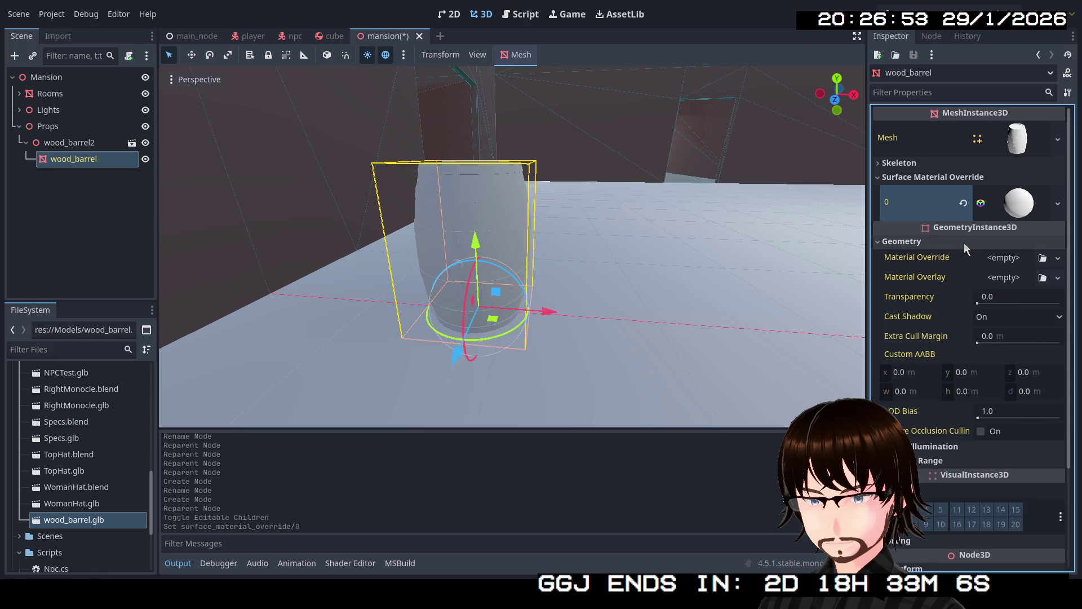
pyautogui.click(1043, 257)
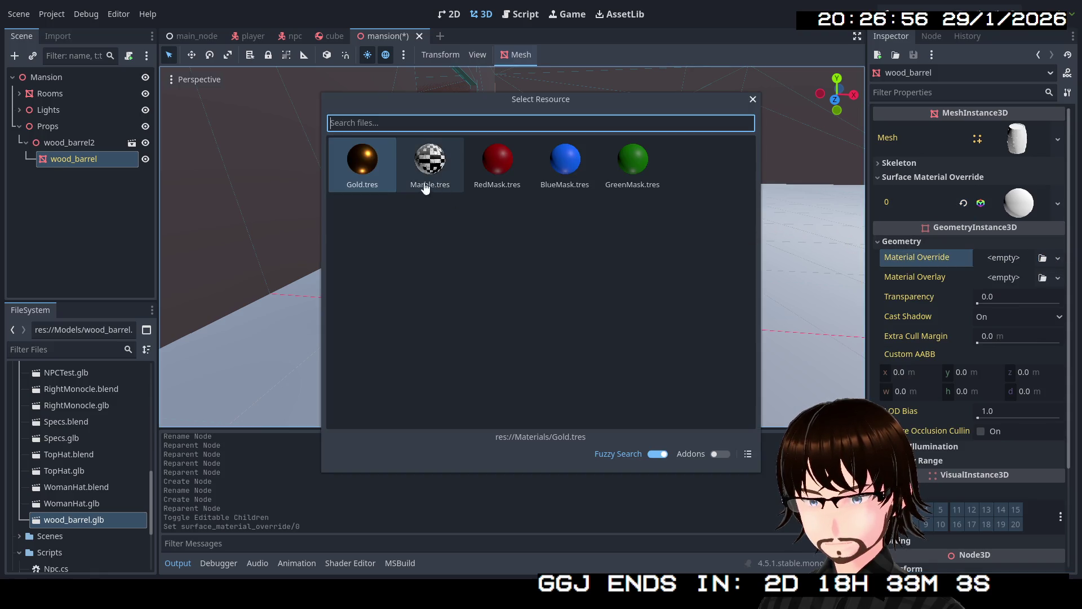
pyautogui.doubleClick(518, 175)
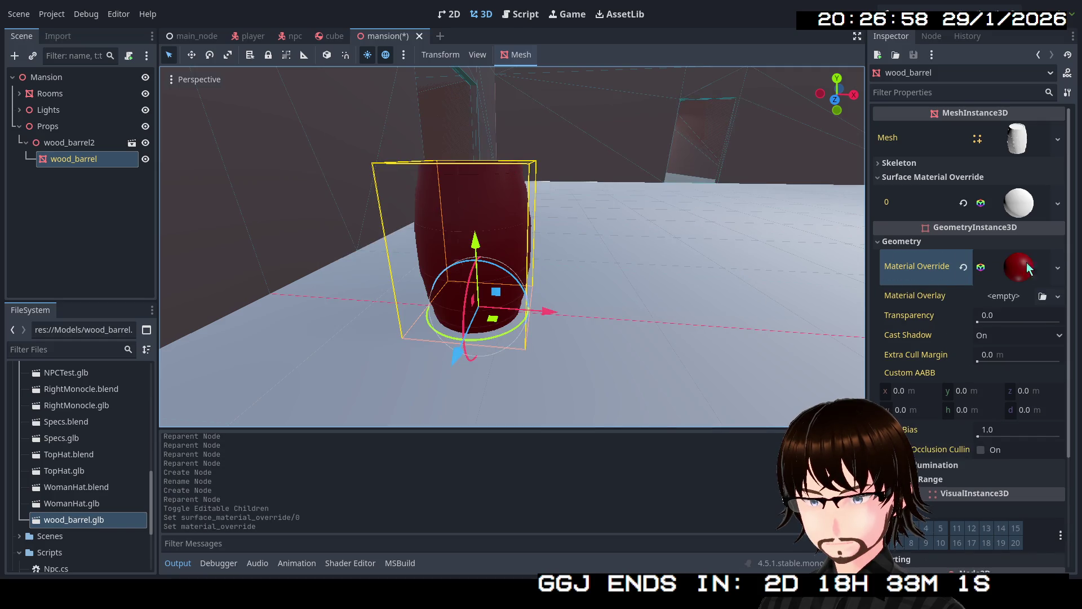
pyautogui.click(1050, 267)
pyautogui.click(1042, 307)
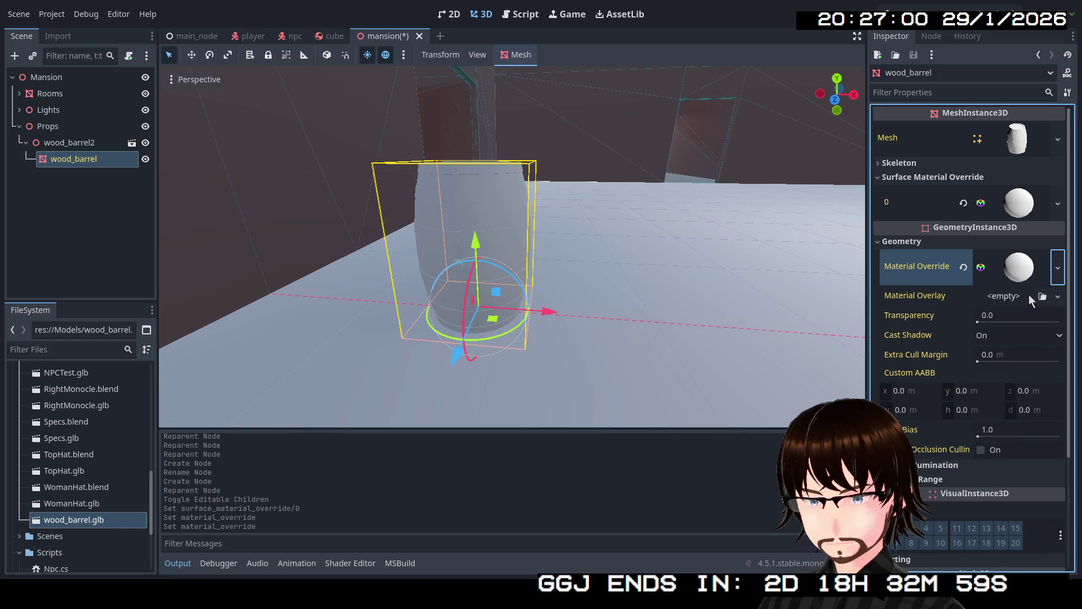
pyautogui.click(1022, 269)
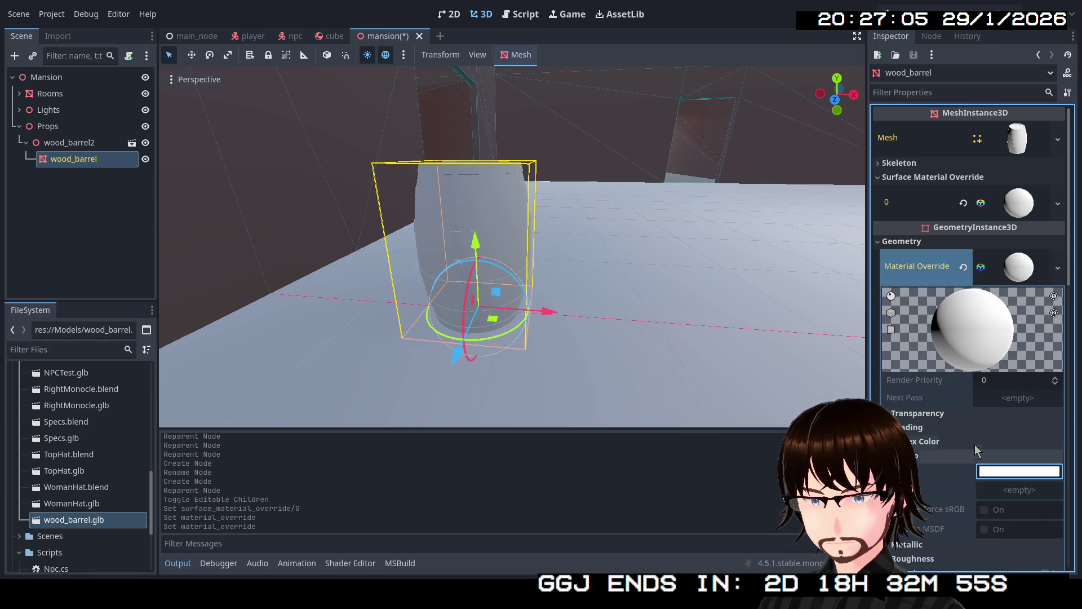
# - Clear both the Material Override and Surface Material Override 0, leaving the barrel plain grey
pyautogui.click(963, 267)
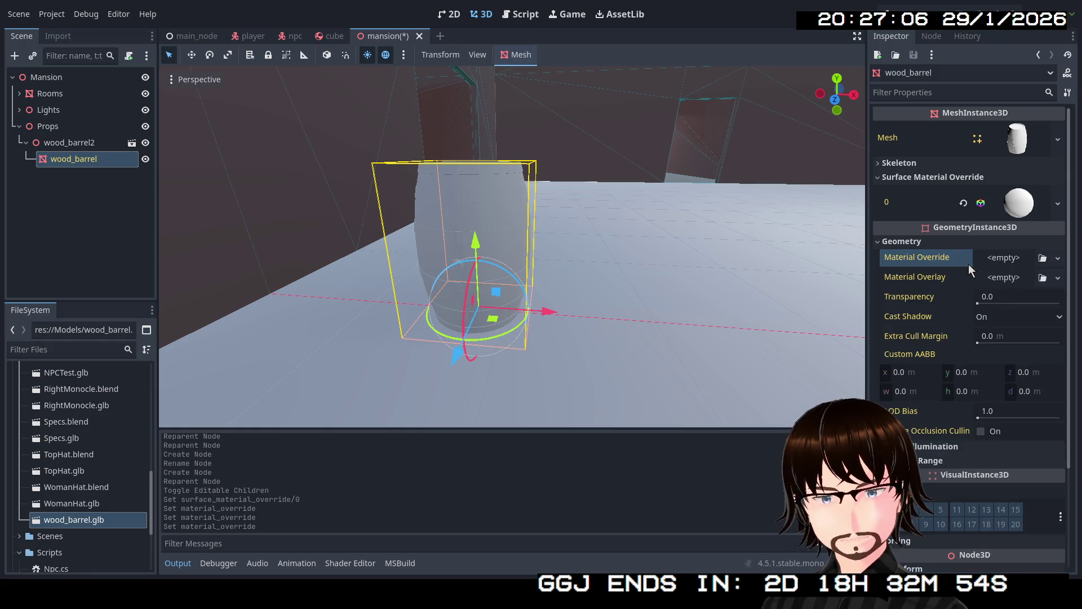
pyautogui.click(962, 201)
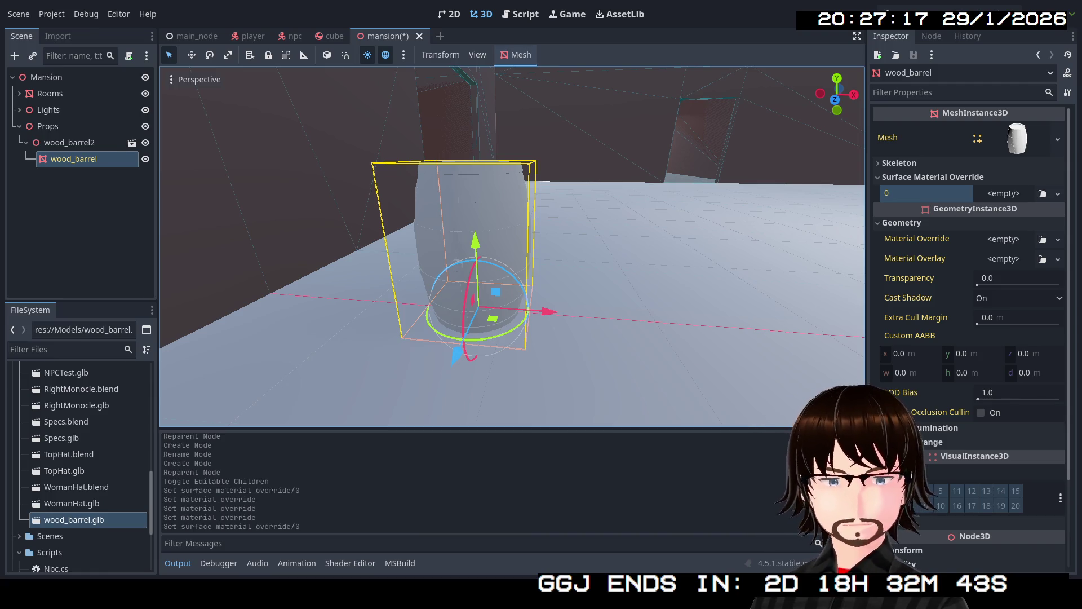
# - Delete the wood_barrel2 node from the mansion scene
pyautogui.click(69, 143)
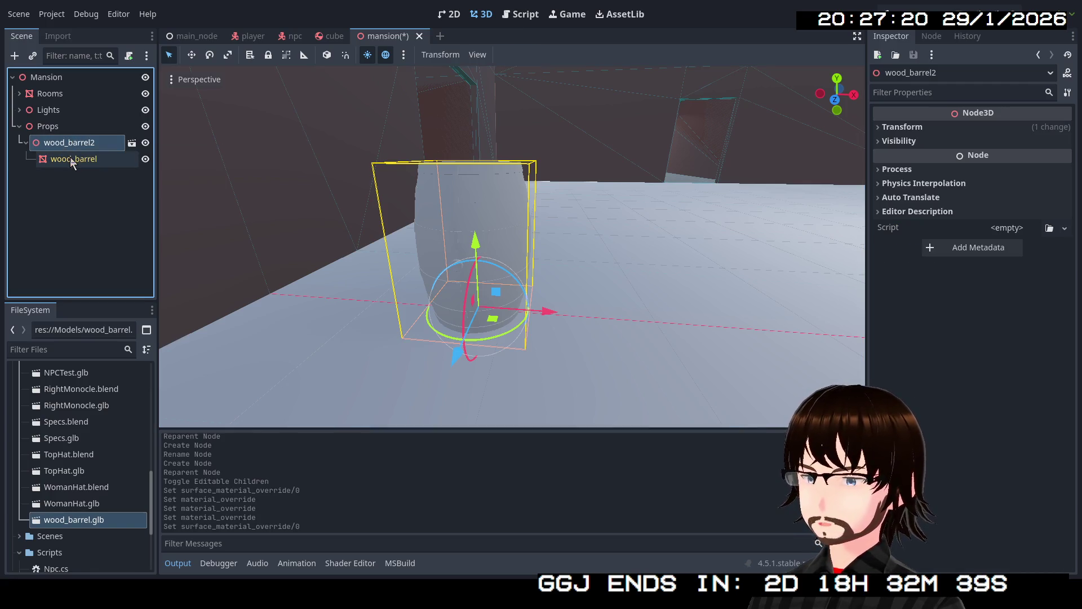
pyautogui.press('Delete')
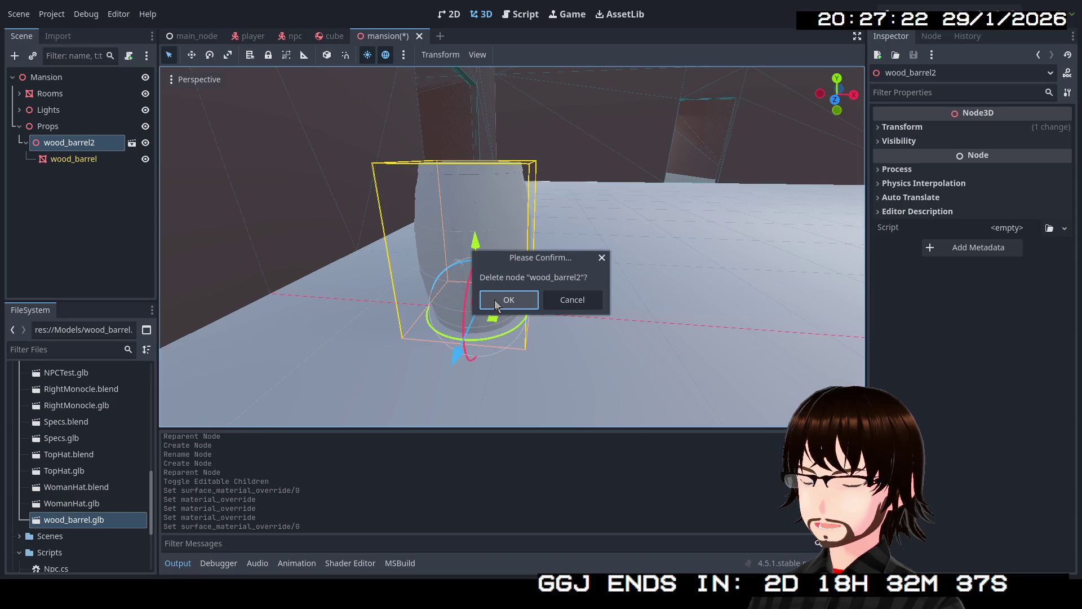
pyautogui.click(482, 300)
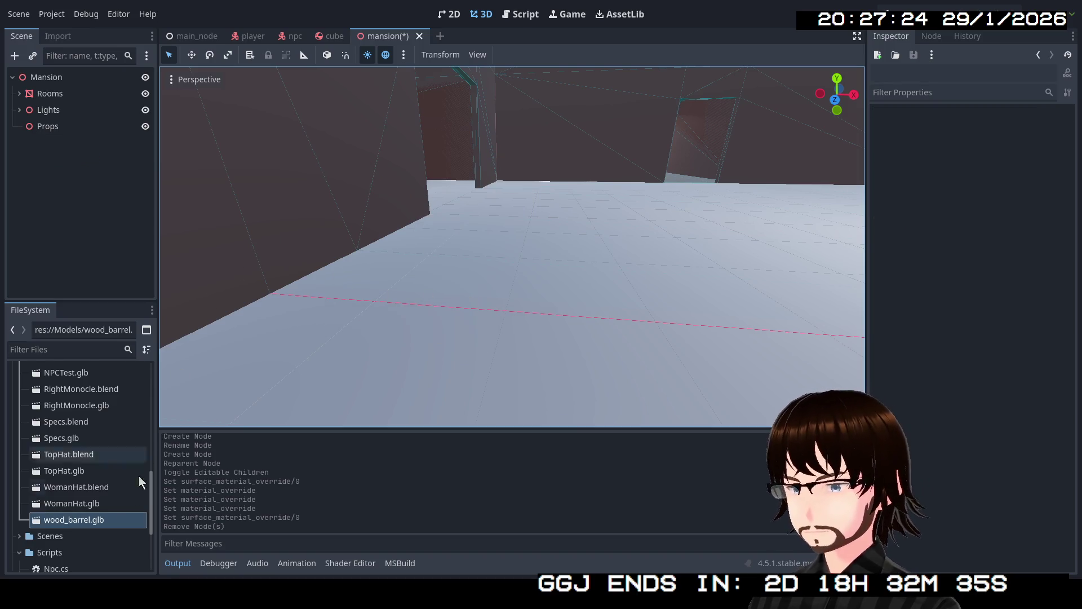
# - Delete wood_barrel.glb from the project's Models folder
pyautogui.click(71, 520)
pyautogui.press('Up')
pyautogui.click(71, 521)
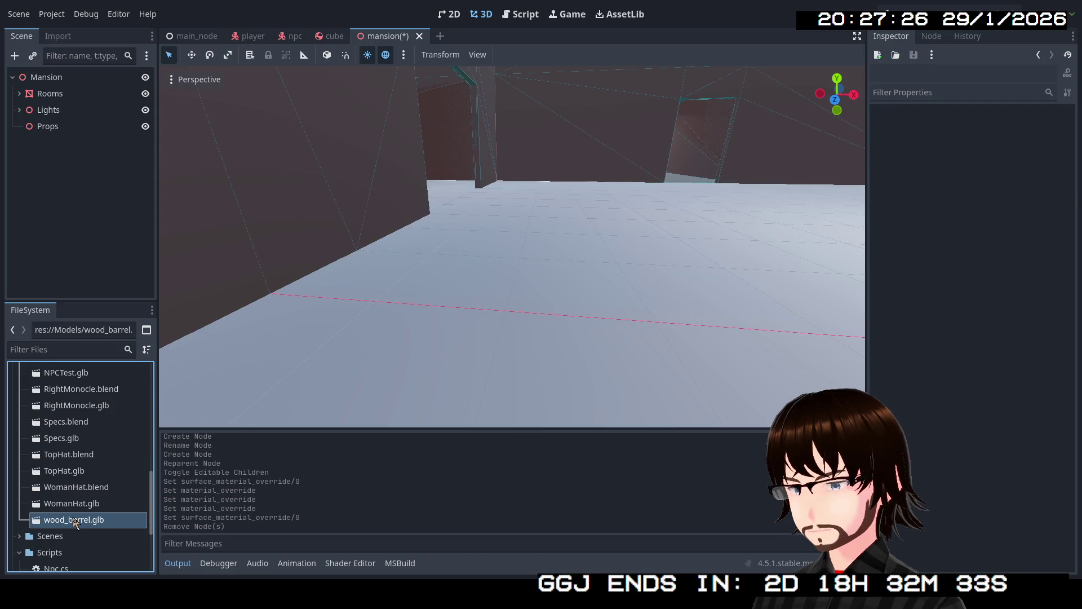
pyautogui.press('Delete')
pyautogui.click(464, 345)
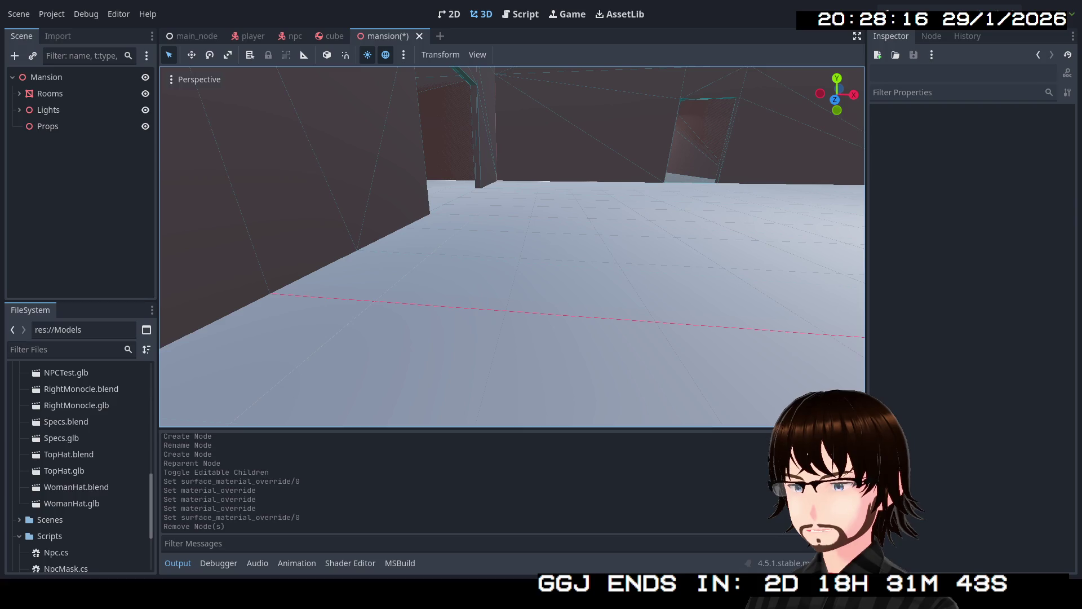
# - Save the mansion scene and instance ash_tray.glb onto the floor as ash_tray2
pyautogui.hotkey('ctrl', 's')
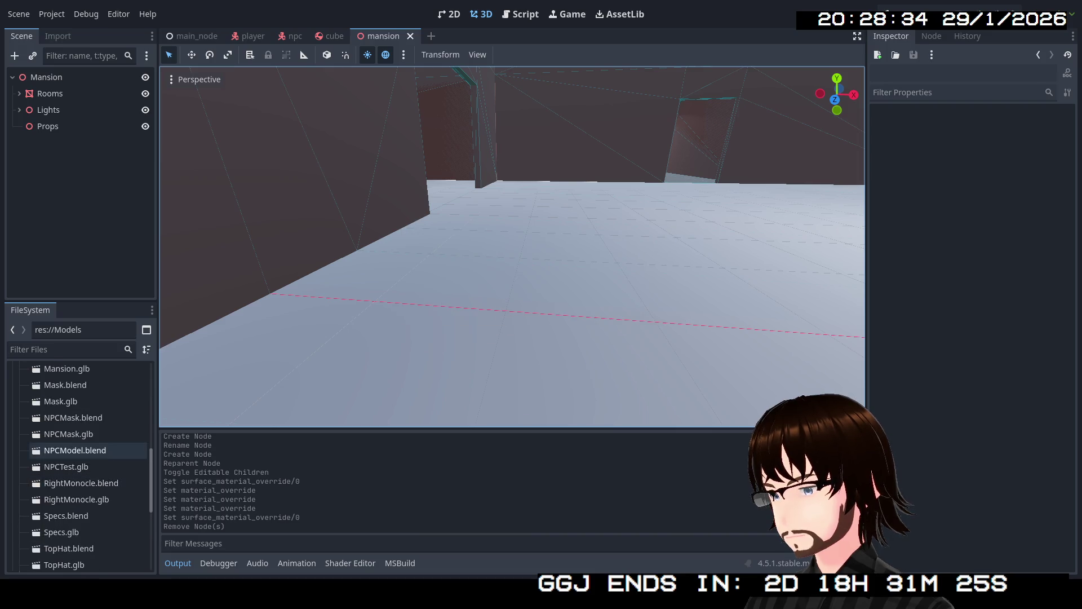
pyautogui.scroll(2, 77, 447)
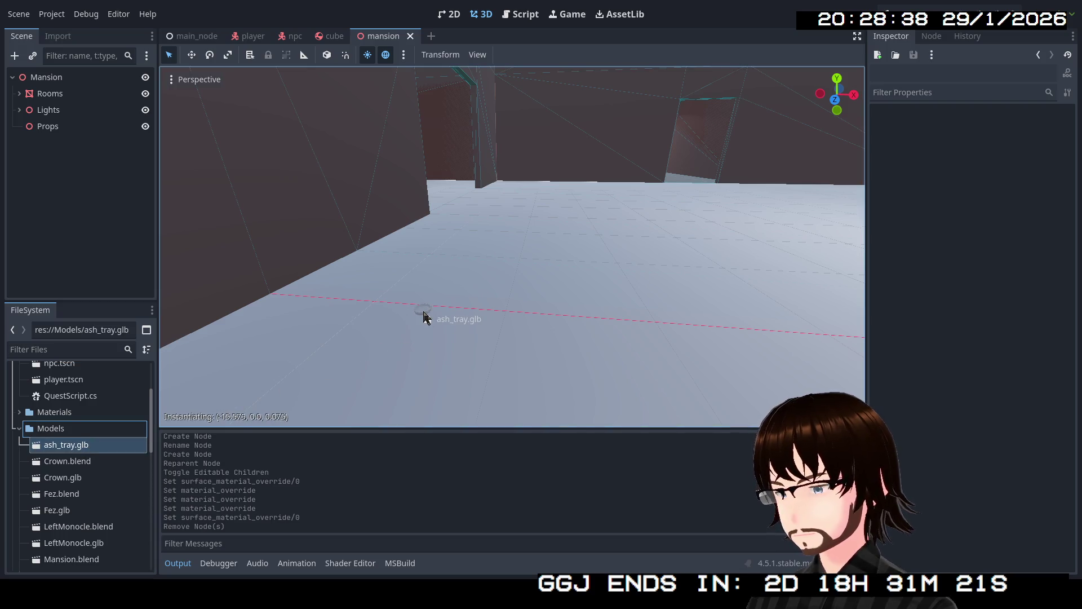
pyautogui.moveTo(77, 446); pyautogui.dragTo(424, 317)
pyautogui.scroll(-10, 592, 251)
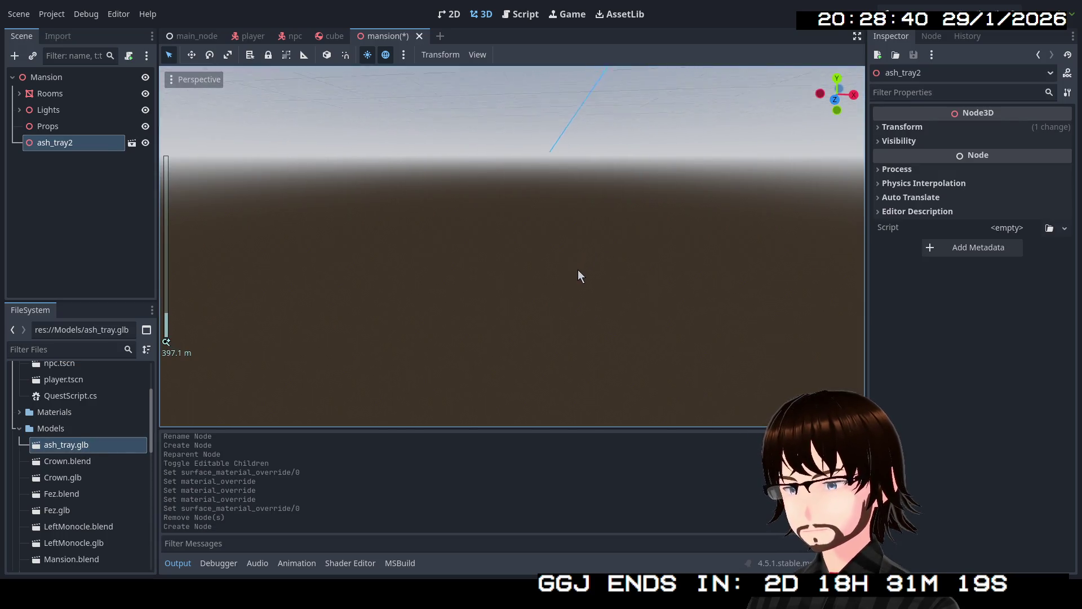
pyautogui.press('f')
pyautogui.scroll(5, 519, 269)
pyautogui.scroll(-3, 518, 267)
pyautogui.click(64, 150)
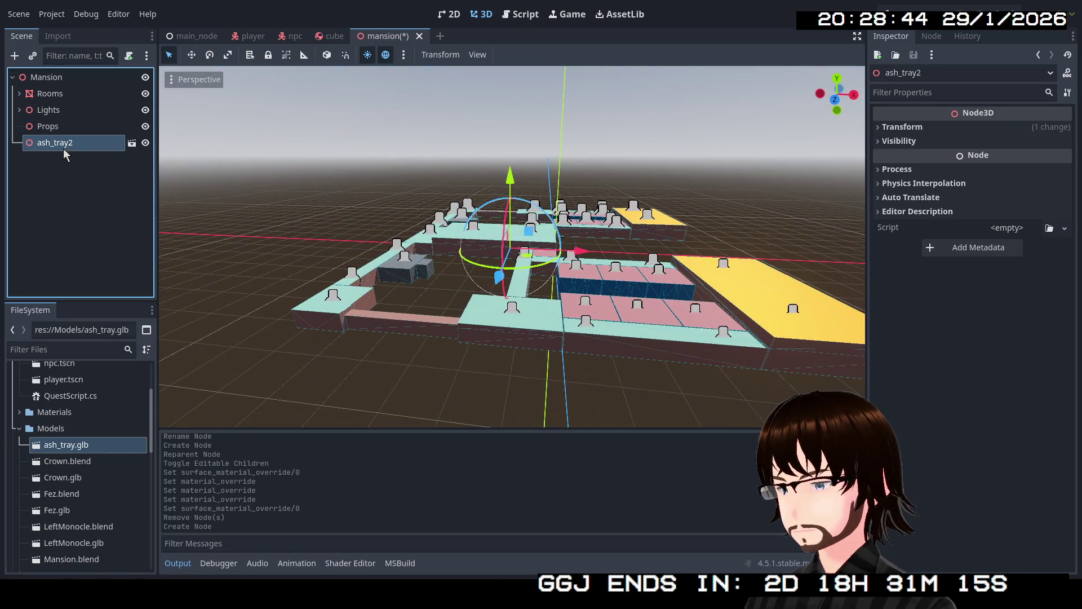
pyautogui.scroll(3, 519, 267)
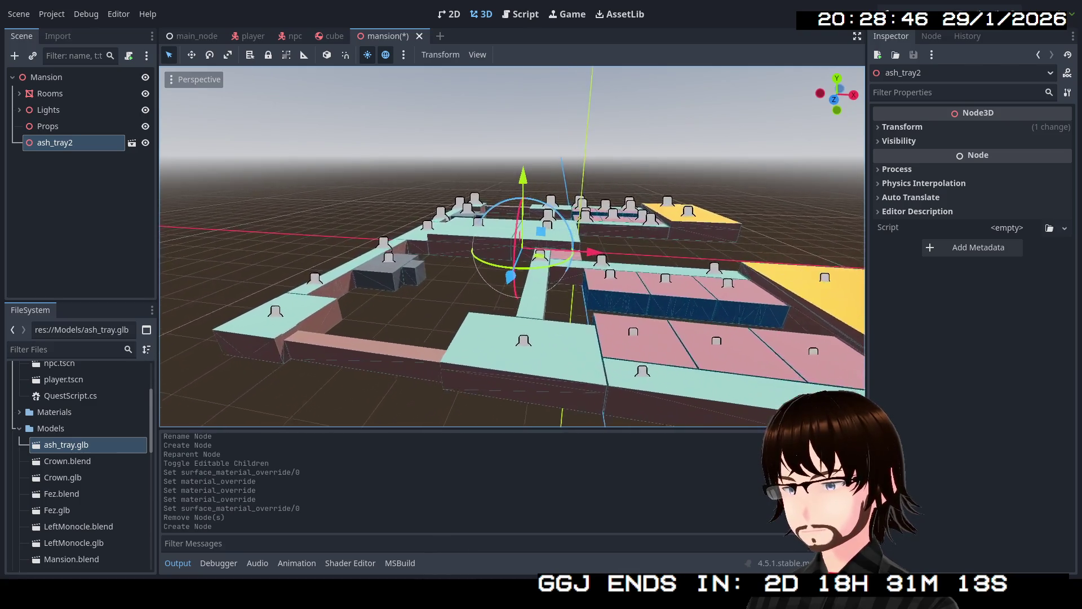
pyautogui.scroll(2, 519, 268)
pyautogui.scroll(2, 518, 267)
pyautogui.scroll(2, 519, 267)
pyautogui.scroll(2, 518, 268)
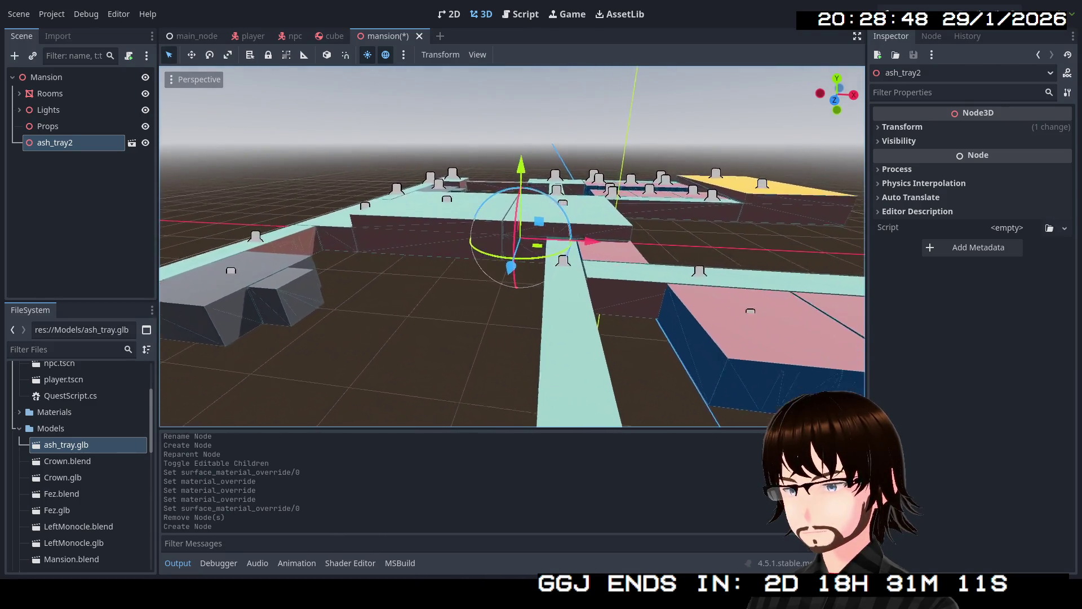
pyautogui.scroll(3, 524, 265)
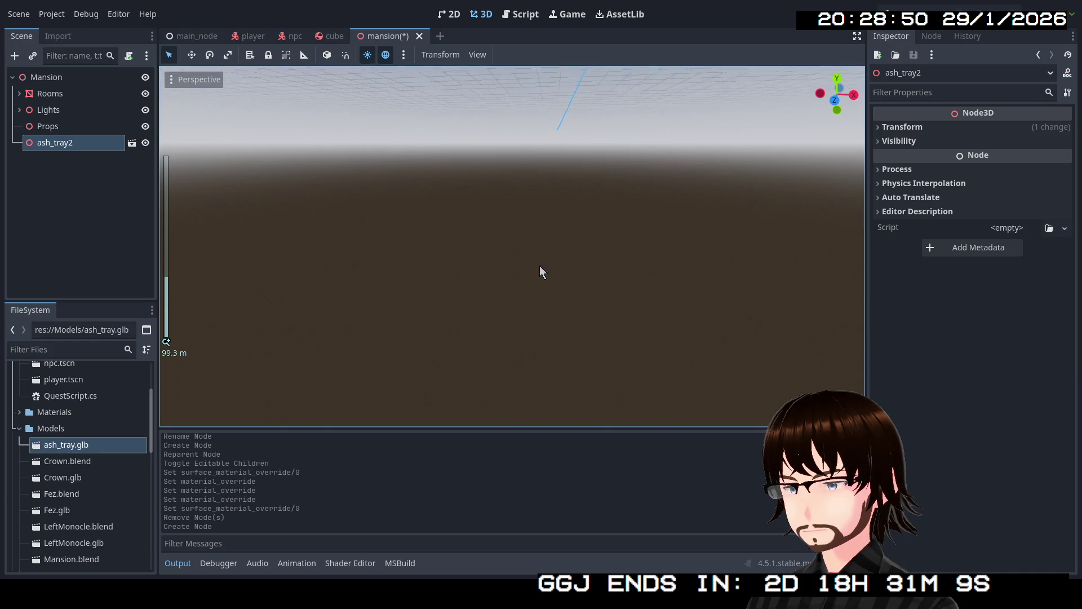
# - Orbit and fly the camera through the mansion to view ash_tray2 up close
pyautogui.moveTo(540, 271); pyautogui.dragTo(516, 246)
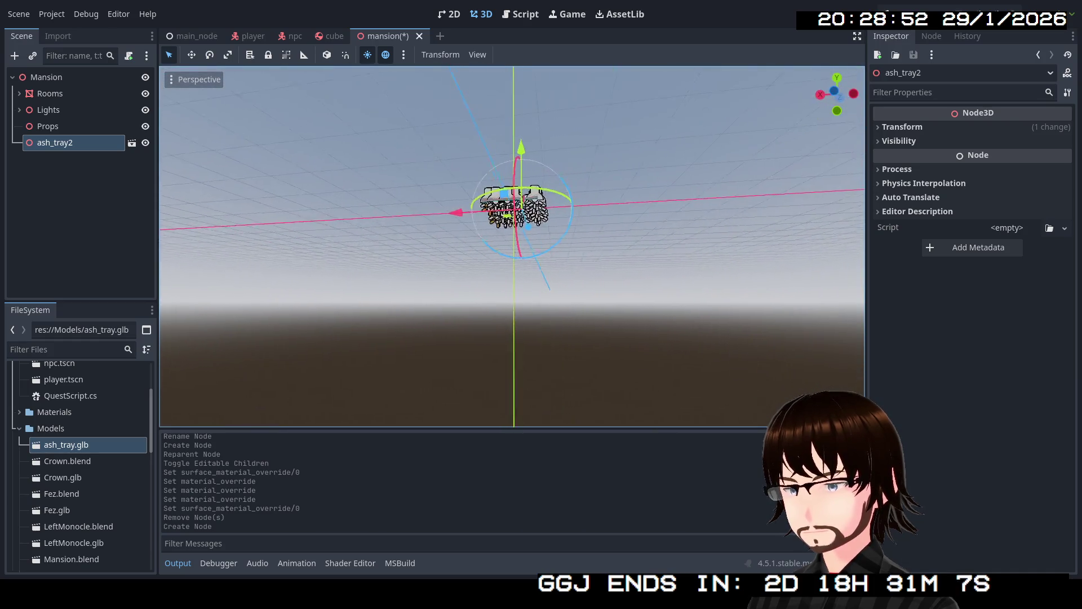
pyautogui.moveTo(516, 245)
pyautogui.mouseDown()
pyautogui.moveTo(397, 211)
pyautogui.moveTo(482, 253)
pyautogui.mouseUp()
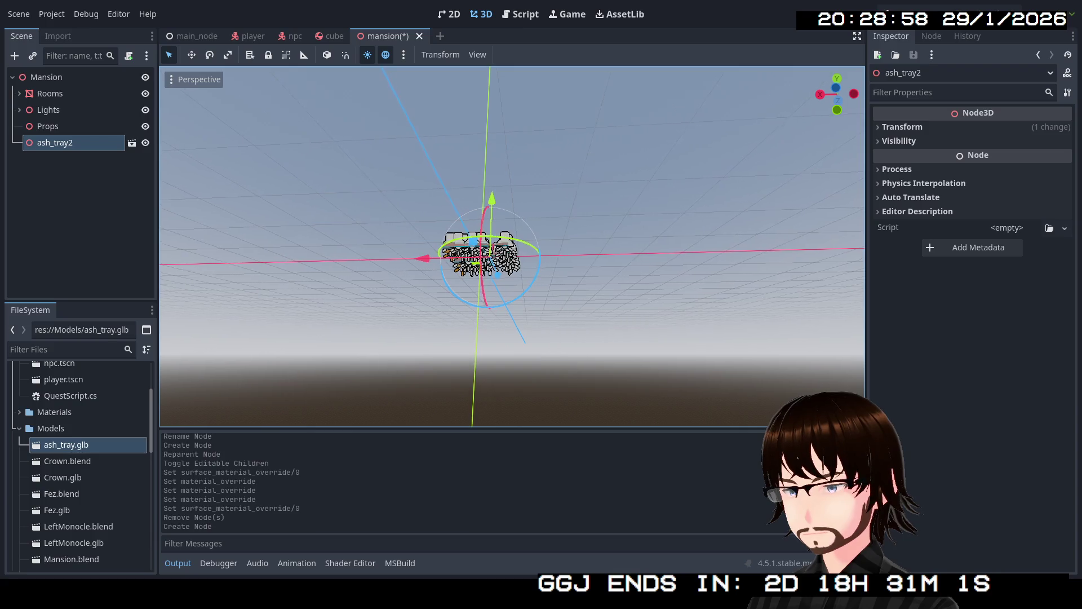
pyautogui.moveTo(482, 254); pyautogui.dragTo(491, 236)
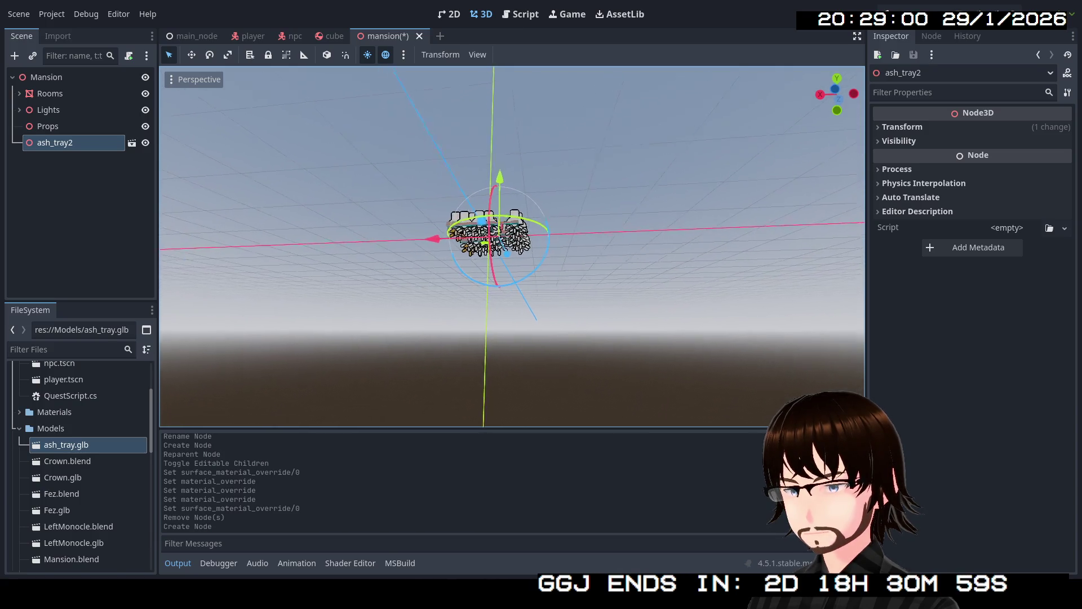
pyautogui.scroll(2, 511, 245)
pyautogui.scroll(4, 511, 246)
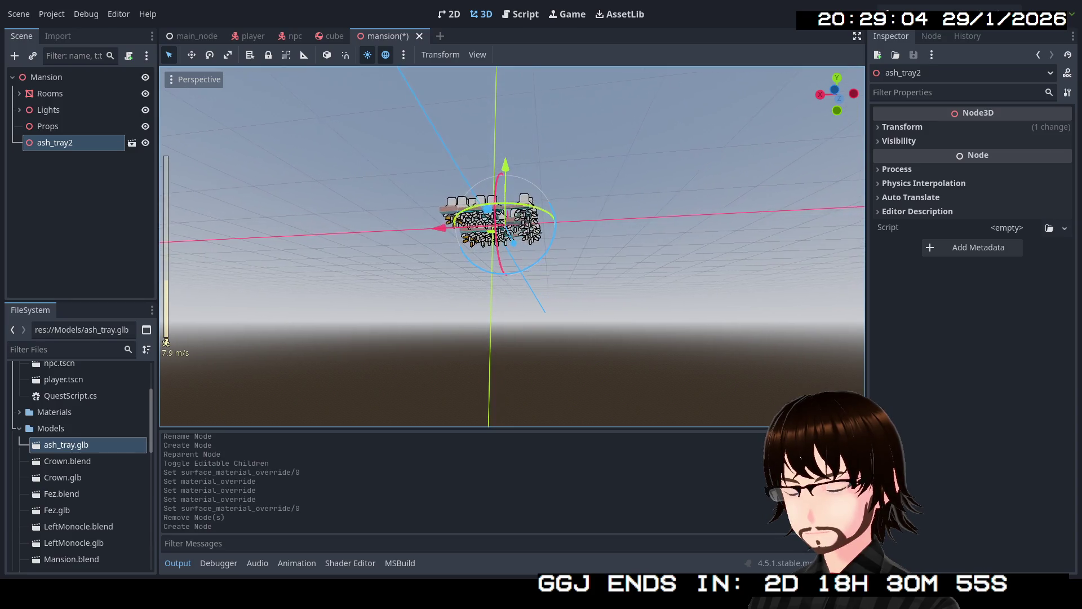
pyautogui.scroll(20, 512, 245)
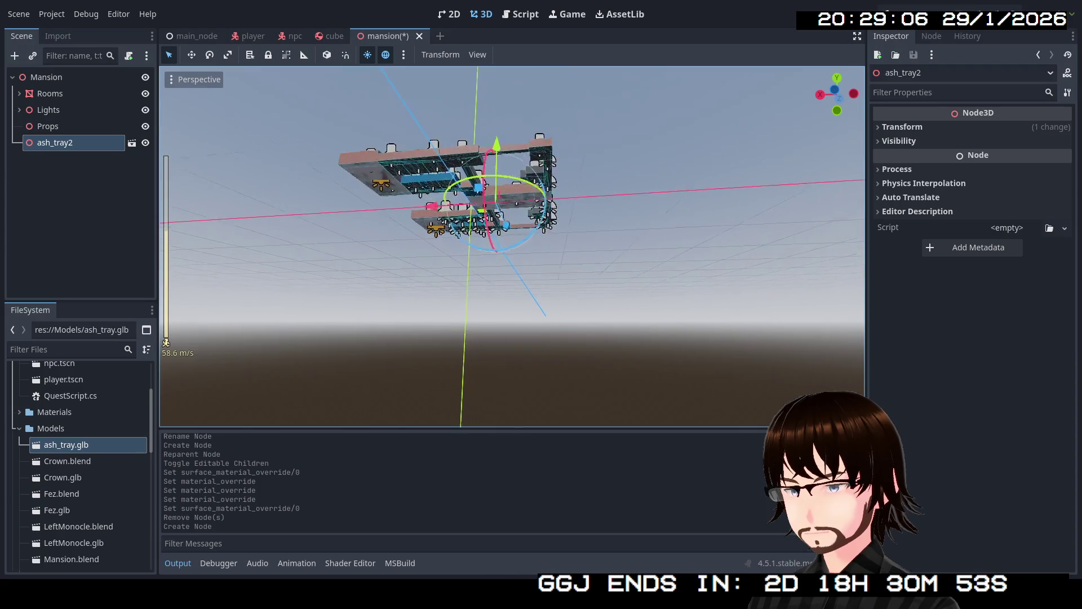
pyautogui.press('w')
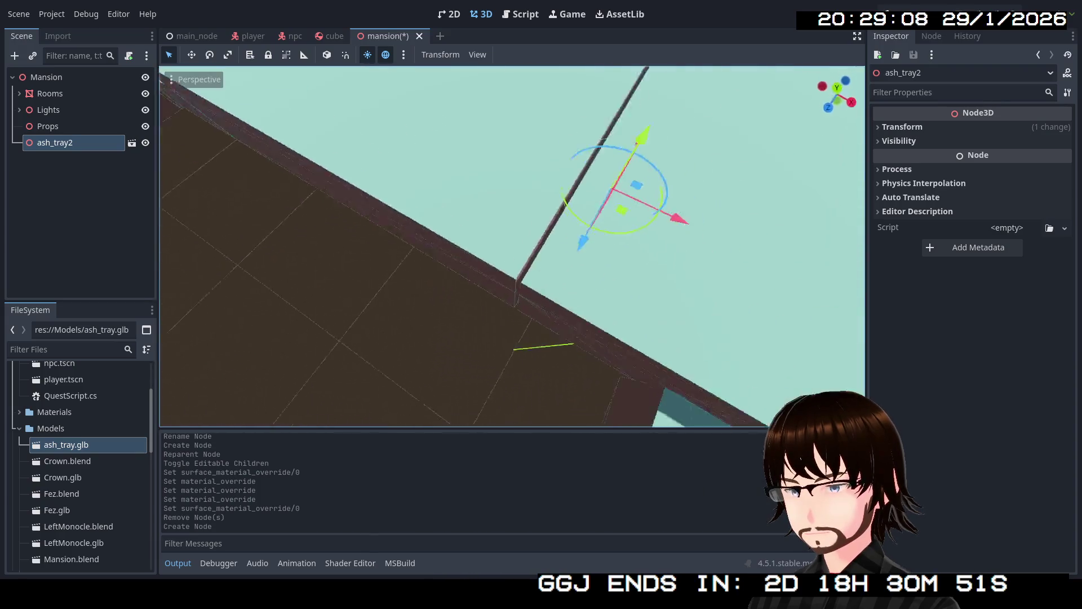
pyautogui.press('s')
pyautogui.scroll(-8, 512, 245)
pyautogui.scroll(-9, 511, 246)
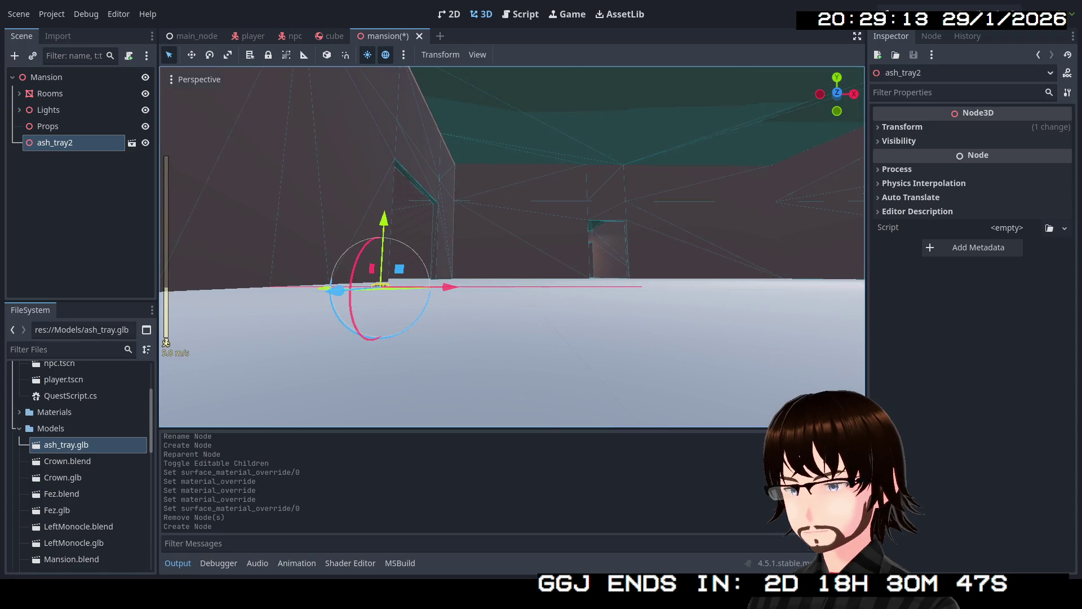
pyautogui.press('d')
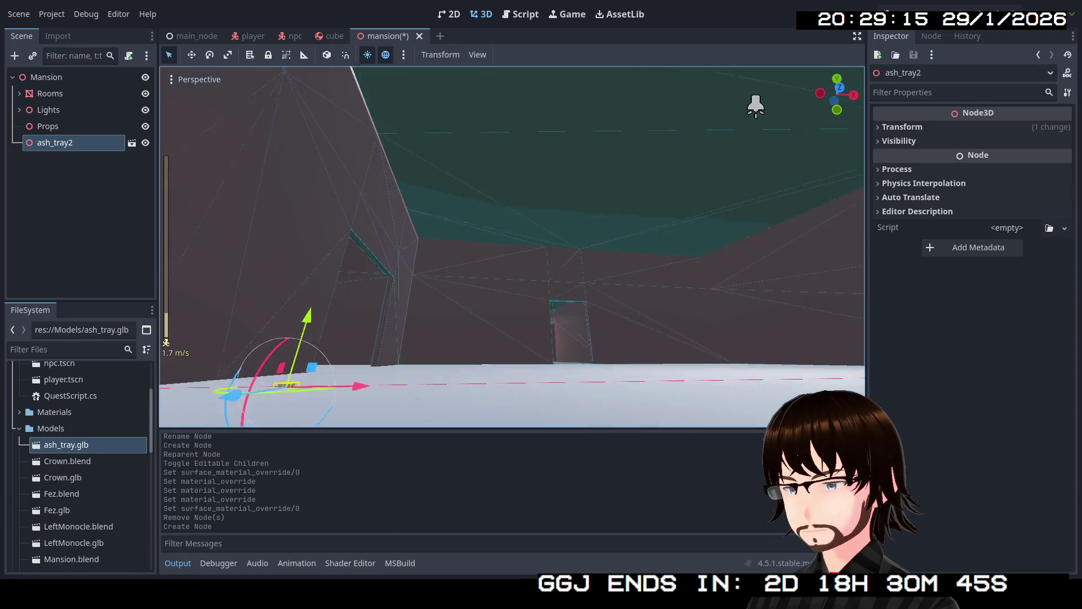
pyautogui.scroll(-10, 534, 262)
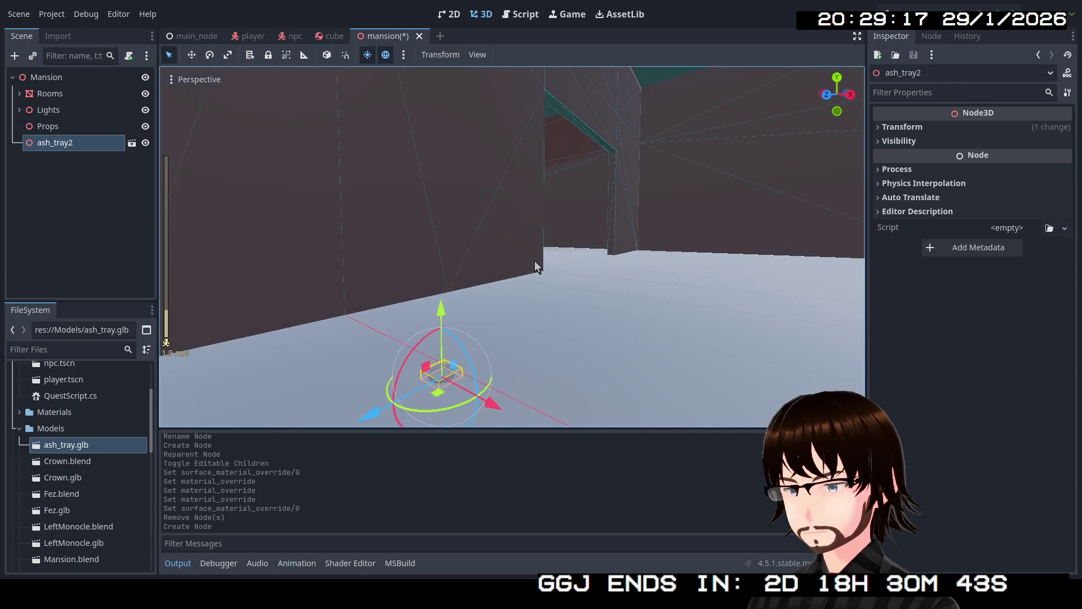
pyautogui.press('f')
pyautogui.scroll(-5, 534, 261)
pyautogui.scroll(-5, 535, 261)
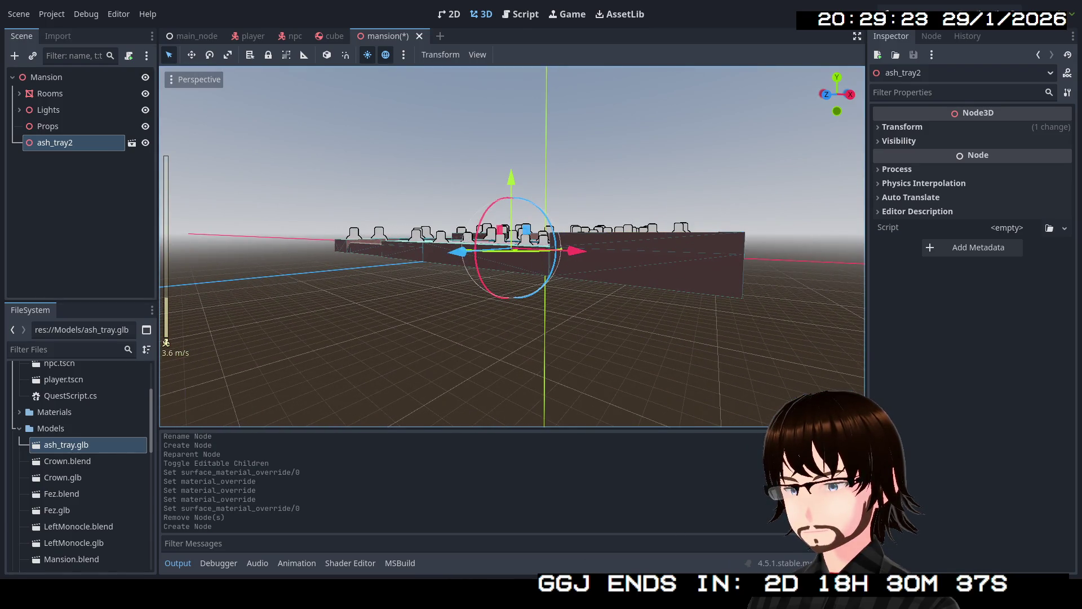
pyautogui.press('w')
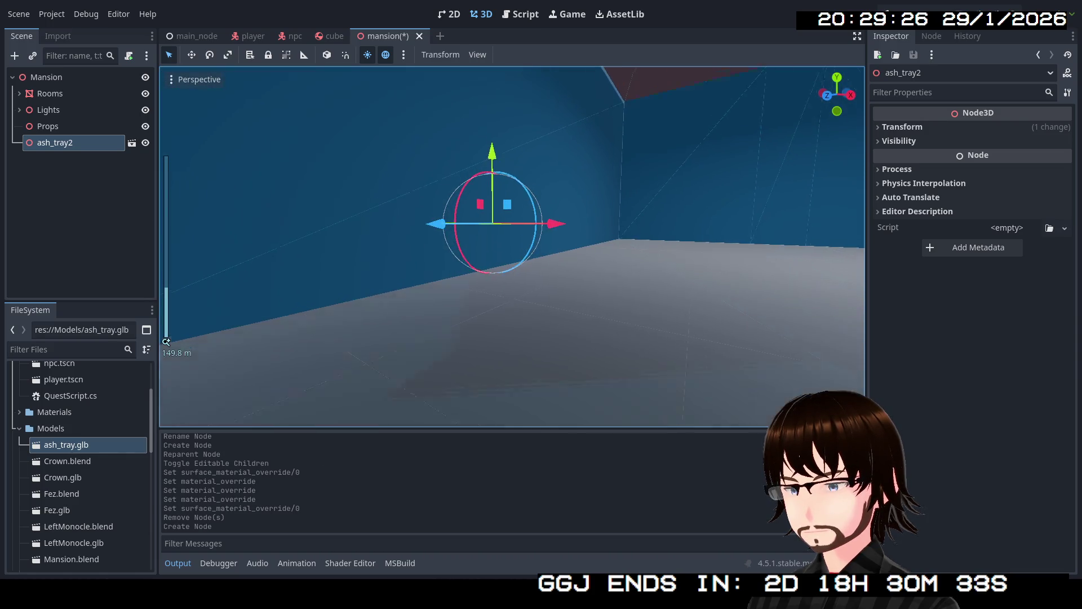
pyautogui.scroll(-3, 268, 74)
pyautogui.moveTo(268, 75); pyautogui.dragTo(591, 76)
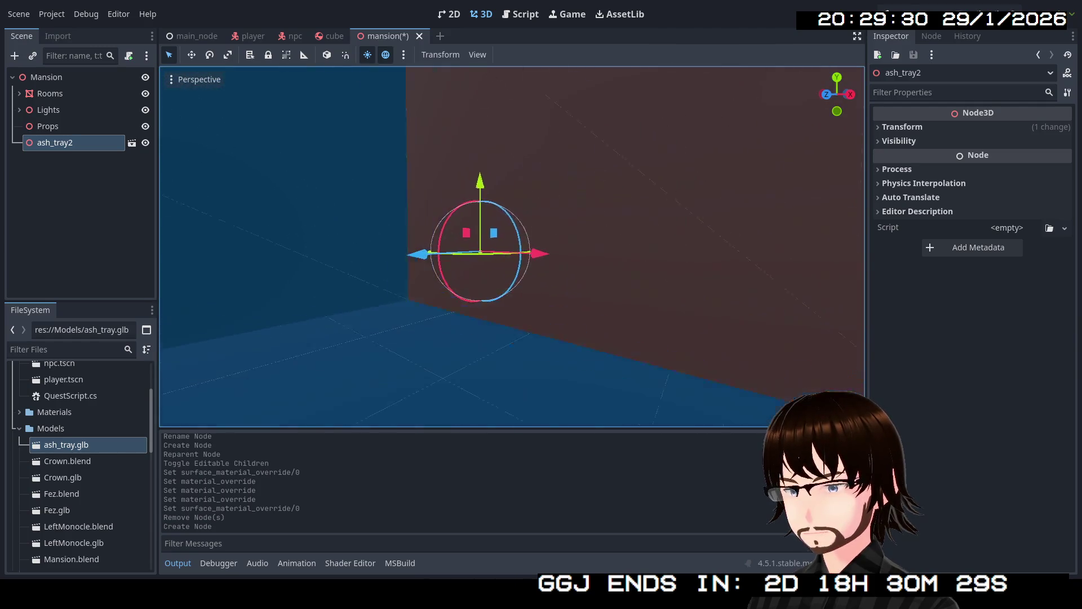
pyautogui.moveTo(592, 77); pyautogui.dragTo(499, 262)
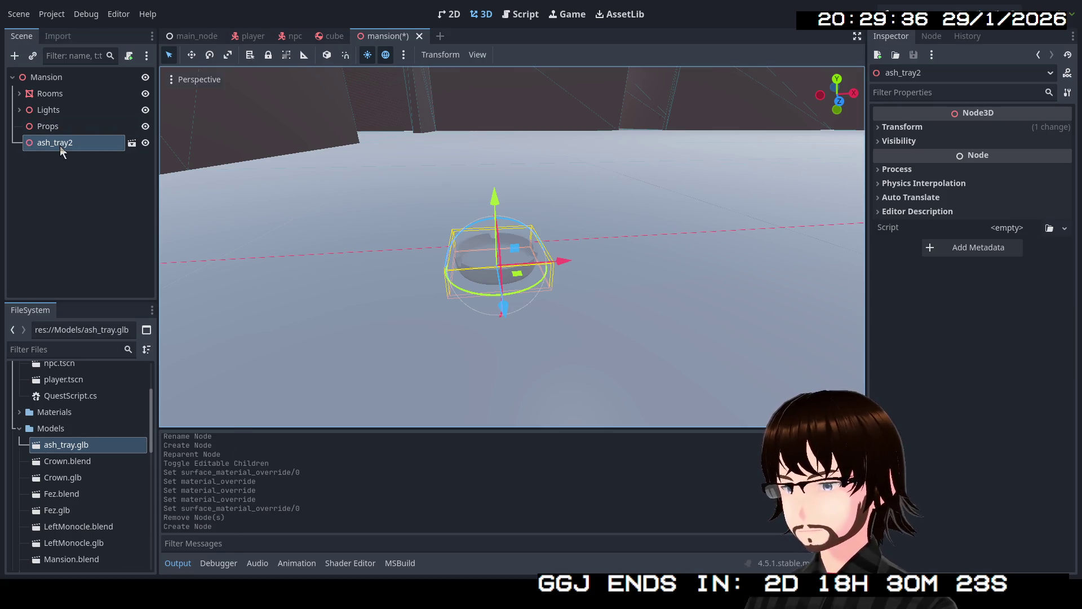
# - Enable Editable Children on ash_tray2 and select its ash_tray mesh
pyautogui.rightClick(59, 144)
pyautogui.click(106, 452)
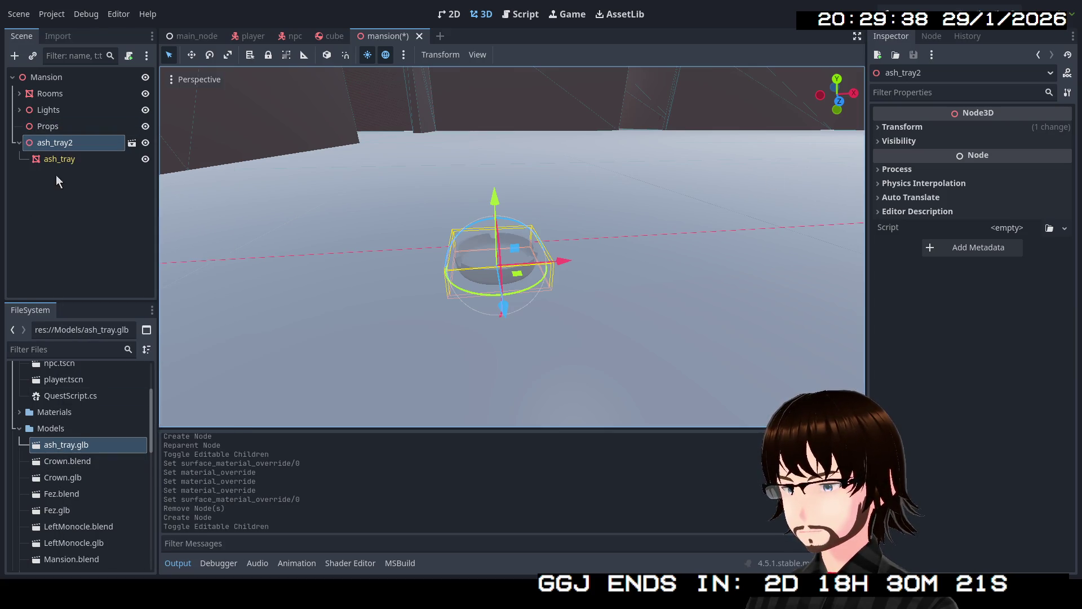
pyautogui.click(63, 161)
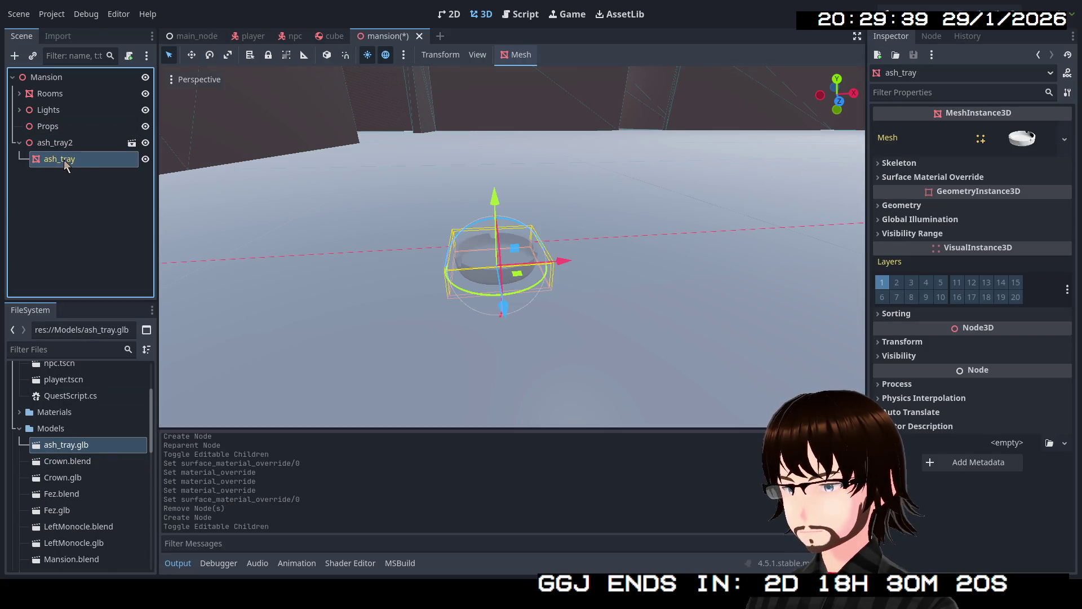
pyautogui.click(944, 204)
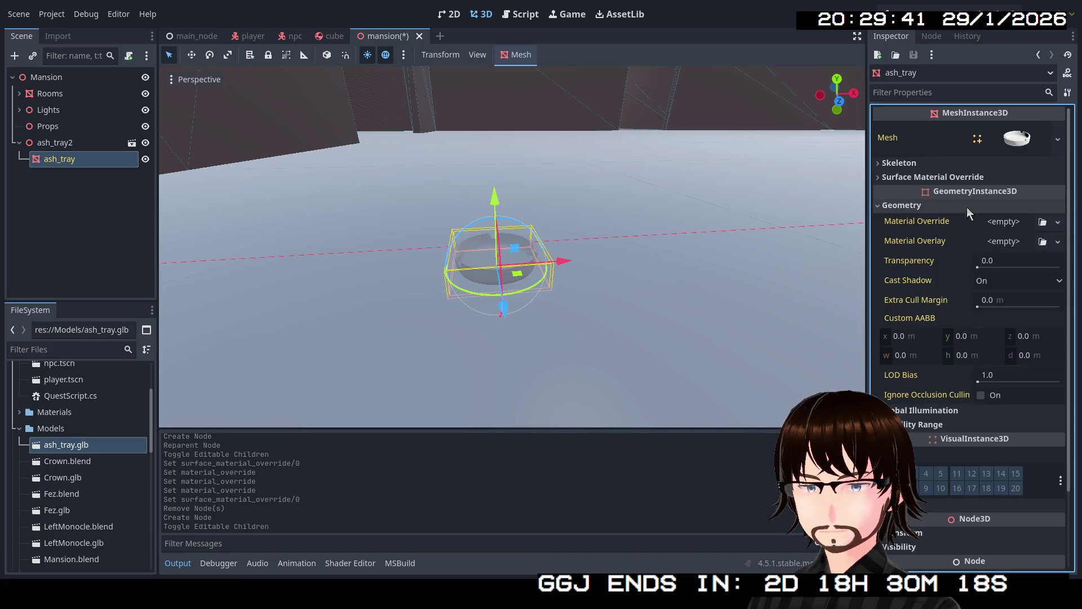
# - Give the ash_tray mesh a new StandardMaterial3D as its Material Override
pyautogui.click(1057, 223)
pyautogui.click(1047, 256)
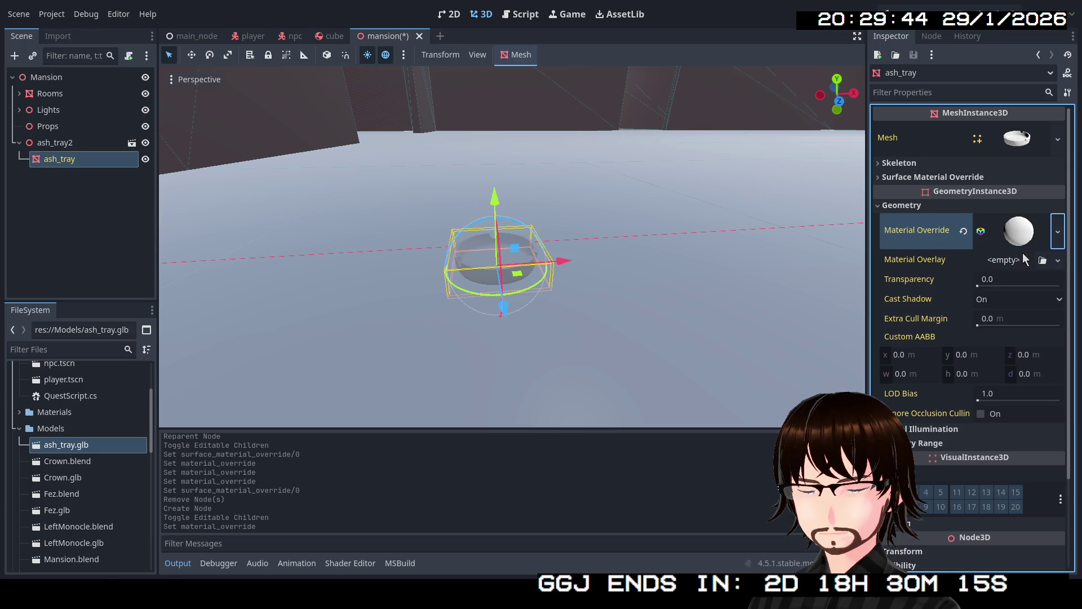
pyautogui.click(1019, 232)
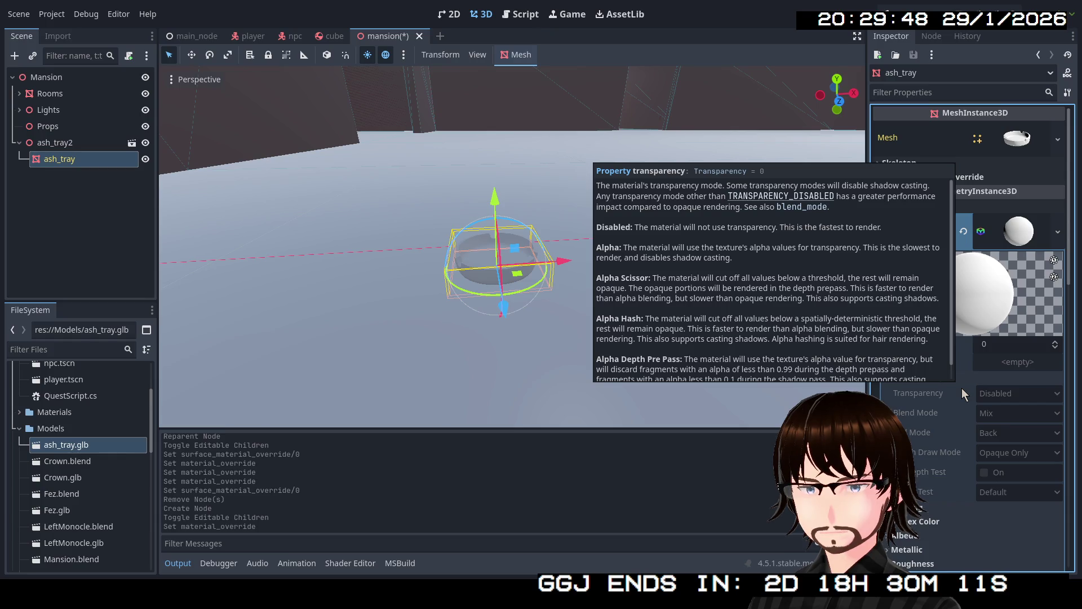
pyautogui.moveTo(919, 392)
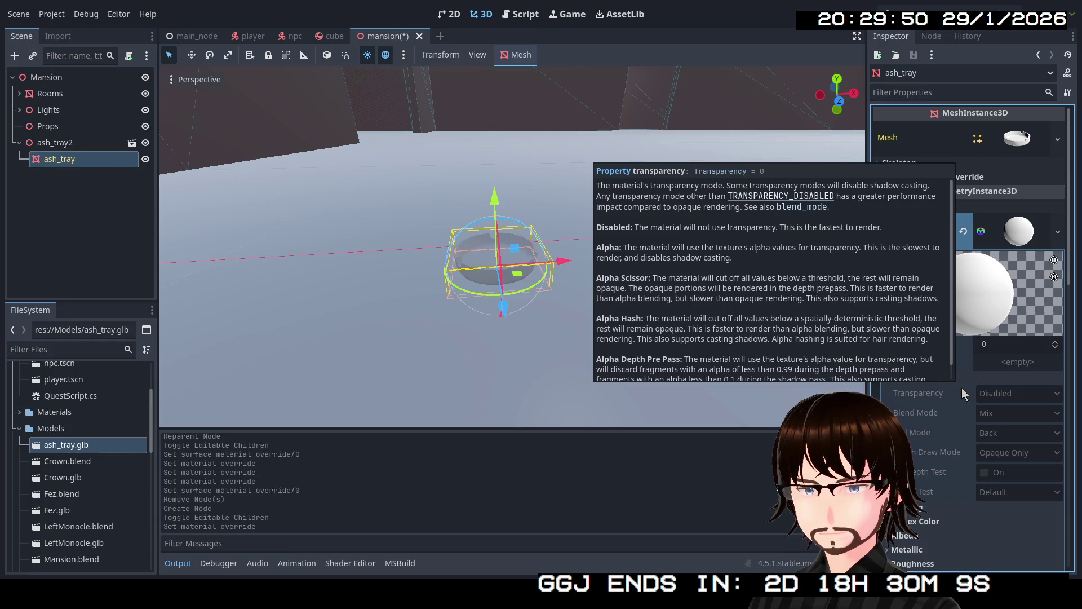
pyautogui.click(1019, 232)
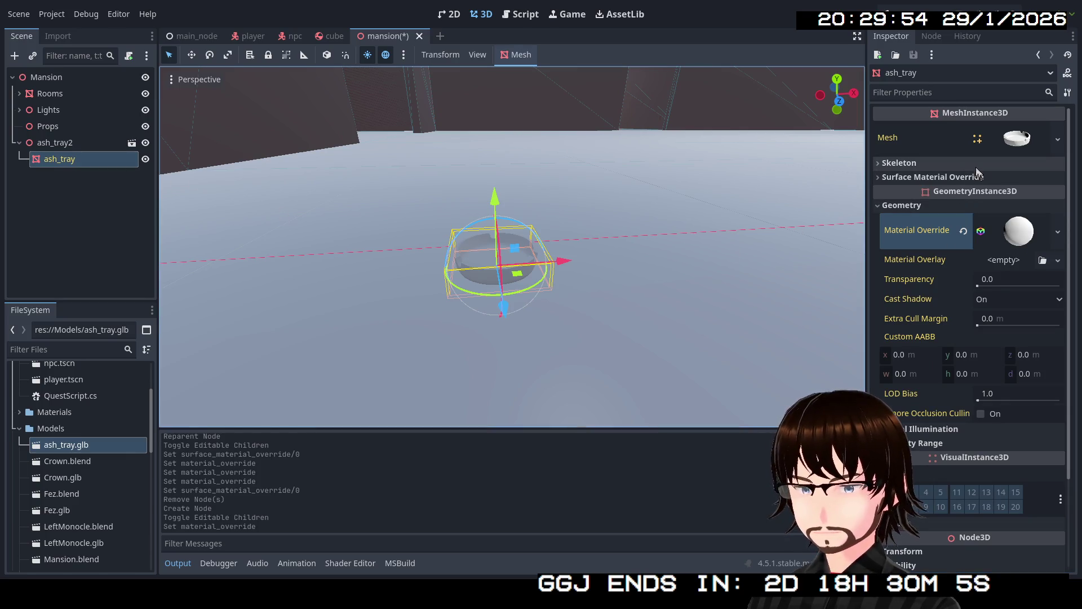
pyautogui.click(54, 144)
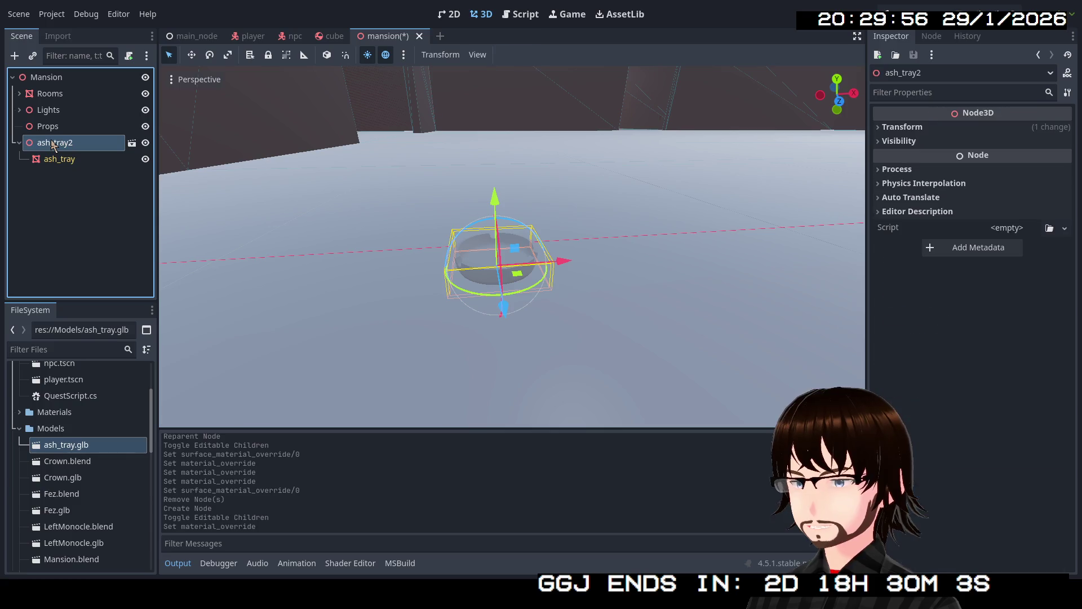
# - Delete ash_tray2 from the mansion scene and start a new empty scene
pyautogui.press('Delete')
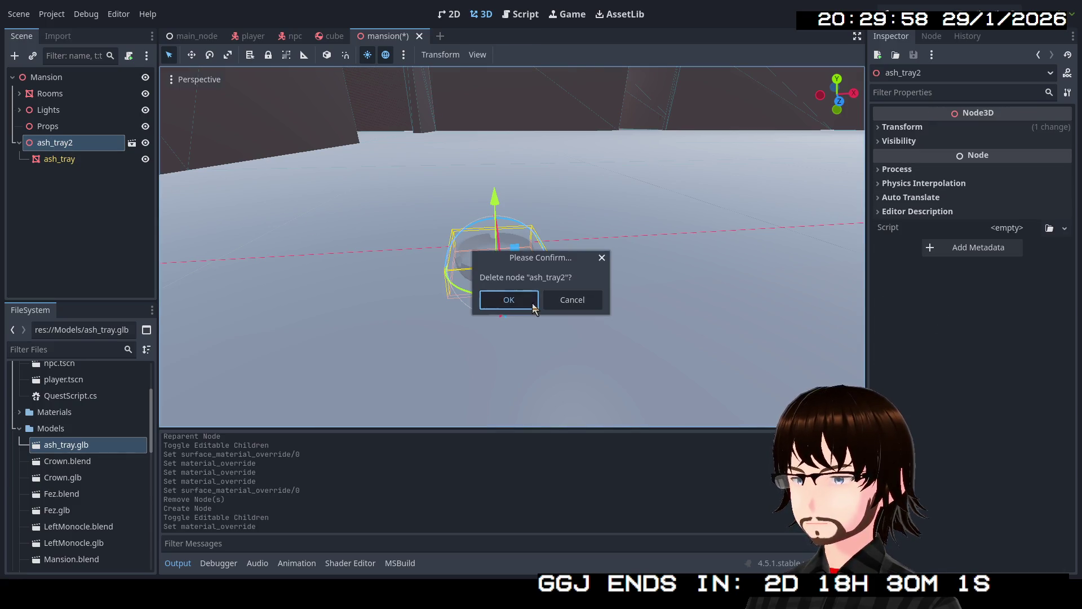
pyautogui.click(528, 306)
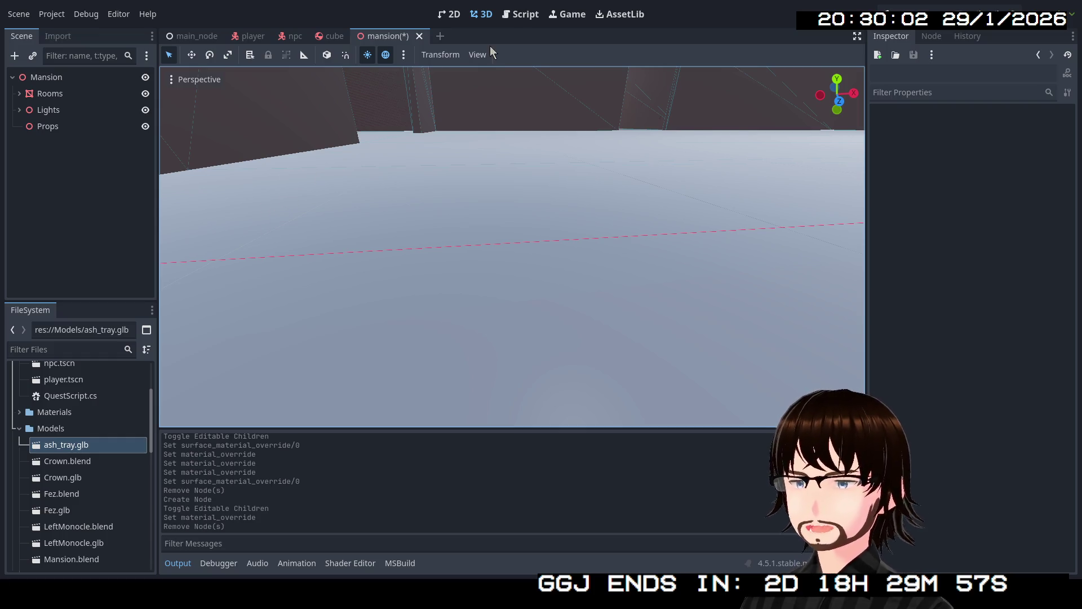
pyautogui.click(440, 36)
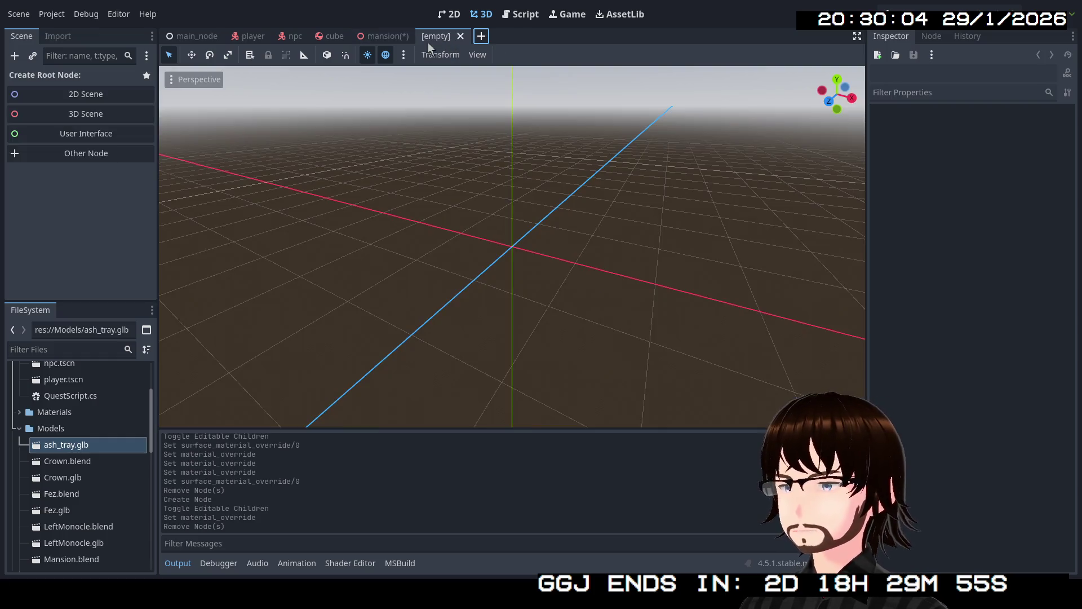
# - Create a 3D root named Ashtray and instance ash_tray.glb beneath it as ash_tray2
pyautogui.click(114, 109)
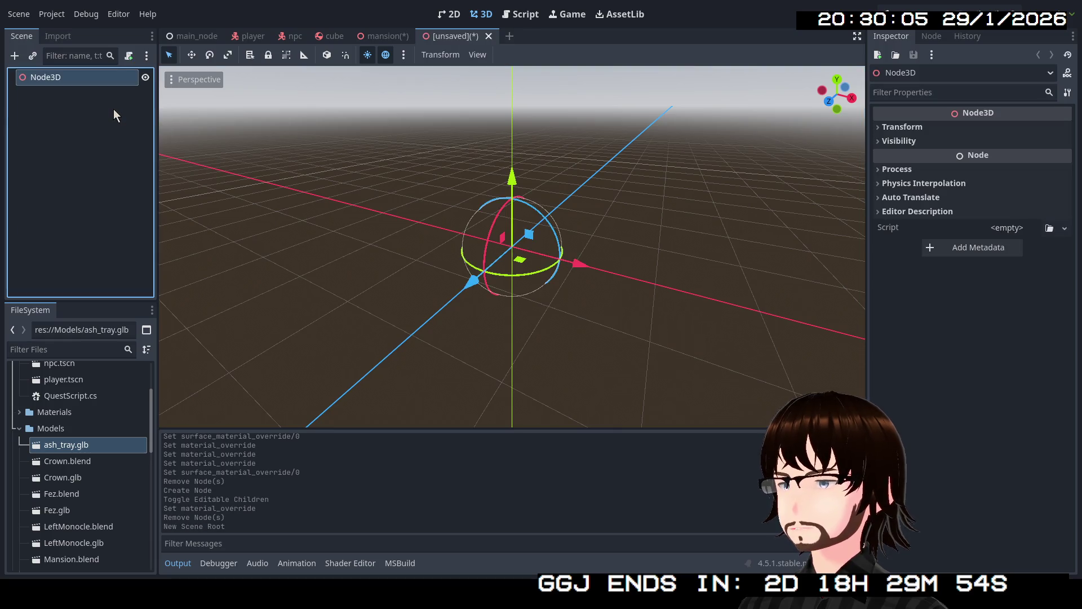
pyautogui.doubleClick(60, 83)
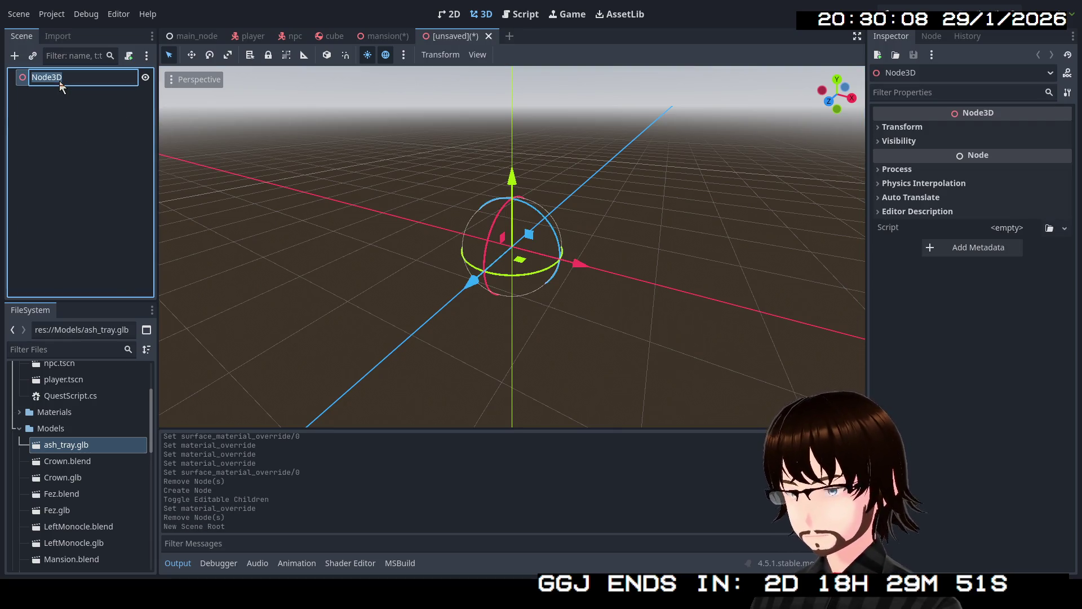
pyautogui.write('Ashtray')
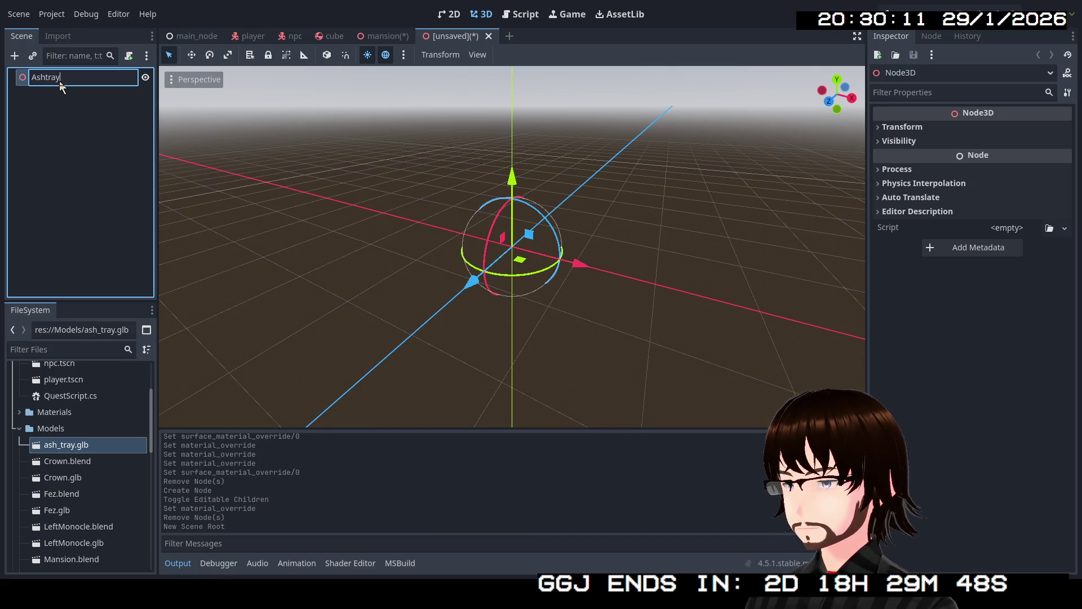
pyautogui.press('Return')
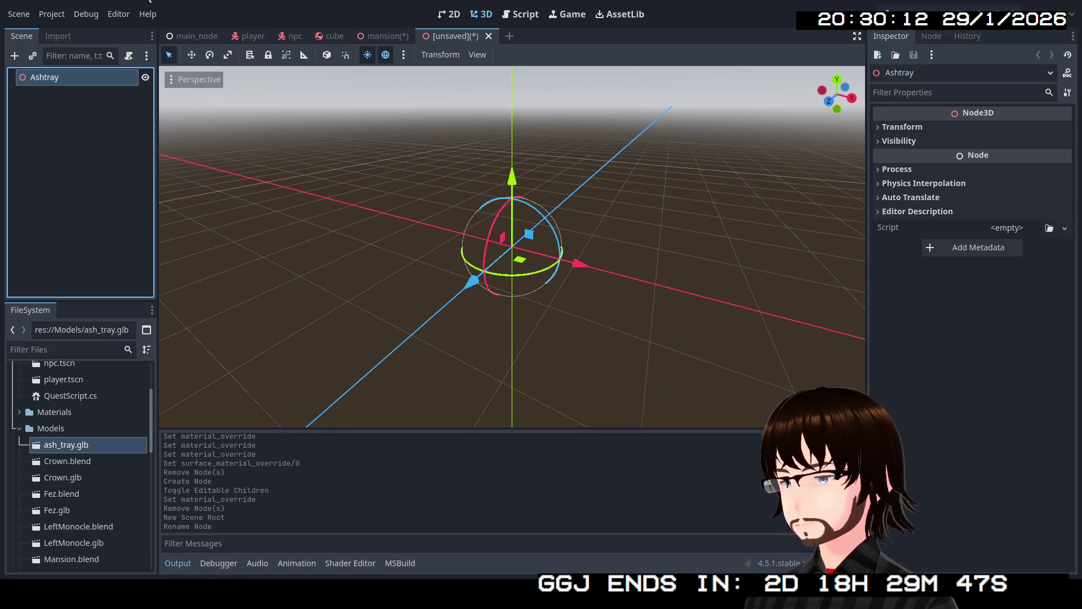
pyautogui.moveTo(51, 447)
pyautogui.mouseDown()
pyautogui.moveTo(61, 101)
pyautogui.moveTo(61, 119)
pyautogui.mouseUp()
pyautogui.rightClick(52, 100)
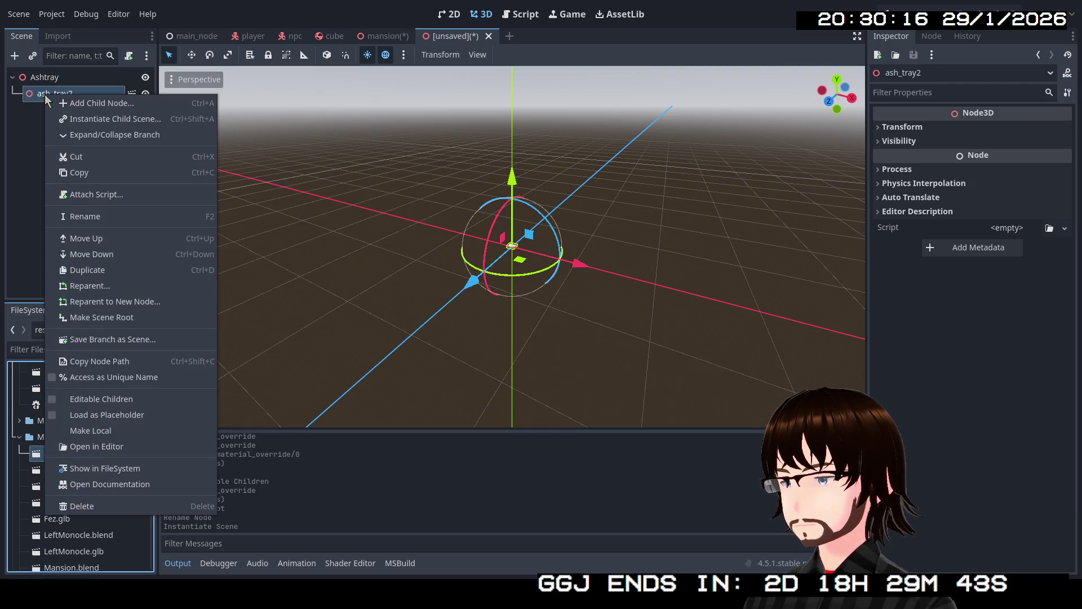
# - Make ash_tray2's children editable and copy-paste the ash_tray mesh directly under Ashtray
pyautogui.click(93, 399)
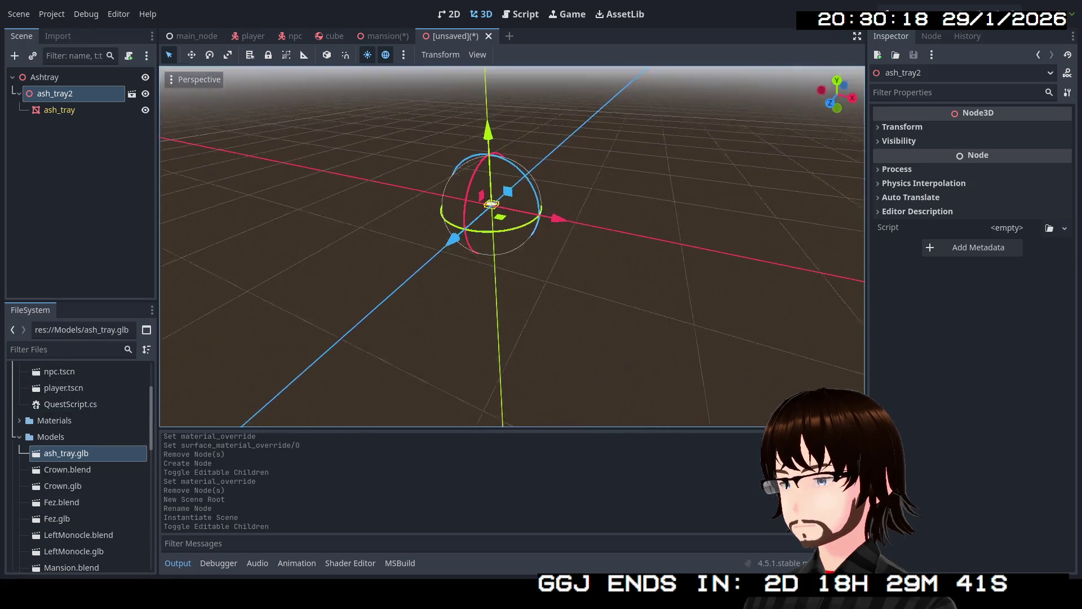
pyautogui.scroll(5, 282, 201)
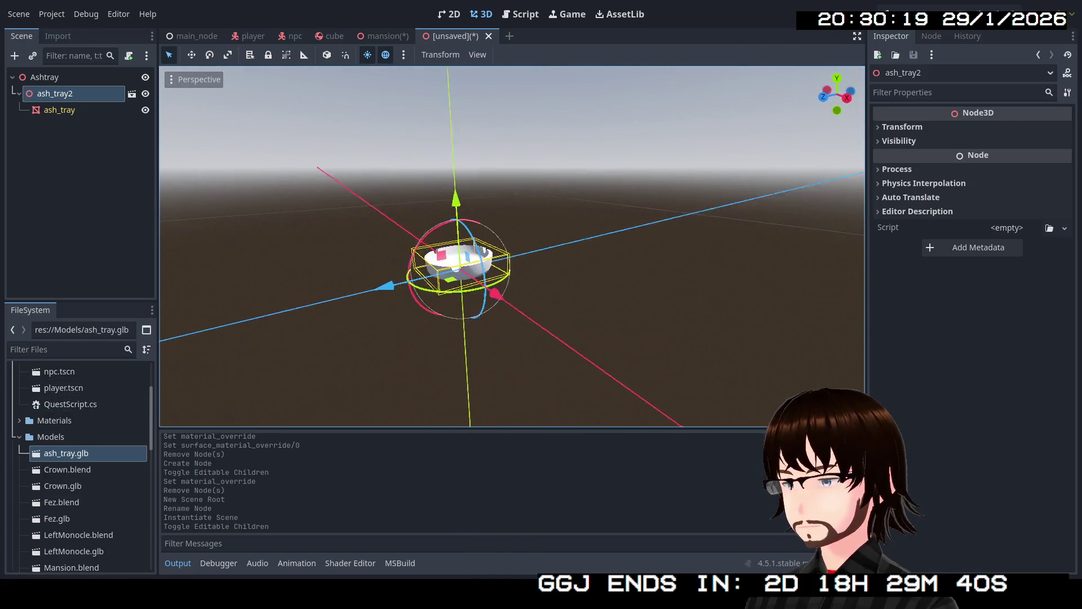
pyautogui.click(86, 115)
pyautogui.rightClick(84, 115)
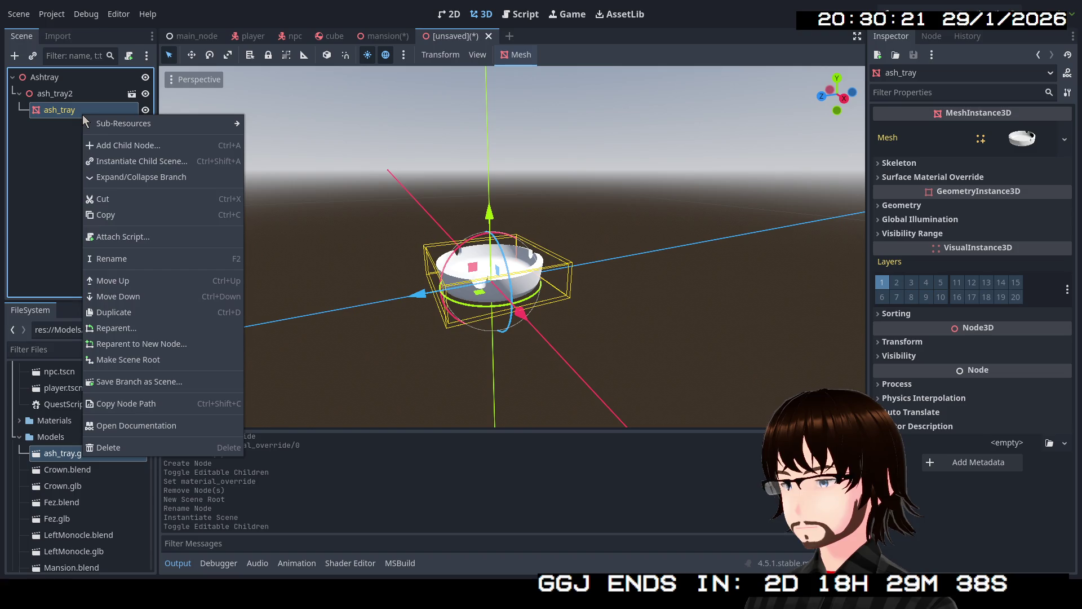
pyautogui.click(104, 214)
pyautogui.rightClick(43, 76)
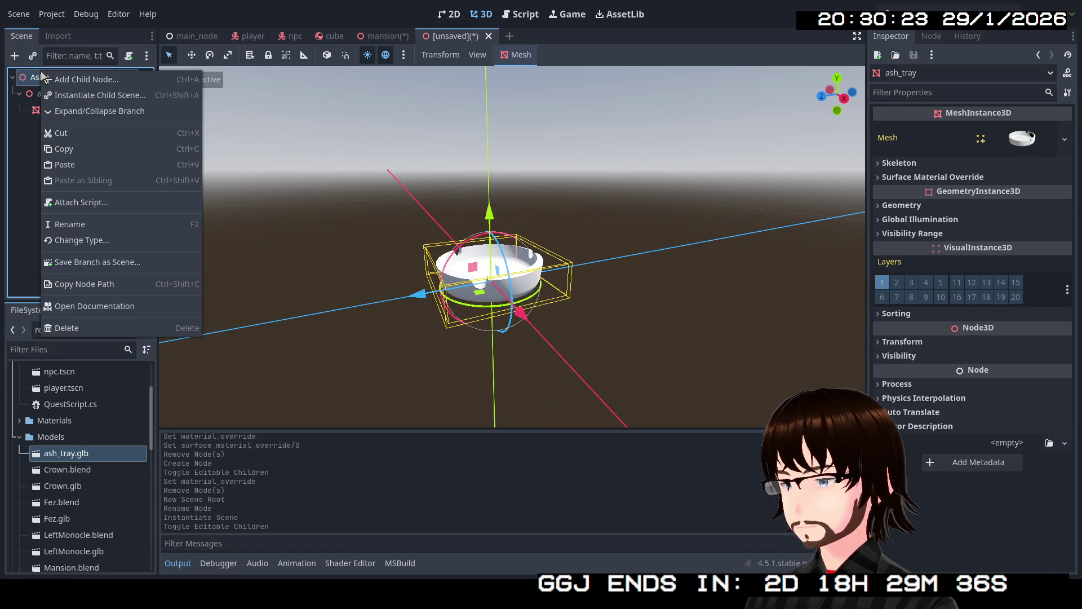
pyautogui.click(67, 164)
# - Delete the leftover ash_tray2 wrapper and select the pasted ash_tray mesh
pyautogui.click(61, 95)
pyautogui.press('Delete')
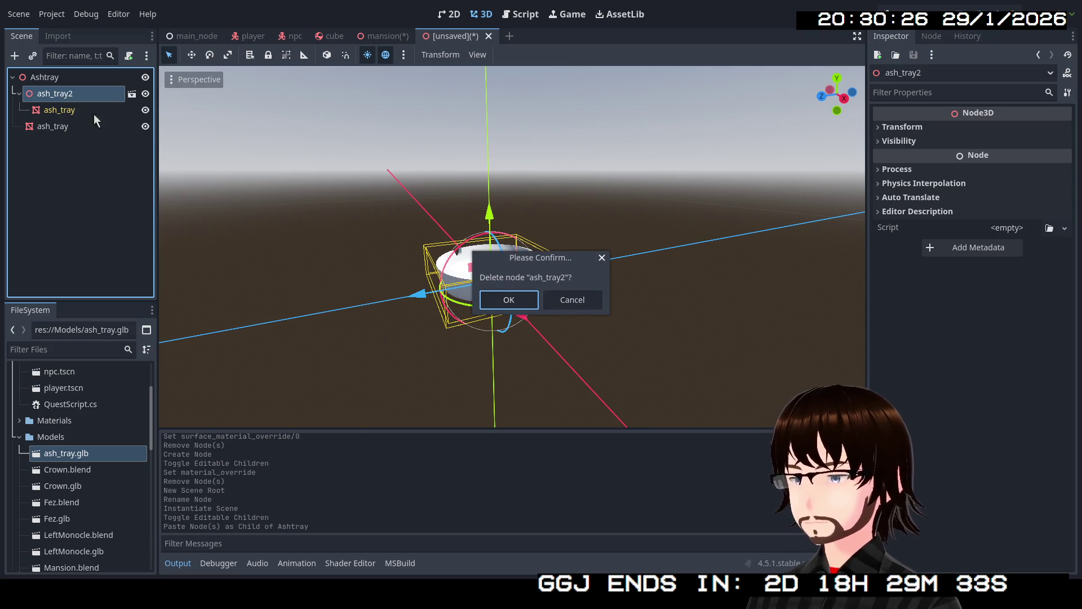
pyautogui.press('Return')
pyautogui.click(78, 97)
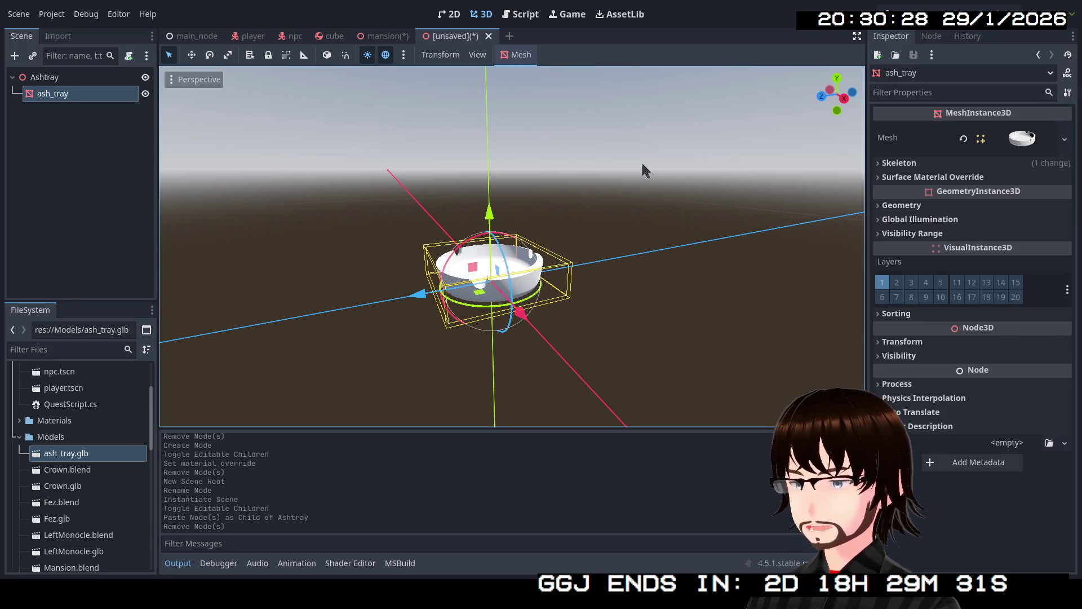
pyautogui.click(1012, 144)
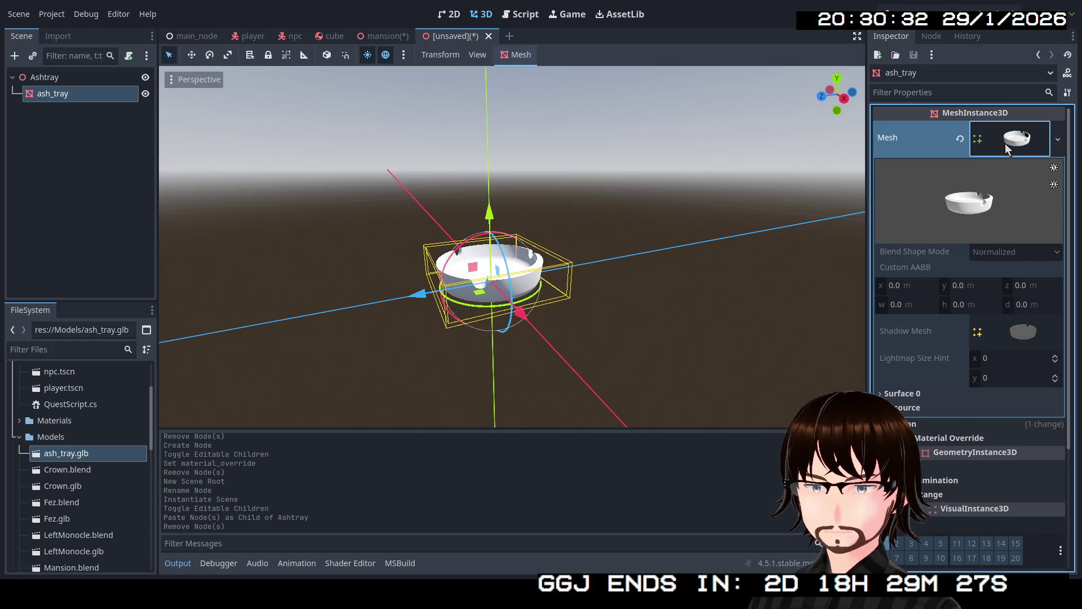
# - Inspect the ash_tray mesh resource's first surface material and its albedo settings
pyautogui.click(921, 391)
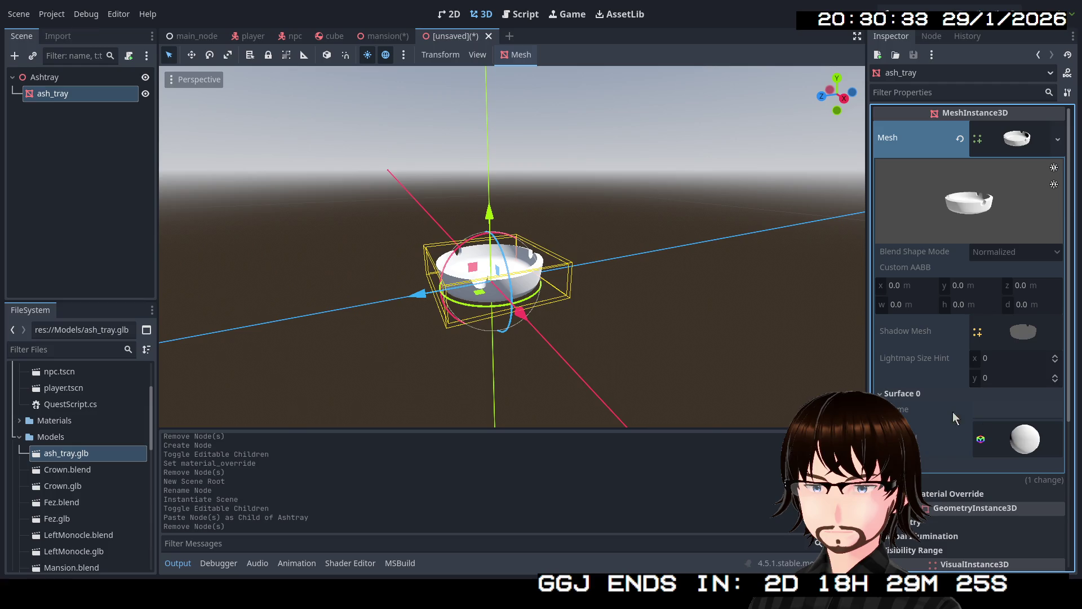
pyautogui.click(1028, 441)
pyautogui.scroll(-5, 1019, 440)
pyautogui.click(922, 396)
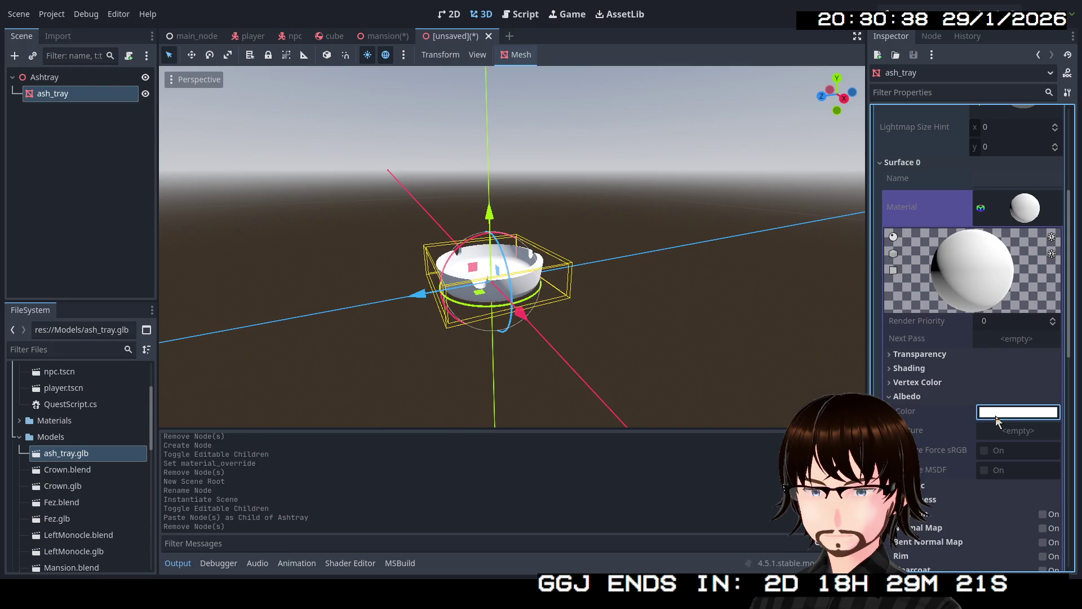
pyautogui.click(909, 396)
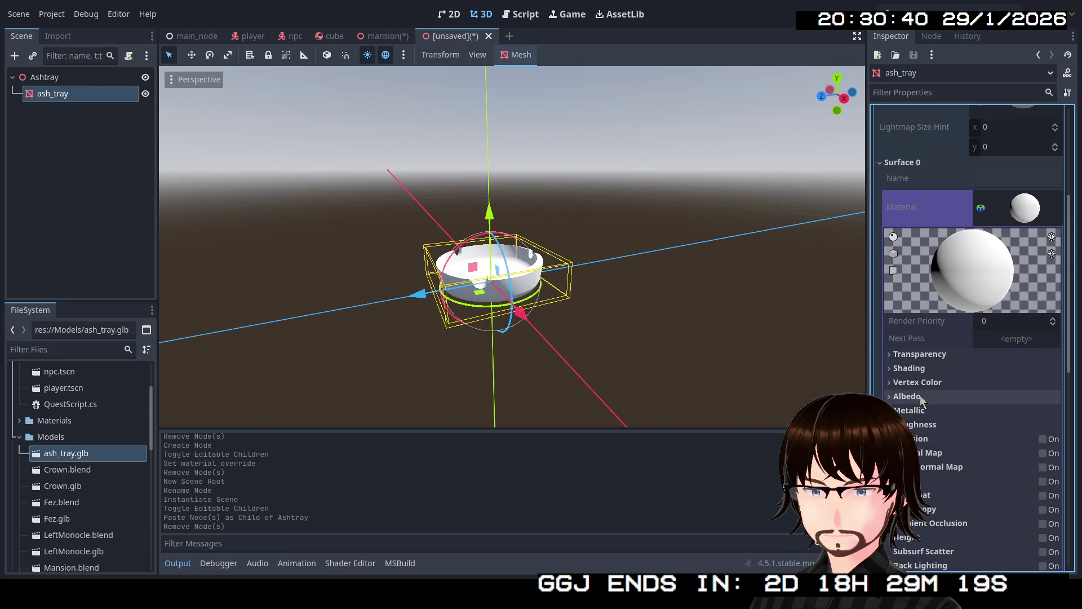
pyautogui.click(1023, 210)
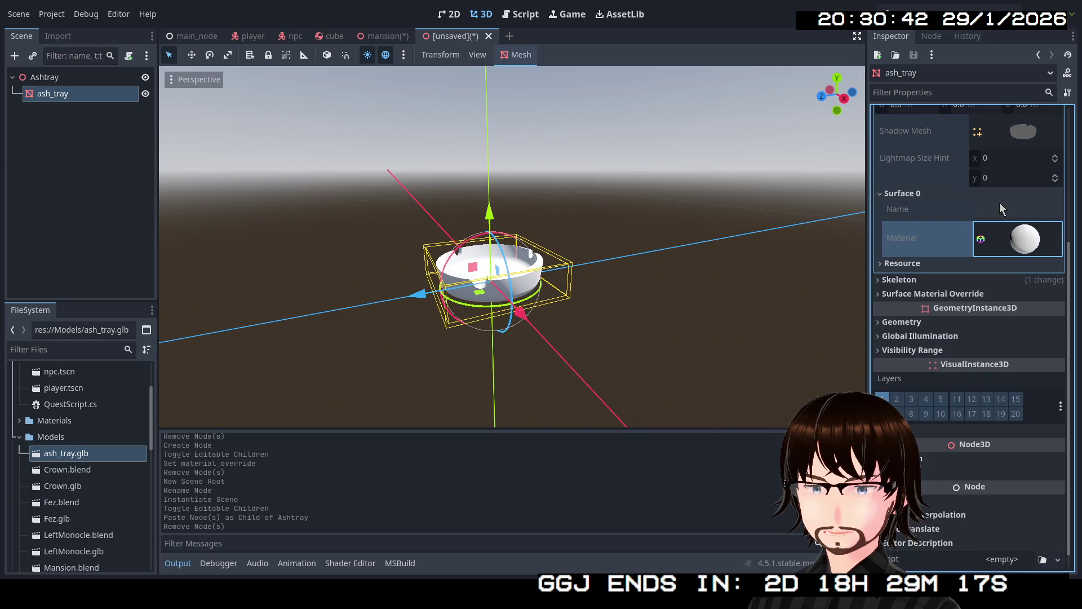
pyautogui.click(1019, 244)
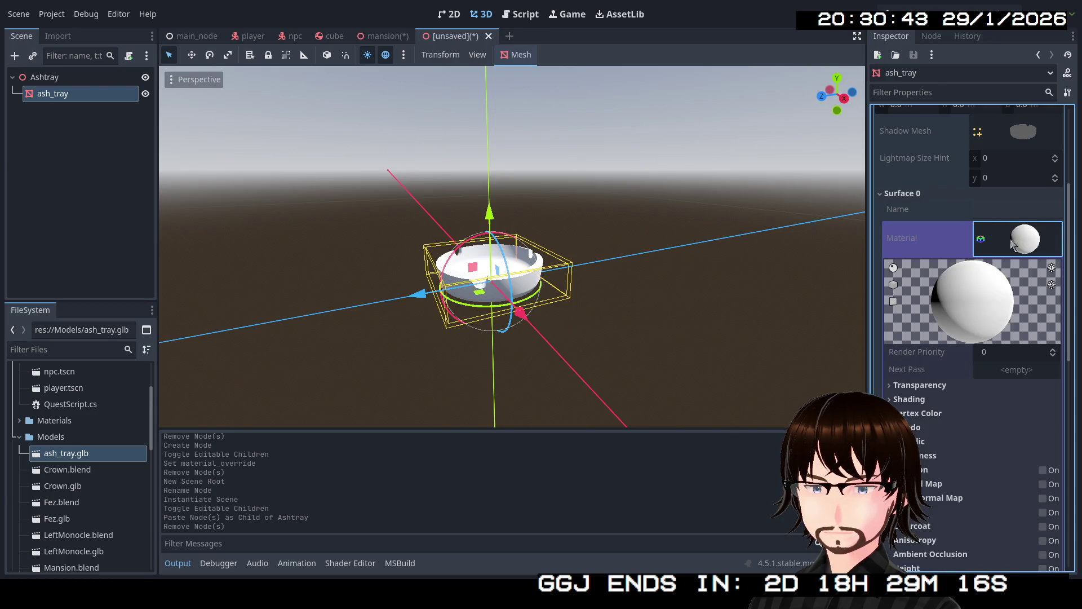
pyautogui.click(910, 197)
pyautogui.scroll(3, 1026, 176)
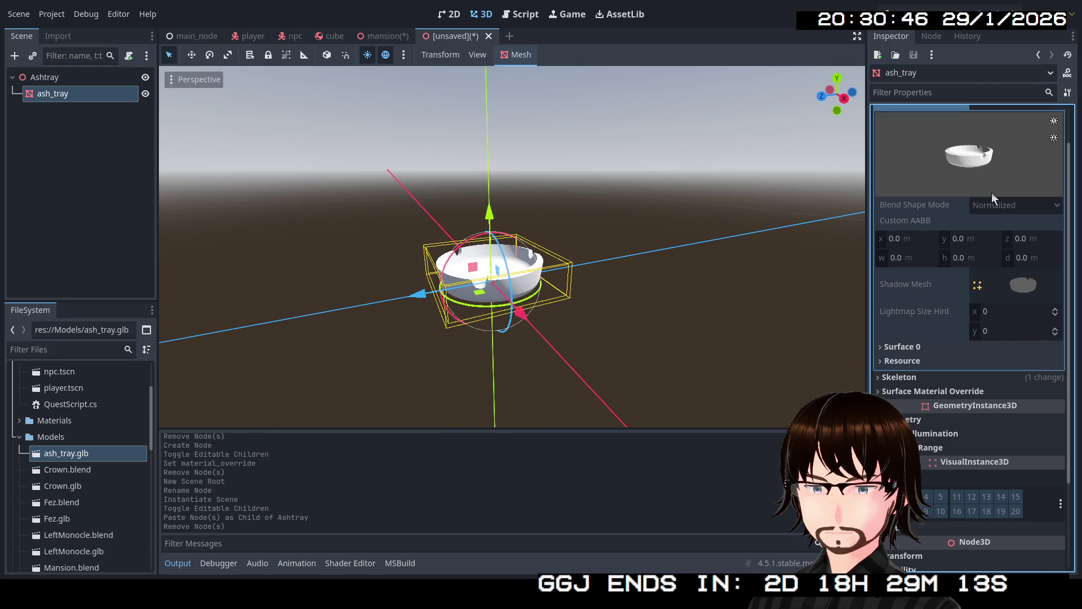
# - Collapse the Mesh resource and expand Geometry to reach the empty Material Override
pyautogui.click(1021, 285)
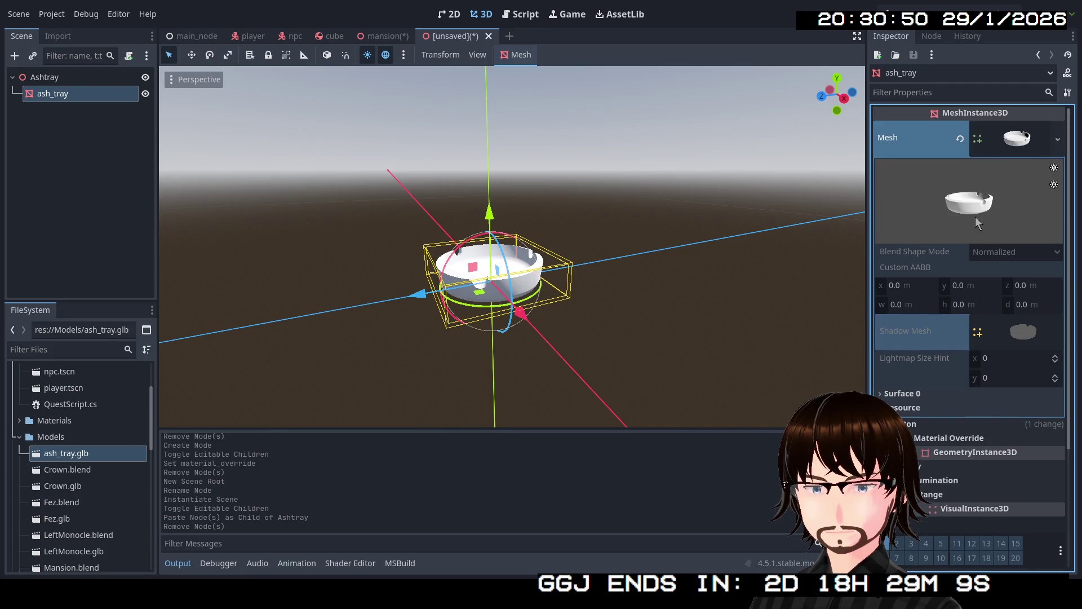
pyautogui.click(1006, 144)
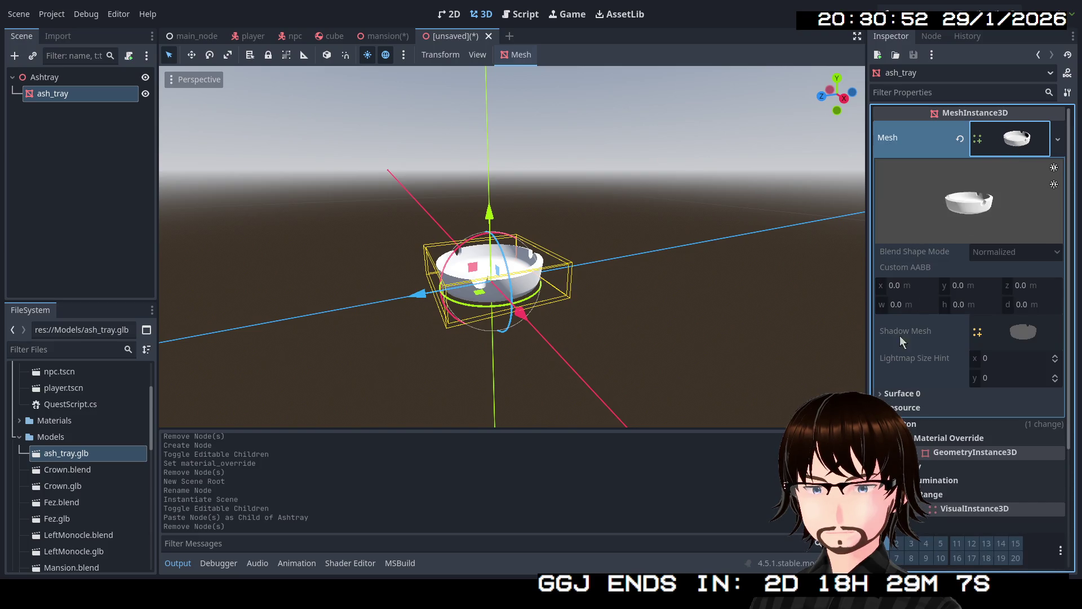
pyautogui.click(913, 394)
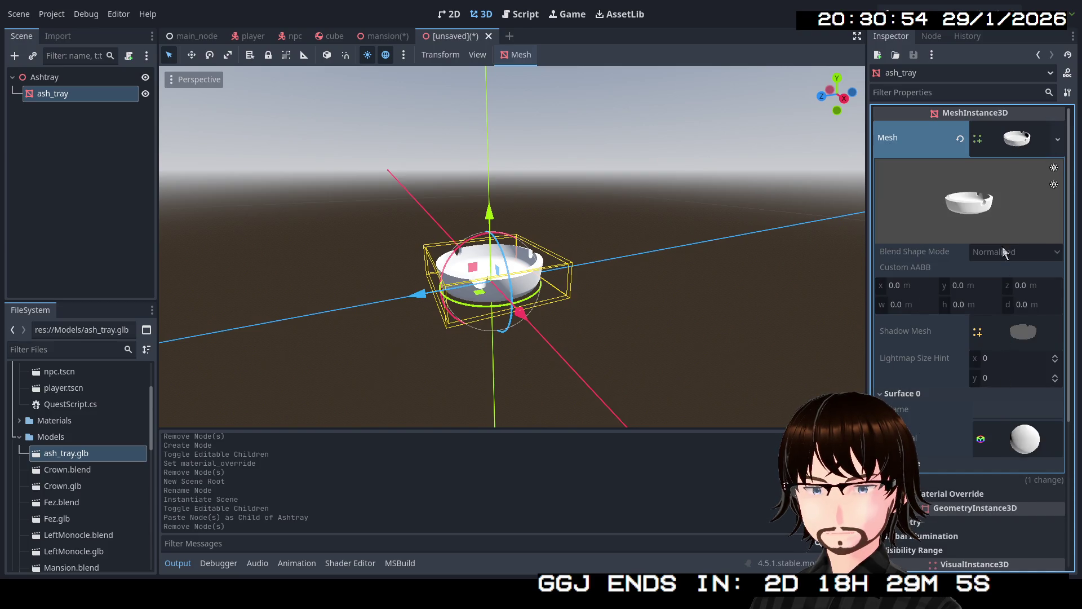
pyautogui.click(1019, 142)
pyautogui.click(897, 206)
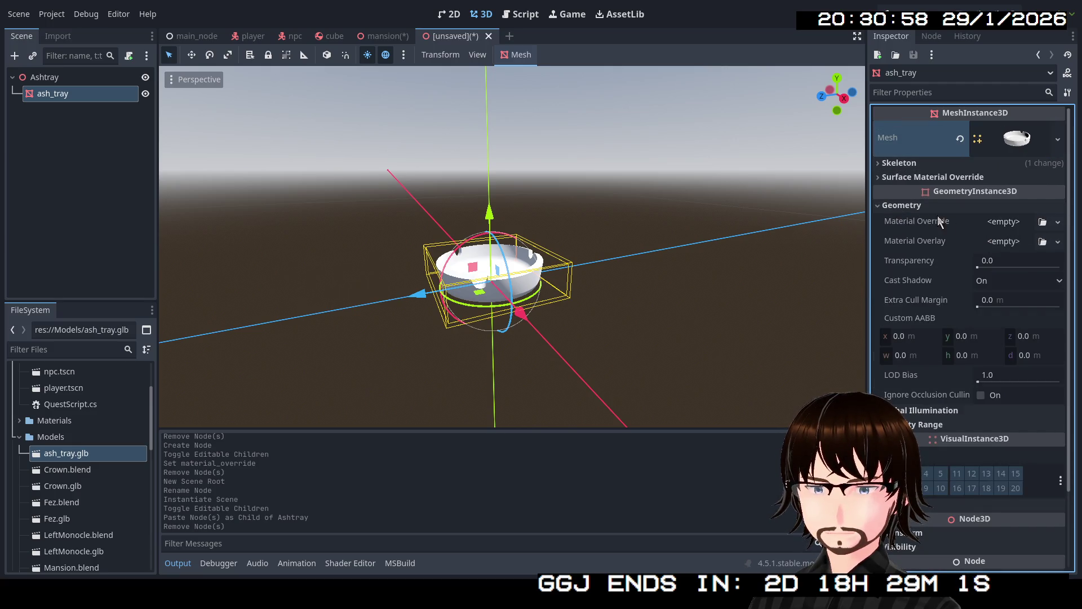
pyautogui.click(899, 162)
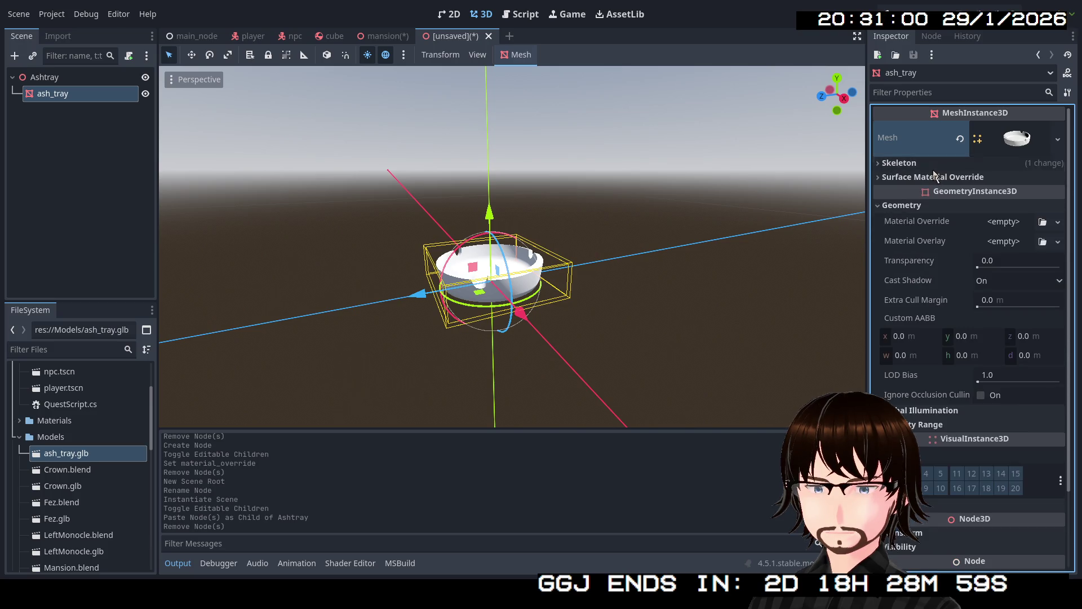
pyautogui.click(1057, 227)
# - Give the ash tray a new StandardMaterial3D override with Transparency set to Alpha
pyautogui.click(1046, 258)
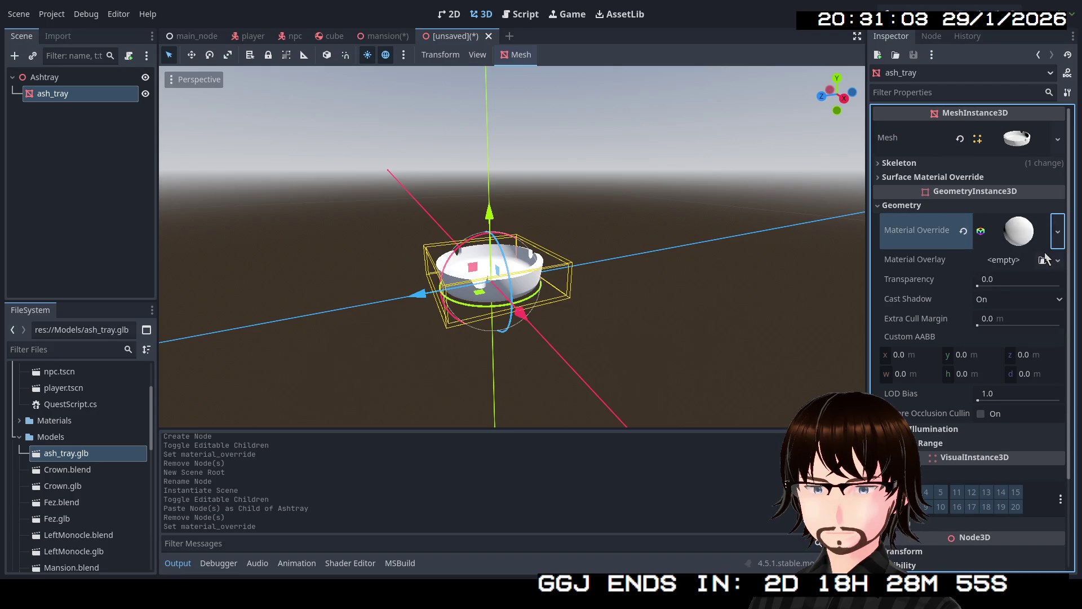
pyautogui.click(1015, 241)
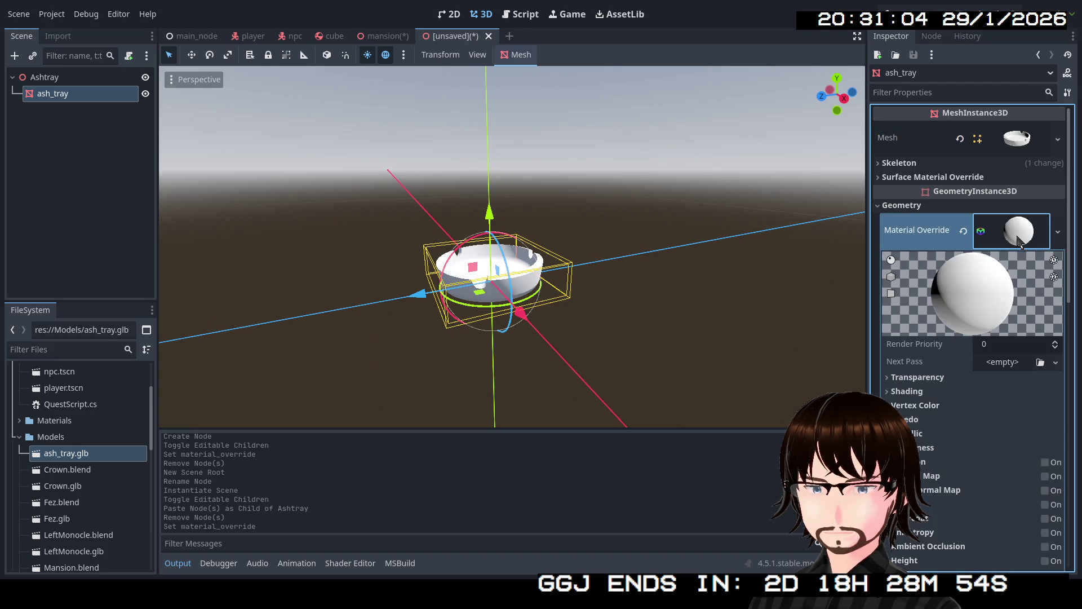
pyautogui.click(917, 378)
pyautogui.click(1019, 393)
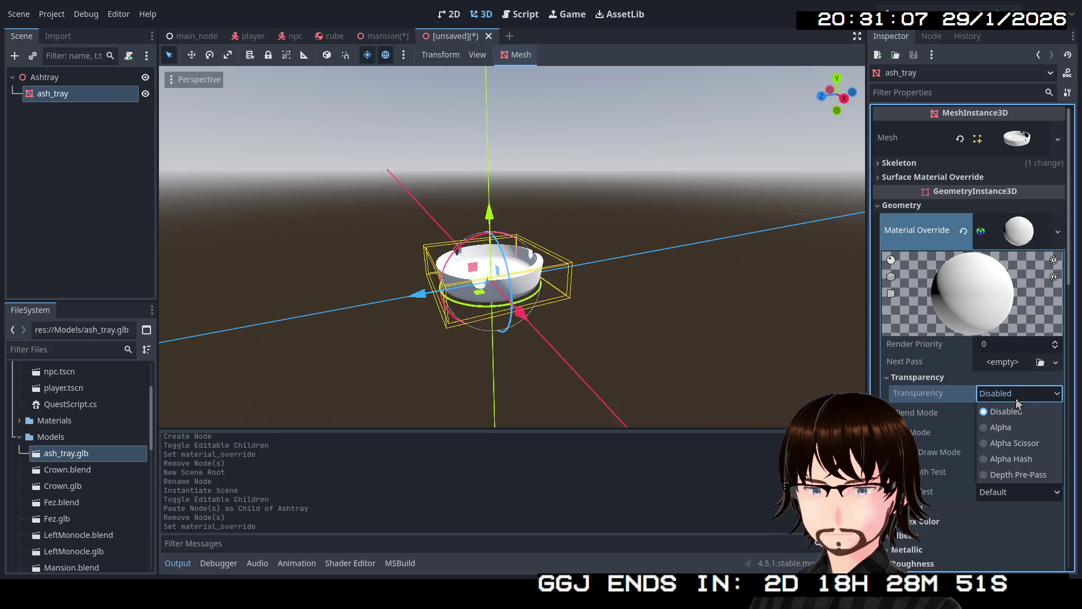
pyautogui.click(1012, 430)
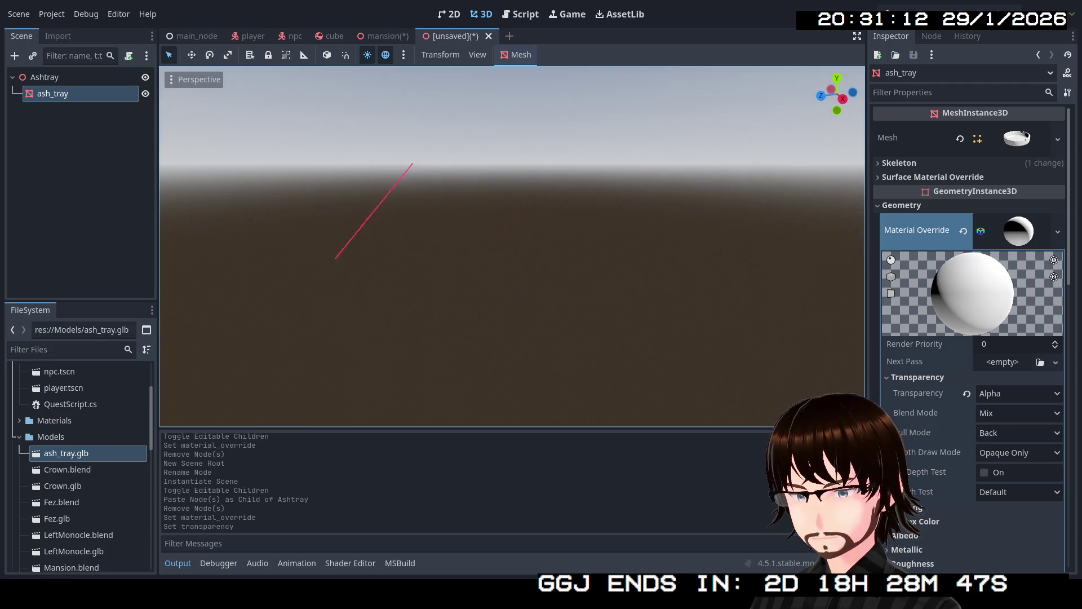
# - Inspect the tray up close, try Depth Pre-Pass transparency, then settle back on Alpha
pyautogui.moveTo(756, 313); pyautogui.dragTo(727, 321)
pyautogui.scroll(2, 512, 246)
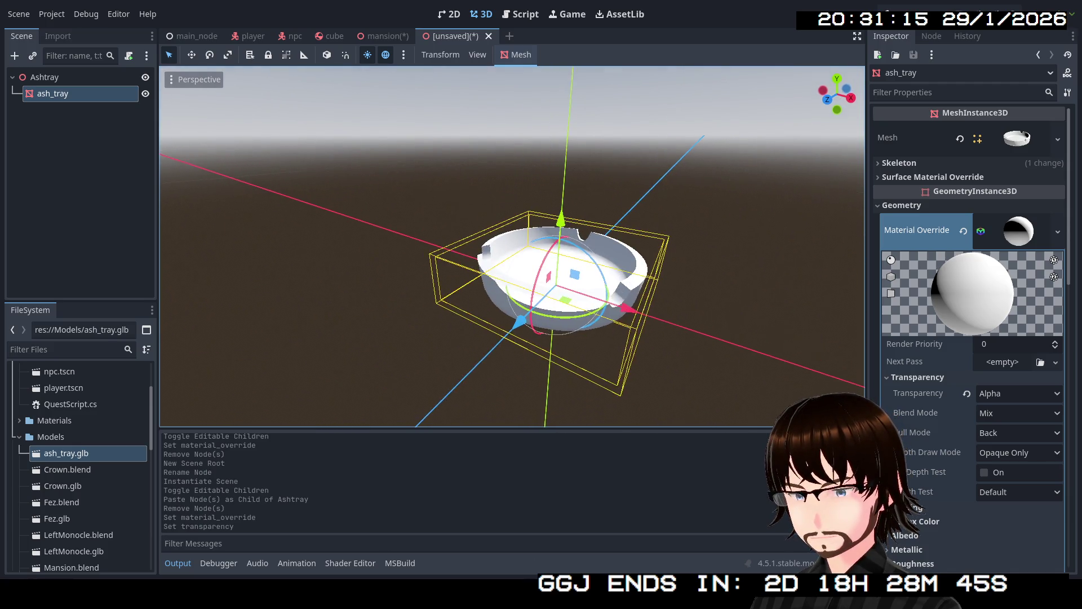
pyautogui.press('w')
pyautogui.scroll(-5, 512, 245)
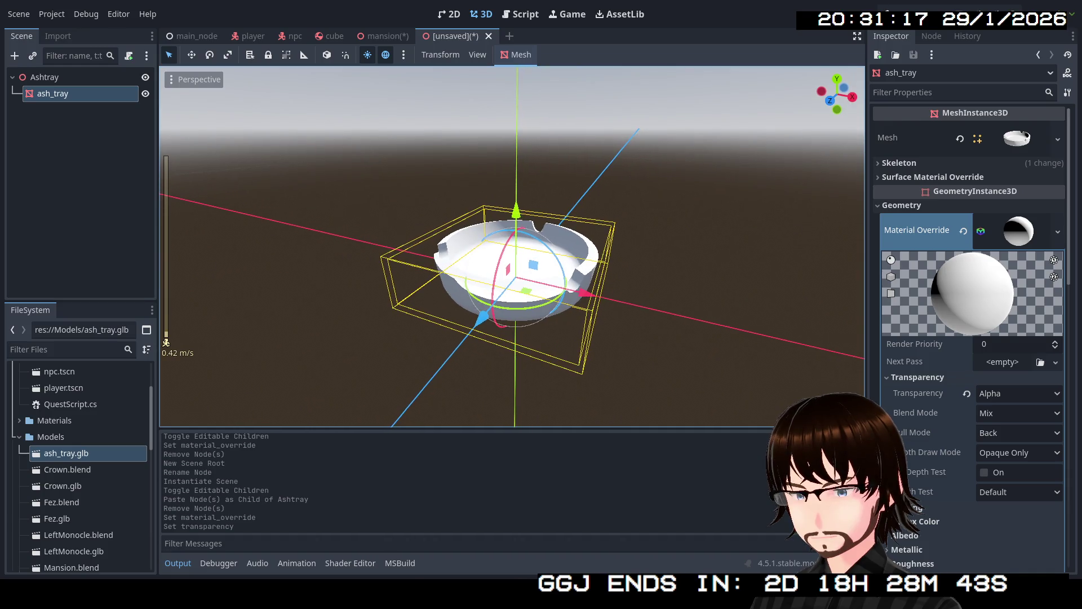
pyautogui.press('w')
pyautogui.press('w')
pyautogui.press('s')
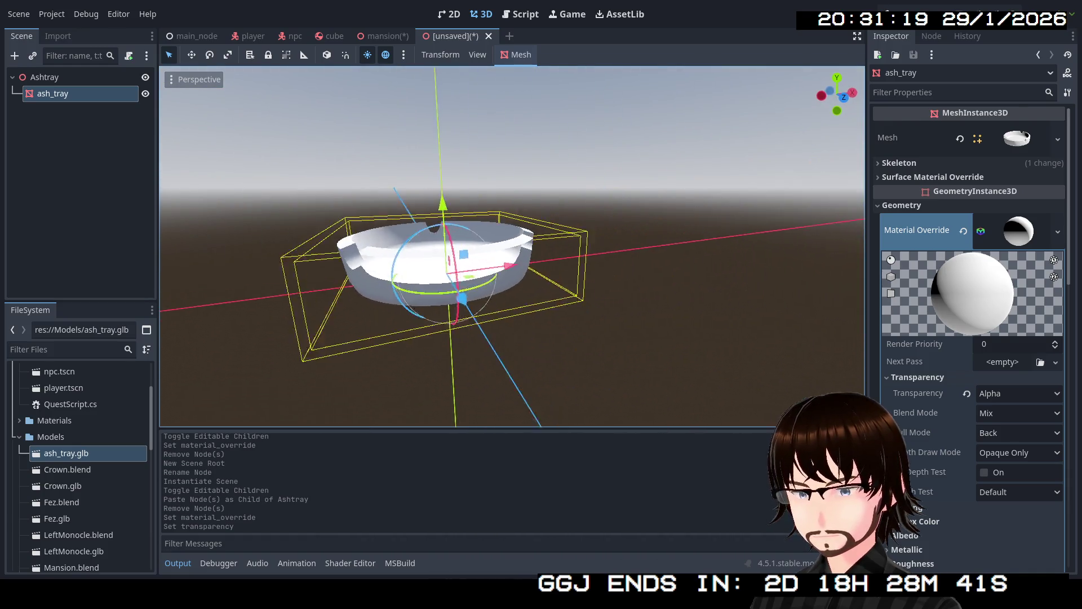
pyautogui.click(998, 394)
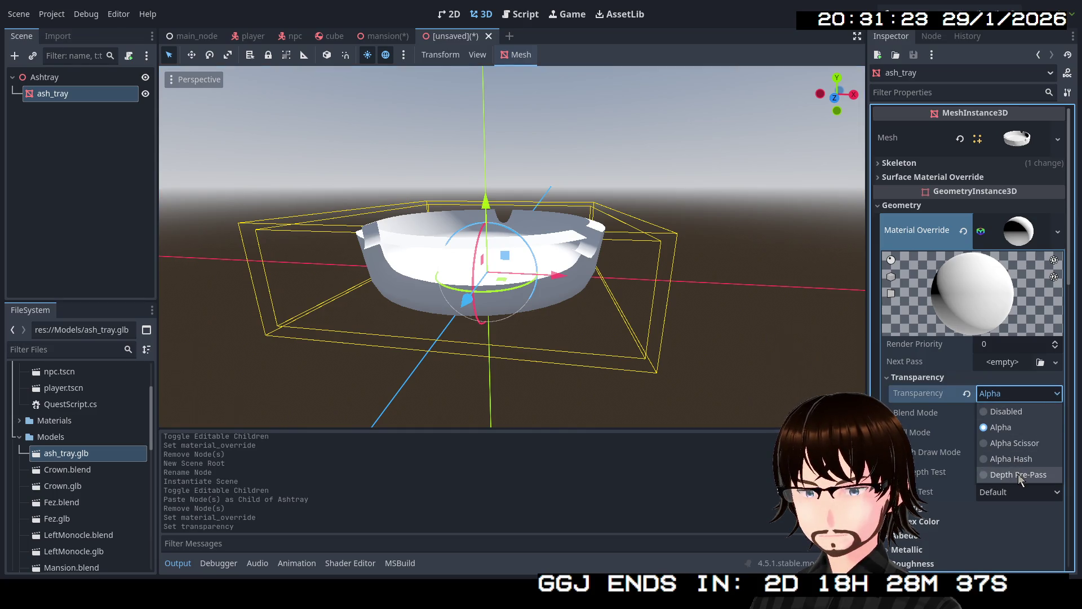
pyautogui.click(1019, 474)
pyautogui.click(1015, 394)
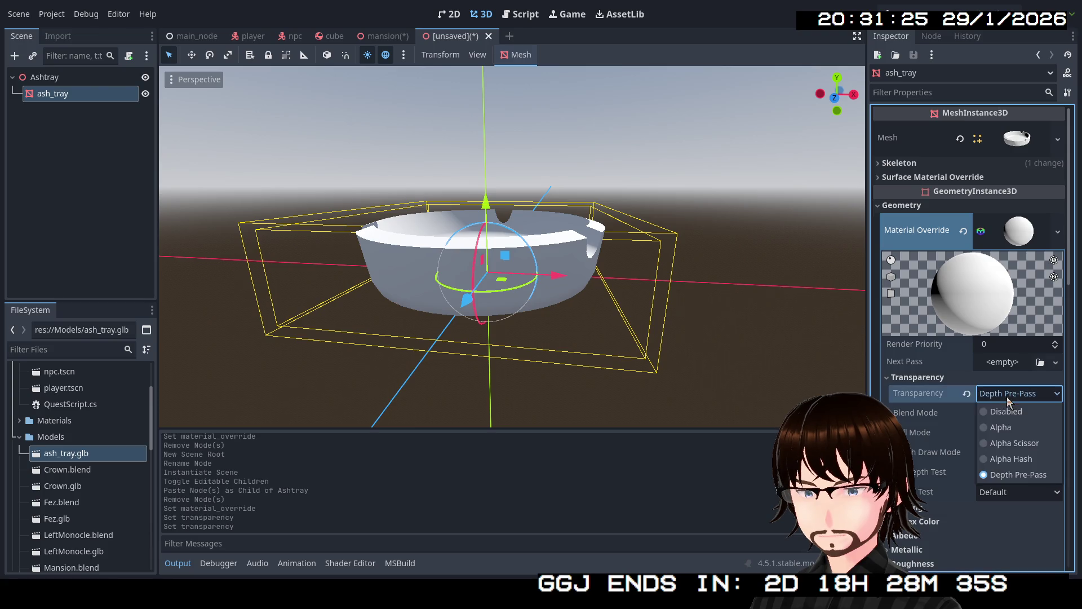
pyautogui.click(1002, 428)
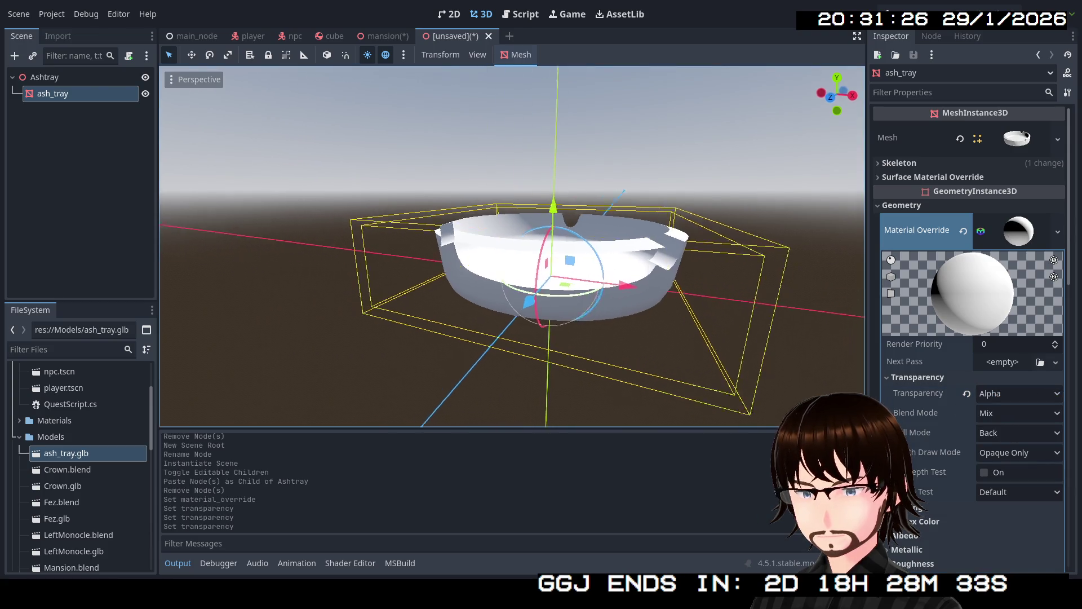
pyautogui.scroll(-3, 512, 280)
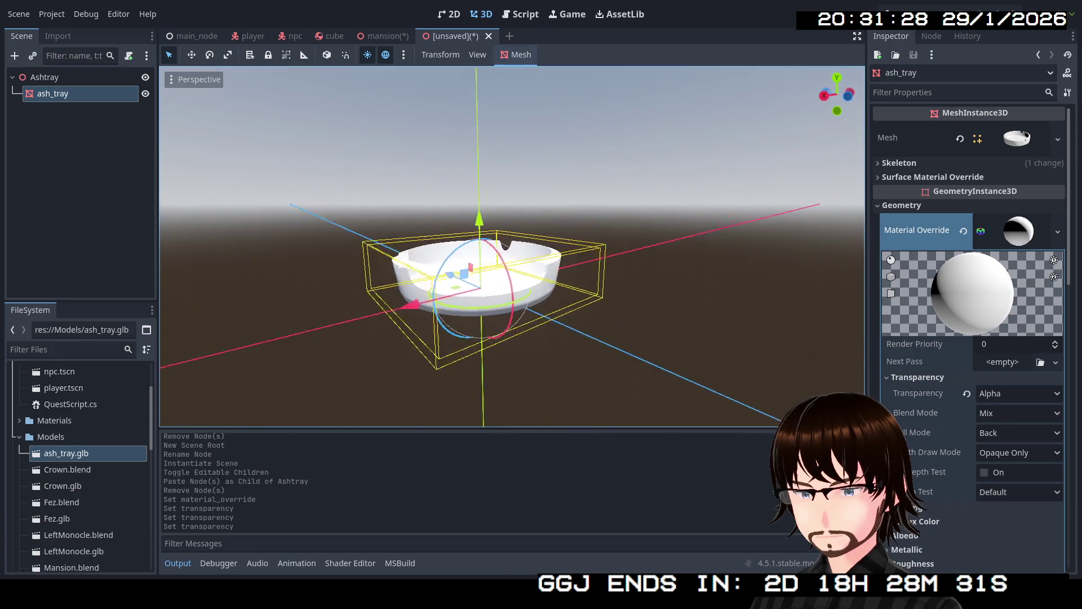
pyautogui.scroll(2, 511, 279)
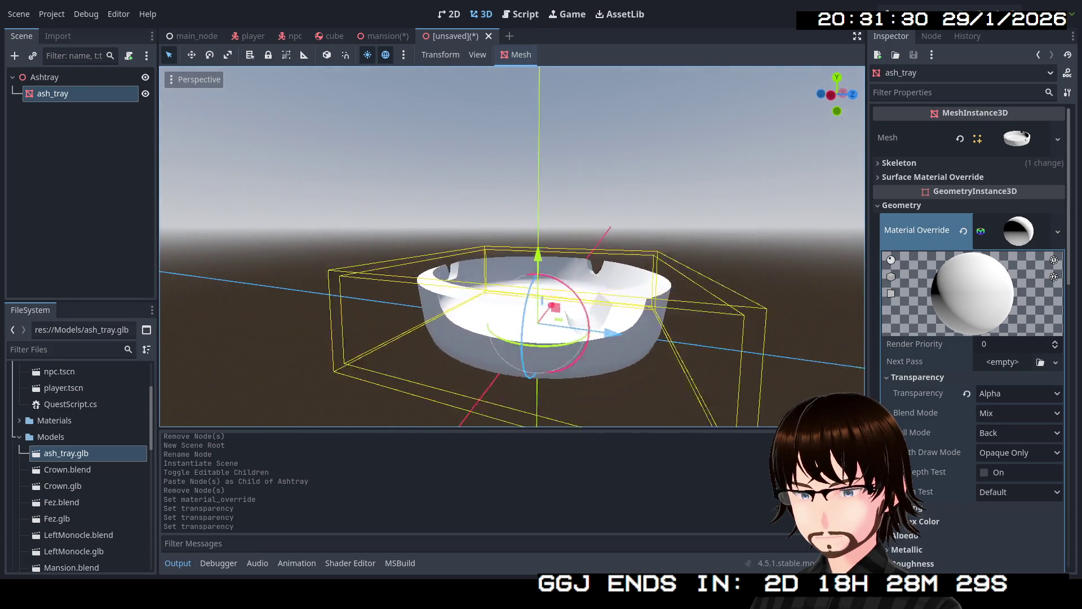
pyautogui.moveTo(511, 279); pyautogui.dragTo(474, 279)
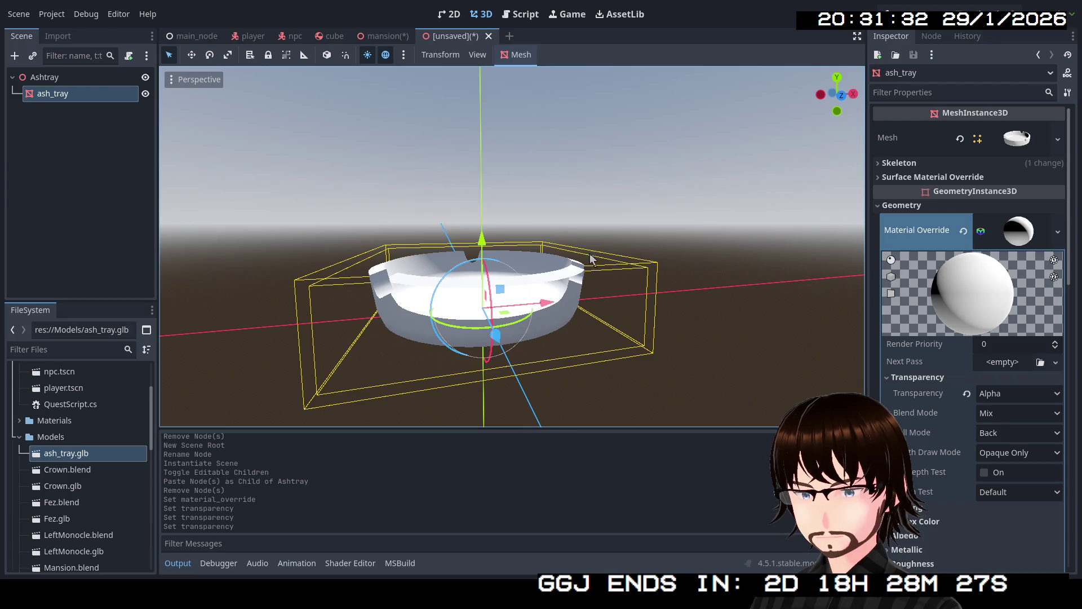
pyautogui.scroll(-3, 917, 411)
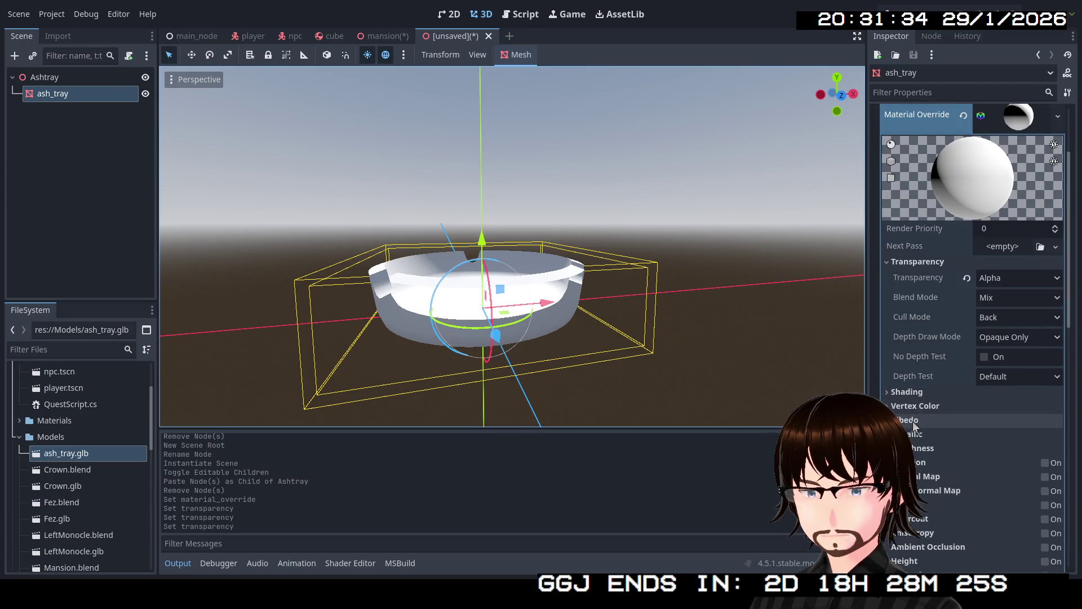
pyautogui.click(1012, 439)
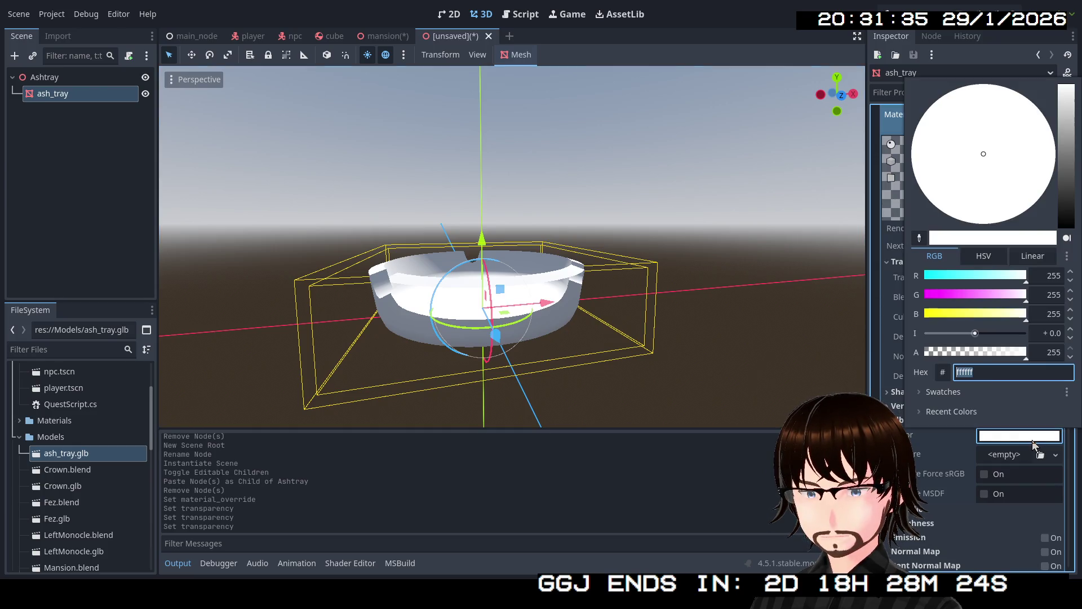
# - Tint the ash tray's albedo a darker blue and check it from a level front view
pyautogui.click(1069, 166)
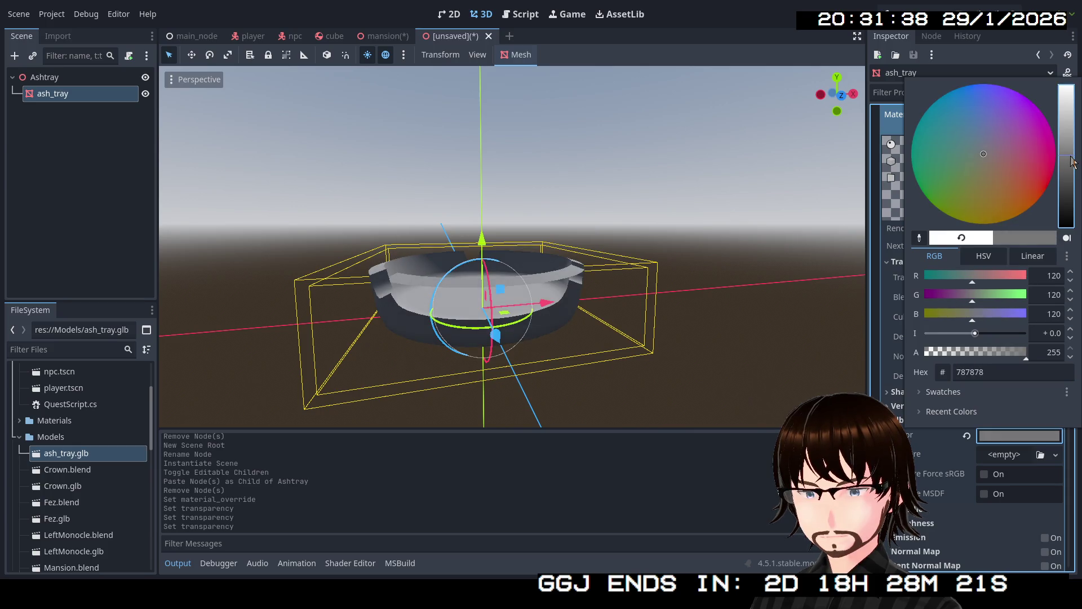
pyautogui.click(978, 154)
pyautogui.moveTo(976, 122); pyautogui.dragTo(973, 122)
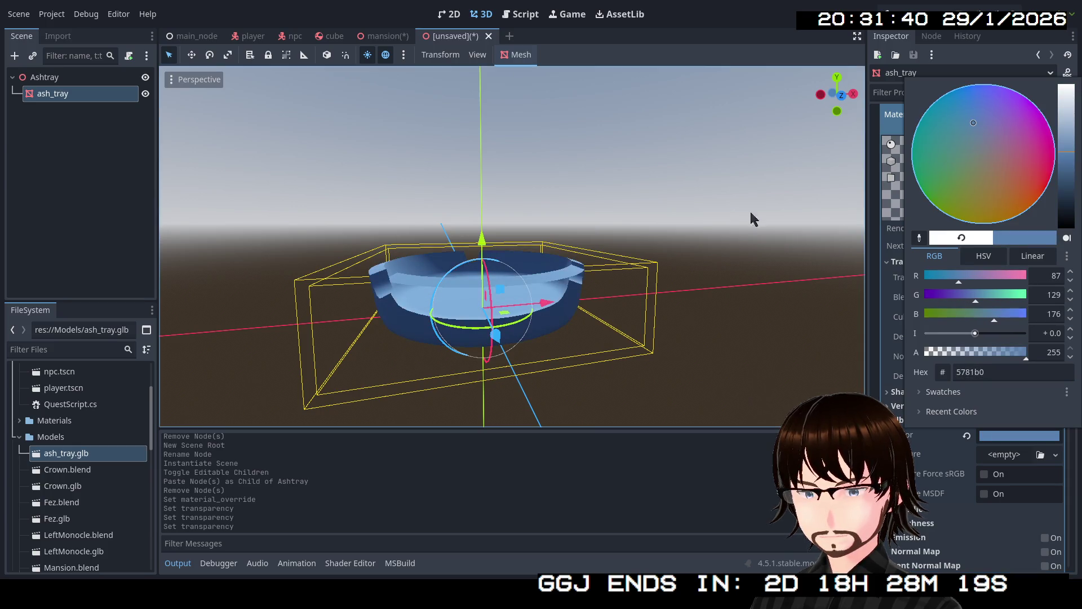
pyautogui.click(627, 222)
pyautogui.click(546, 307)
pyautogui.moveTo(507, 253); pyautogui.dragTo(575, 254)
pyautogui.moveTo(508, 253)
pyautogui.mouseDown()
pyautogui.moveTo(541, 288)
pyautogui.moveTo(558, 254)
pyautogui.mouseUp()
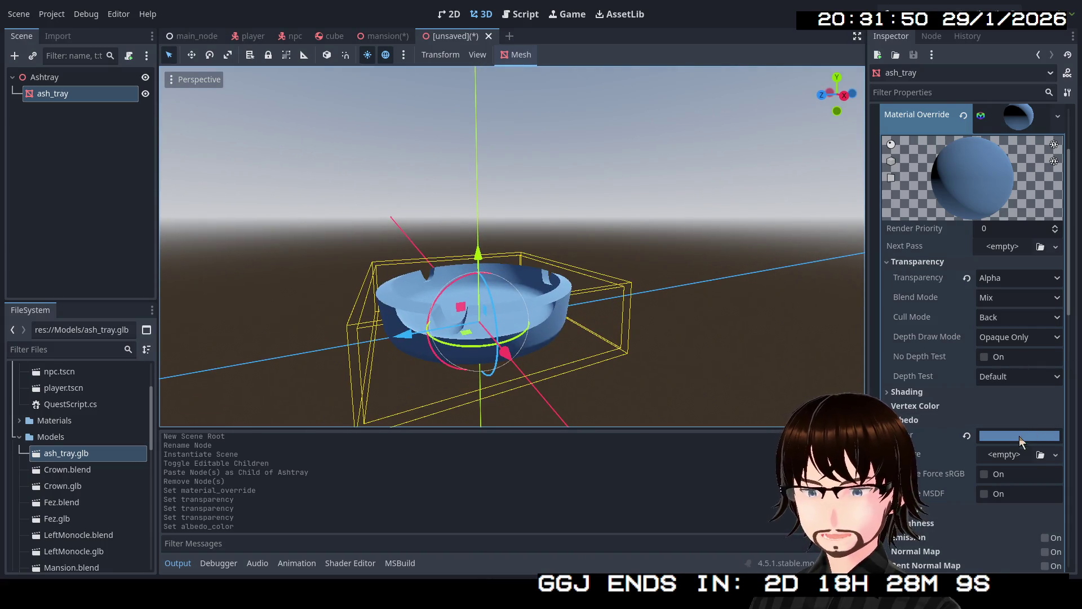
# - Disable transparency and darken the albedo to slate blue-grey 53657d
pyautogui.click(1001, 276)
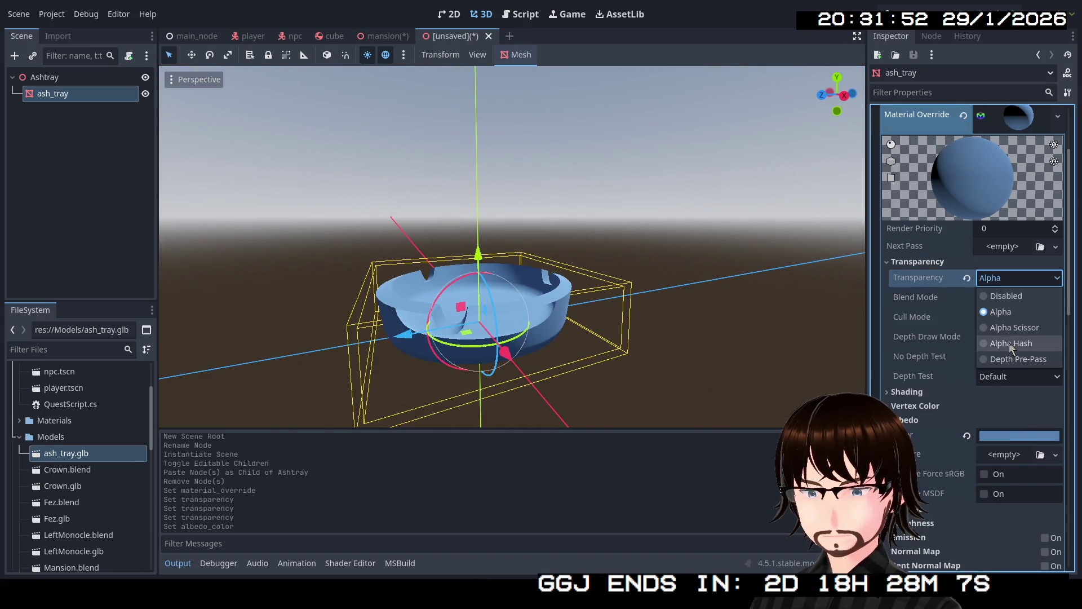
pyautogui.click(1012, 297)
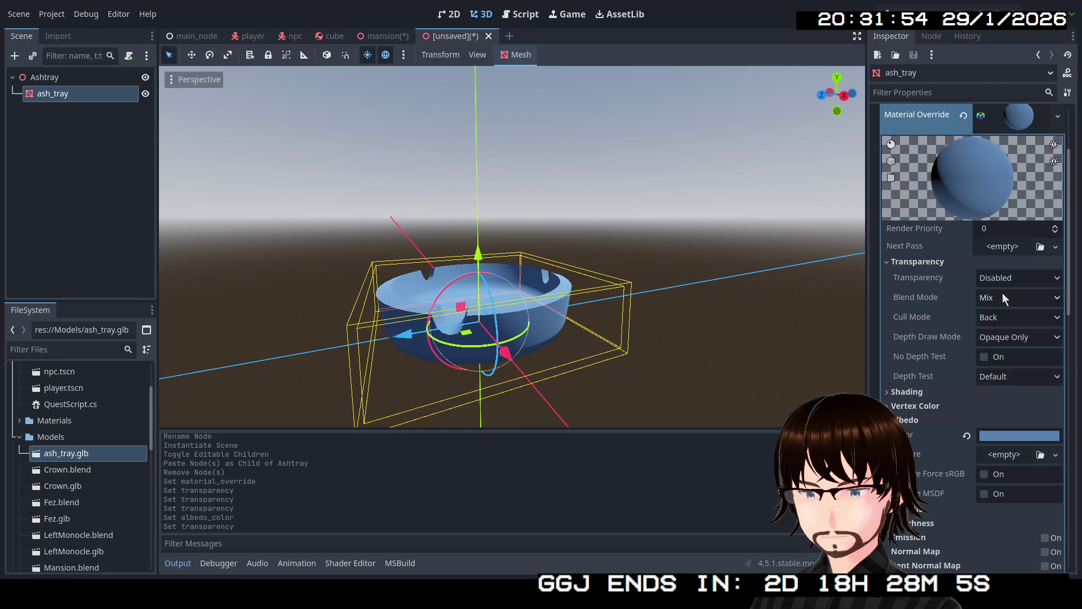
pyautogui.click(1019, 435)
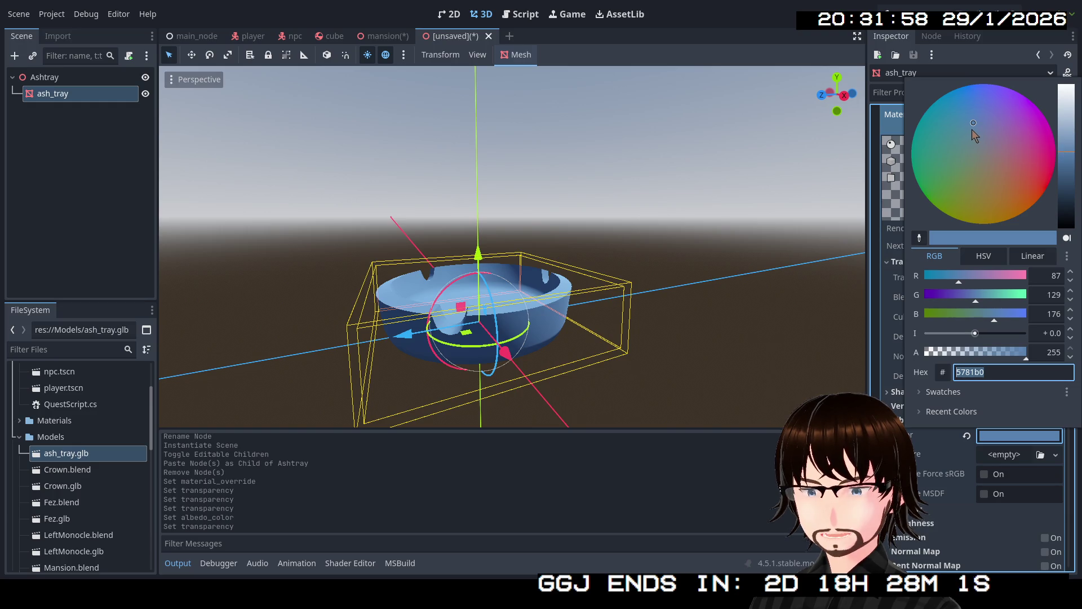
pyautogui.moveTo(972, 130); pyautogui.dragTo(978, 136)
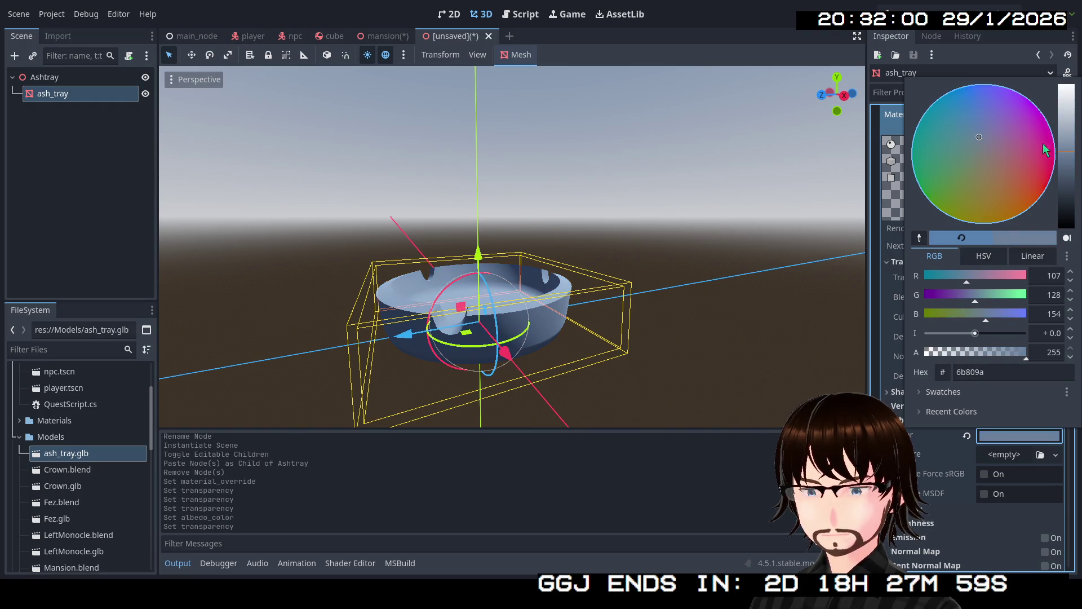
pyautogui.moveTo(1067, 152); pyautogui.dragTo(1068, 167)
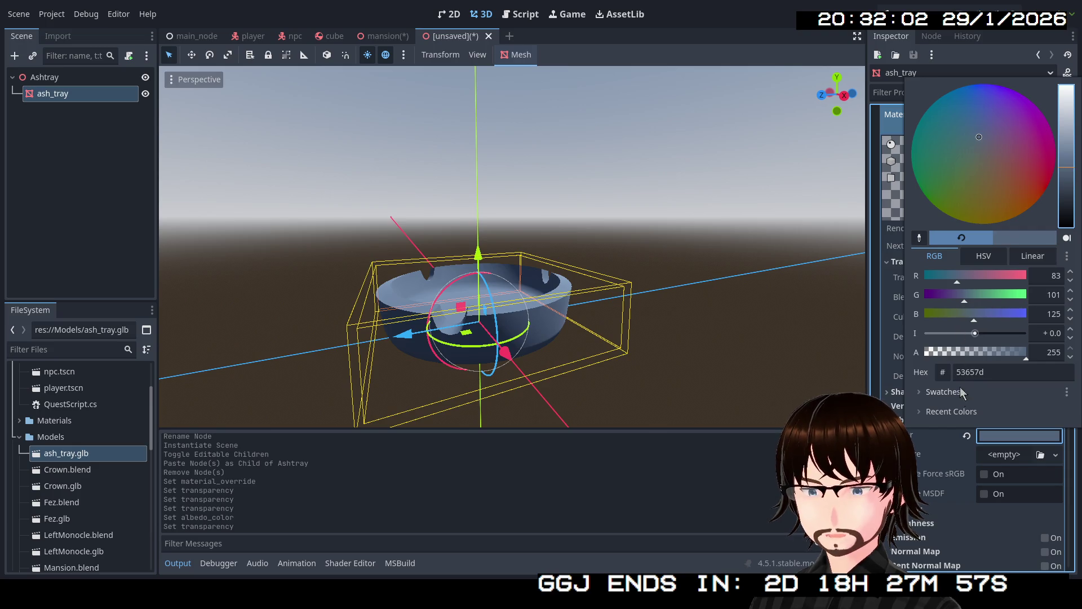
pyautogui.click(928, 447)
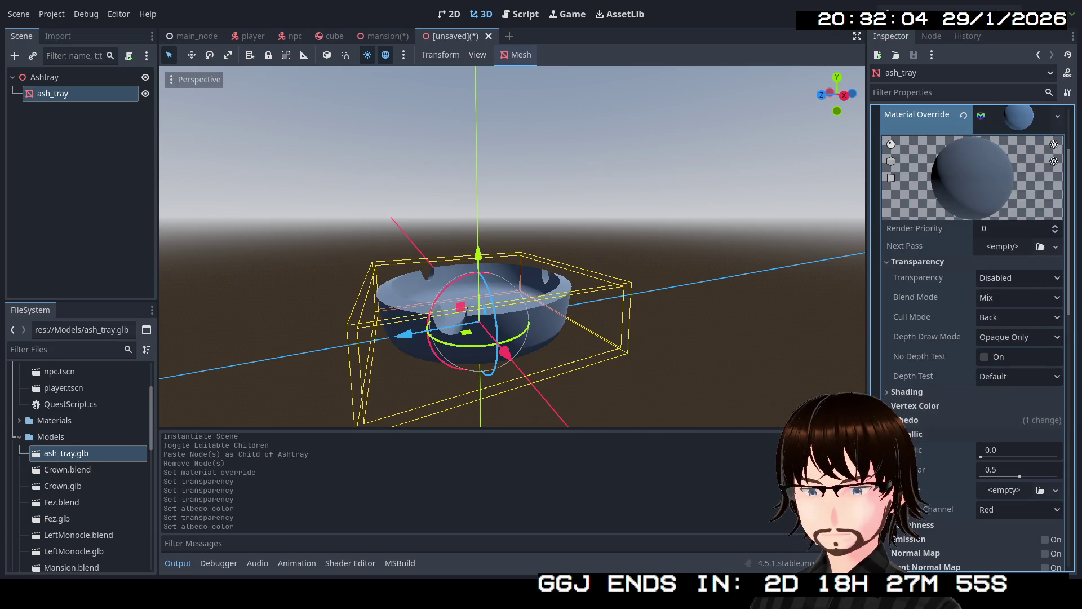
# - Make the override material fully metallic (1.0) with roughness lowered to 0.7
pyautogui.moveTo(987, 458); pyautogui.dragTo(1058, 456)
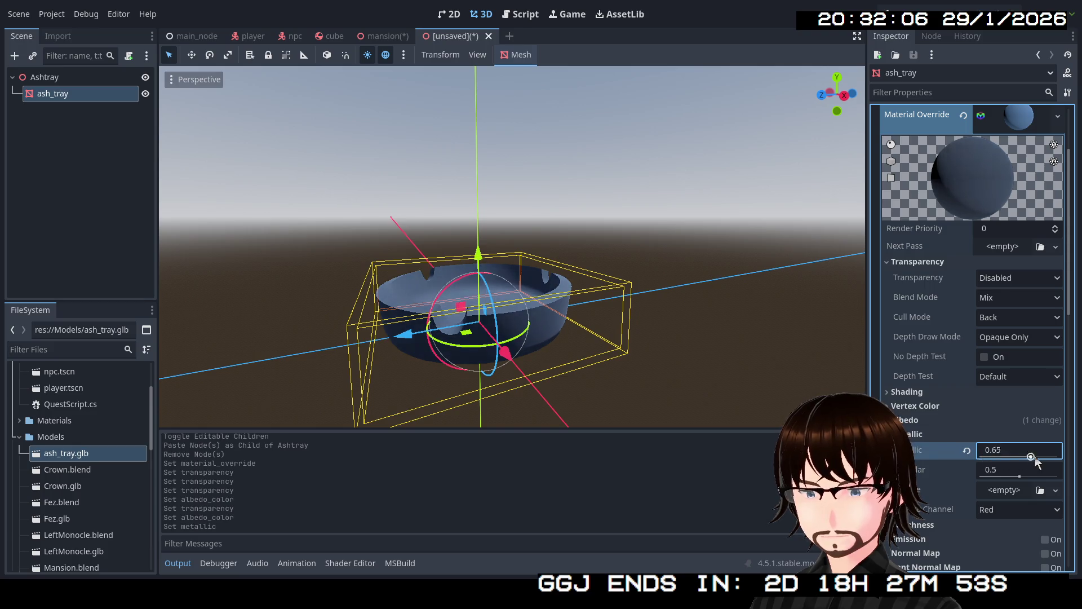
pyautogui.click(918, 434)
pyautogui.click(928, 450)
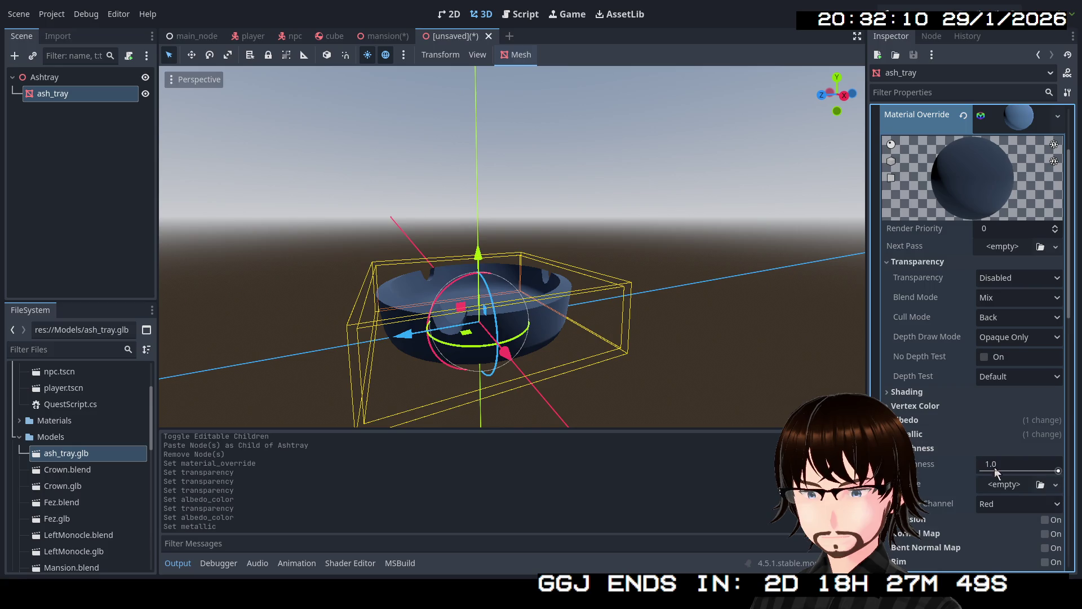
pyautogui.click(1056, 472)
pyautogui.moveTo(1052, 472); pyautogui.dragTo(1033, 472)
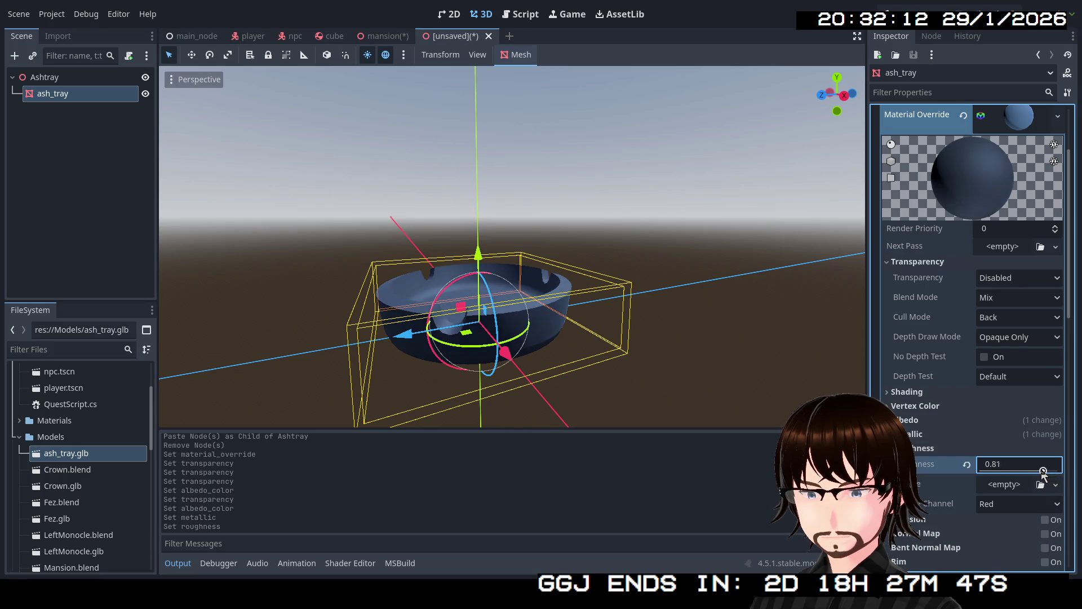
pyautogui.scroll(3, 508, 253)
pyautogui.scroll(-3, 507, 254)
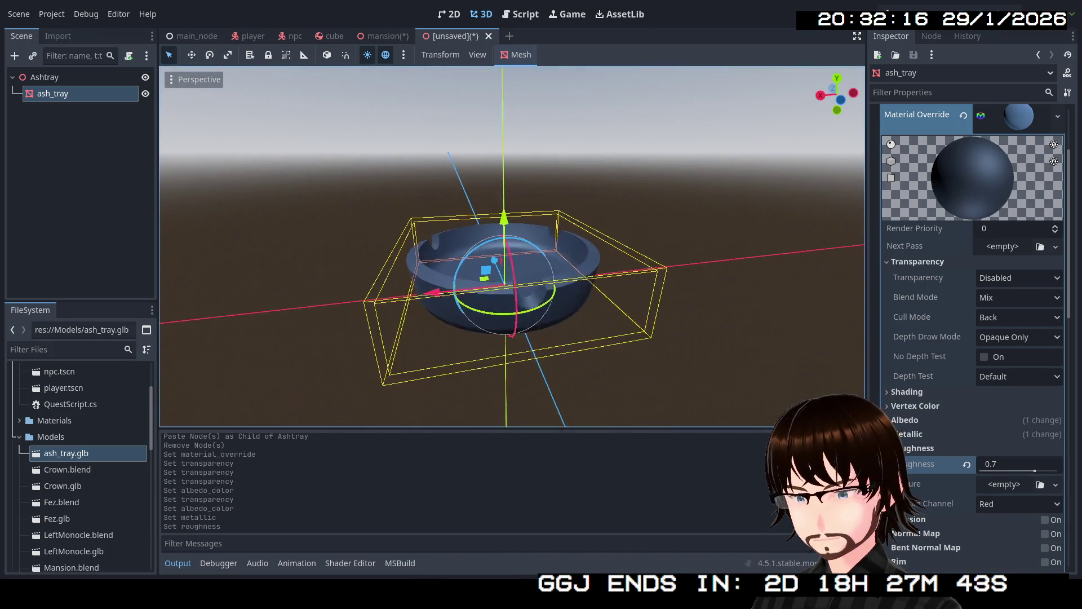
pyautogui.moveTo(592, 254); pyautogui.dragTo(795, 272)
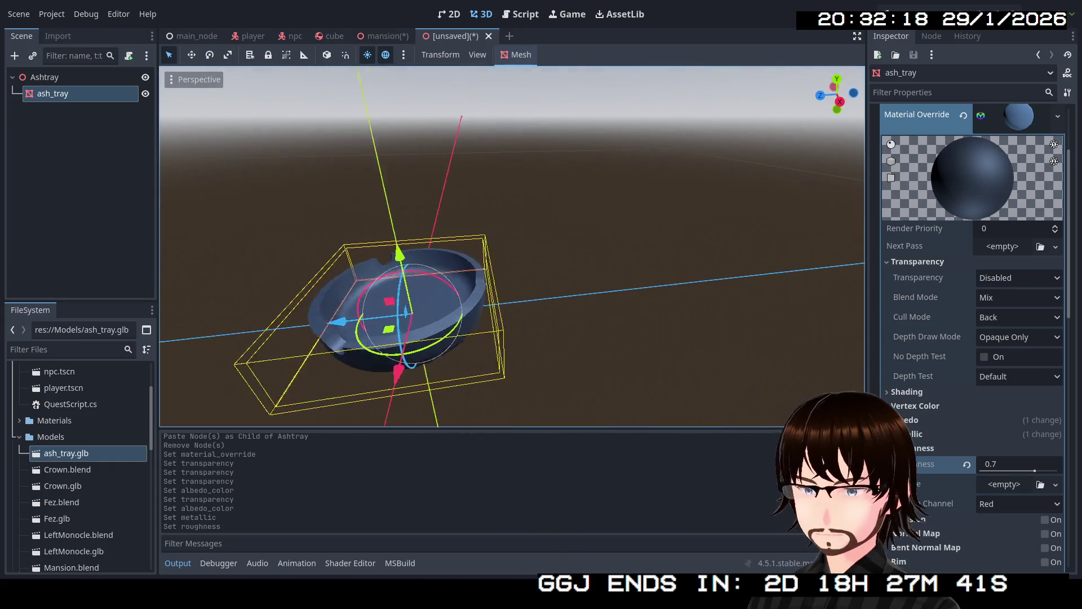
pyautogui.scroll(2, 997, 178)
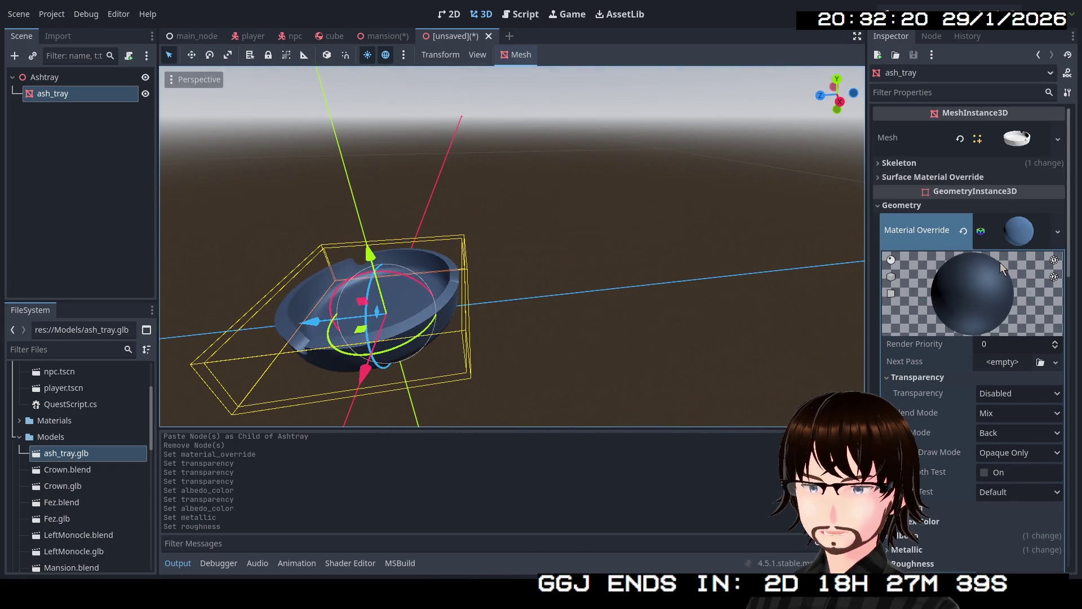
pyautogui.scroll(-3, 1000, 265)
pyautogui.scroll(2, 1005, 294)
pyautogui.scroll(1, 1005, 294)
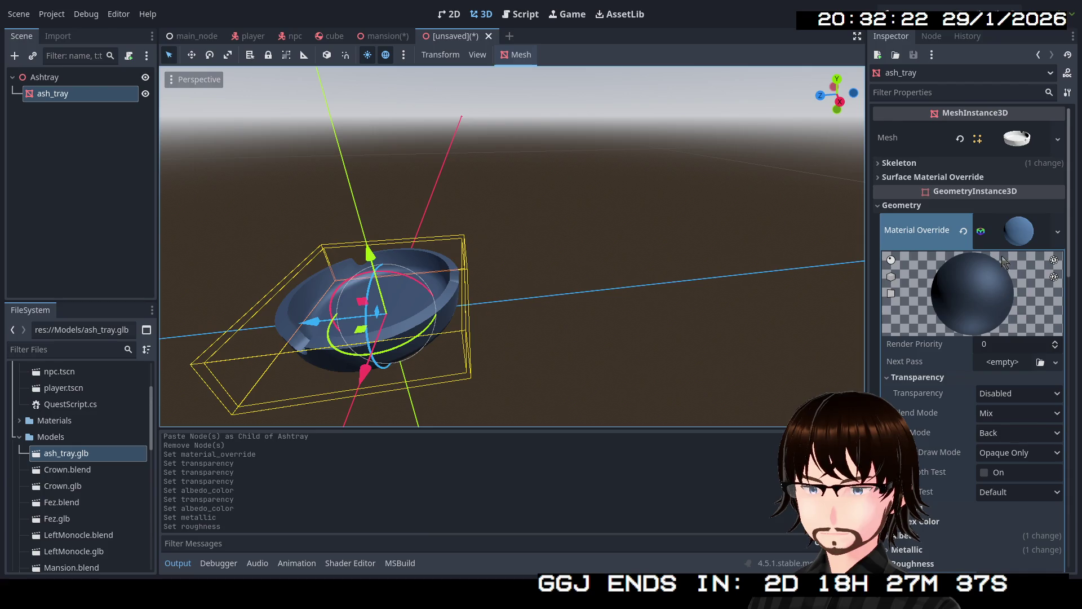
pyautogui.click(980, 231)
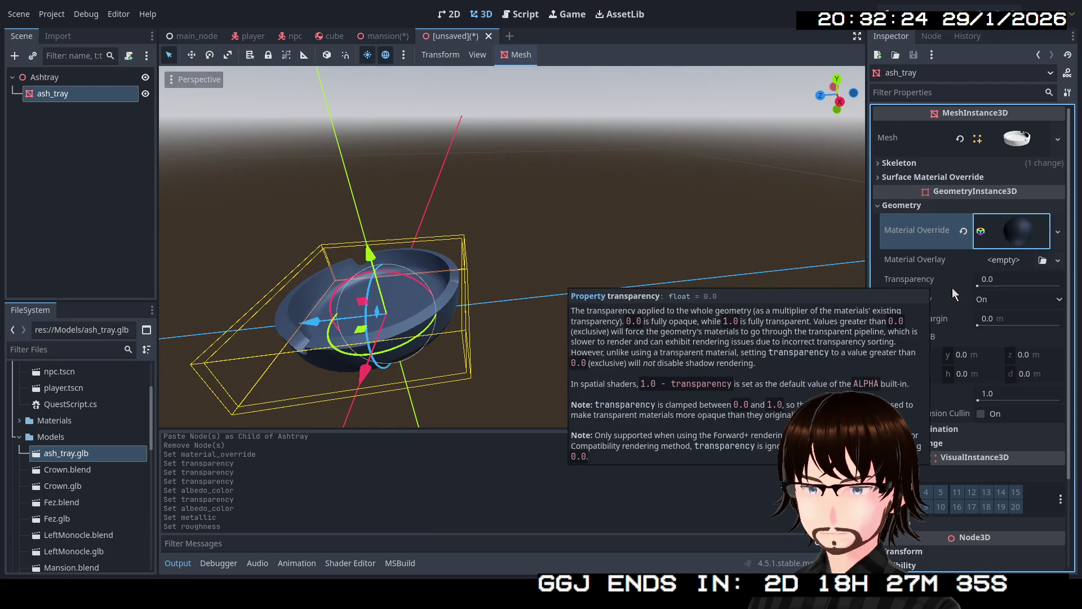
# - Leave geometry transparency at 0.0 and turn Cast Shadow off for the ash tray mesh
pyautogui.click(982, 286)
pyautogui.moveTo(982, 284); pyautogui.dragTo(1049, 287)
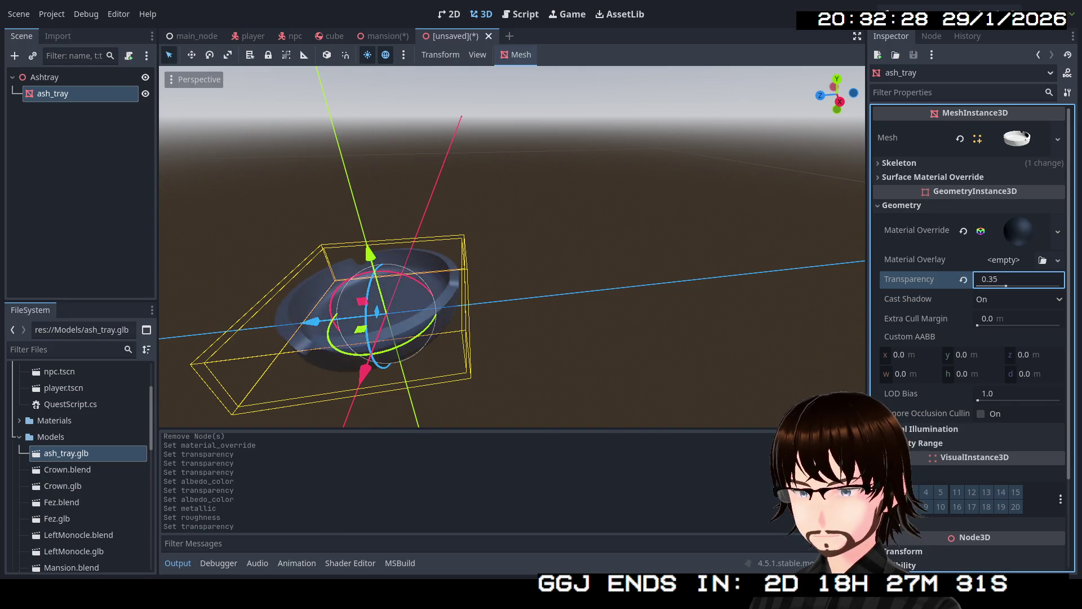
pyautogui.moveTo(1048, 286); pyautogui.dragTo(976, 286)
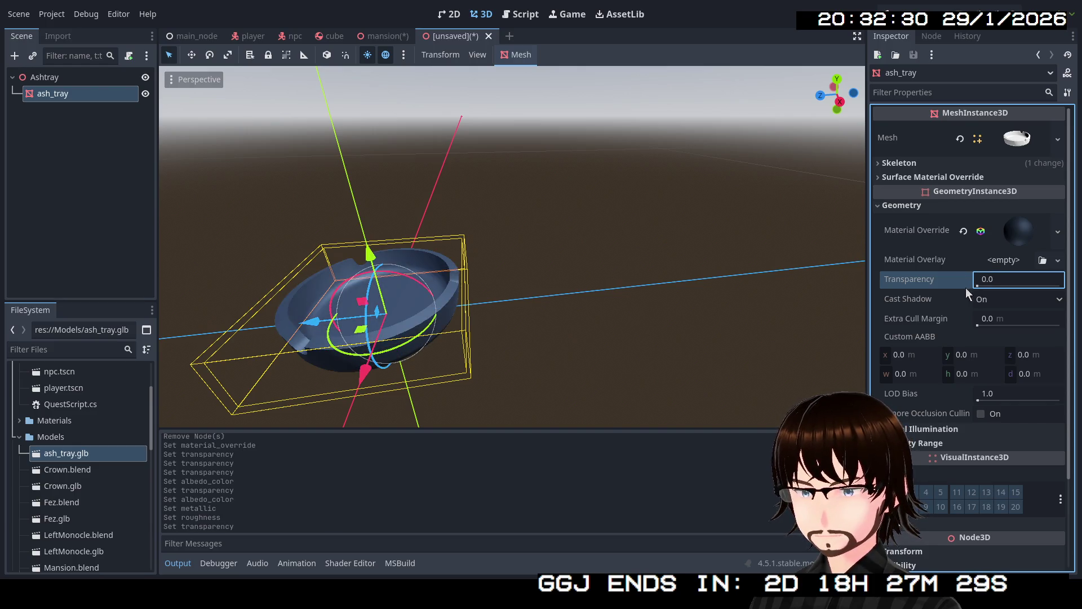
pyautogui.click(982, 303)
pyautogui.click(991, 323)
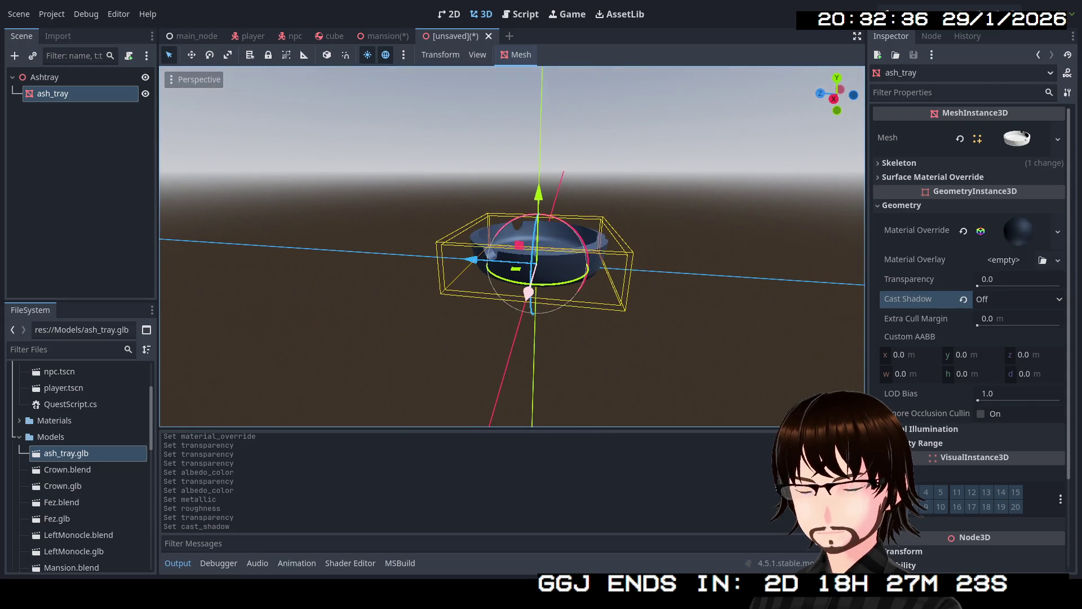
pyautogui.click(40, 78)
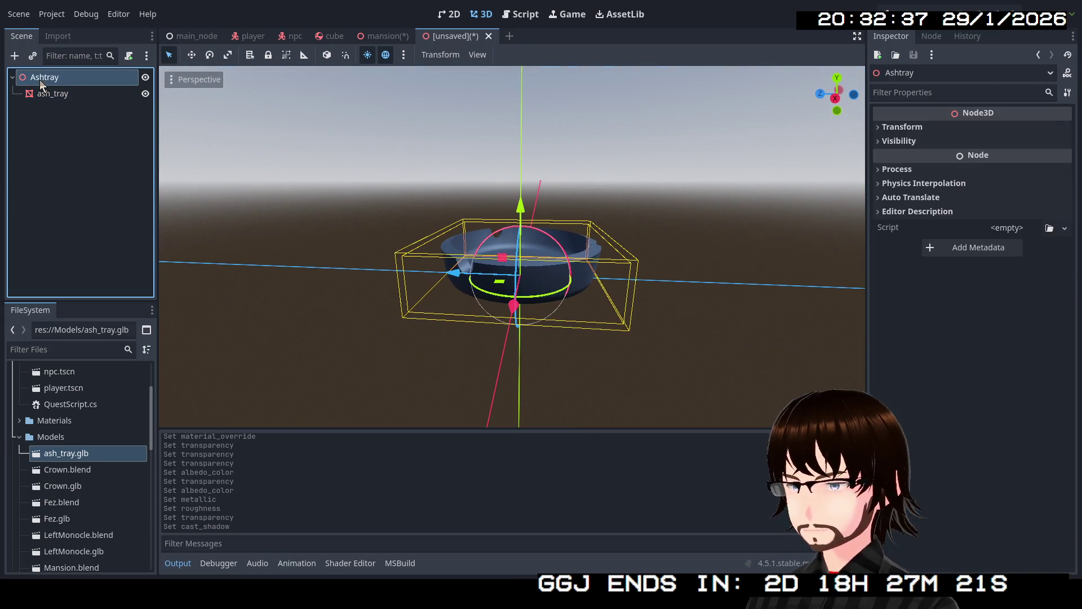
# - Save the scene as ashtray.tscn in the Scenes folder
pyautogui.click(19, 15)
pyautogui.click(47, 117)
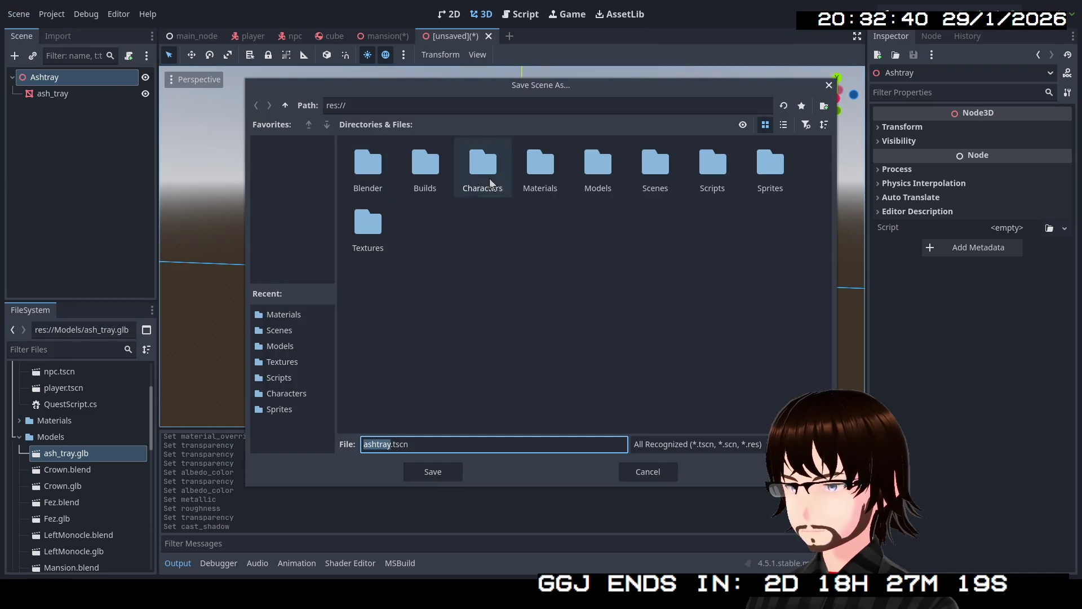
pyautogui.doubleClick(659, 169)
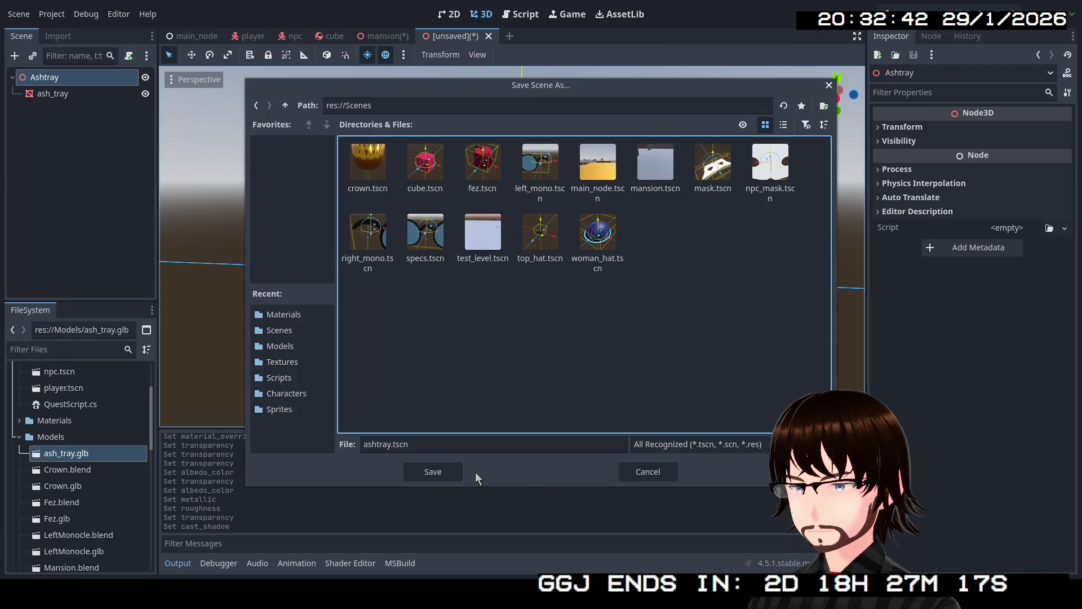
pyautogui.click(446, 470)
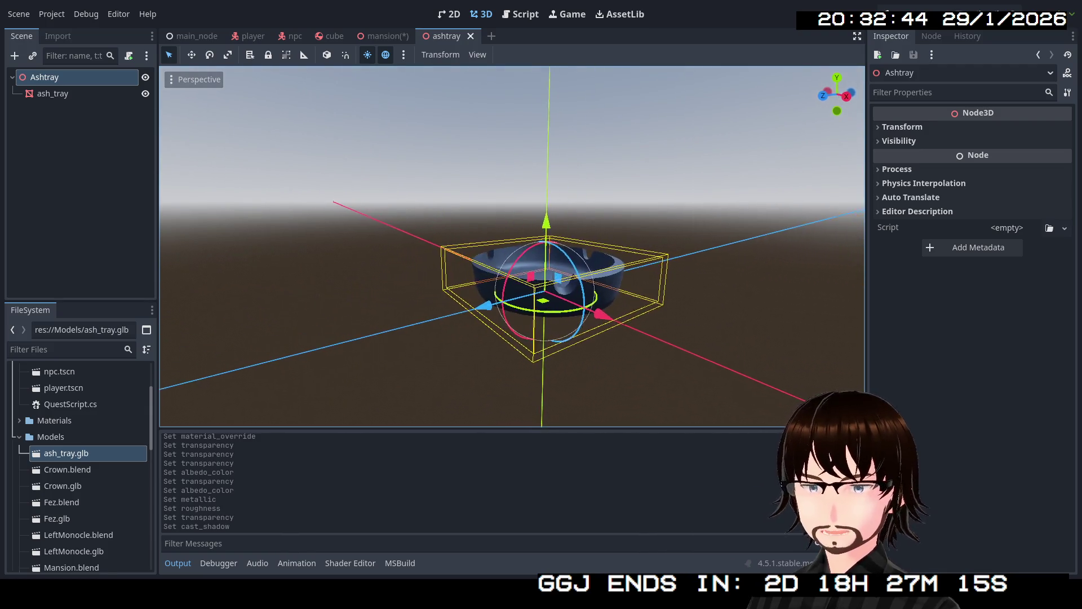
pyautogui.moveTo(601, 242); pyautogui.dragTo(601, 241)
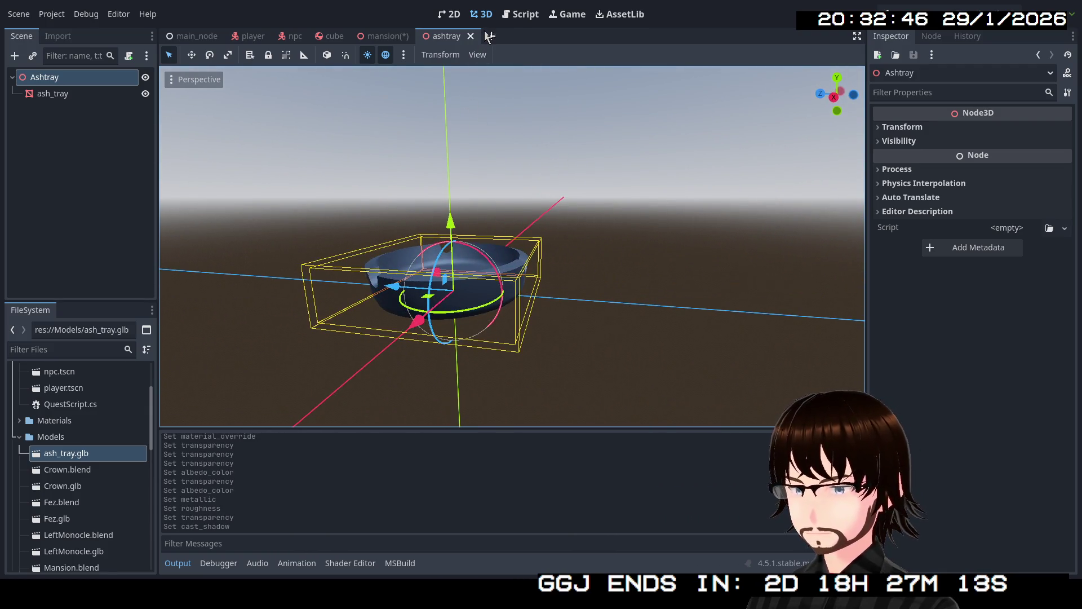
# - Start a new scene with a Node3D root, close the ashtray tab, and drop baluster_york.glb under the root
pyautogui.click(487, 35)
pyautogui.click(102, 113)
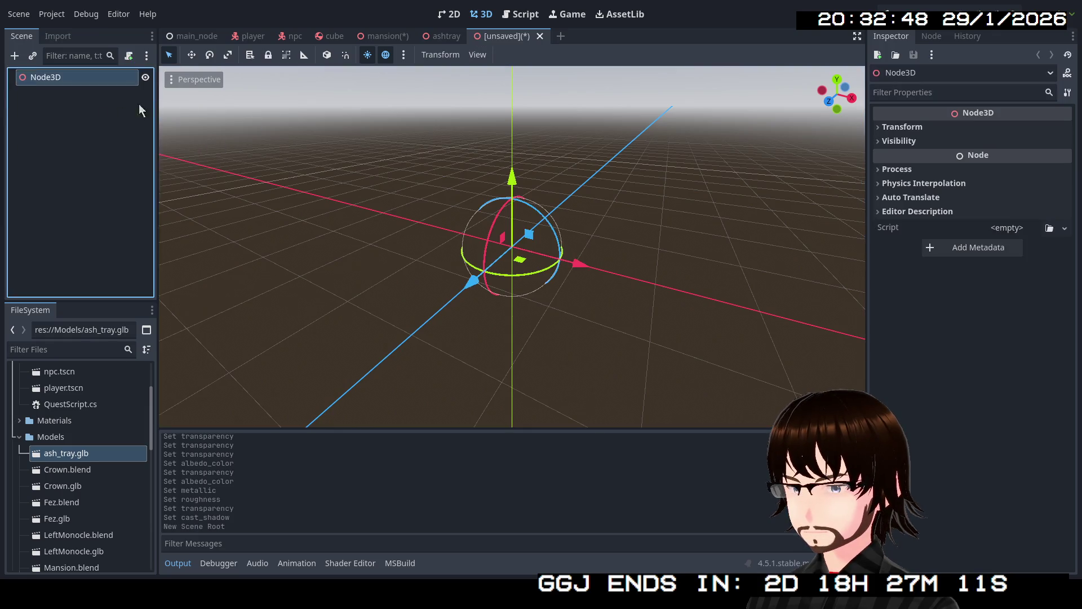
pyautogui.click(448, 36)
pyautogui.click(470, 35)
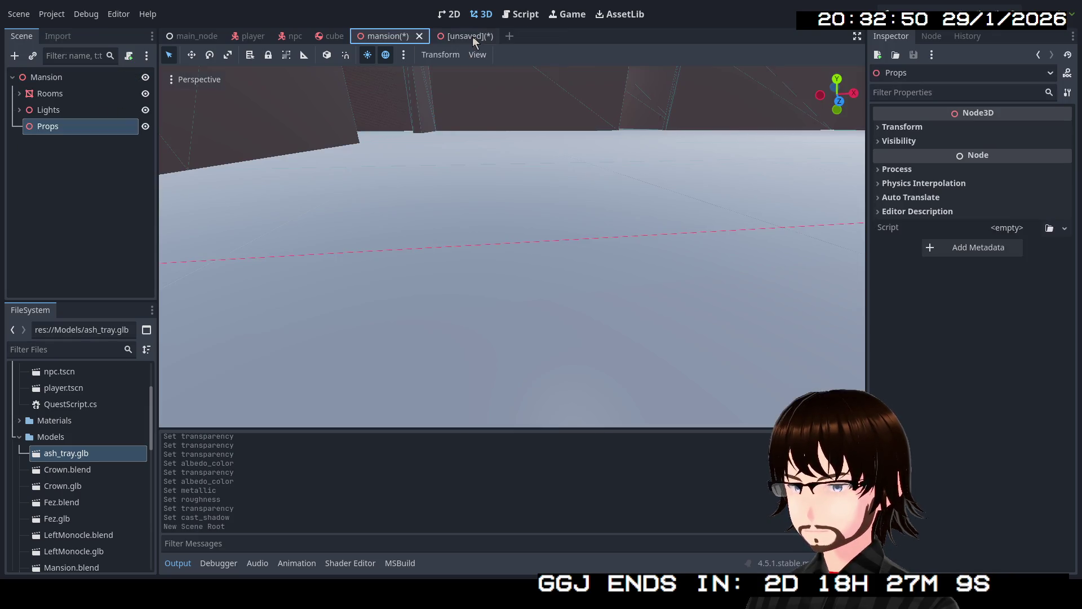
pyautogui.click(465, 37)
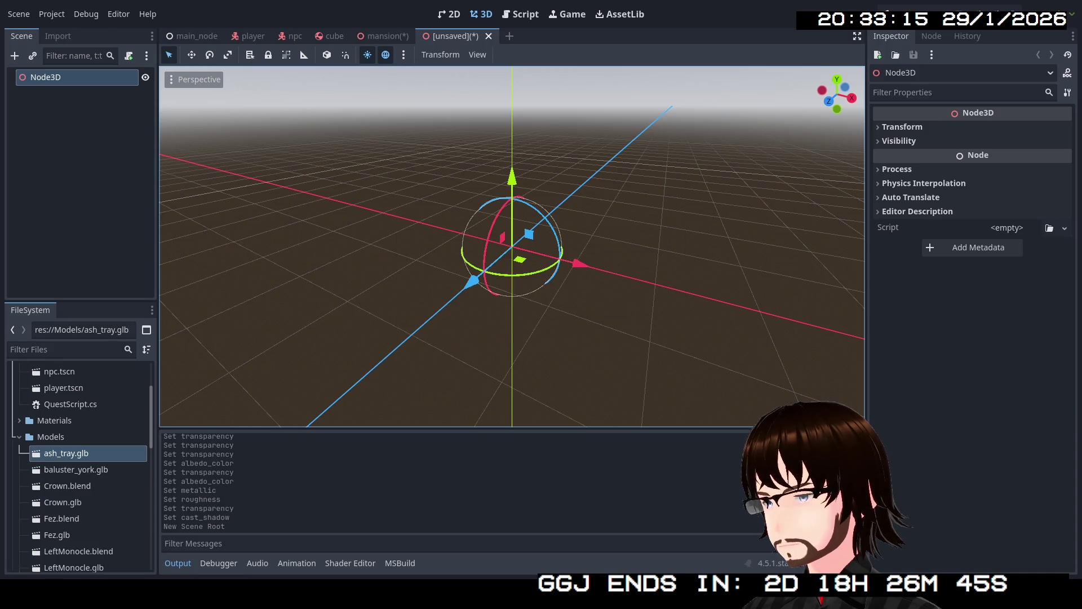
pyautogui.moveTo(76, 467); pyautogui.dragTo(69, 83)
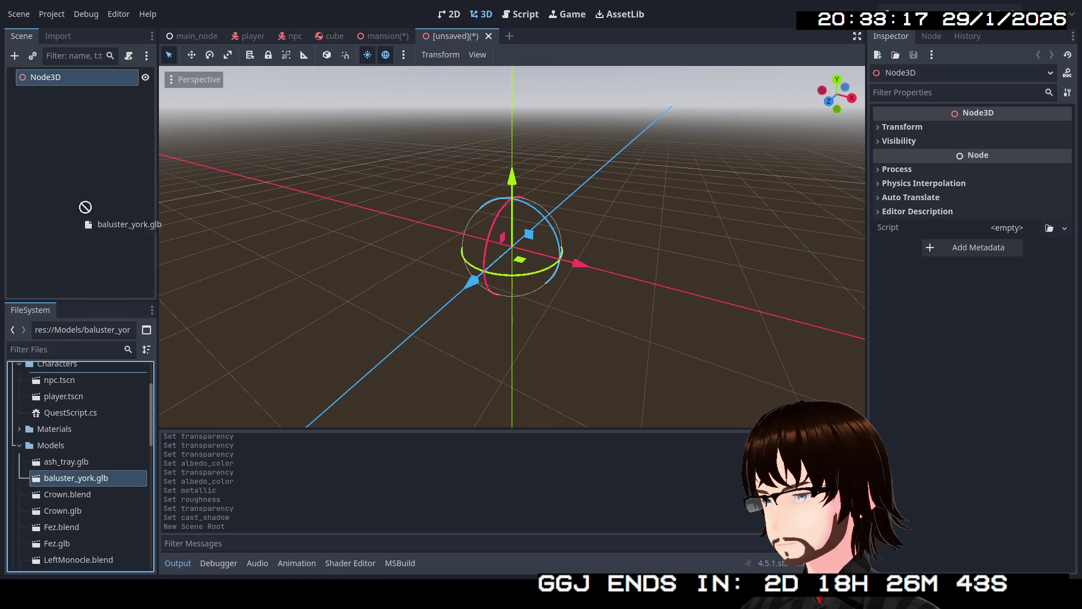
# - Rename the root Node3D to Pillar and select the baluster_york2 instance
pyautogui.click(72, 77)
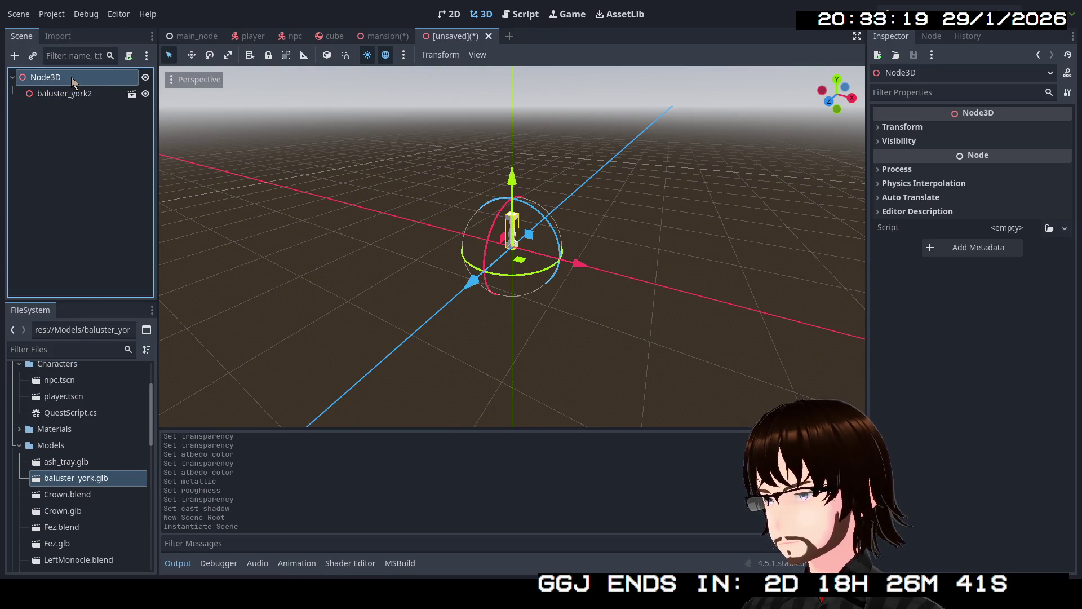
pyautogui.click(71, 77)
pyautogui.write('Pillar')
pyautogui.press('Return')
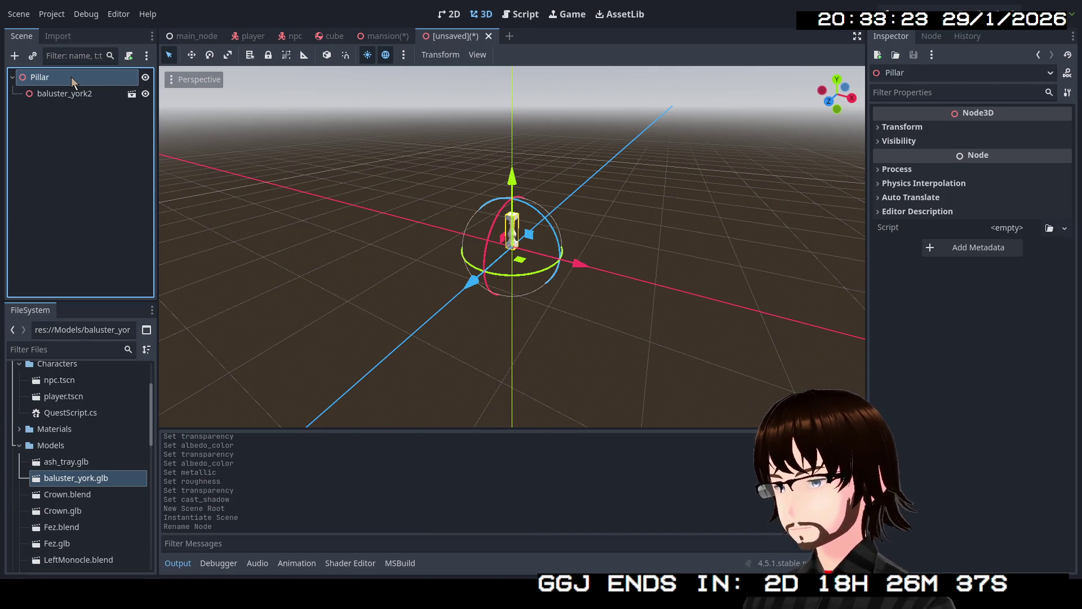
pyautogui.press('Down')
pyautogui.moveTo(572, 292); pyautogui.dragTo(559, 338)
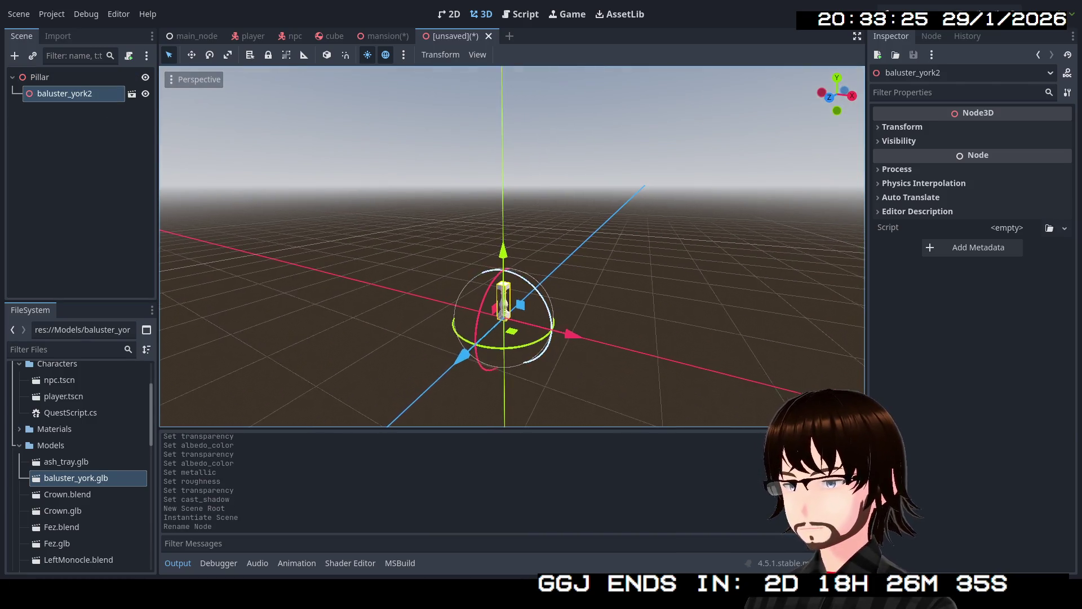
pyautogui.scroll(3, 504, 304)
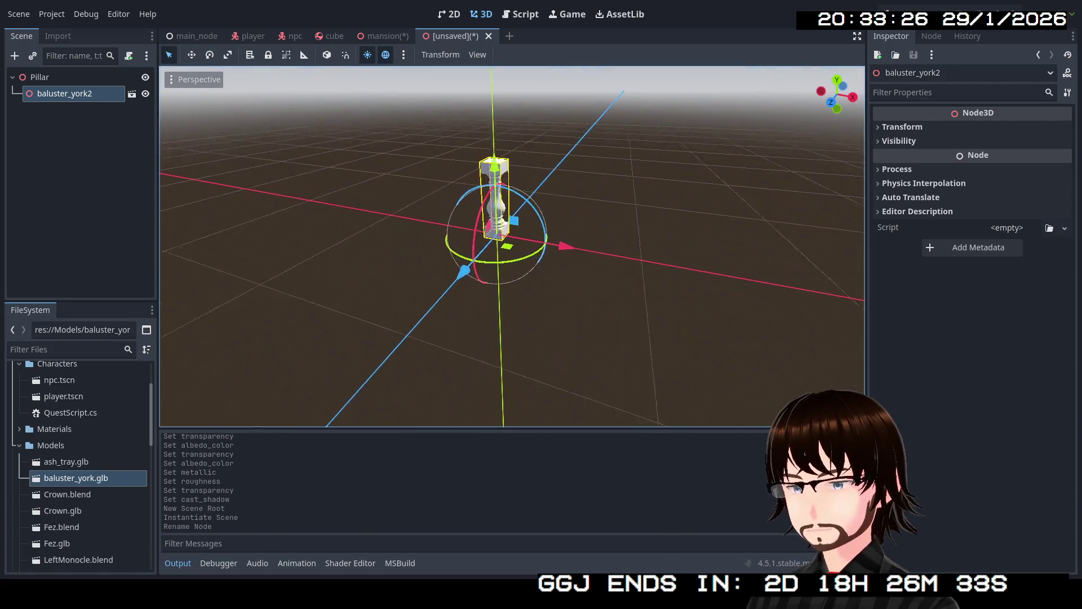
pyautogui.scroll(5, 512, 245)
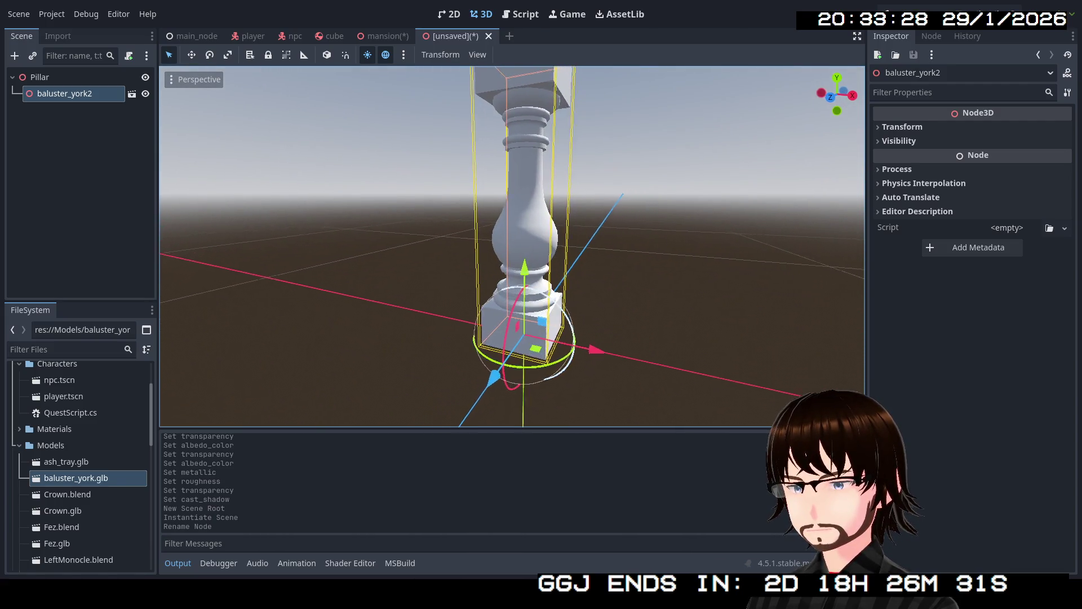
pyautogui.scroll(-3, 574, 290)
pyautogui.scroll(-3, 574, 289)
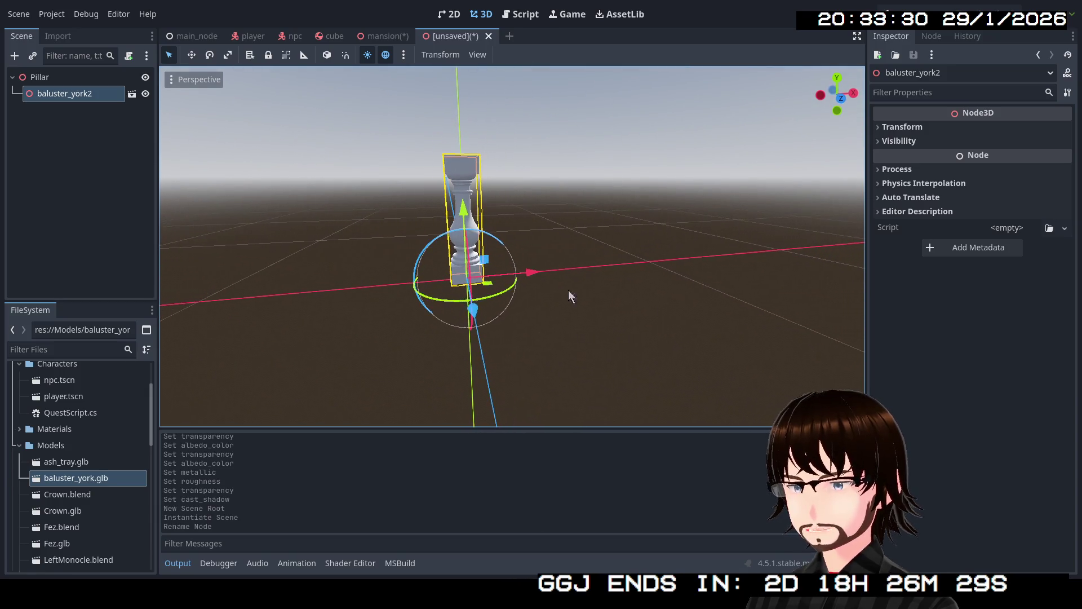
pyautogui.click(96, 184)
pyautogui.rightClick(128, 160)
# - Add a MeshInstance3D child to Pillar and give it a new BoxMesh
pyautogui.click(144, 170)
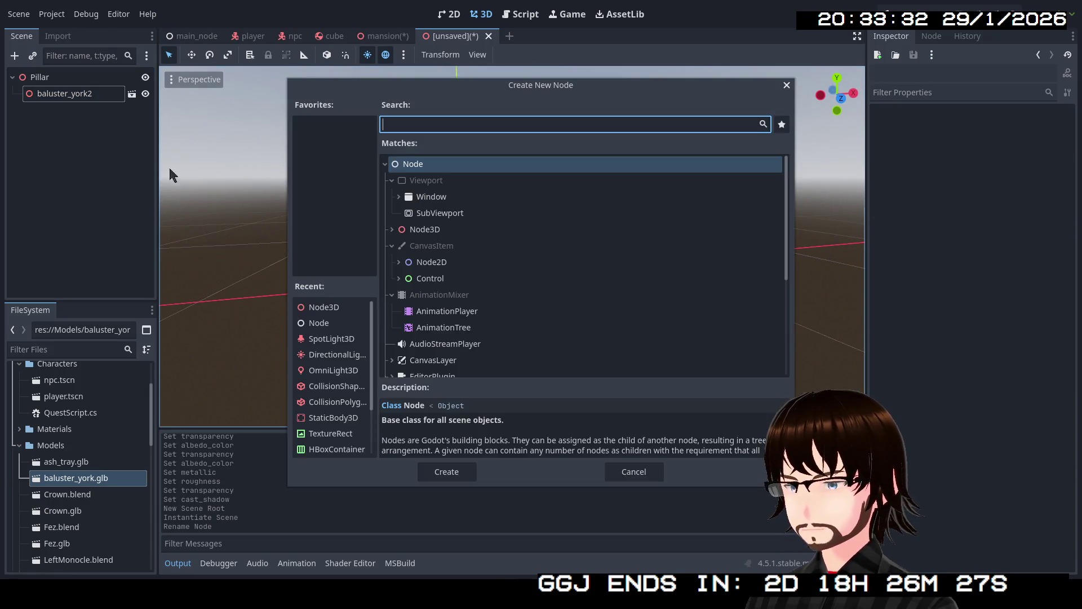
pyautogui.click(392, 230)
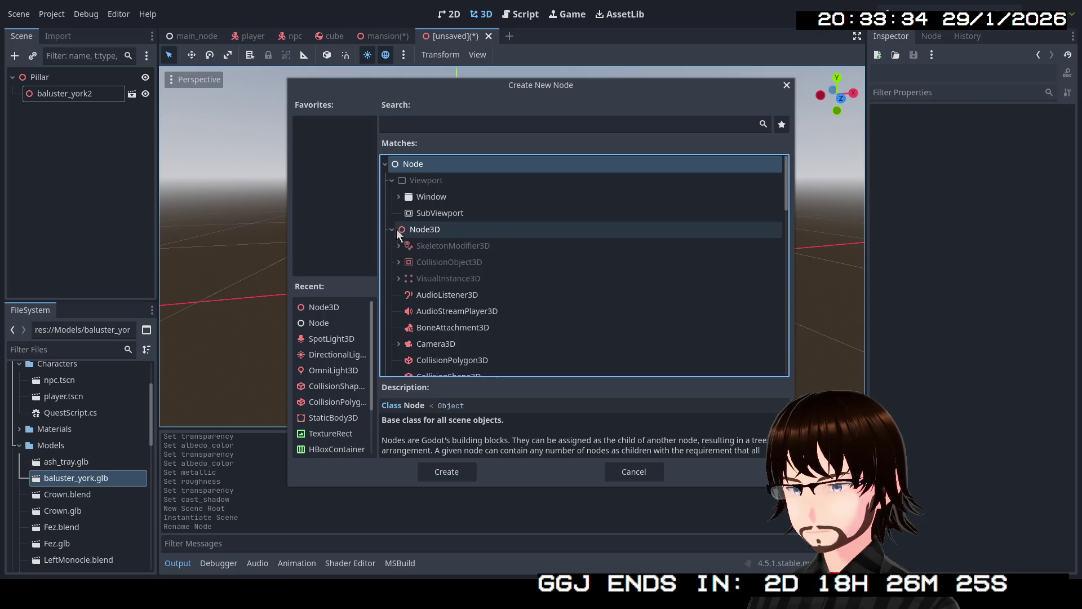
pyautogui.click(442, 127)
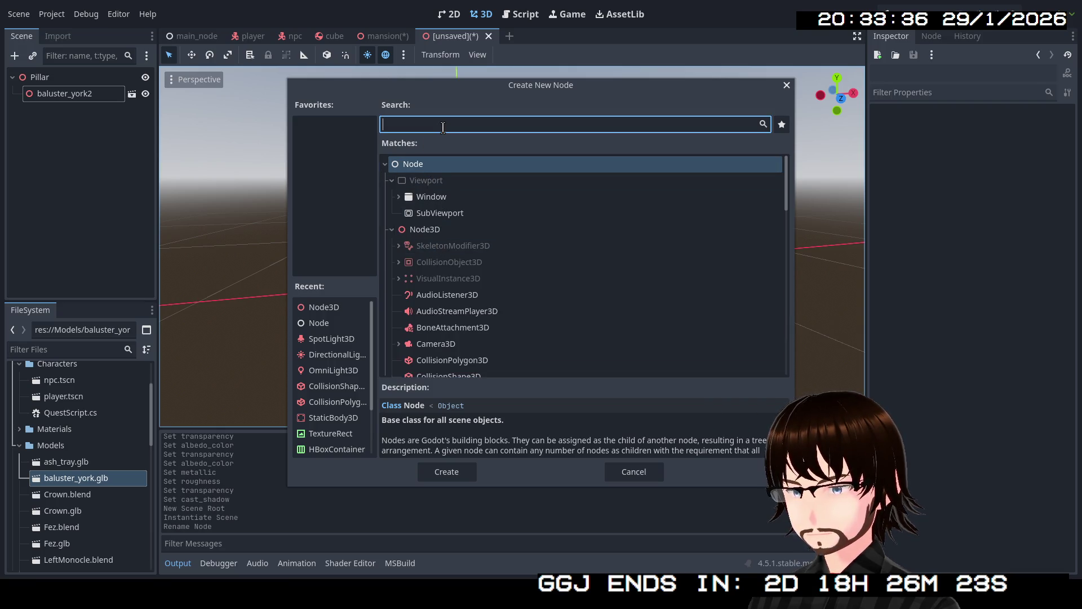
pyautogui.write('mes')
pyautogui.click(454, 288)
pyautogui.doubleClick(454, 287)
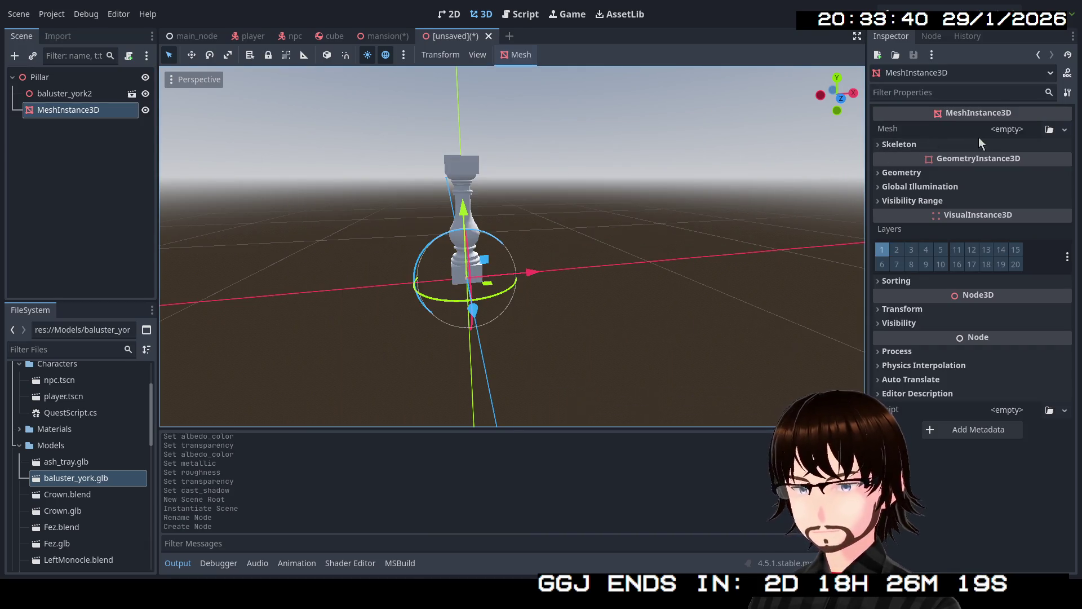
pyautogui.click(1018, 127)
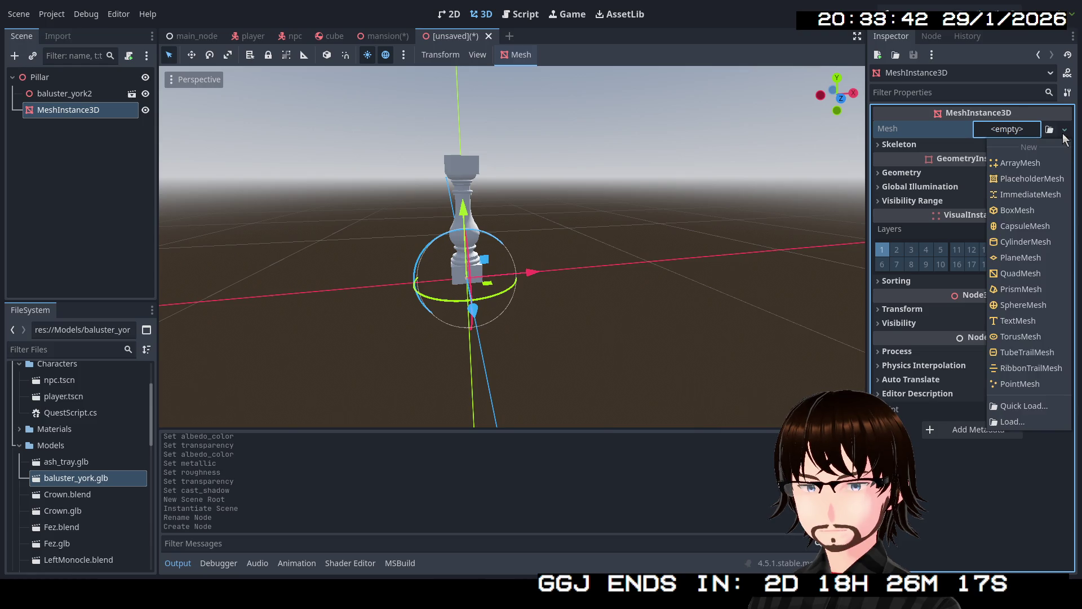
pyautogui.click(1019, 213)
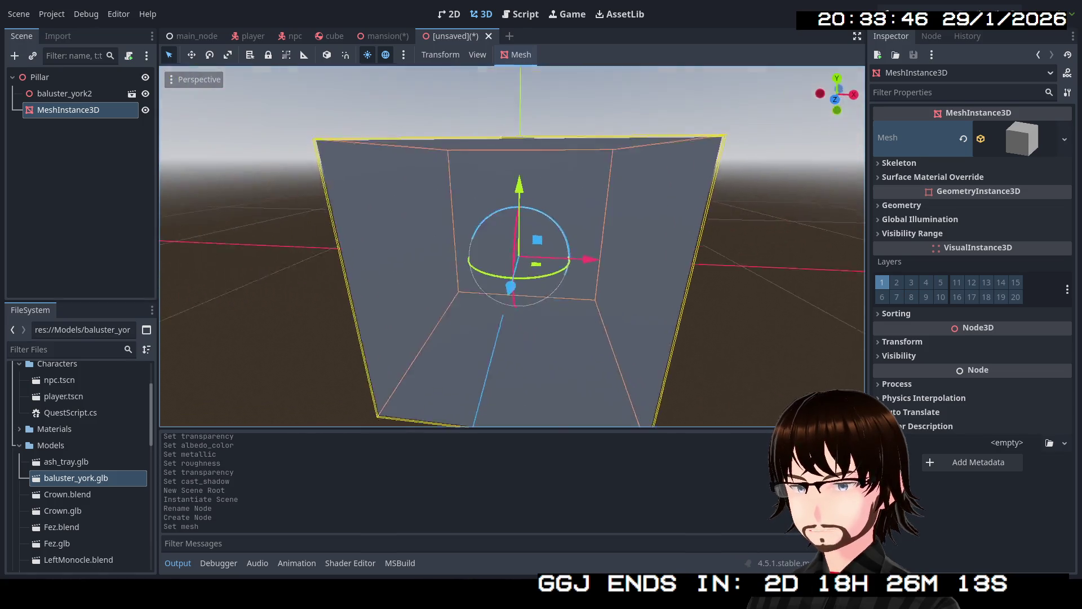
# - Place the box at position y 0.5 (after trying 1) and x 1.0 beside the baluster
pyautogui.moveTo(507, 254)
pyautogui.mouseDown()
pyautogui.moveTo(380, 254)
pyautogui.moveTo(575, 283)
pyautogui.mouseUp()
pyautogui.scroll(-3, 576, 282)
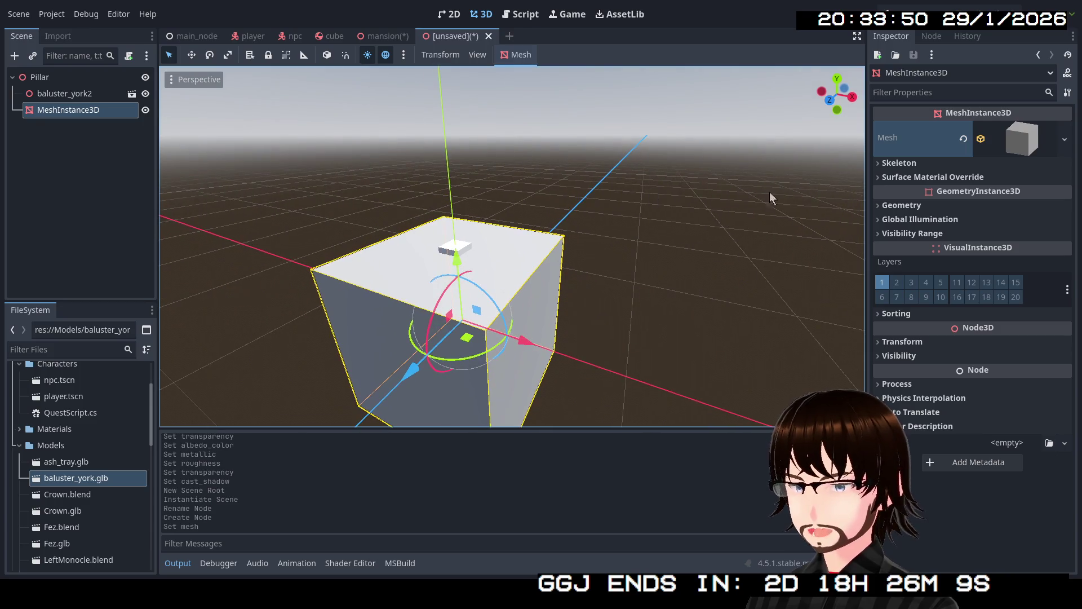
pyautogui.click(902, 340)
pyautogui.click(980, 373)
pyautogui.write('1')
pyautogui.press('Return')
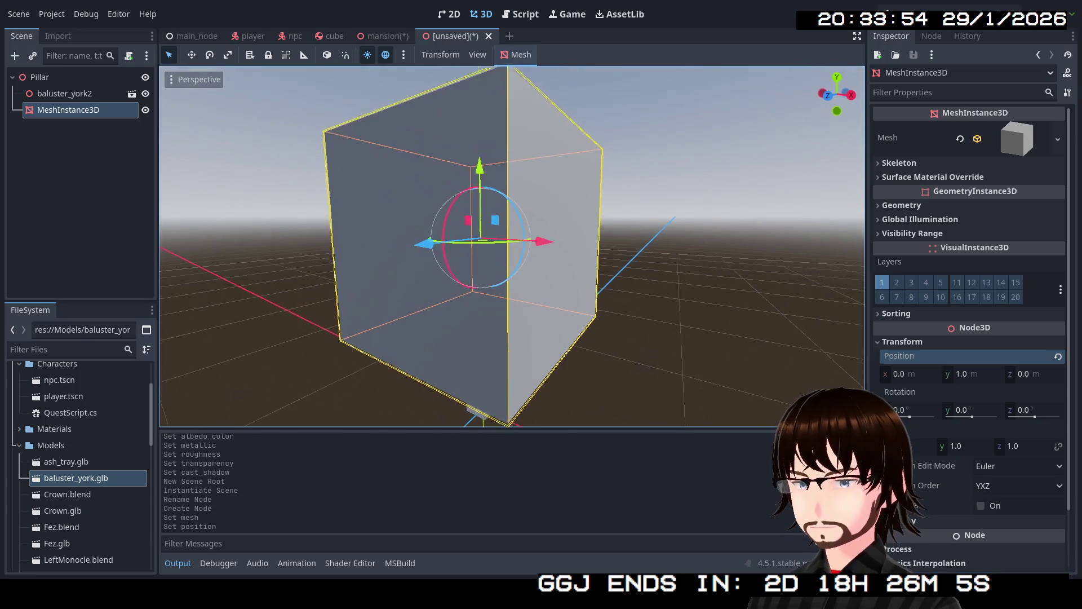
pyautogui.moveTo(629, 316); pyautogui.dragTo(718, 288)
pyautogui.scroll(-3, 846, 388)
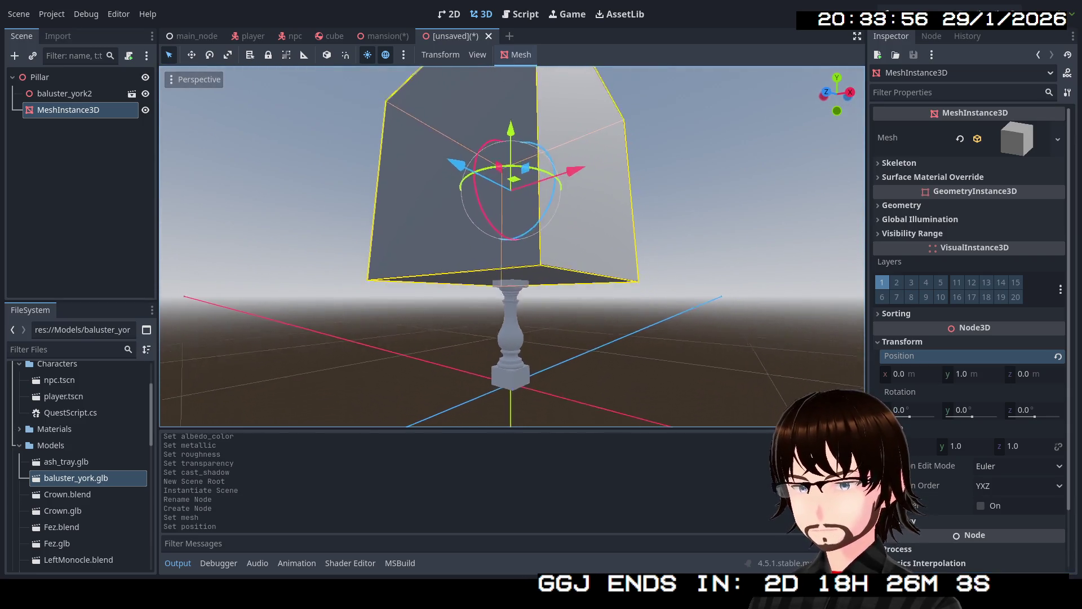
pyautogui.click(962, 376)
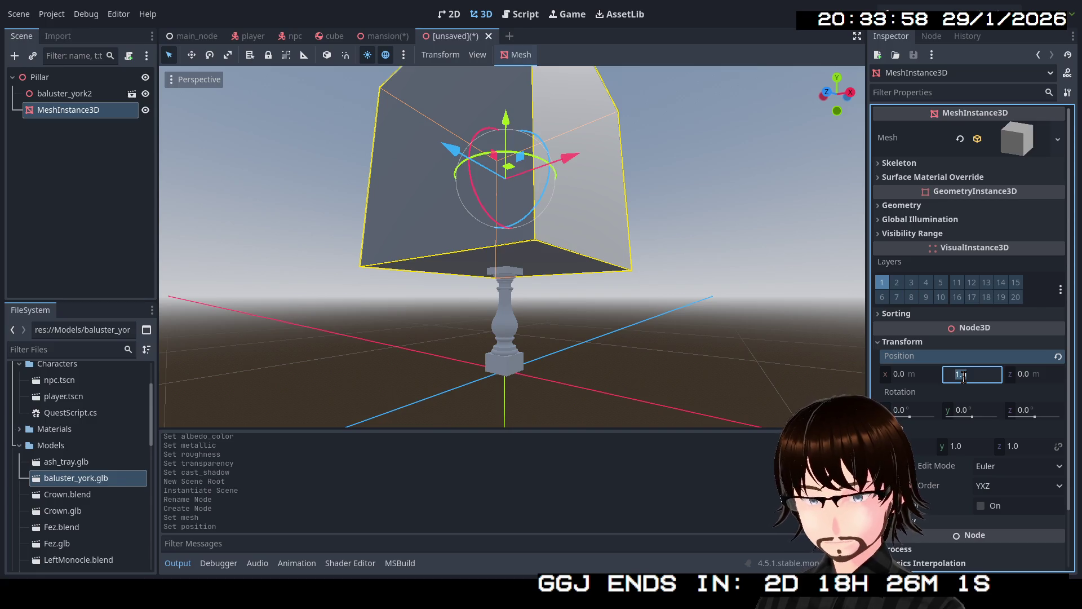
pyautogui.write('.5')
pyautogui.press('Return')
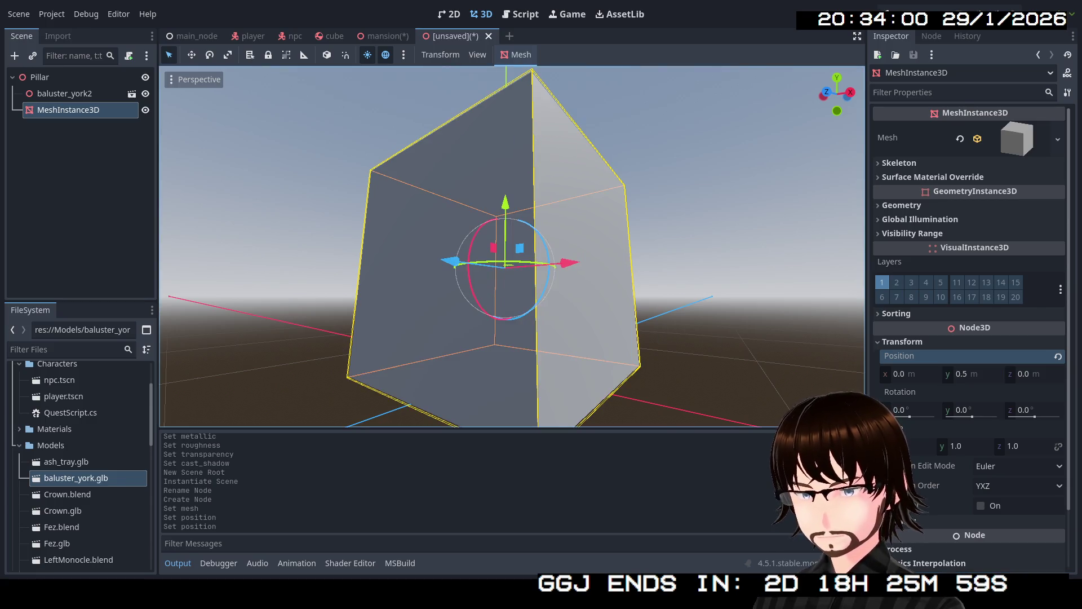
pyautogui.moveTo(508, 254)
pyautogui.mouseDown()
pyautogui.moveTo(508, 169)
pyautogui.moveTo(508, 254)
pyautogui.mouseUp()
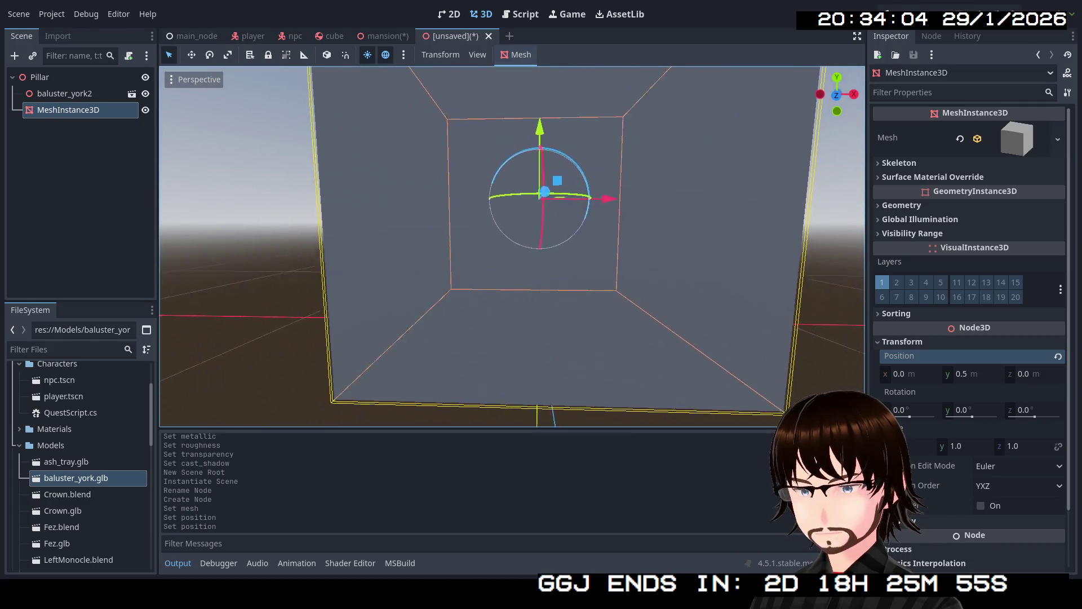
pyautogui.moveTo(721, 373); pyautogui.dragTo(721, 358)
pyautogui.click(912, 372)
pyautogui.write('1')
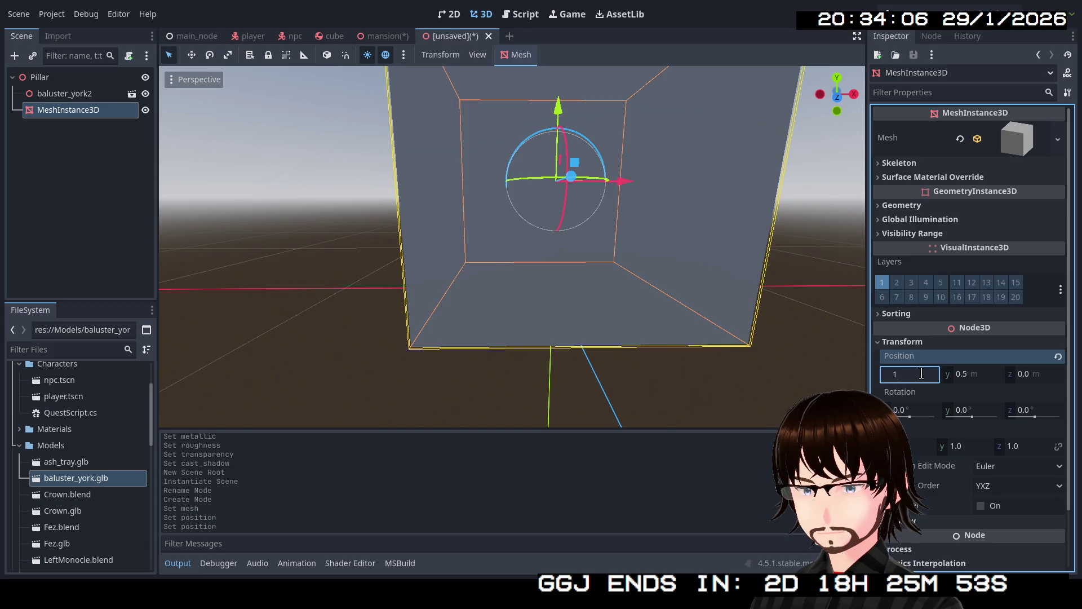
pyautogui.press('Return')
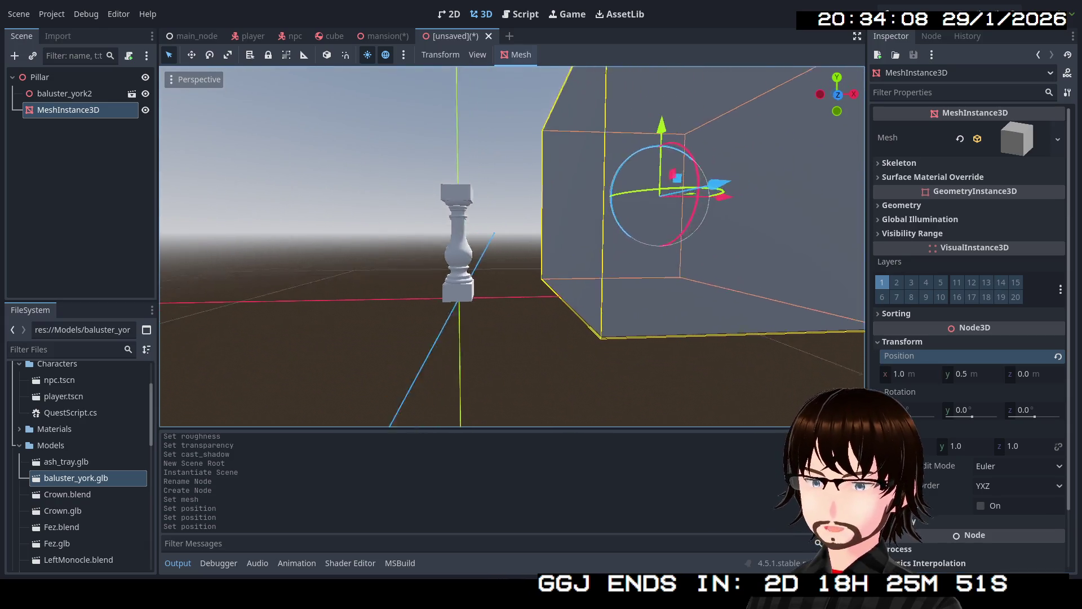
pyautogui.scroll(-3, 513, 247)
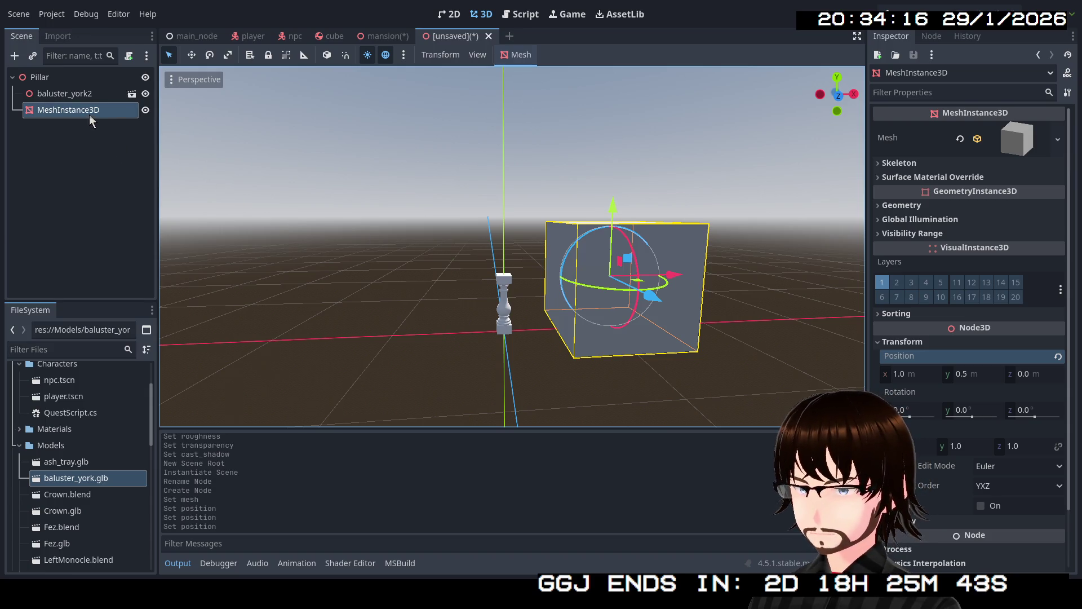
pyautogui.click(505, 292)
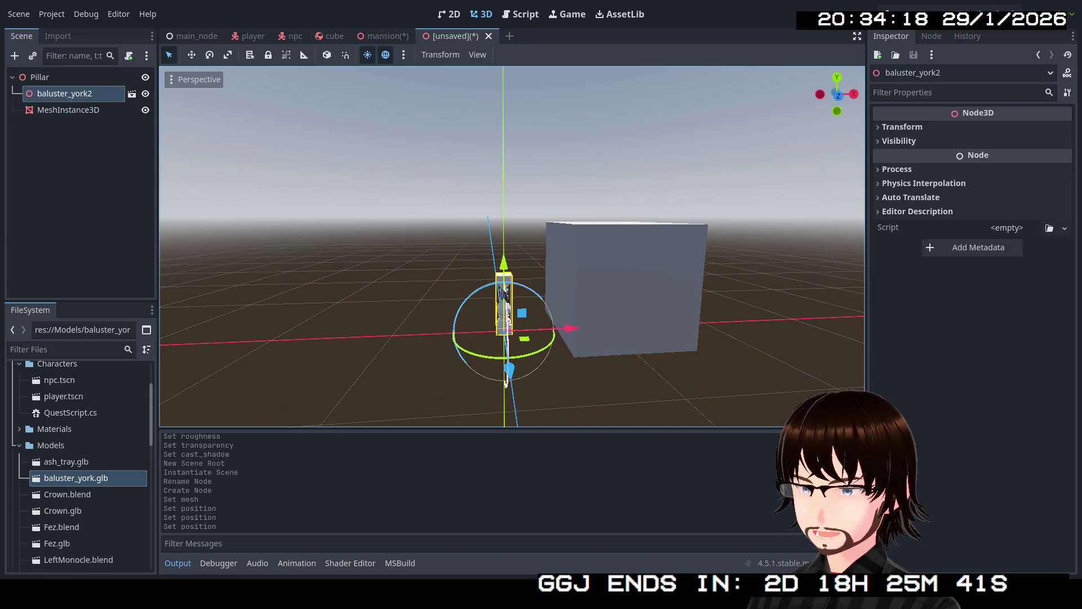
# - Scale baluster_york2 to 5 on all axes and delete the MeshInstance3D box
pyautogui.click(915, 128)
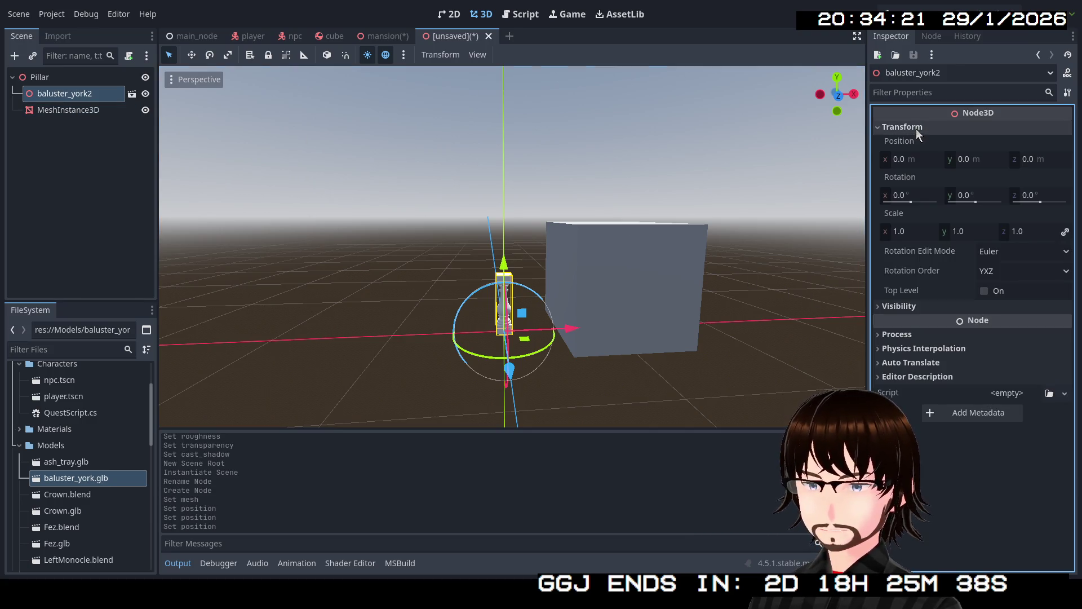
pyautogui.click(922, 227)
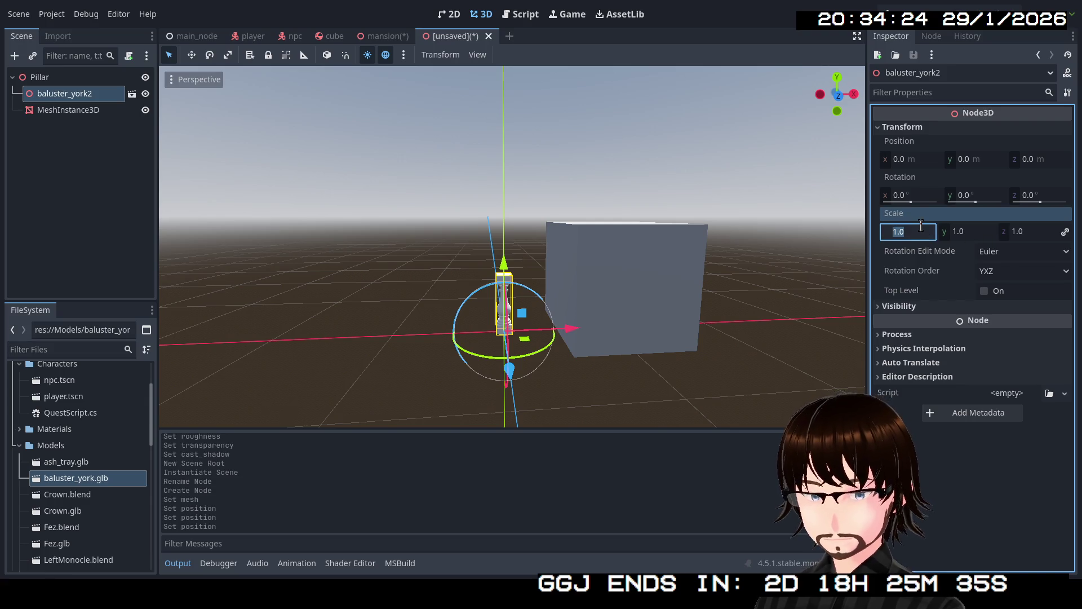
pyautogui.write('5')
pyautogui.press('Return')
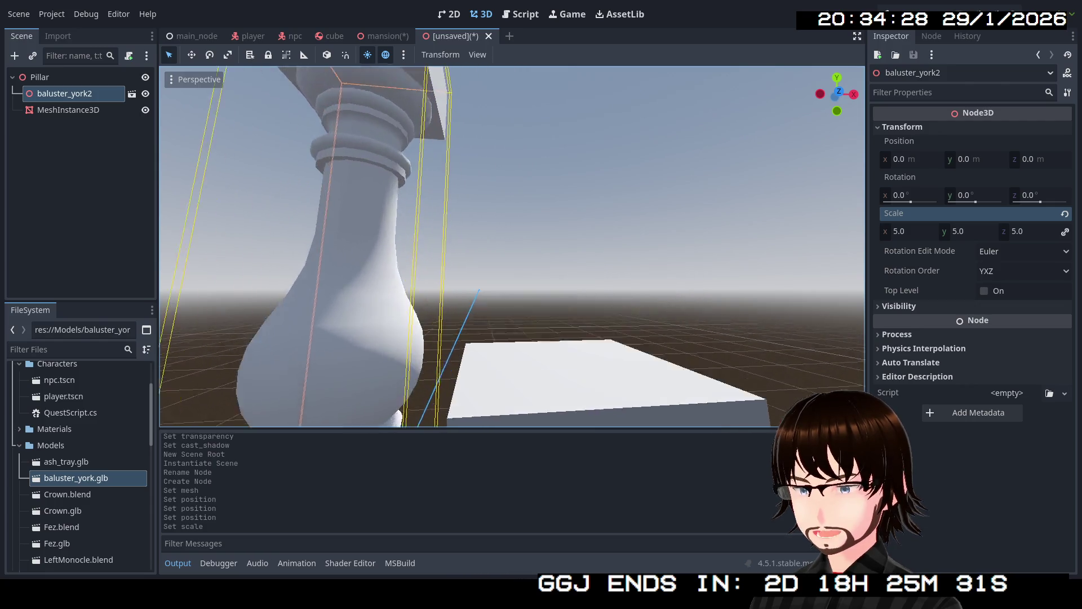
pyautogui.click(66, 112)
pyautogui.press('Delete')
pyautogui.click(507, 367)
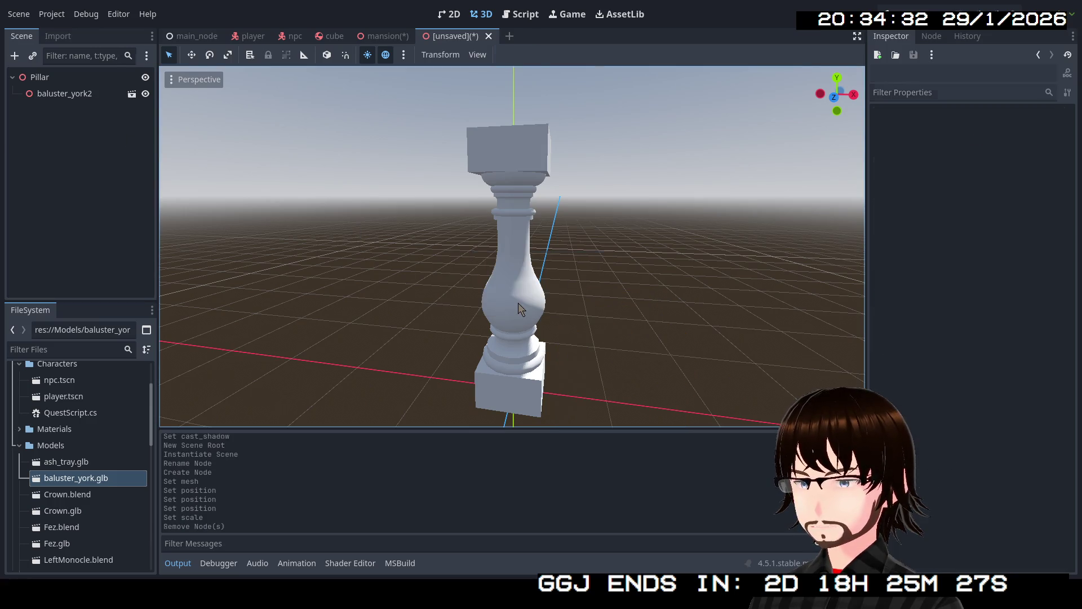
# - Save the scene as pillar.tscn and switch back to the mansion scene
pyautogui.click(19, 16)
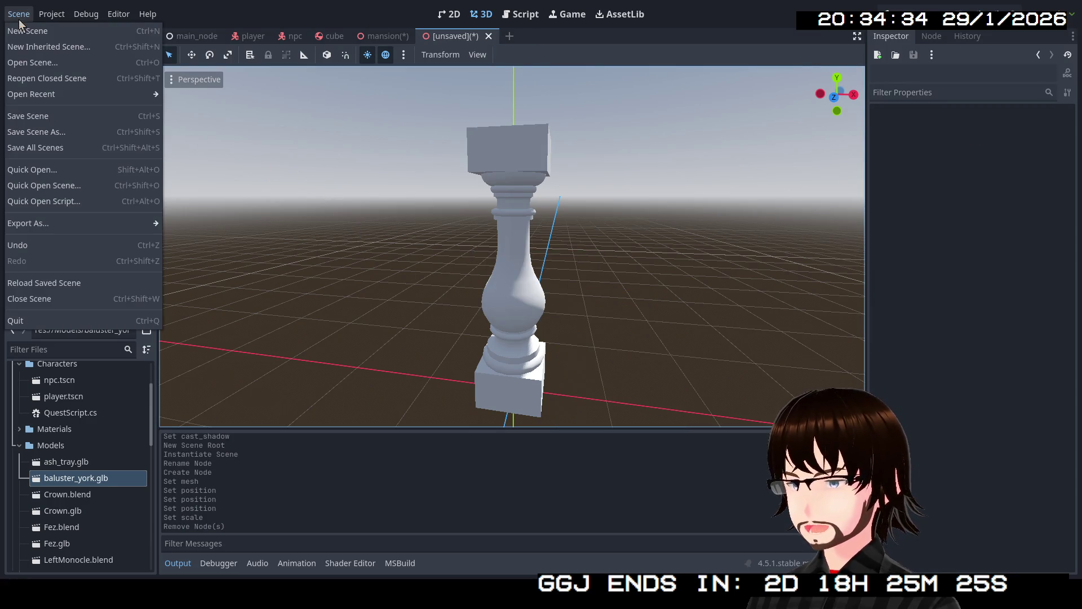
pyautogui.click(45, 130)
pyautogui.click(435, 474)
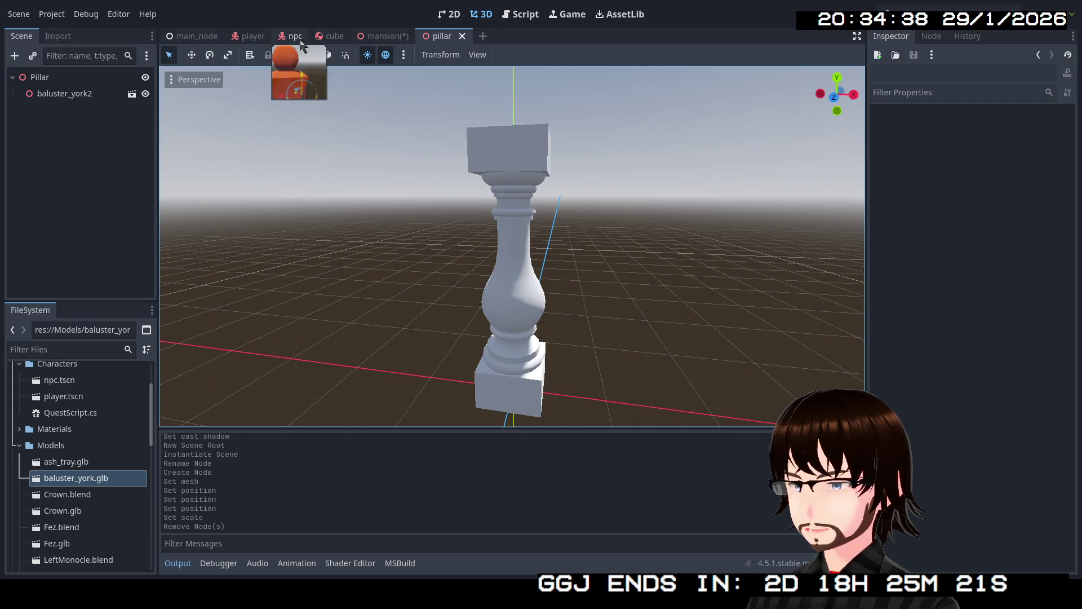
pyautogui.click(362, 38)
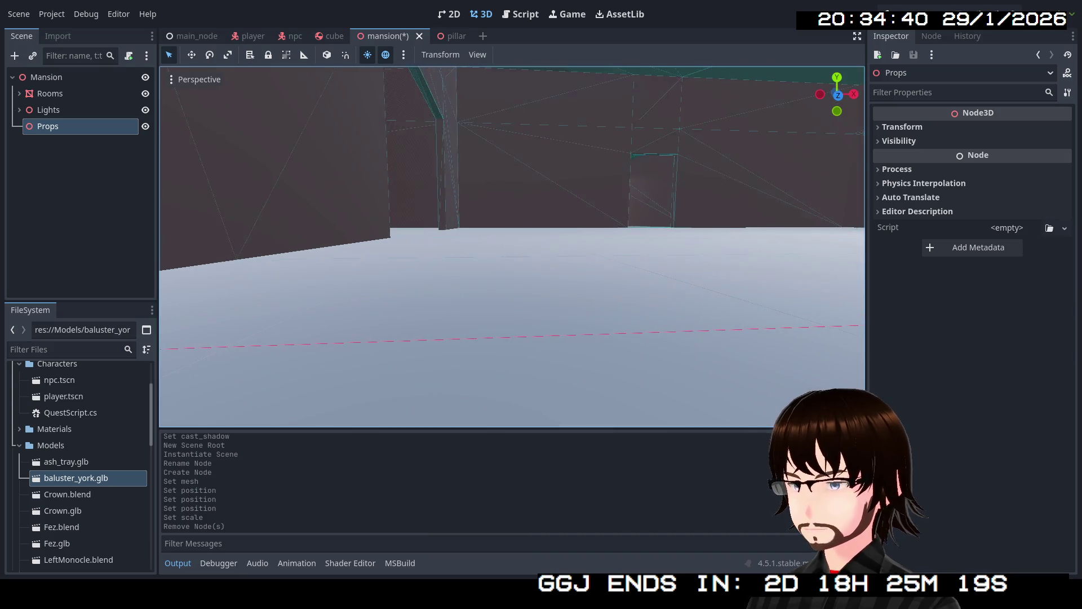
pyautogui.scroll(-2, 101, 413)
pyautogui.scroll(-5, 99, 417)
pyautogui.scroll(-3, 93, 418)
pyautogui.scroll(-3, 88, 423)
pyautogui.scroll(-2, 86, 440)
pyautogui.scroll(5, 85, 447)
pyautogui.scroll(1, 83, 449)
pyautogui.scroll(3, 82, 447)
pyautogui.scroll(3, 81, 446)
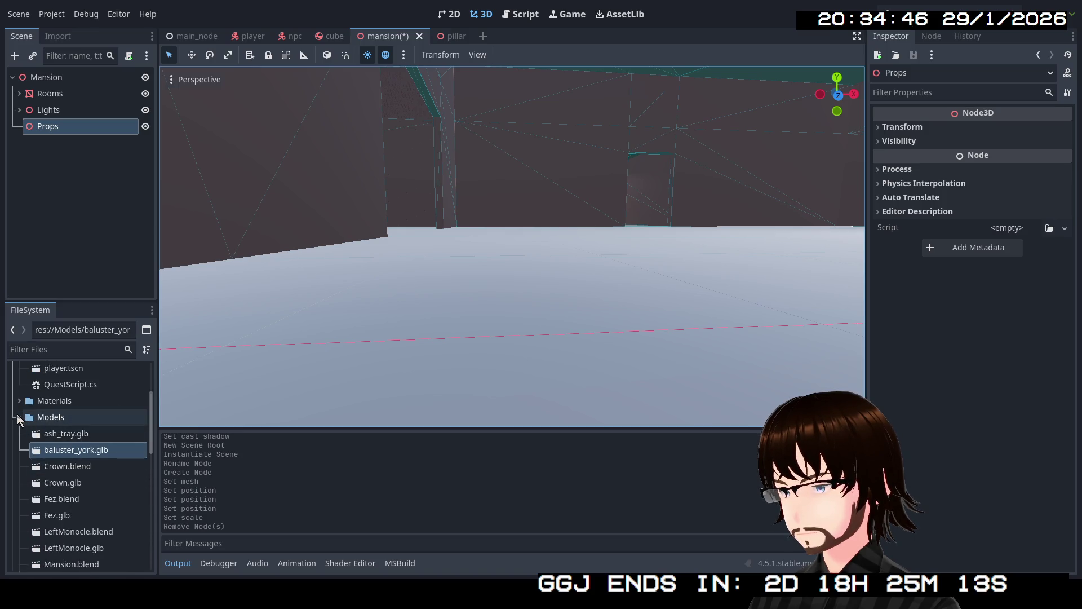
# - Collapse the Models folder and expand Scenes to list pillar.tscn and mansion.tscn
pyautogui.click(19, 416)
pyautogui.click(20, 435)
pyautogui.scroll(-3, 51, 450)
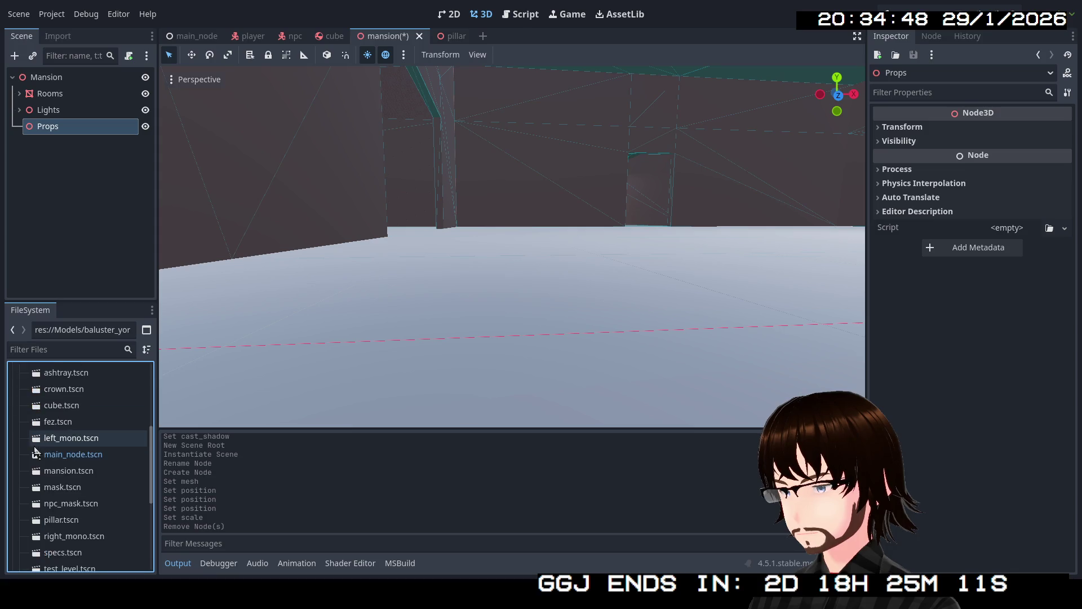